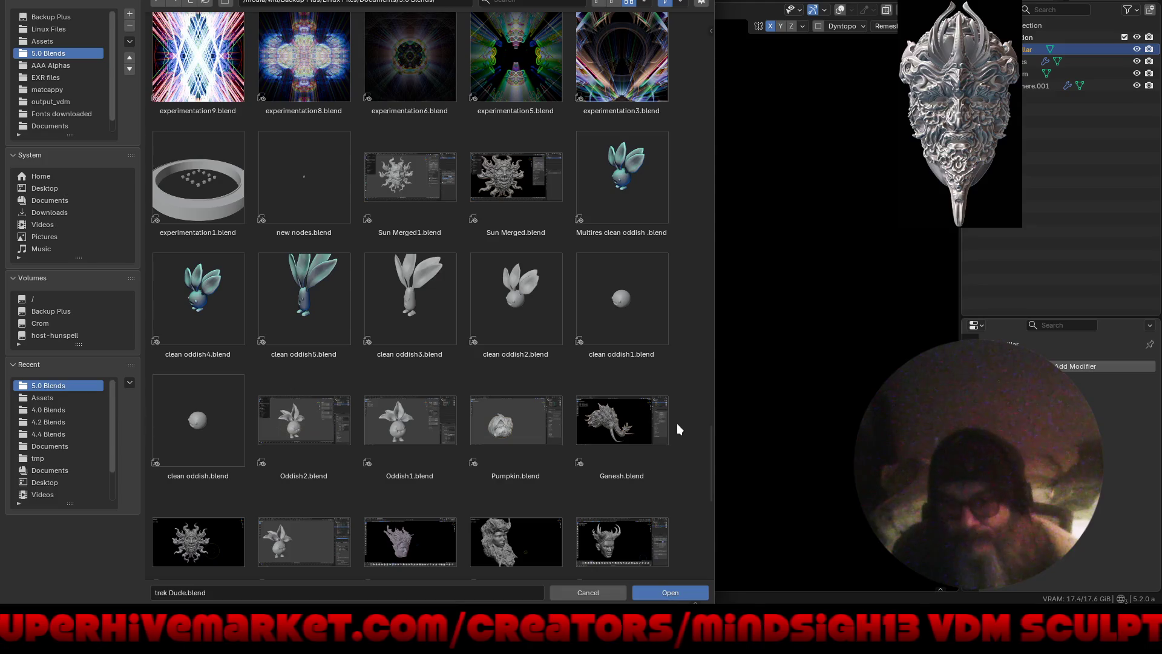
# Step: Browse to the Assets bookmark, look inside the Heads folder, then return to the Assets folder list
pyautogui.scroll(-5, 676, 423)
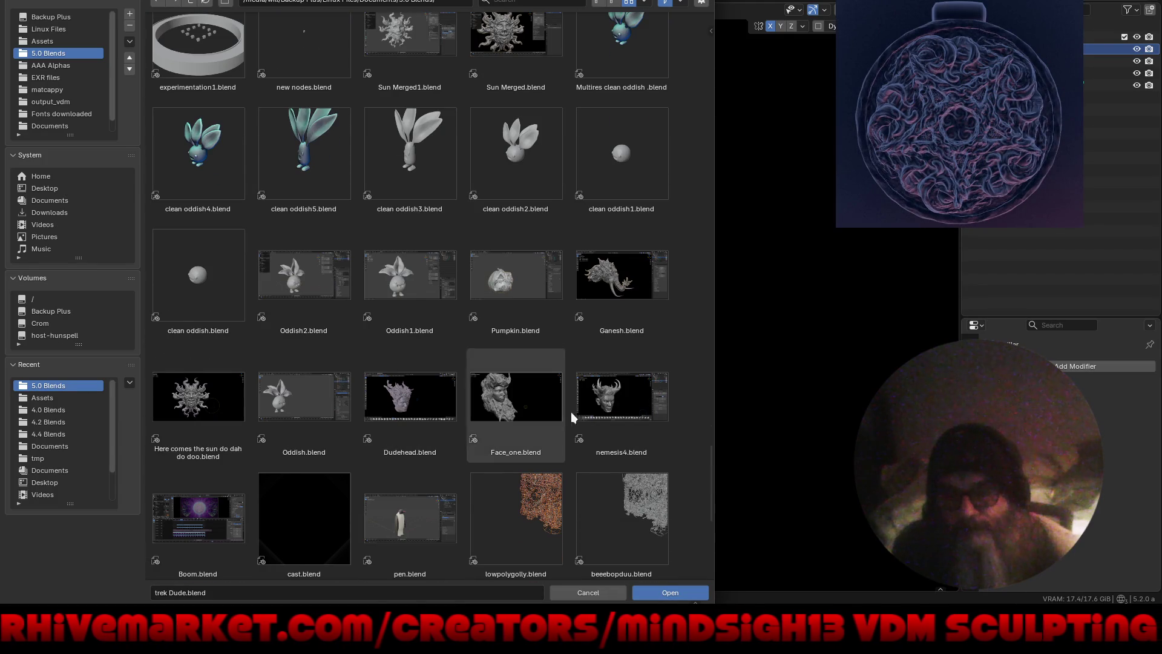
pyautogui.scroll(-5, 586, 409)
pyautogui.scroll(-3, 587, 409)
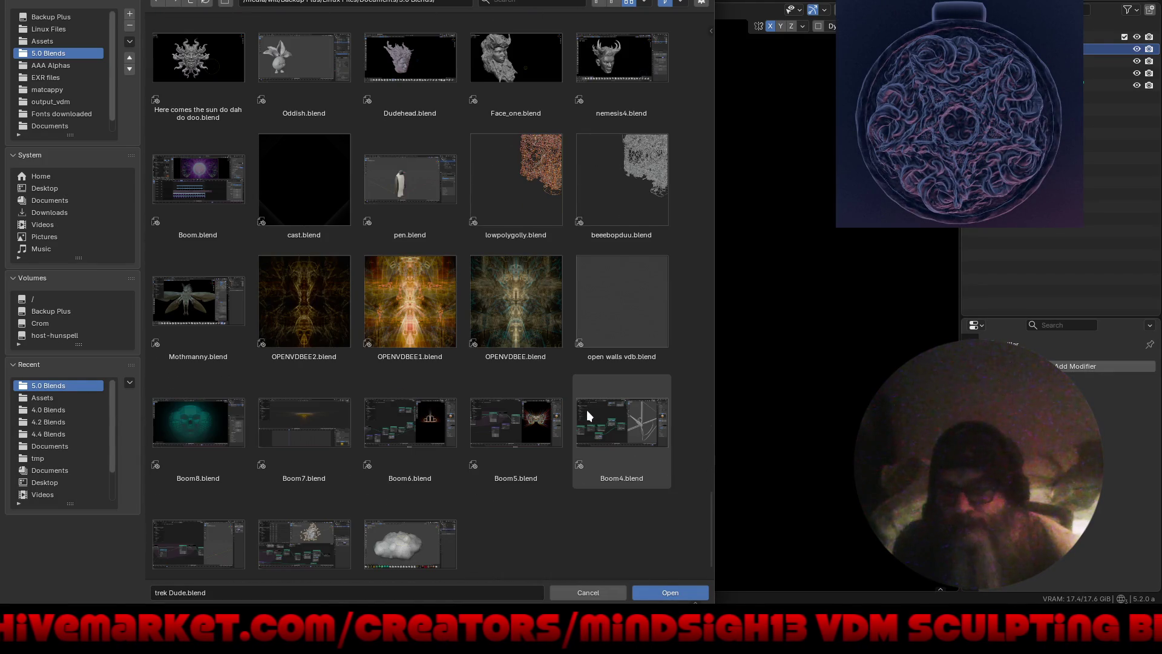
pyautogui.scroll(-1, 586, 409)
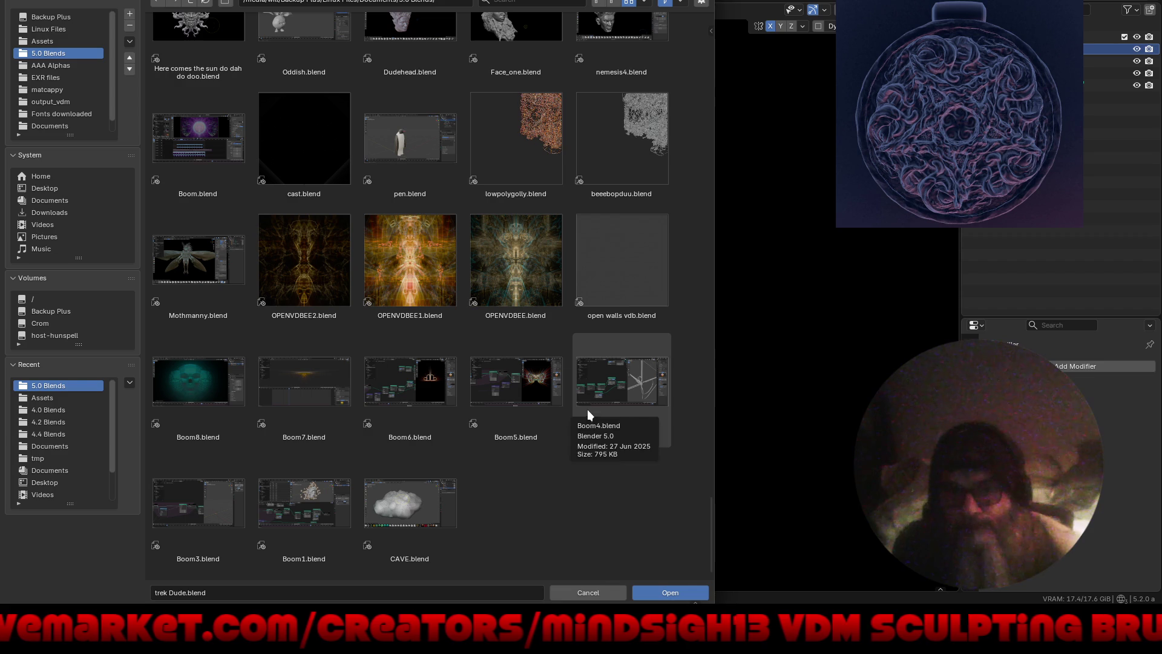
pyautogui.click(60, 40)
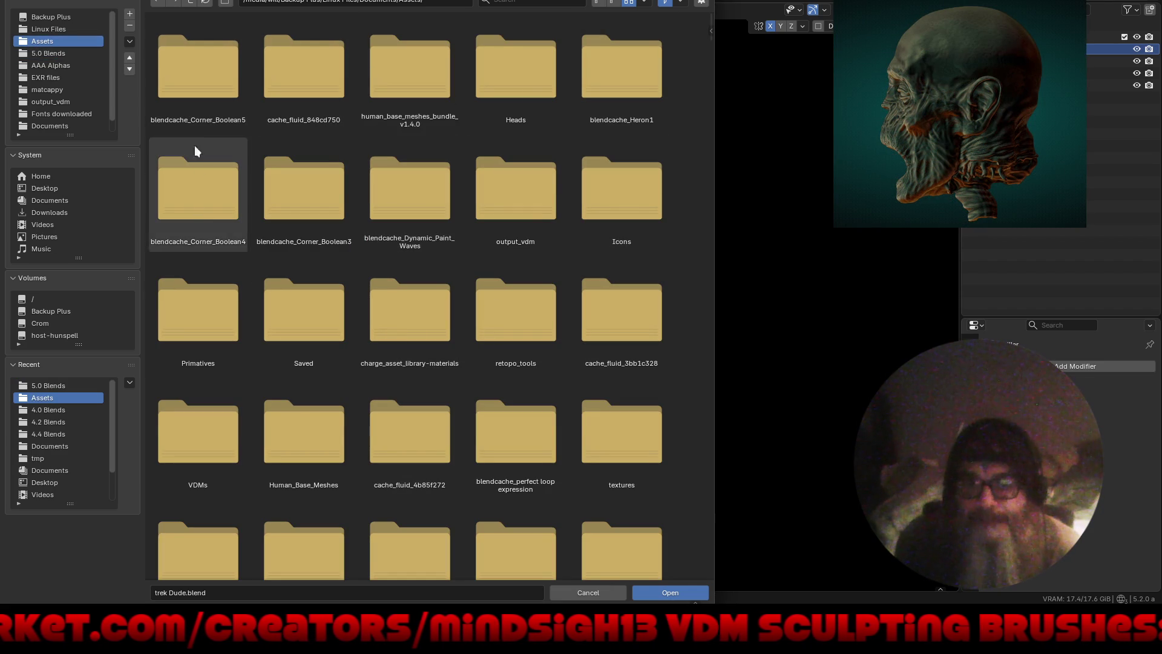
pyautogui.doubleClick(508, 63)
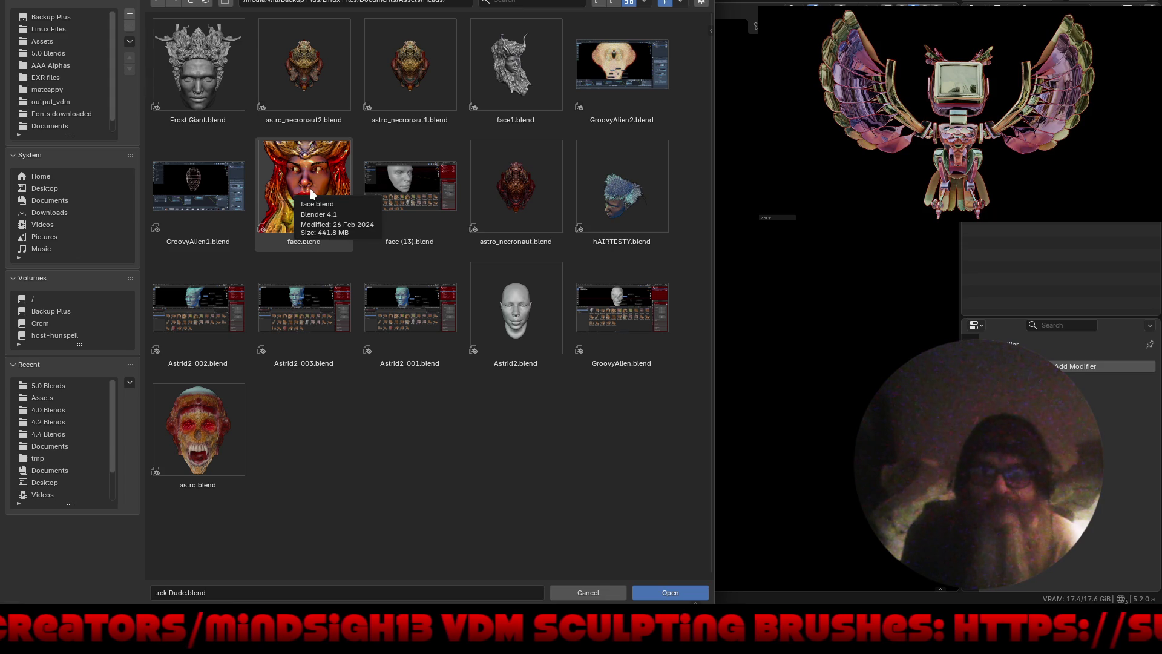
pyautogui.click(188, 4)
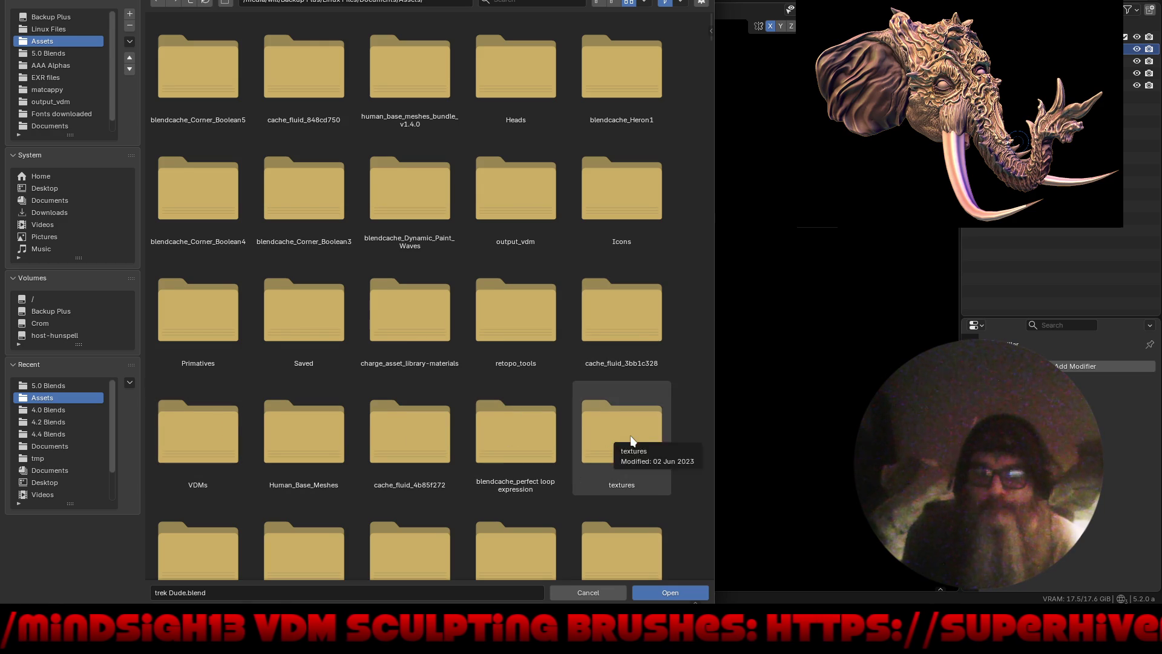
pyautogui.scroll(-5, 630, 434)
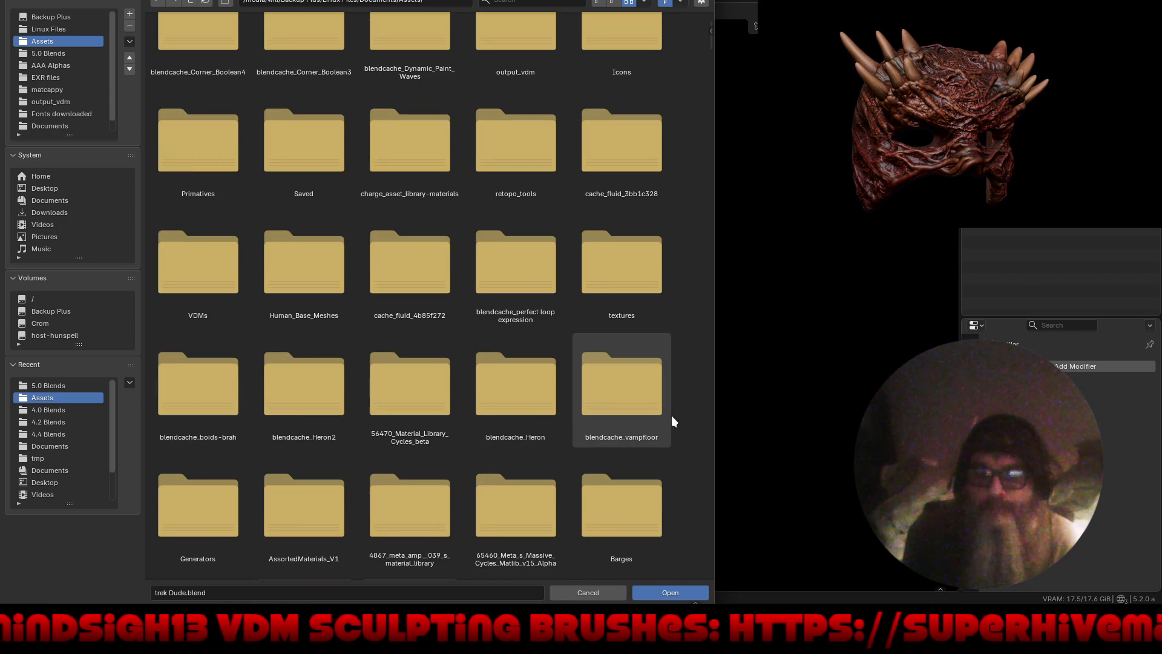
pyautogui.scroll(-3, 245, 507)
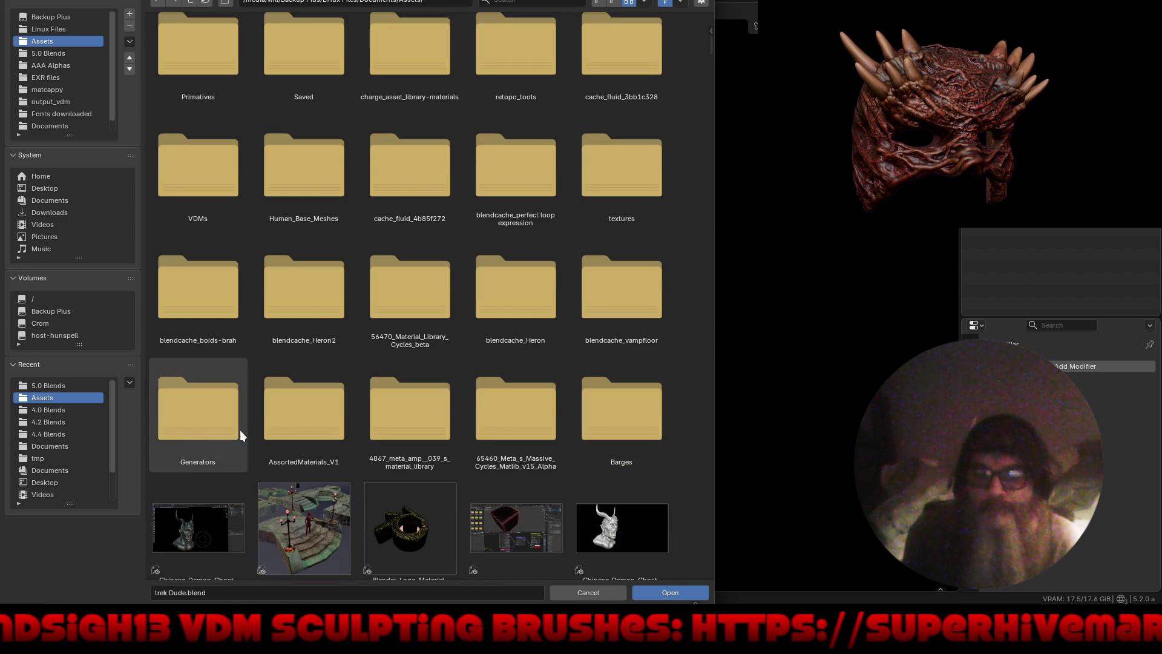
pyautogui.scroll(-4, 640, 427)
pyautogui.scroll(-4, 640, 426)
pyautogui.scroll(-3, 640, 427)
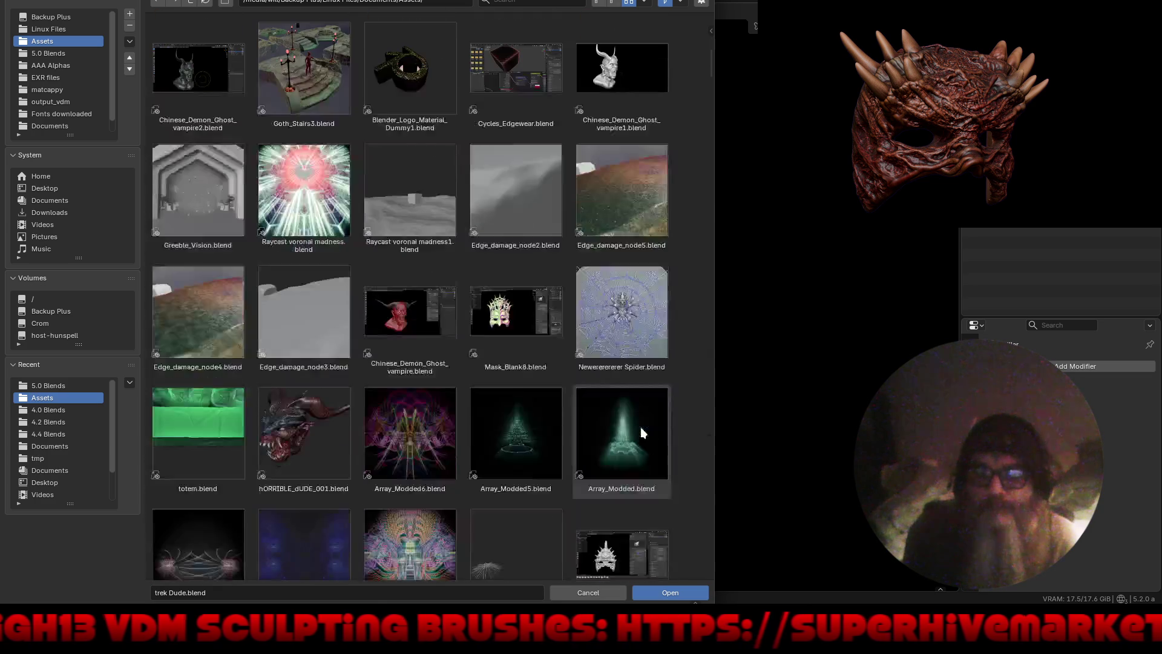
pyautogui.scroll(-2, 640, 426)
pyautogui.scroll(-2, 640, 427)
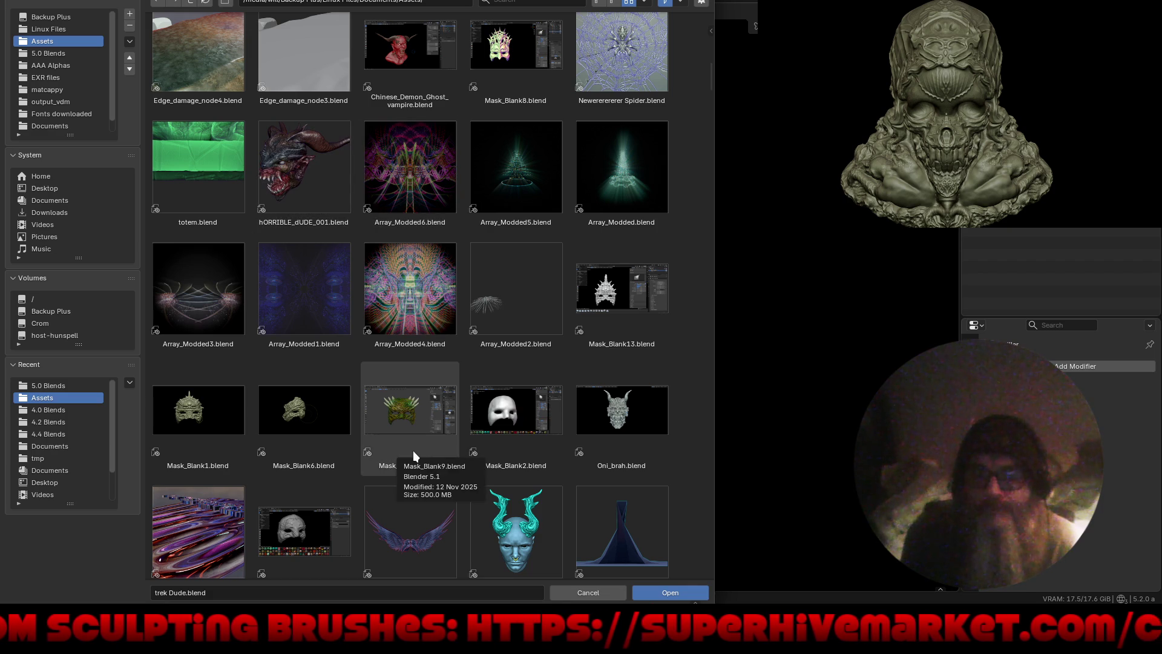
pyautogui.scroll(-2, 414, 454)
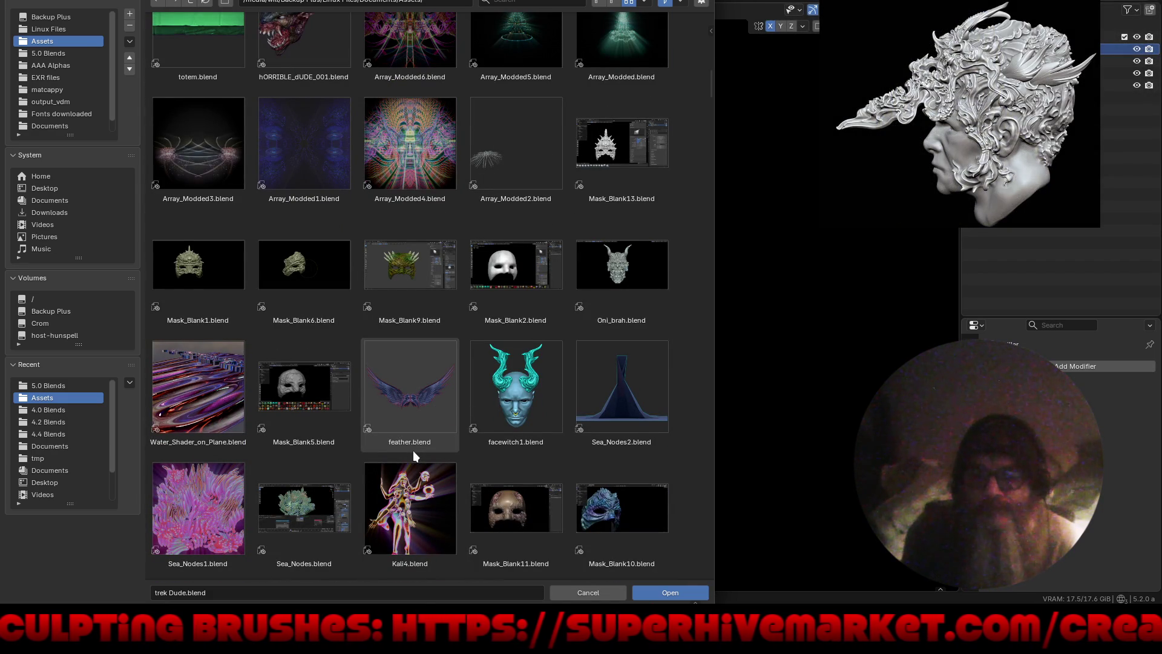
pyautogui.scroll(-1, 413, 451)
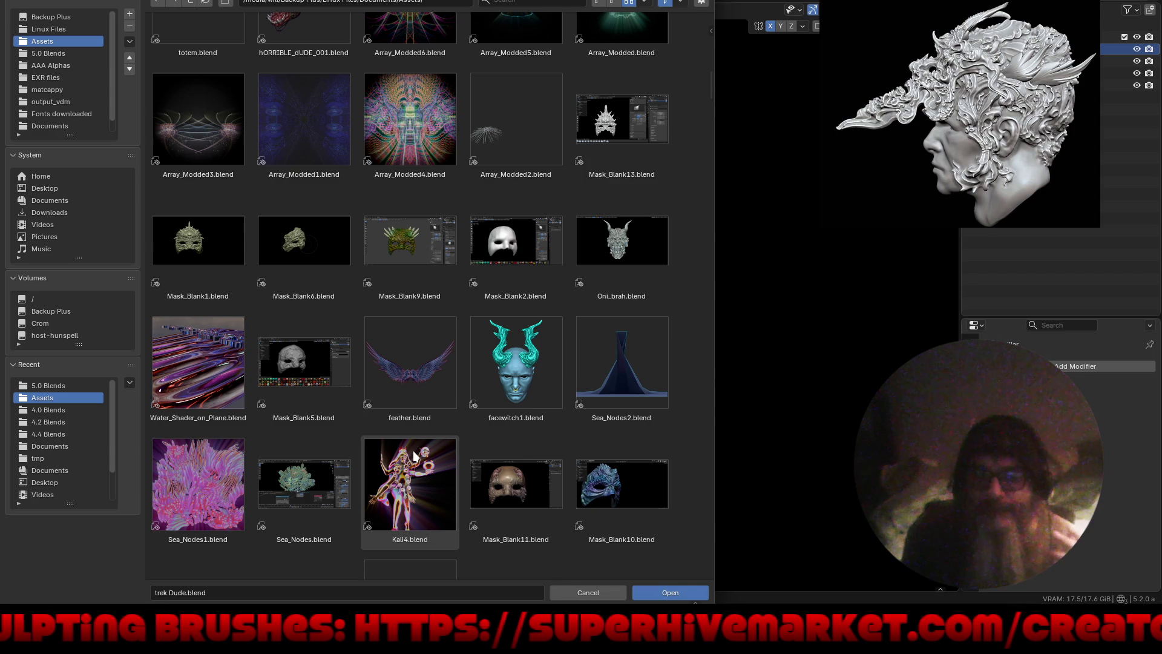
pyautogui.scroll(-5, 414, 455)
pyautogui.scroll(-5, 414, 455)
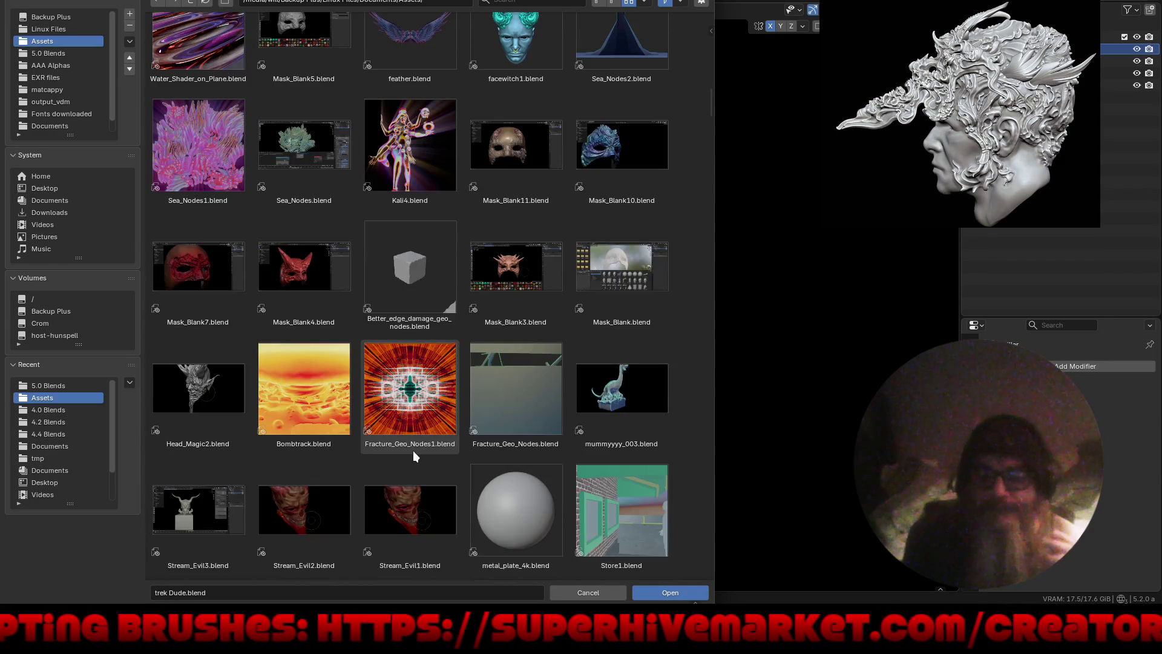
pyautogui.scroll(-4, 413, 451)
pyautogui.scroll(-2, 413, 450)
pyautogui.scroll(-6, 413, 450)
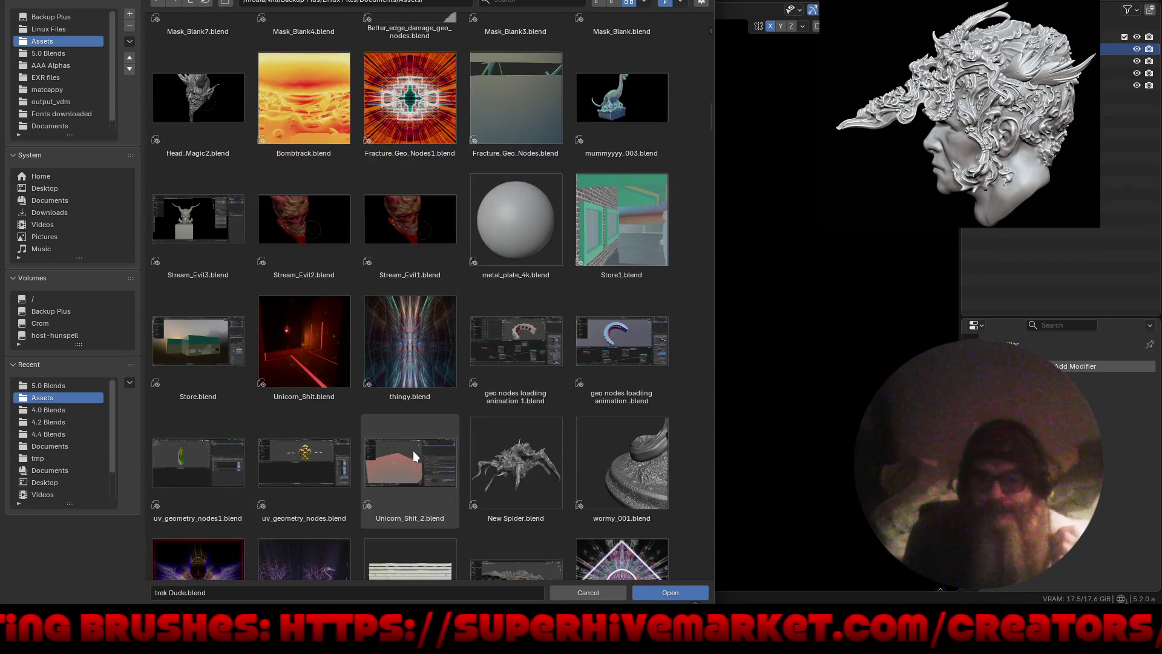
pyautogui.scroll(-5, 361, 478)
pyautogui.scroll(-3, 360, 481)
pyautogui.scroll(-4, 359, 481)
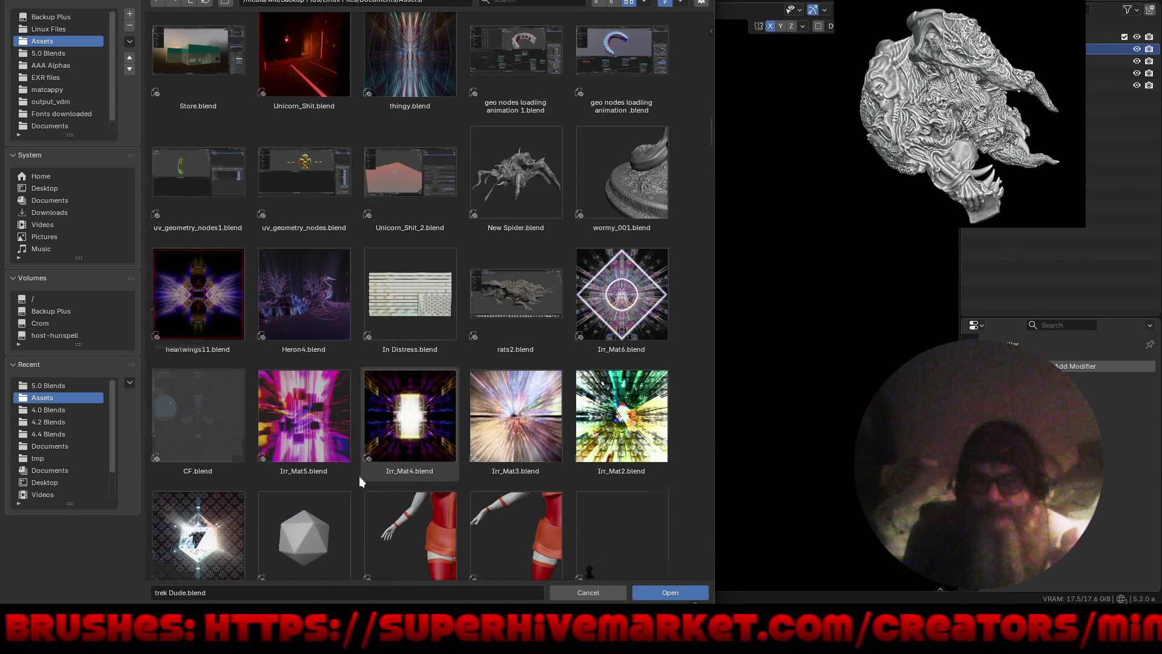
pyautogui.scroll(-7, 358, 476)
pyautogui.scroll(-7, 359, 476)
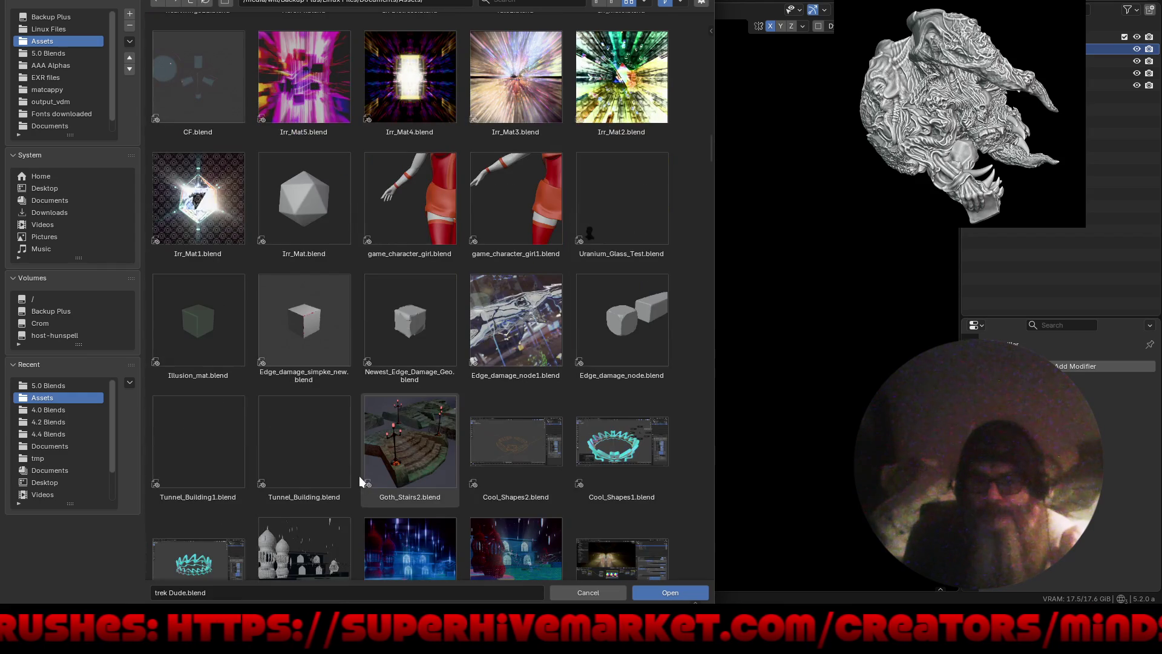
pyautogui.scroll(-6, 359, 476)
pyautogui.scroll(-7, 358, 476)
pyautogui.scroll(-6, 359, 475)
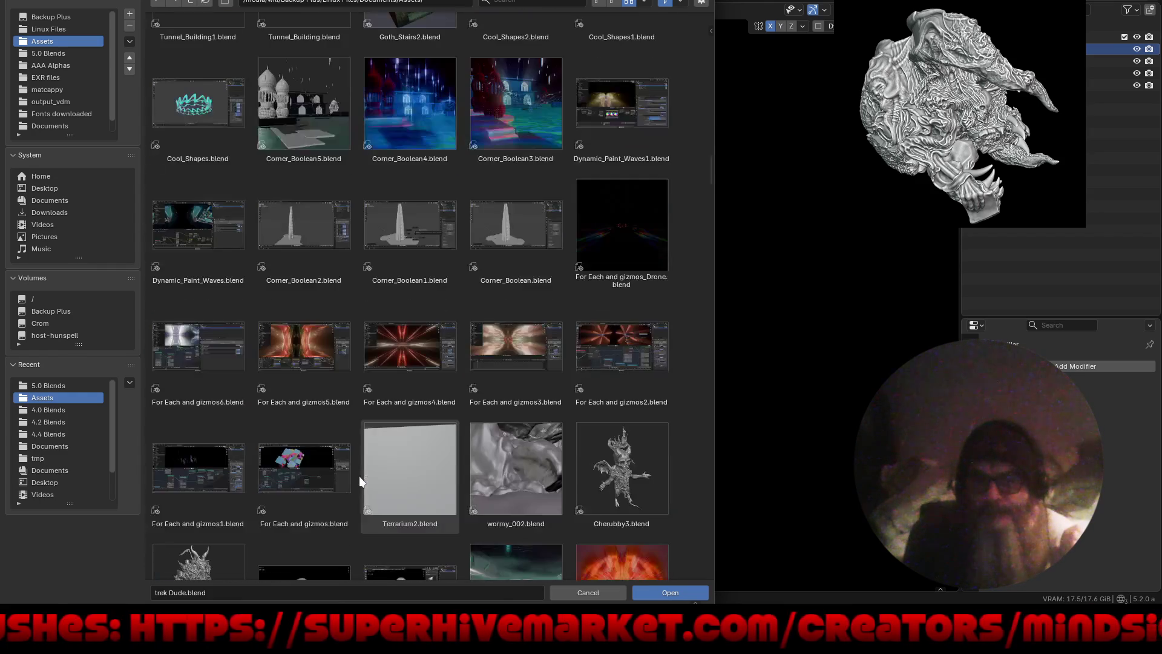
pyautogui.scroll(-6, 358, 475)
pyautogui.scroll(-7, 358, 476)
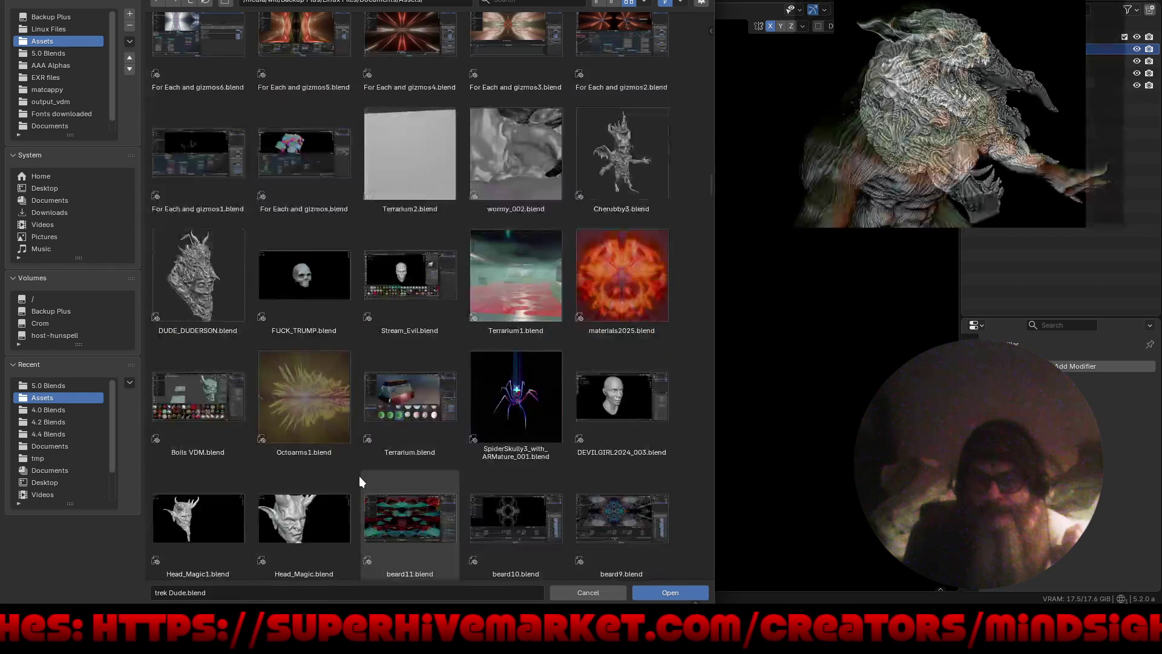
pyautogui.scroll(-6, 359, 475)
pyautogui.scroll(-6, 358, 475)
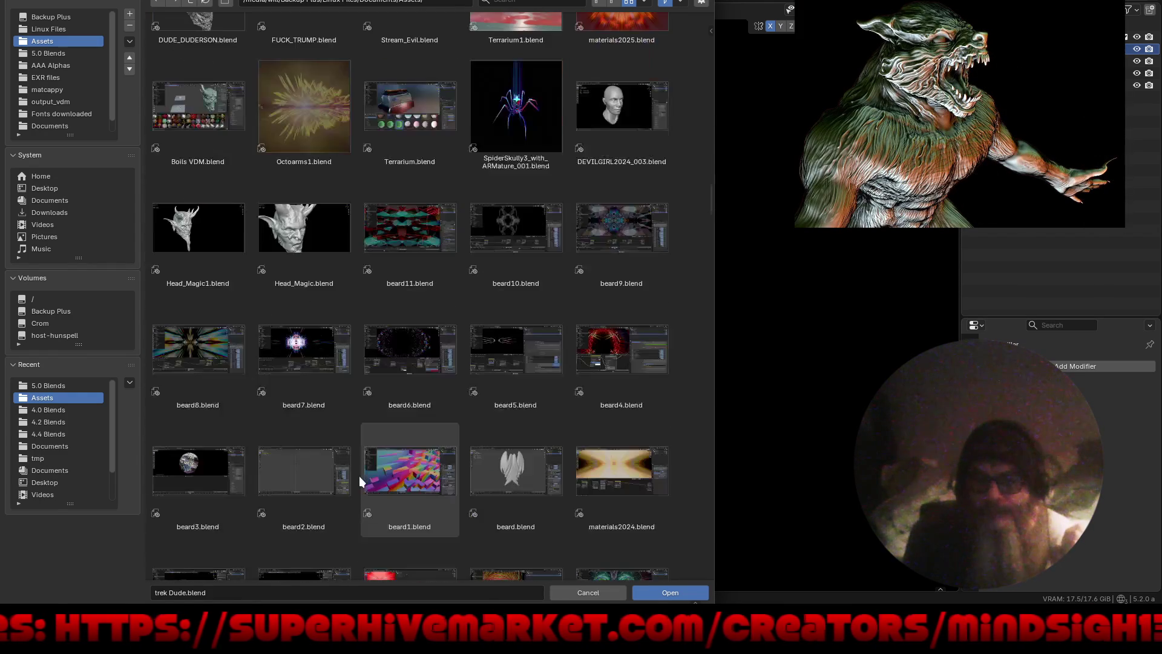
pyautogui.scroll(-7, 359, 475)
pyautogui.scroll(-6, 358, 476)
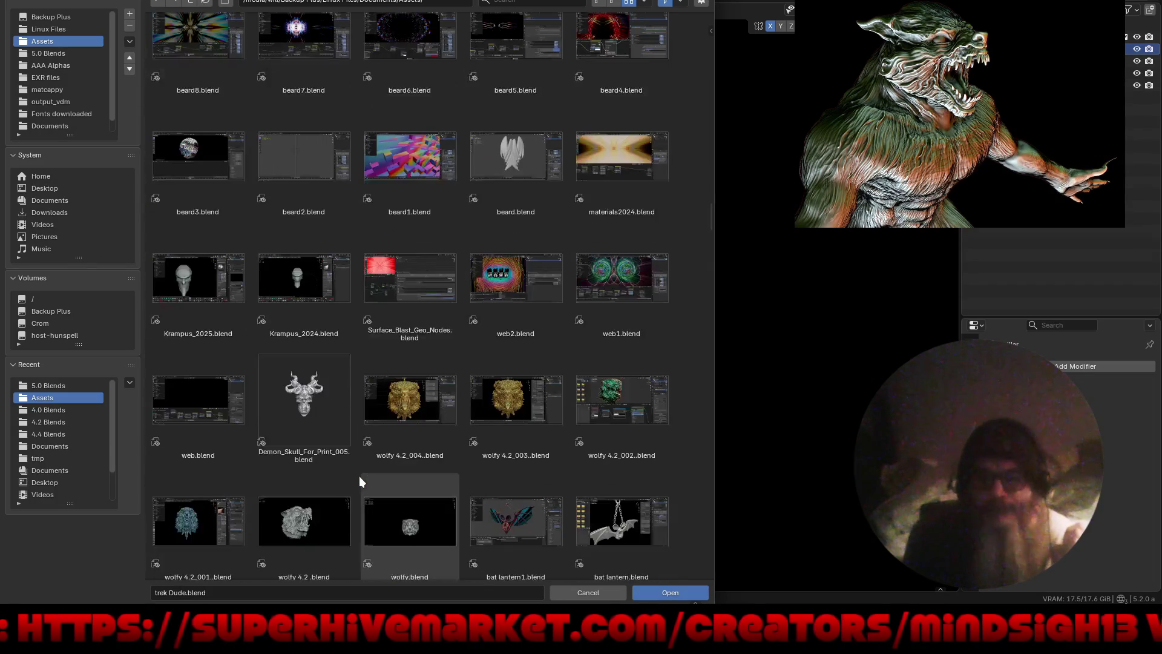
pyautogui.scroll(-5, 358, 475)
pyautogui.scroll(-2, 358, 476)
pyautogui.scroll(-4, 358, 475)
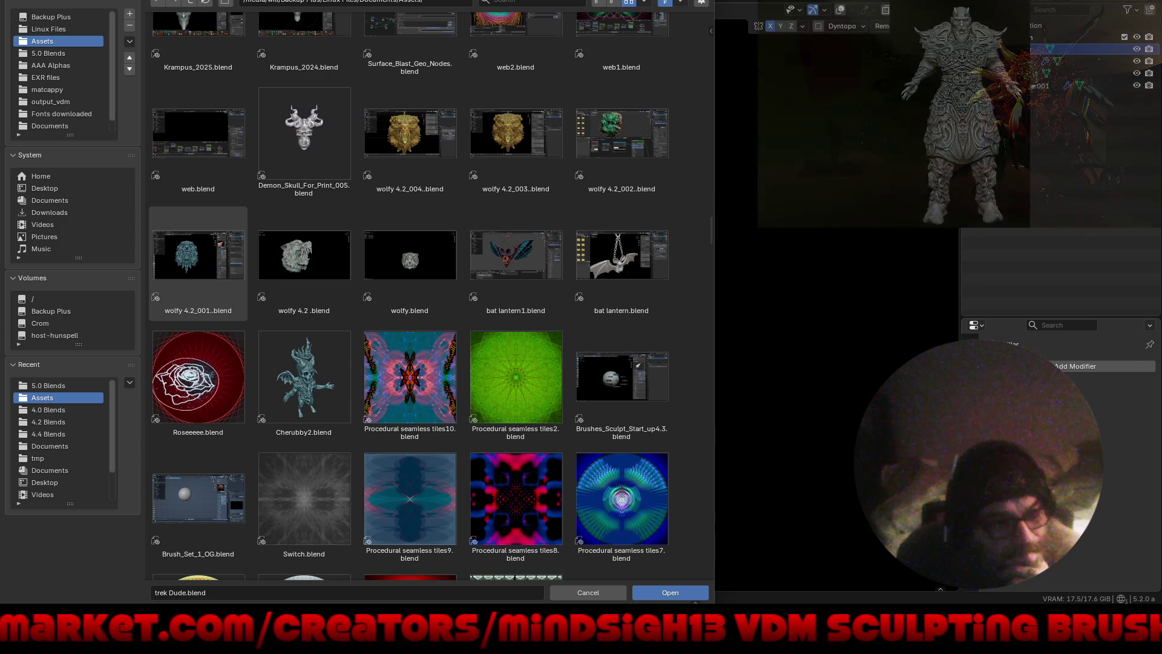
pyautogui.scroll(-2, 440, 417)
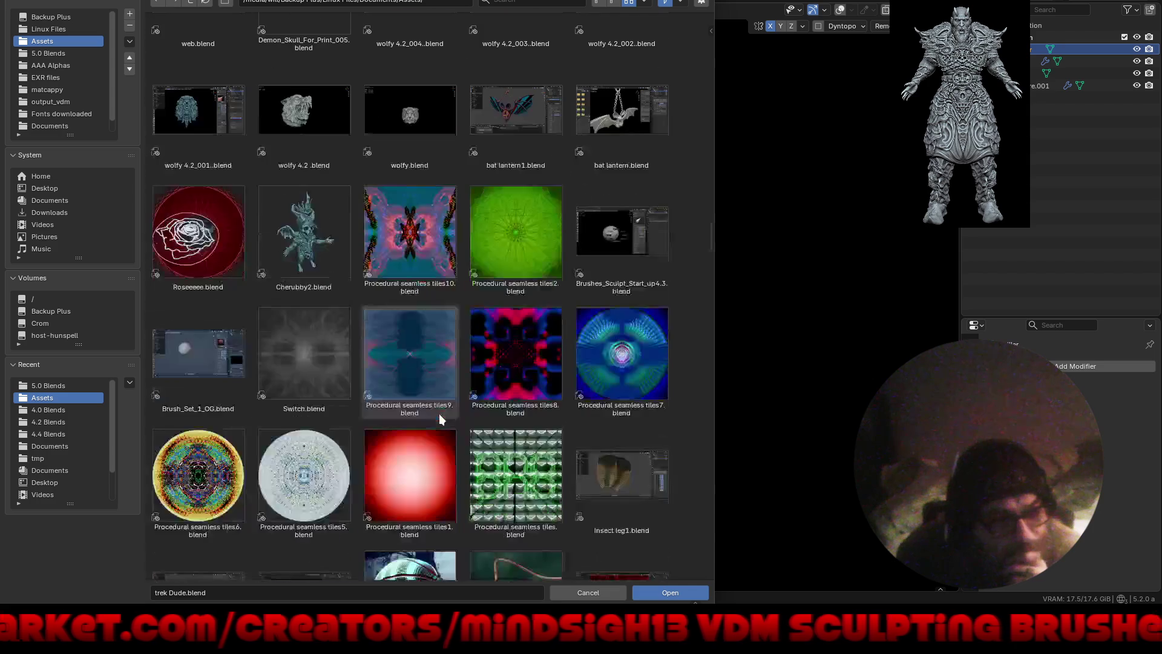
# Step: Scroll to the last blend files in the Assets folder, then return to the 5.0 Blends folder
pyautogui.scroll(-2, 439, 418)
pyautogui.scroll(-2, 439, 417)
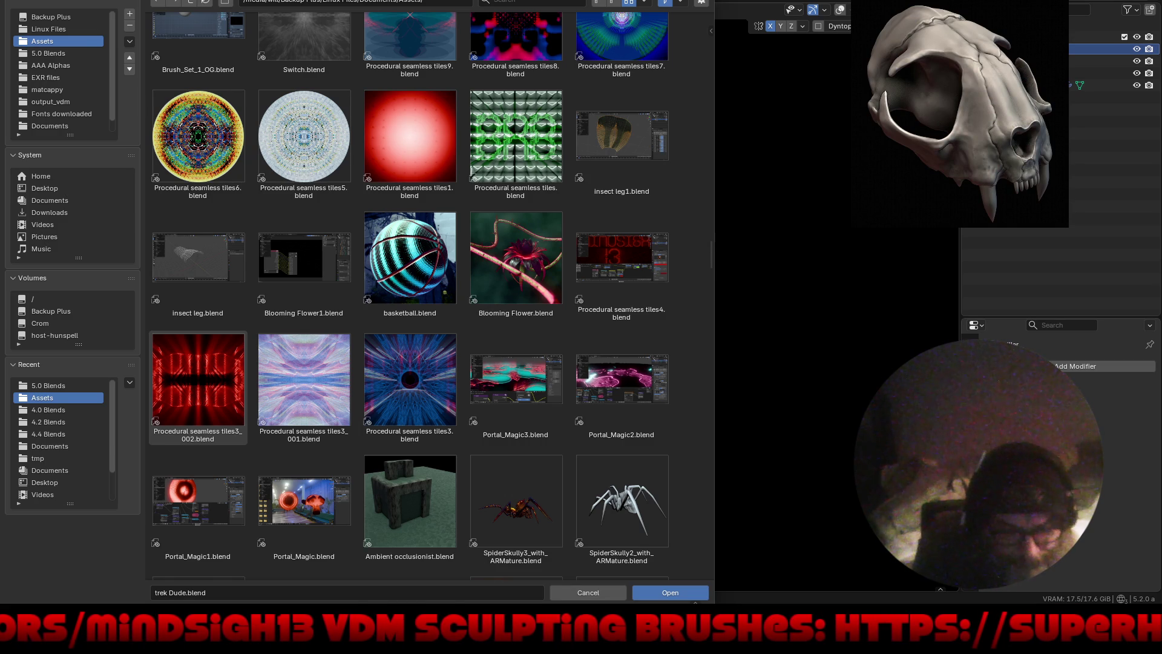
pyautogui.scroll(-3, 376, 405)
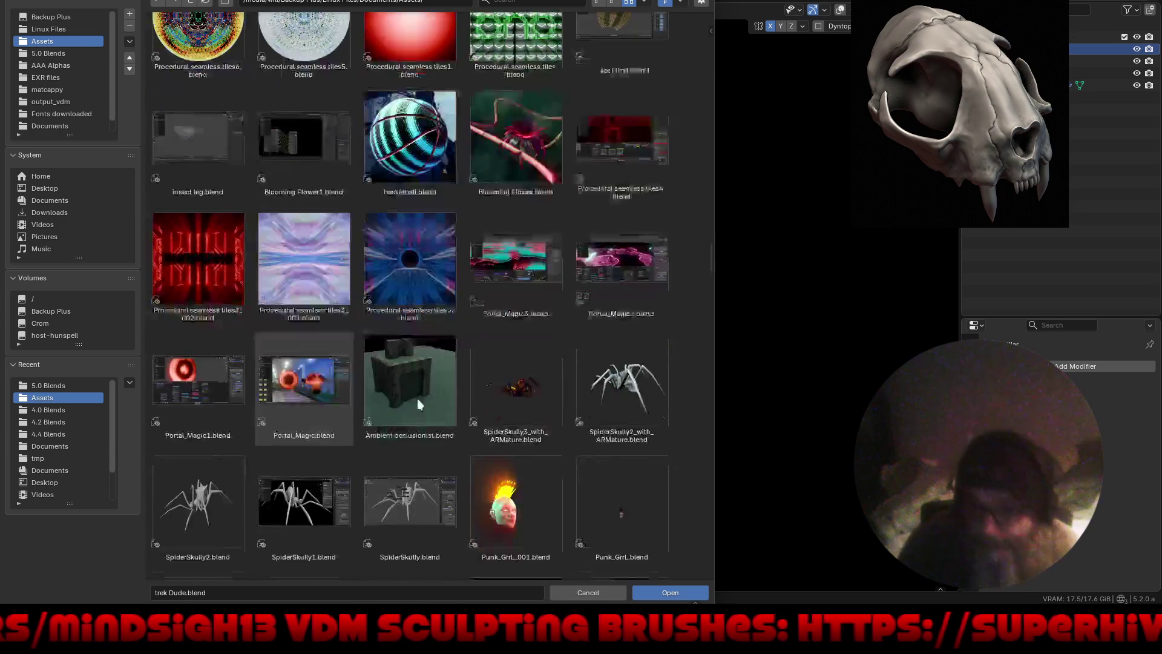
pyautogui.scroll(-5, 466, 386)
pyautogui.scroll(-3, 462, 371)
pyautogui.scroll(-2, 462, 371)
pyautogui.scroll(-3, 462, 371)
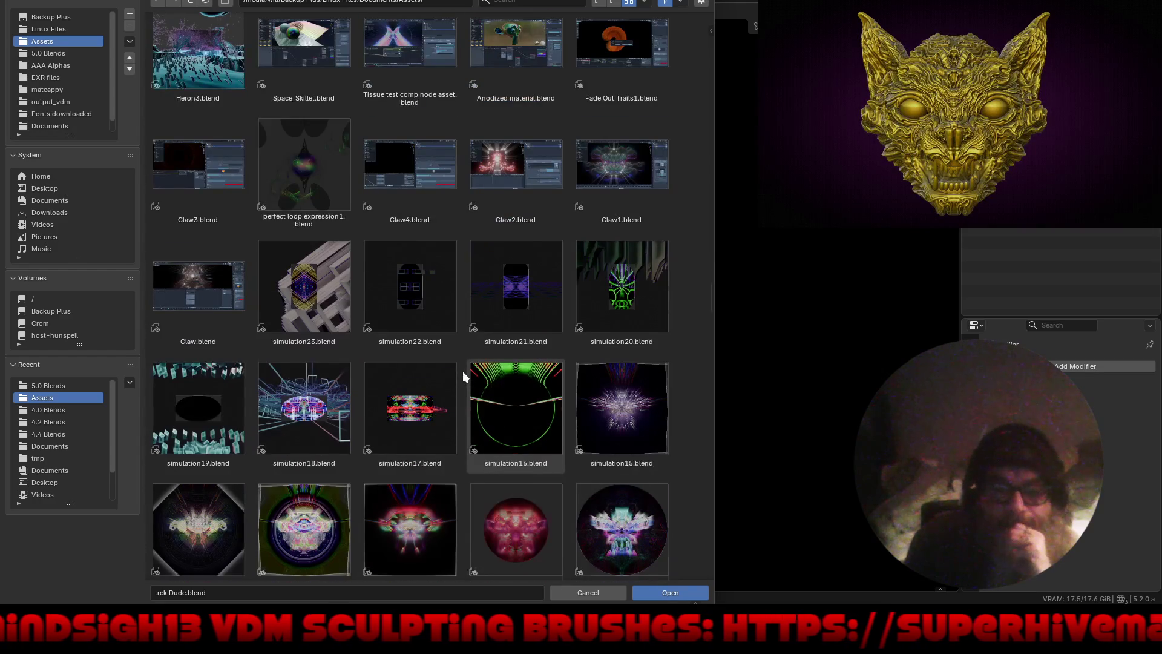
pyautogui.scroll(-2, 462, 372)
pyautogui.scroll(-4, 463, 372)
pyautogui.scroll(-2, 463, 372)
pyautogui.scroll(-3, 462, 371)
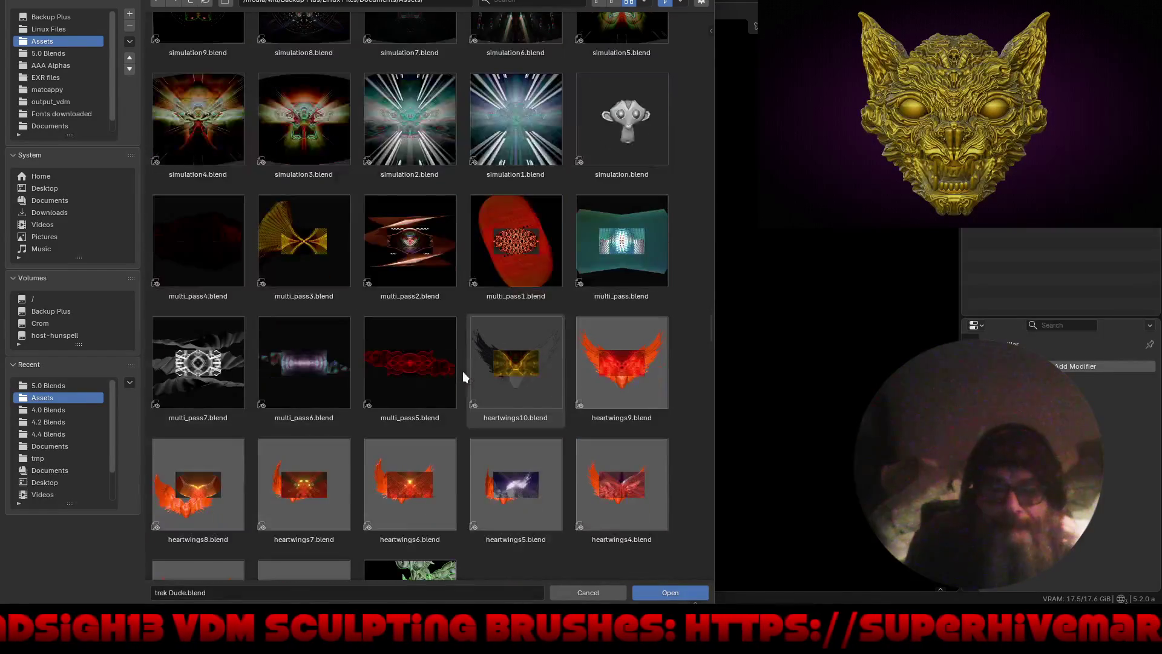
pyautogui.scroll(-4, 463, 372)
pyautogui.scroll(-3, 463, 372)
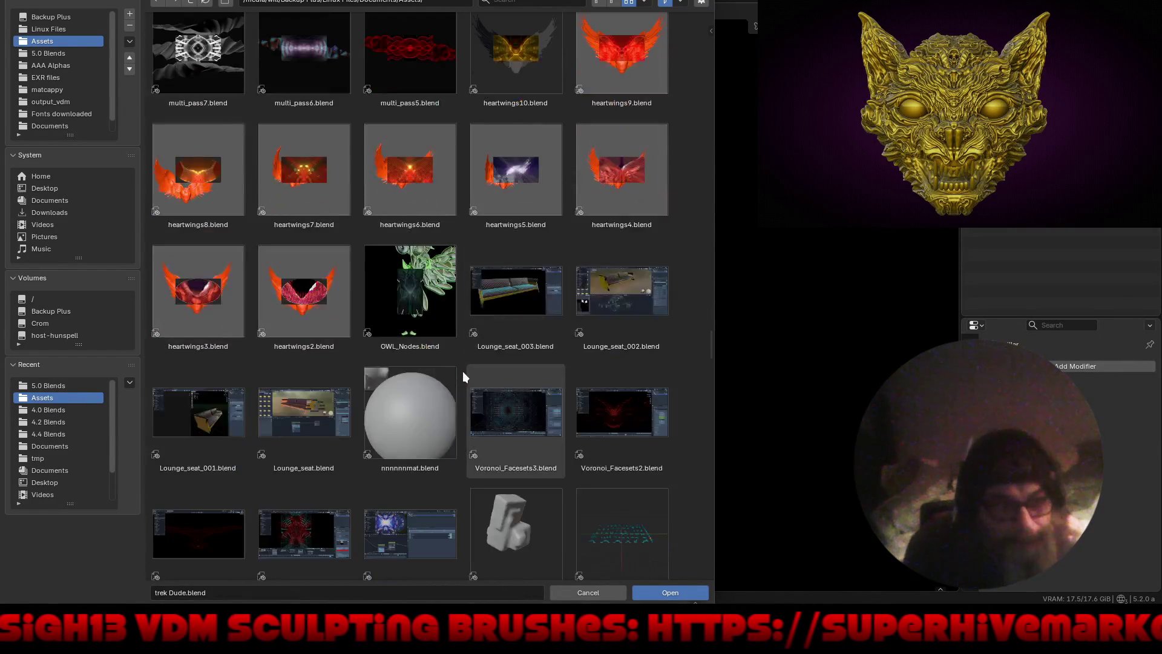
pyautogui.scroll(-4, 462, 372)
pyautogui.scroll(-3, 462, 371)
pyautogui.scroll(-4, 462, 372)
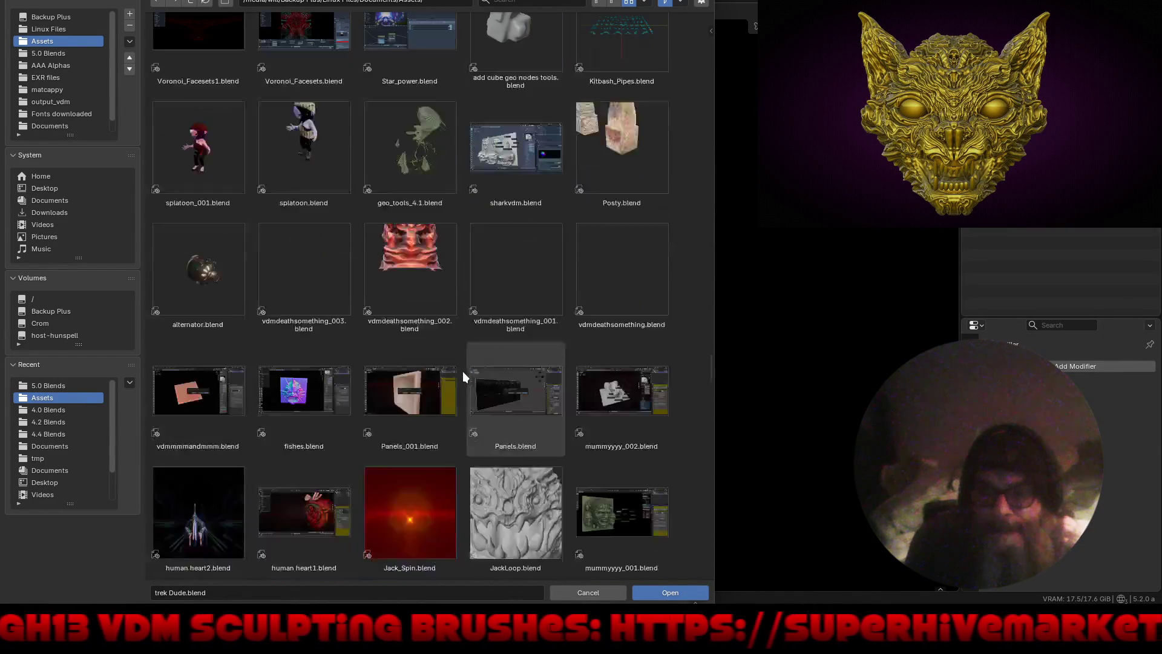
pyautogui.scroll(-4, 462, 371)
pyautogui.scroll(-4, 459, 368)
pyautogui.scroll(-5, 459, 369)
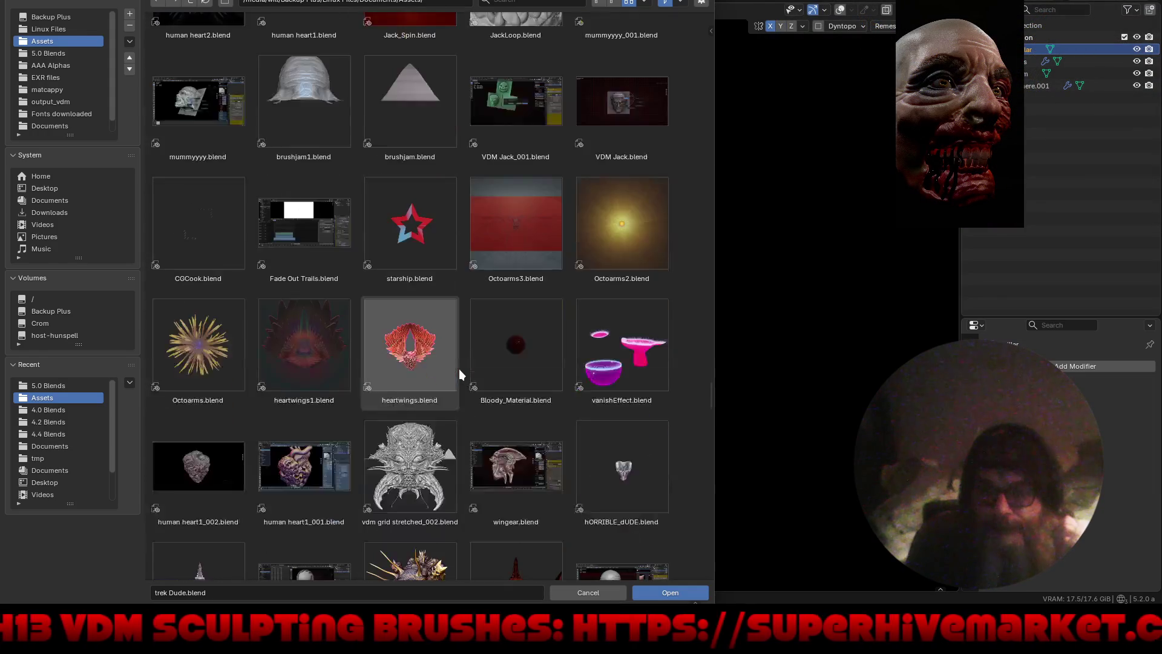
pyautogui.scroll(-3, 458, 369)
pyautogui.scroll(-3, 459, 369)
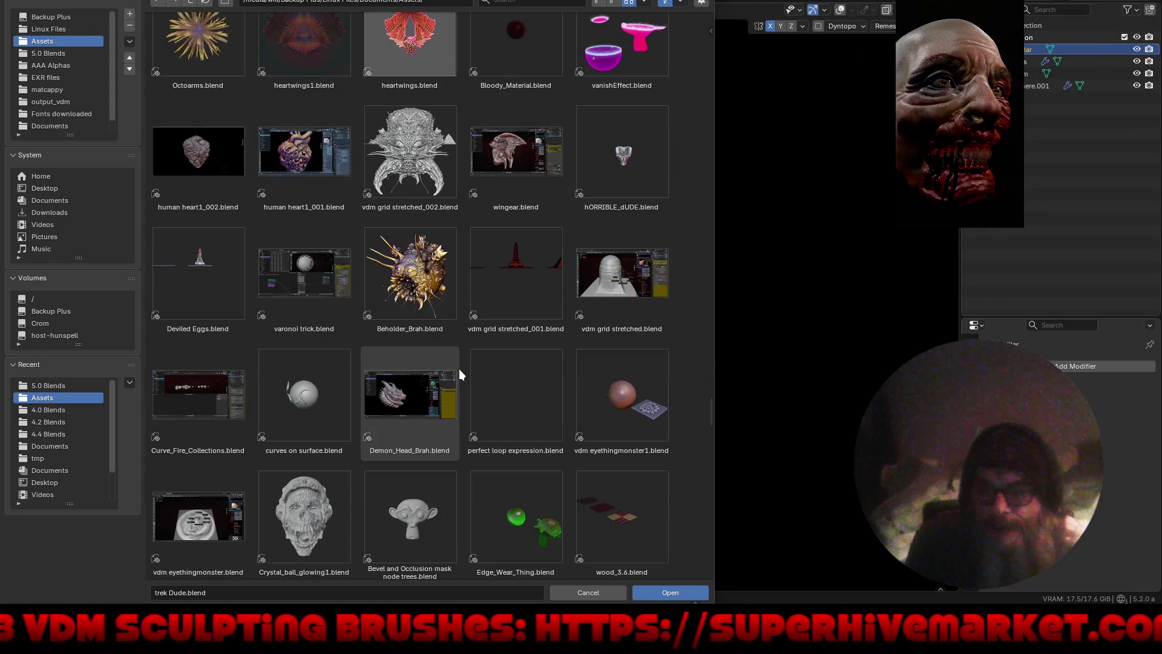
pyautogui.scroll(-4, 459, 368)
pyautogui.scroll(-3, 459, 368)
pyautogui.scroll(-5, 459, 369)
pyautogui.scroll(-4, 458, 369)
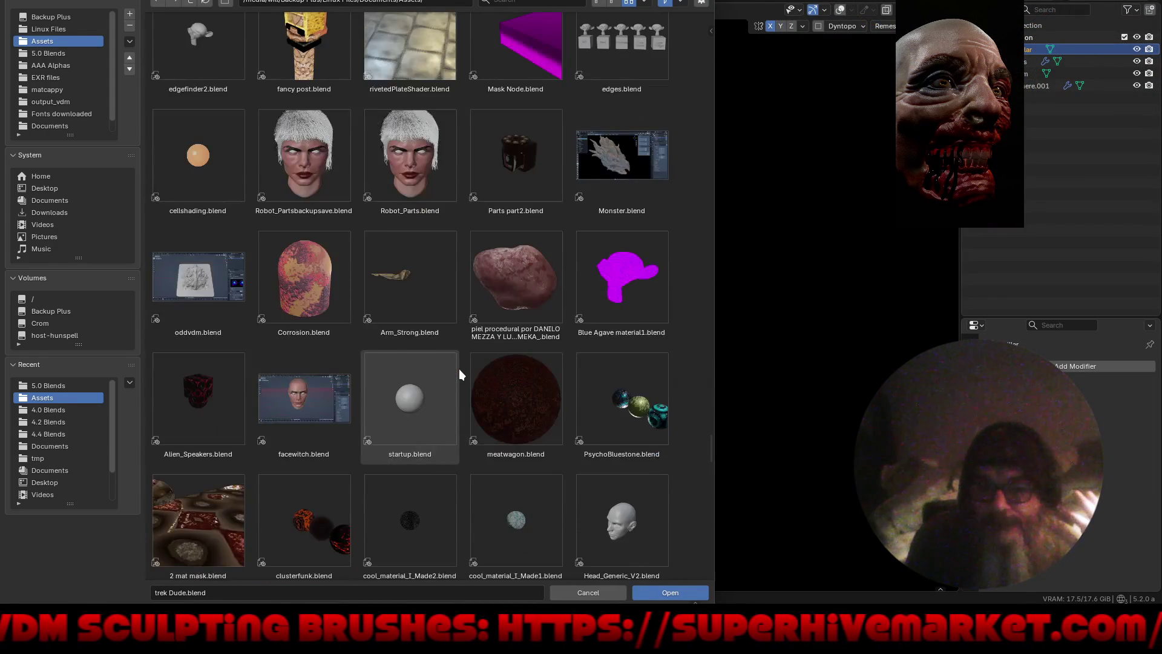
pyautogui.scroll(-4, 459, 369)
pyautogui.scroll(-4, 459, 368)
pyautogui.scroll(-2, 459, 369)
pyautogui.scroll(-3, 459, 369)
pyautogui.scroll(-5, 459, 369)
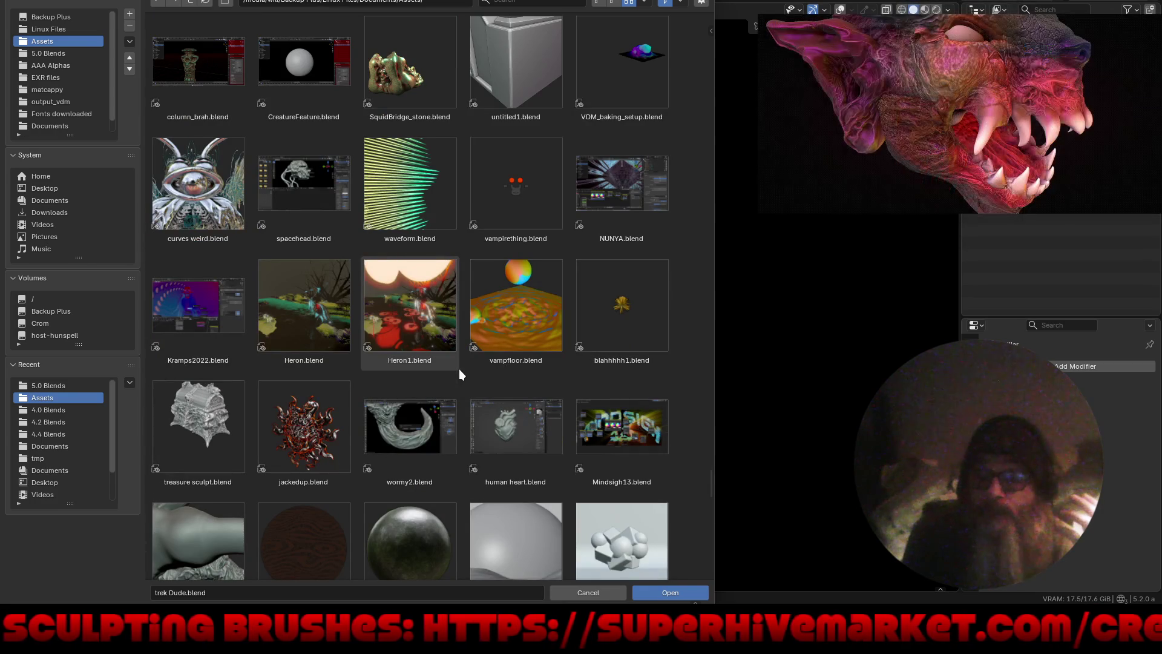
pyautogui.scroll(-3, 459, 369)
pyautogui.scroll(-3, 459, 368)
pyautogui.scroll(-4, 459, 368)
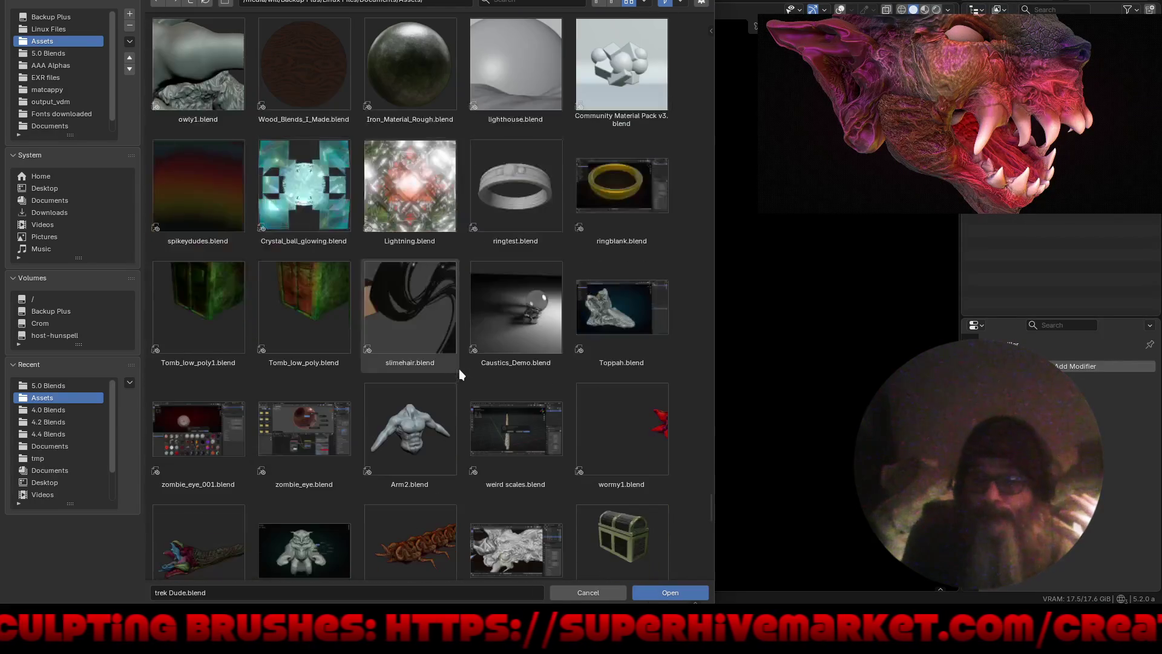
pyautogui.scroll(-4, 458, 368)
pyautogui.scroll(-4, 459, 369)
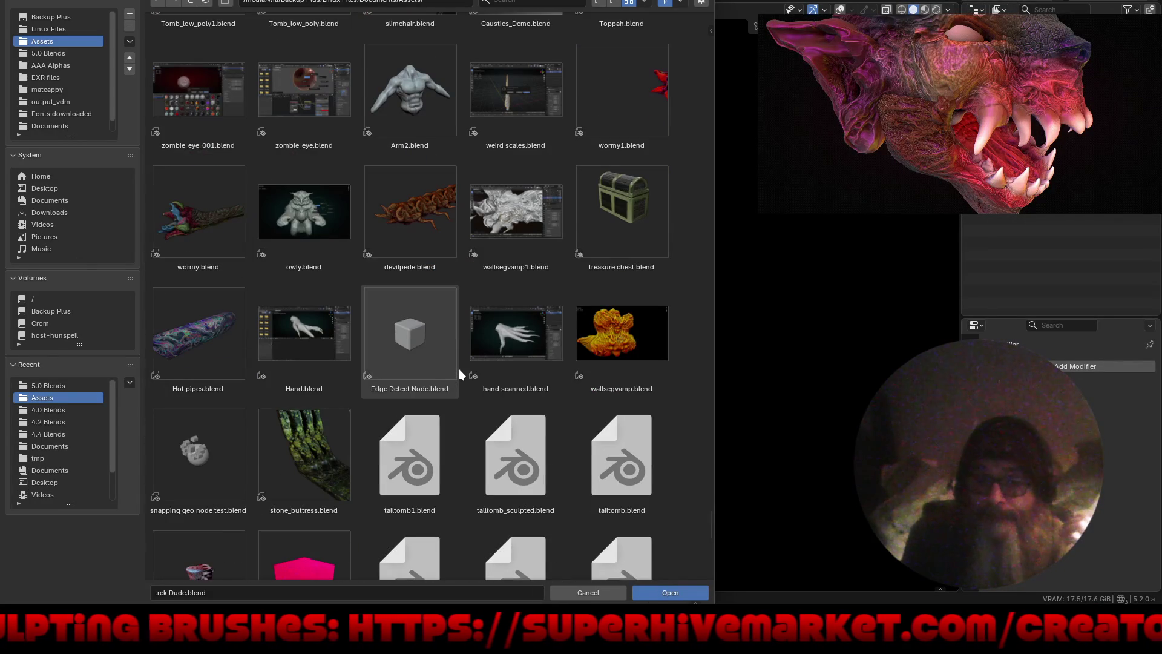
pyautogui.scroll(-2, 452, 458)
pyautogui.scroll(-3, 452, 463)
pyautogui.scroll(-5, 451, 463)
pyautogui.scroll(-2, 452, 463)
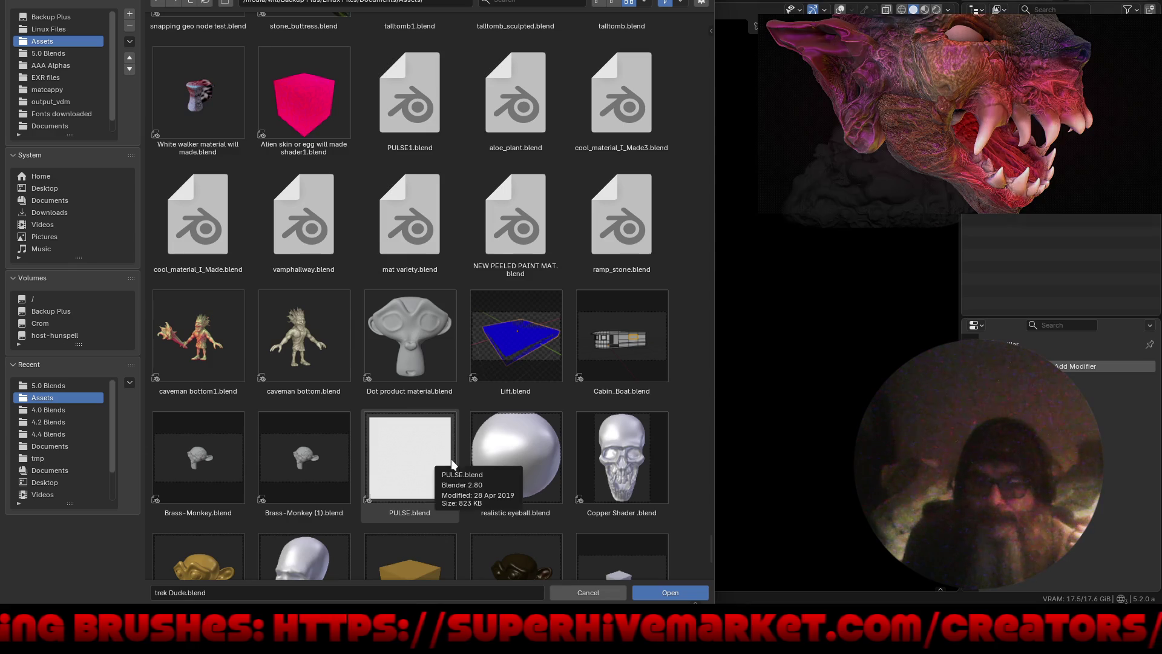
pyautogui.scroll(-5, 444, 433)
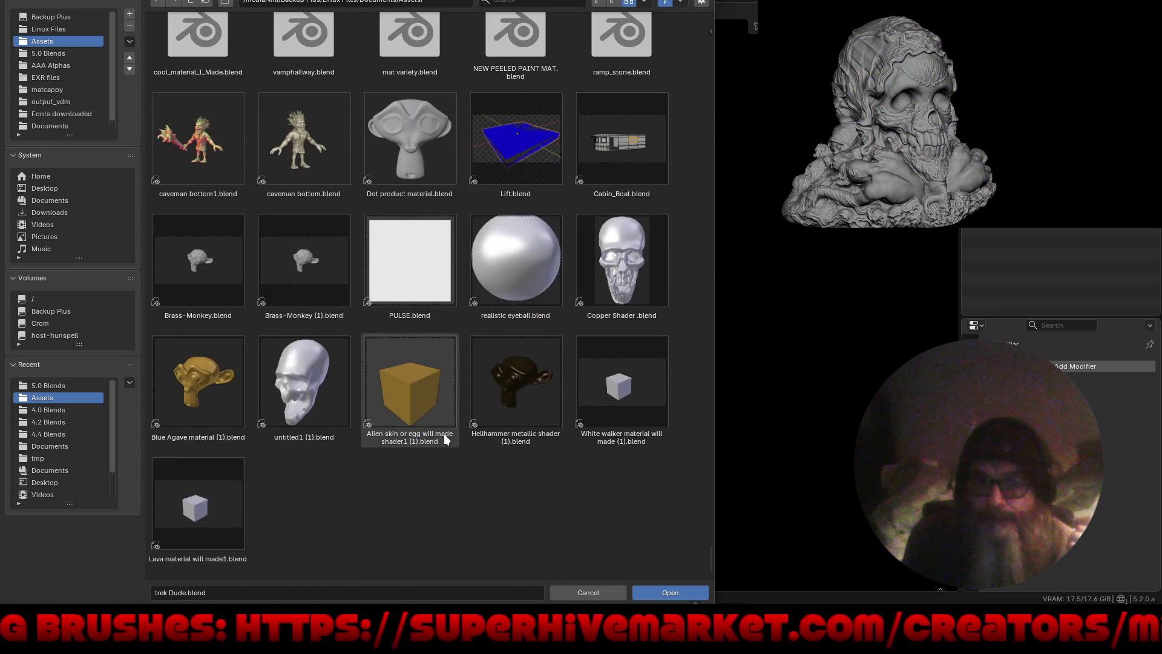
pyautogui.click(74, 51)
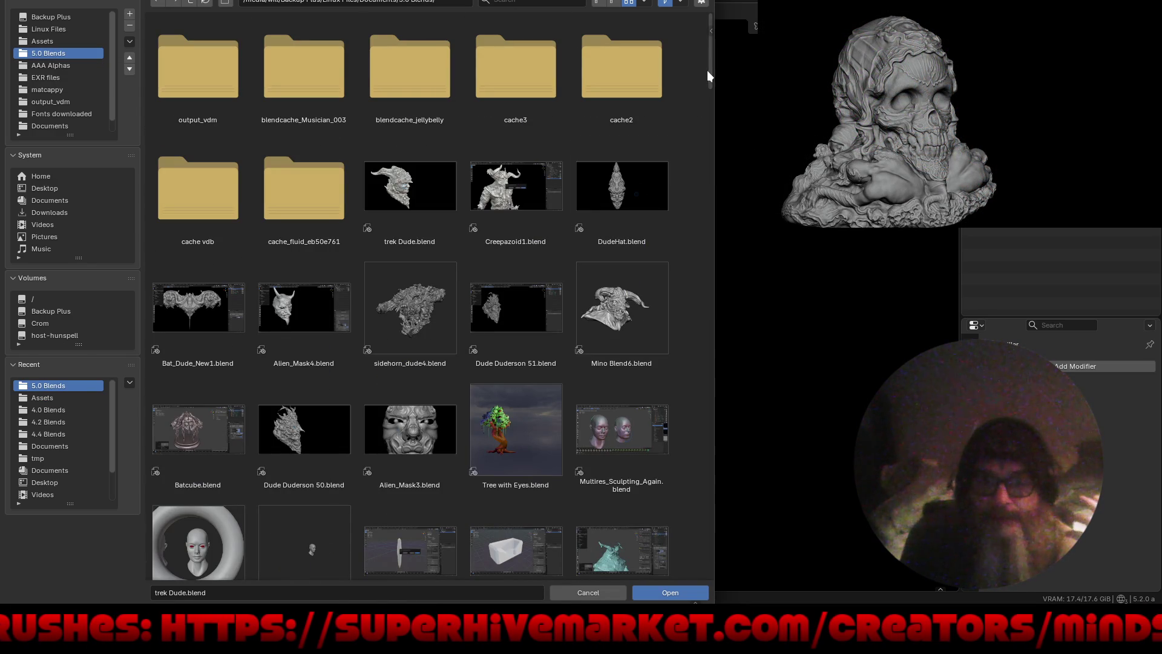
# Step: Scroll through the 5.0 Blends folder, then open bird_death.blend from the 4.5 Blends folder
pyautogui.moveTo(707, 70); pyautogui.dragTo(711, 117)
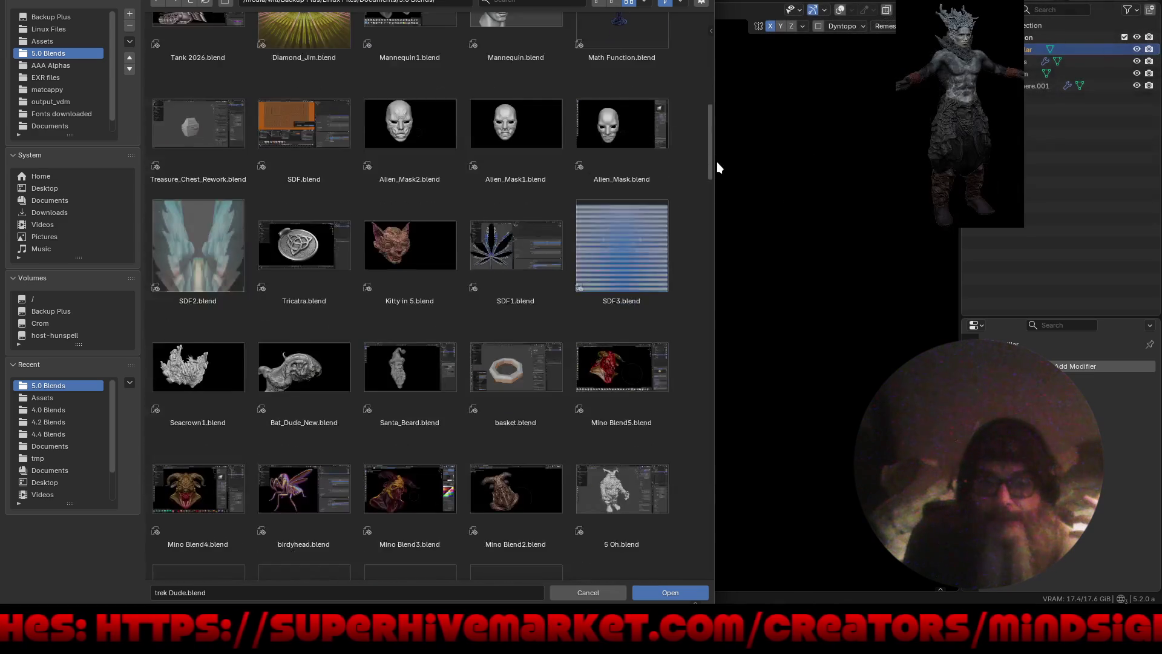
pyautogui.moveTo(712, 121); pyautogui.dragTo(727, 292)
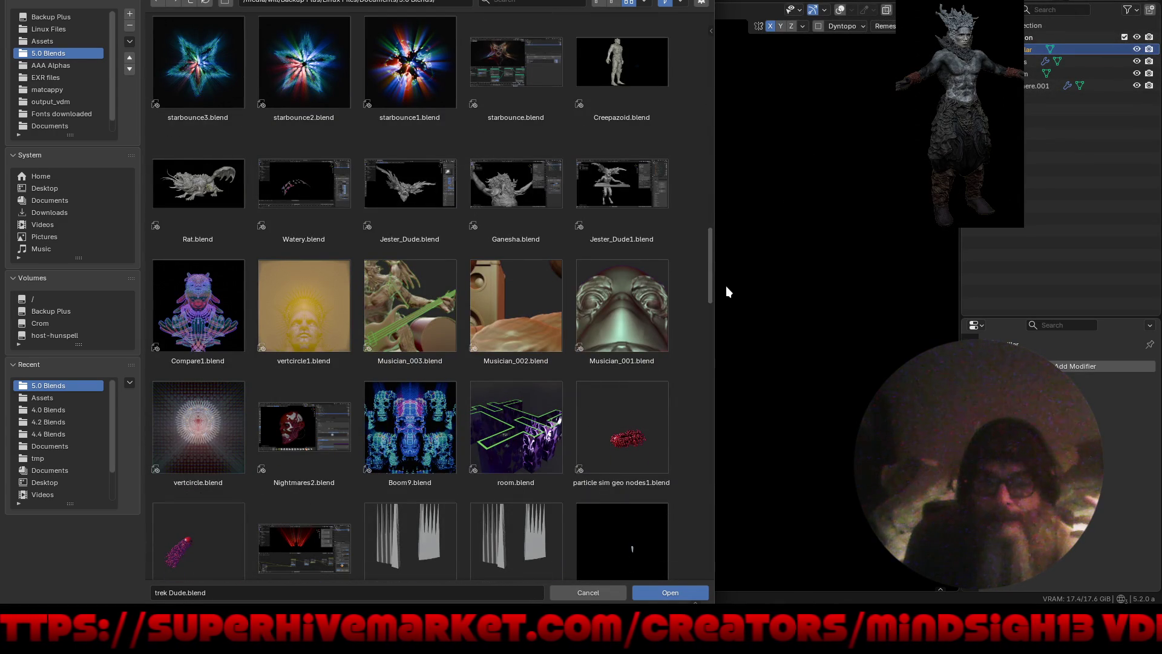
pyautogui.moveTo(726, 293); pyautogui.dragTo(728, 360)
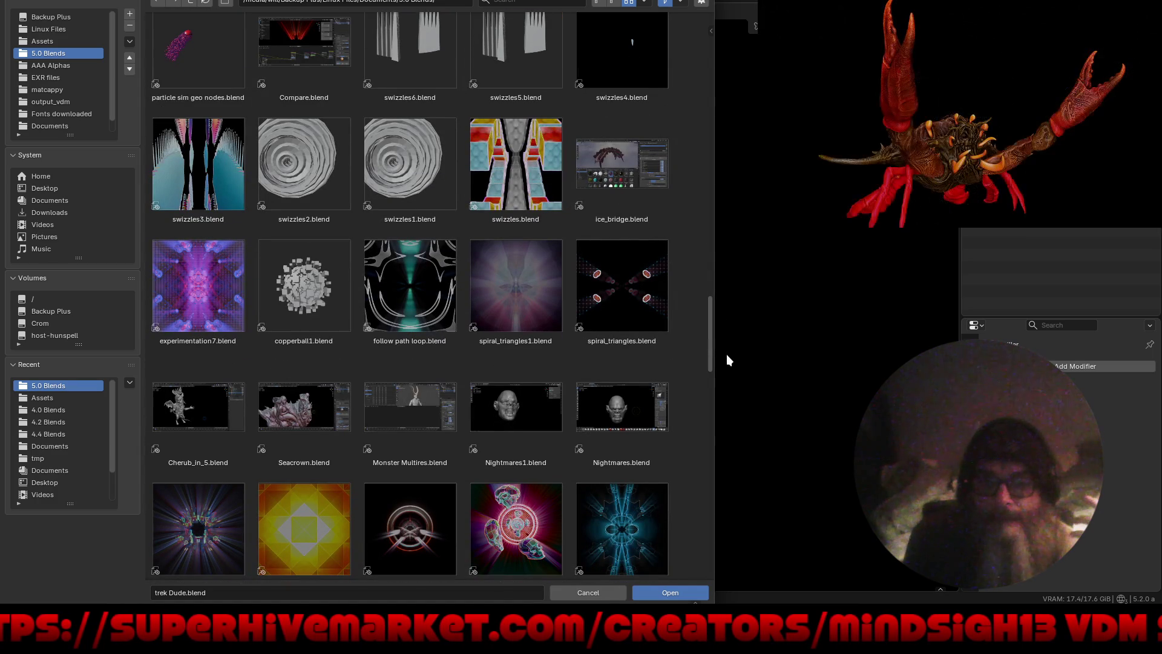
pyautogui.moveTo(728, 360); pyautogui.dragTo(726, 503)
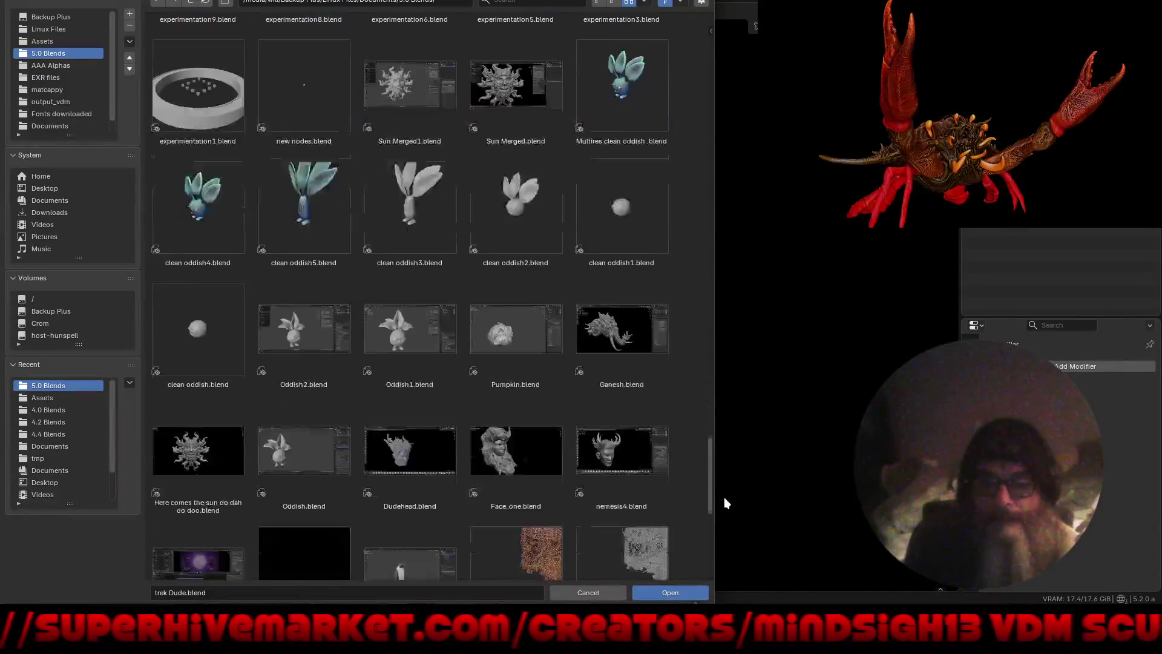
pyautogui.moveTo(726, 499); pyautogui.dragTo(721, 576)
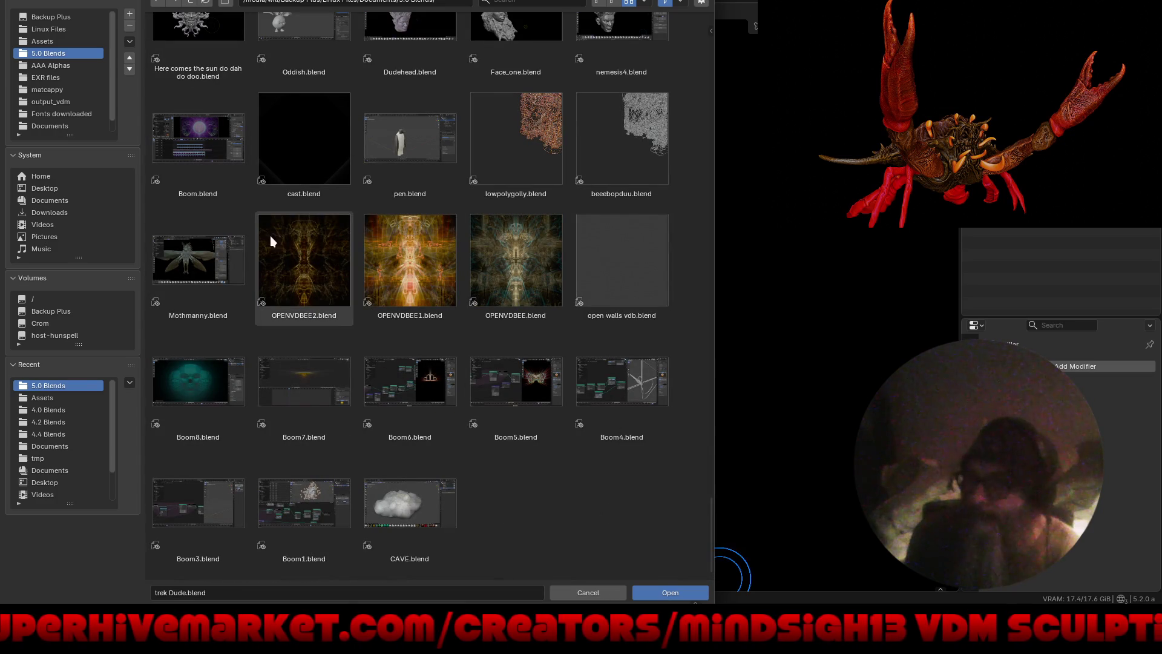
pyautogui.click(189, 2)
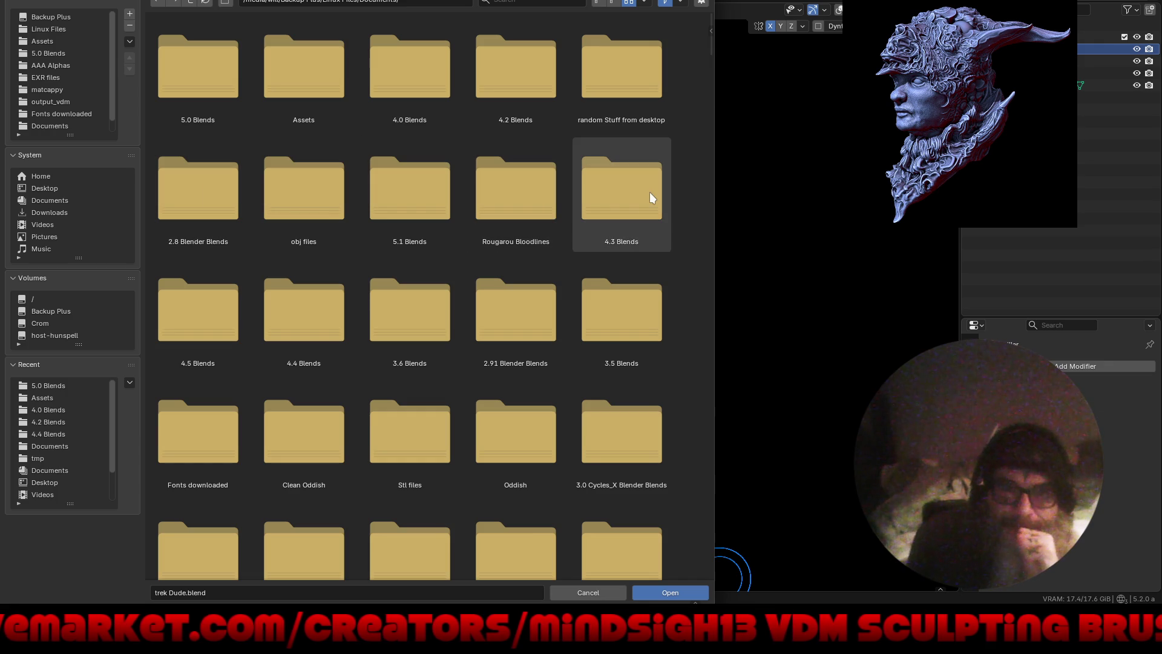
pyautogui.doubleClick(201, 319)
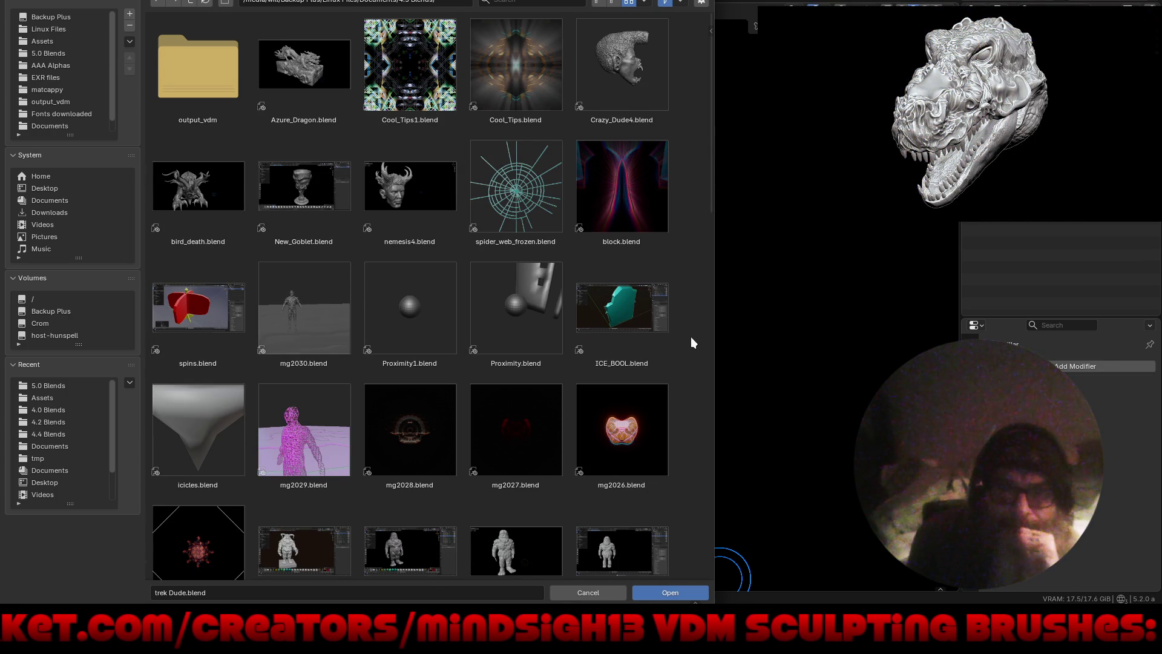
pyautogui.click(191, 194)
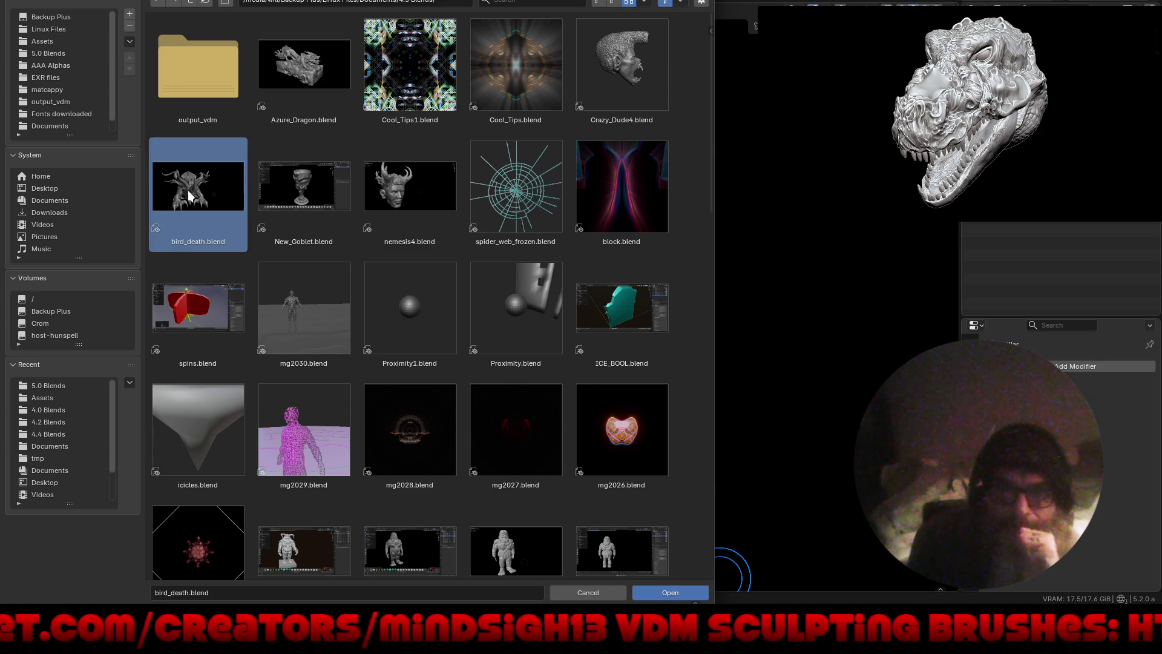
pyautogui.doubleClick(191, 195)
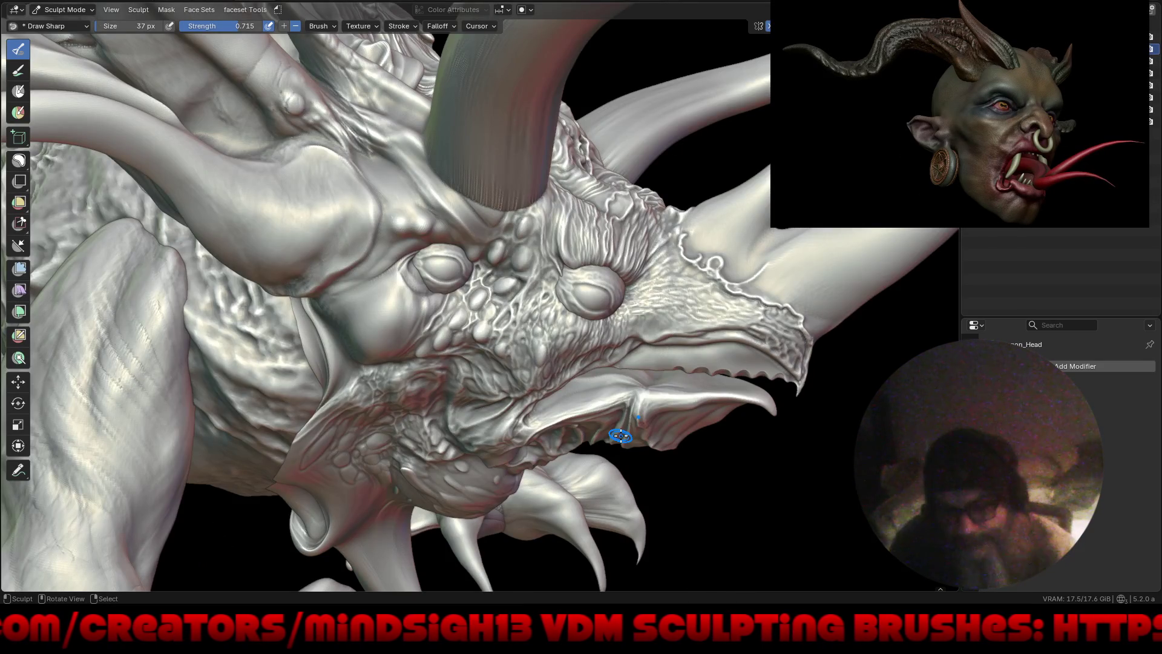
# Step: Hide the interface with Ctrl+Alt+Space and orbit closely around the creature's head and face
pyautogui.scroll(-8, 633, 423)
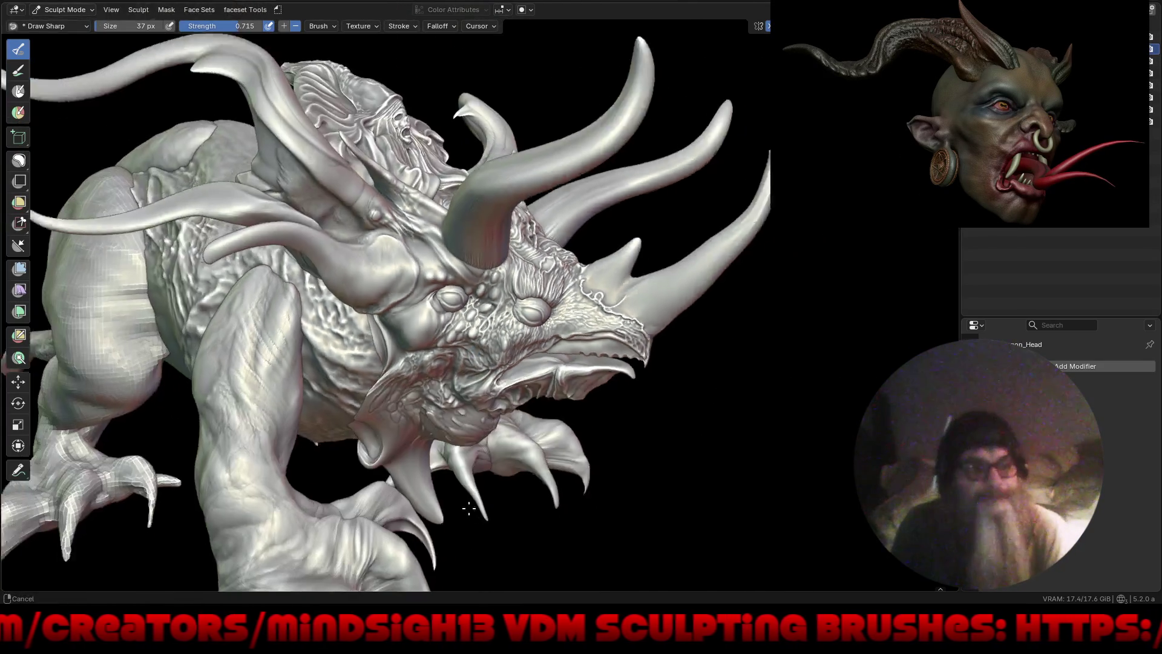
pyautogui.hotkey('ctrl', 'alt', 'space')
pyautogui.moveTo(576, 477)
pyautogui.mouseDown()
pyautogui.moveTo(518, 306)
pyautogui.moveTo(555, 383)
pyautogui.moveTo(650, 398)
pyautogui.moveTo(608, 385)
pyautogui.moveTo(732, 390)
pyautogui.moveTo(664, 378)
pyautogui.mouseUp()
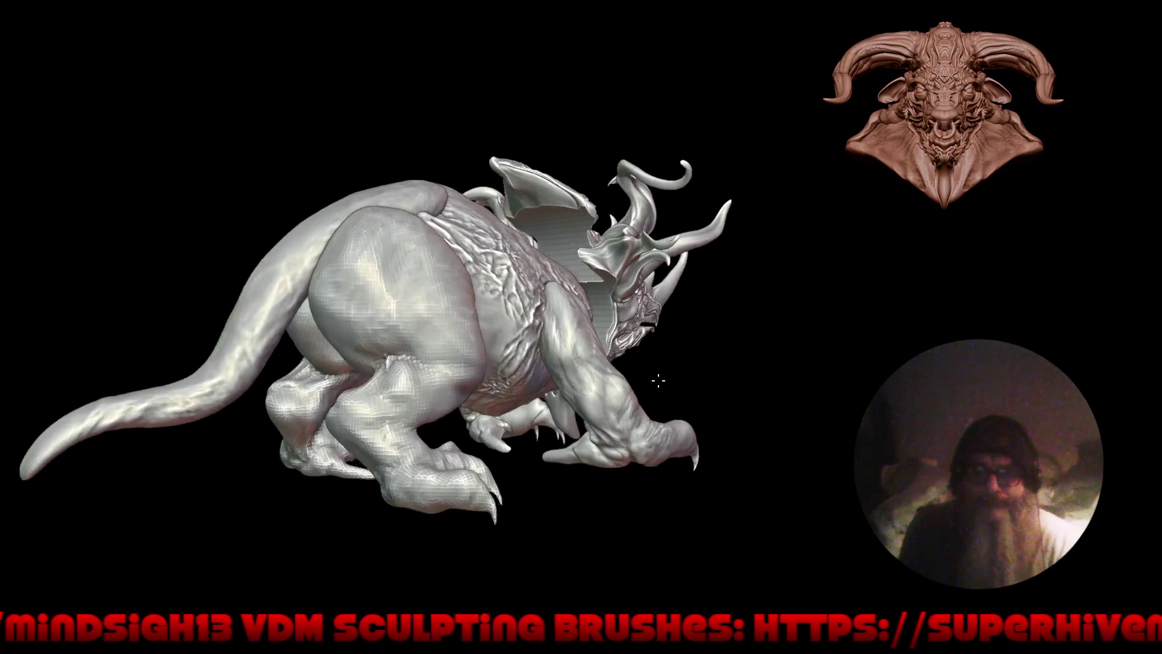
pyautogui.moveTo(664, 379)
pyautogui.mouseDown()
pyautogui.moveTo(631, 313)
pyautogui.moveTo(632, 376)
pyautogui.mouseUp()
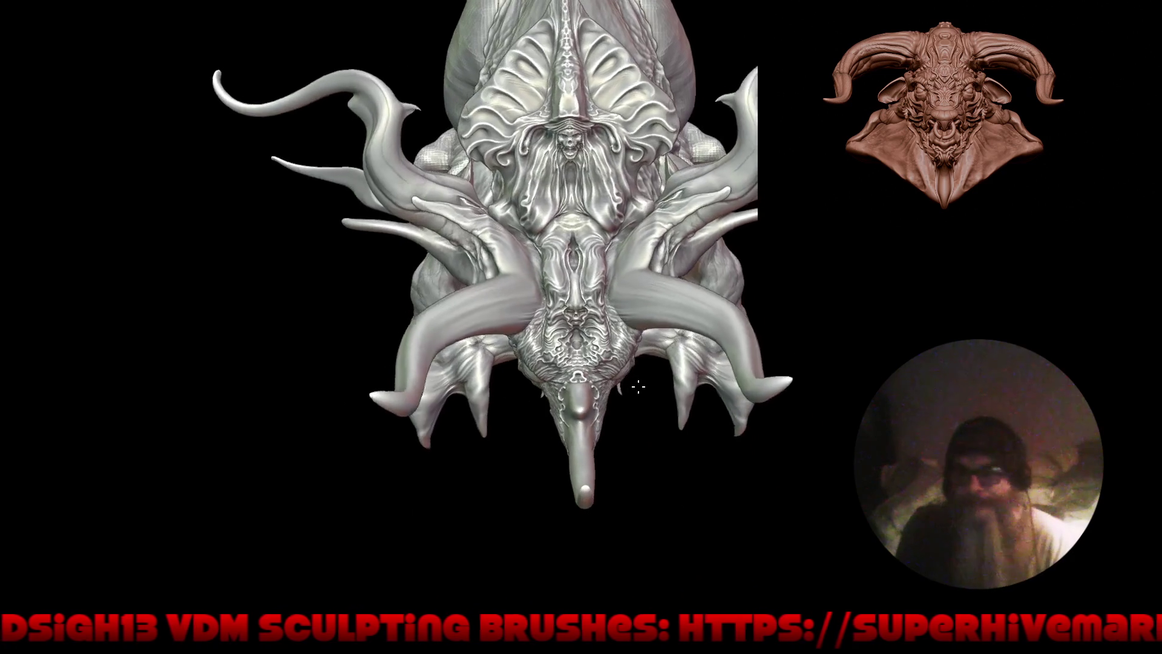
pyautogui.moveTo(633, 376)
pyautogui.mouseDown()
pyautogui.moveTo(564, 480)
pyautogui.moveTo(557, 407)
pyautogui.mouseUp()
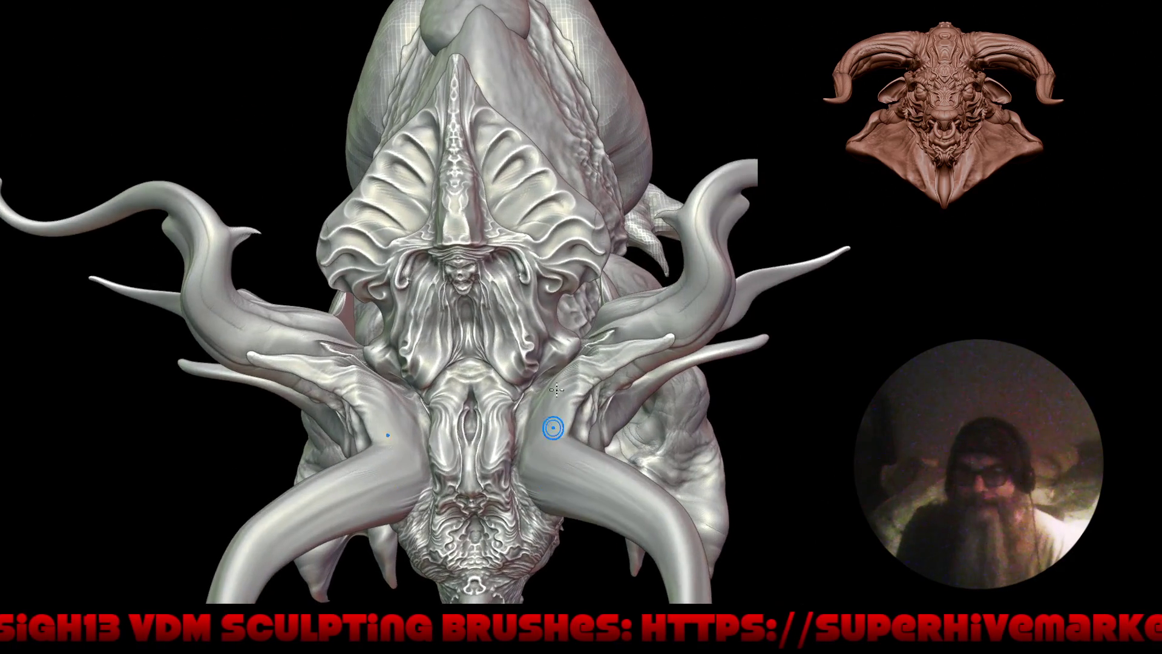
pyautogui.moveTo(602, 371)
pyautogui.mouseDown()
pyautogui.moveTo(462, 303)
pyautogui.moveTo(513, 401)
pyautogui.moveTo(515, 309)
pyautogui.mouseUp()
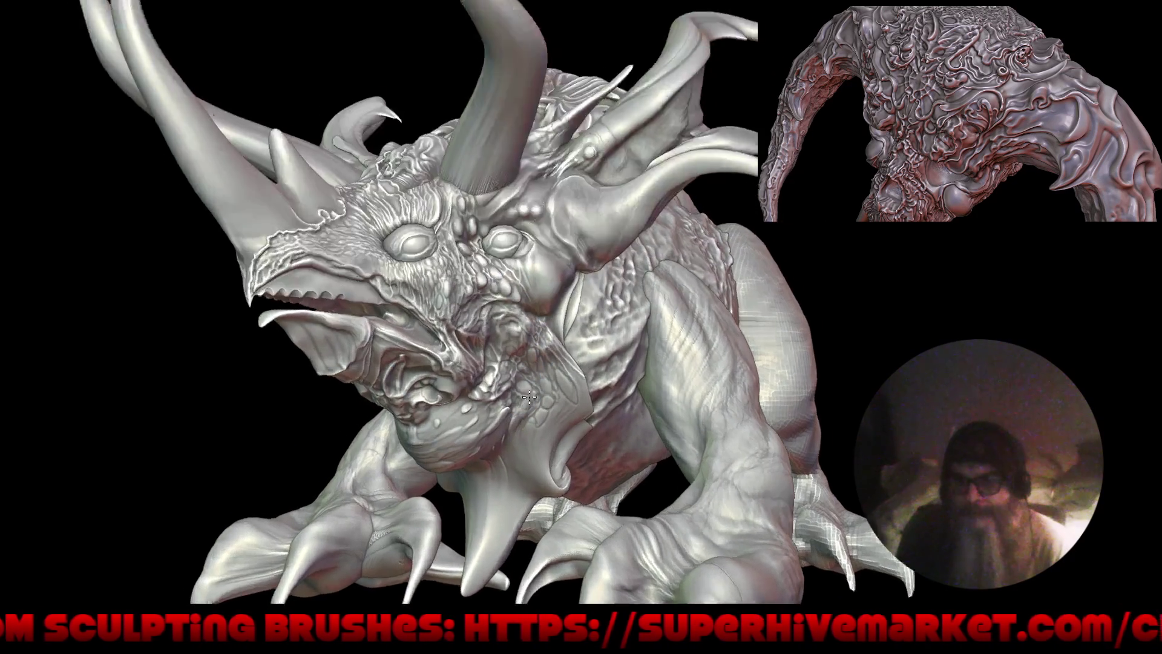
pyautogui.keyDown('alt'); pyautogui.moveTo(514, 423); pyautogui.dragTo(406, 387); pyautogui.keyUp('alt')
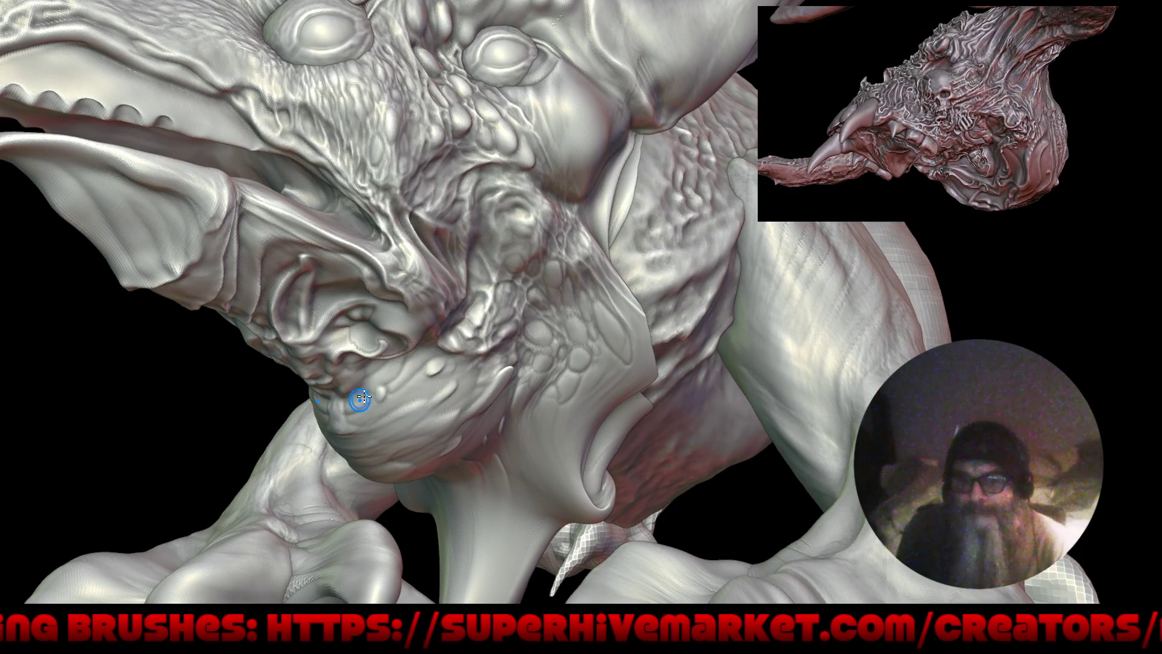
pyautogui.moveTo(448, 423)
pyautogui.mouseDown()
pyautogui.moveTo(413, 433)
pyautogui.moveTo(471, 465)
pyautogui.moveTo(679, 327)
pyautogui.moveTo(645, 302)
pyautogui.moveTo(532, 272)
pyautogui.mouseUp()
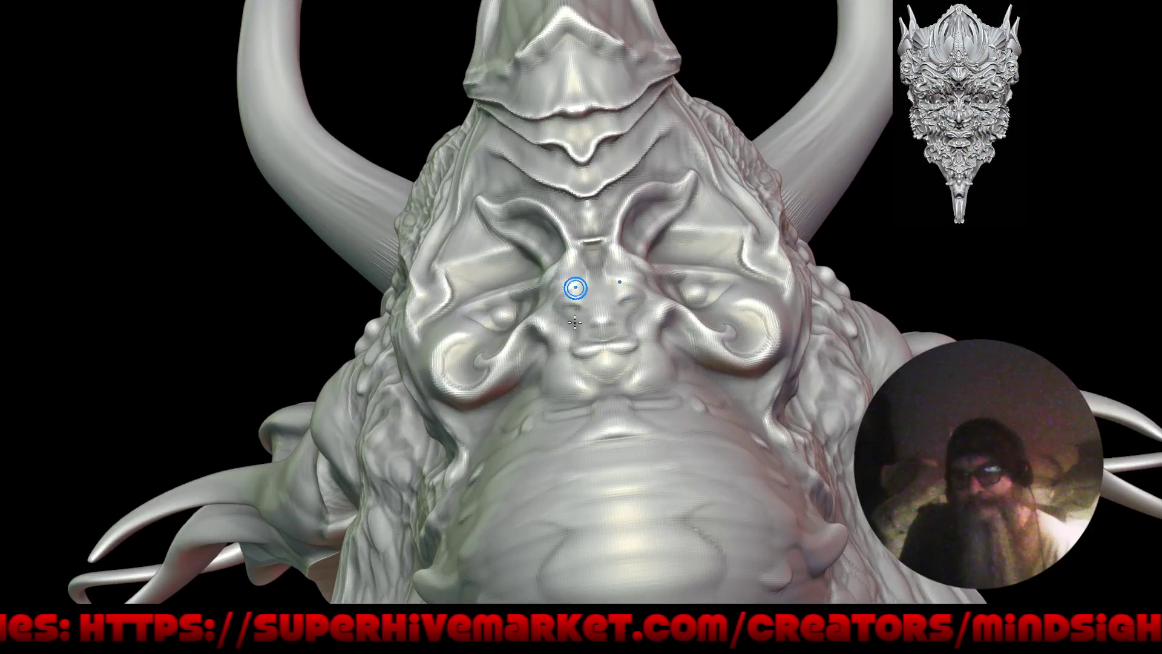
# Step: From a straight front view, sculpt symmetric lobes below the creature's nose with Draw Sharp
pyautogui.moveTo(636, 371); pyautogui.dragTo(643, 400)
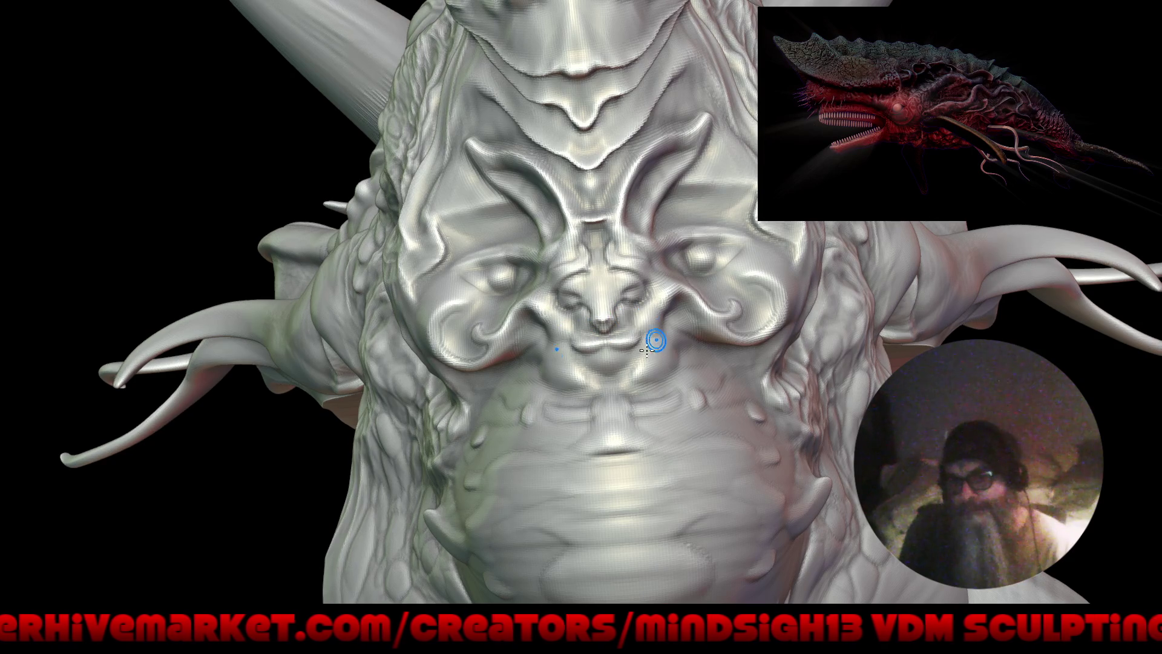
pyautogui.moveTo(565, 379)
pyautogui.mouseDown(button='right')
pyautogui.moveTo(588, 426)
pyautogui.moveTo(676, 274)
pyautogui.mouseUp(button='right')
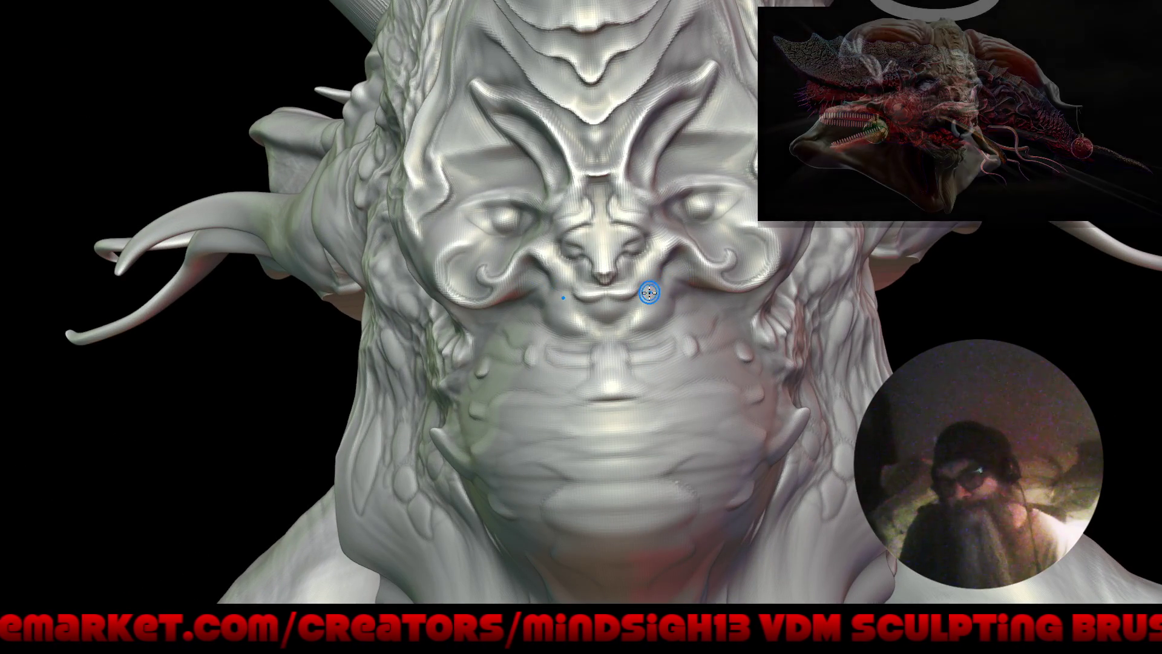
pyautogui.moveTo(665, 309)
pyautogui.mouseDown()
pyautogui.moveTo(624, 278)
pyautogui.moveTo(617, 300)
pyautogui.mouseUp()
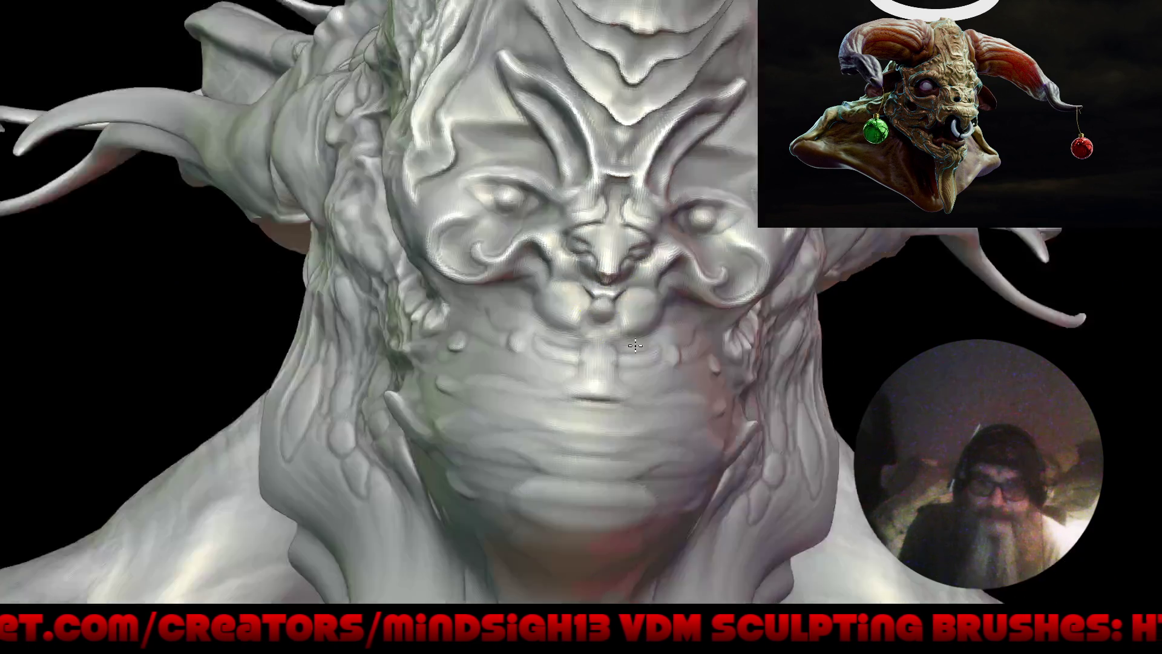
pyautogui.moveTo(607, 290); pyautogui.dragTo(601, 283, button='right')
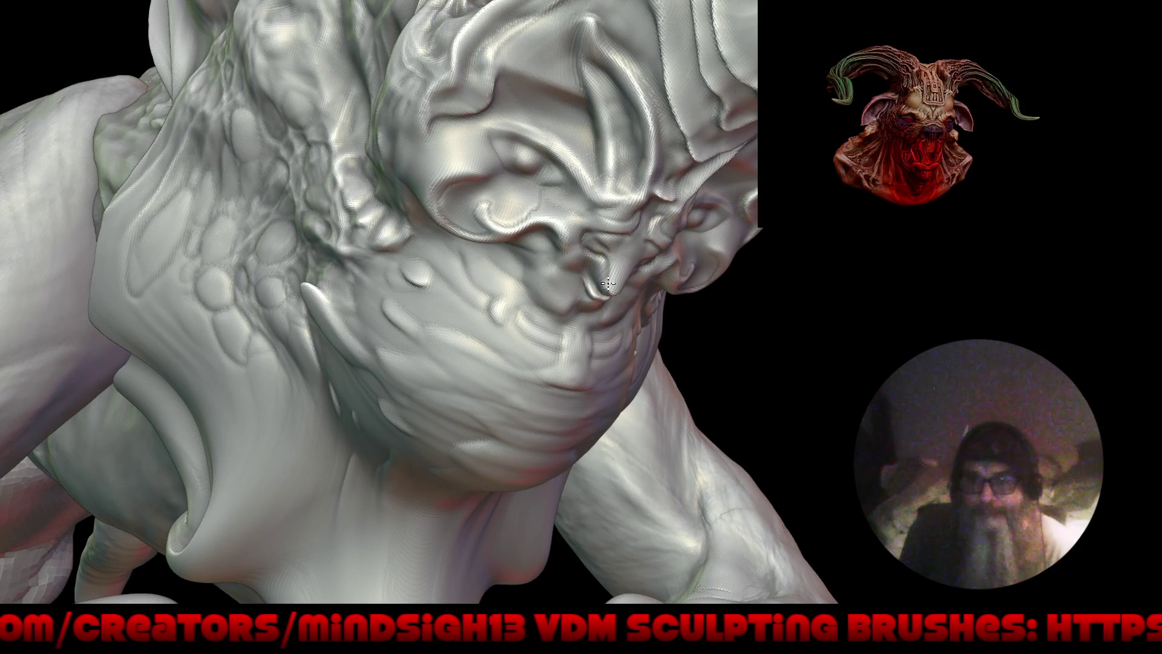
pyautogui.keyDown('shift'); pyautogui.moveTo(672, 332); pyautogui.dragTo(630, 304, button='right'); pyautogui.keyUp('shift')
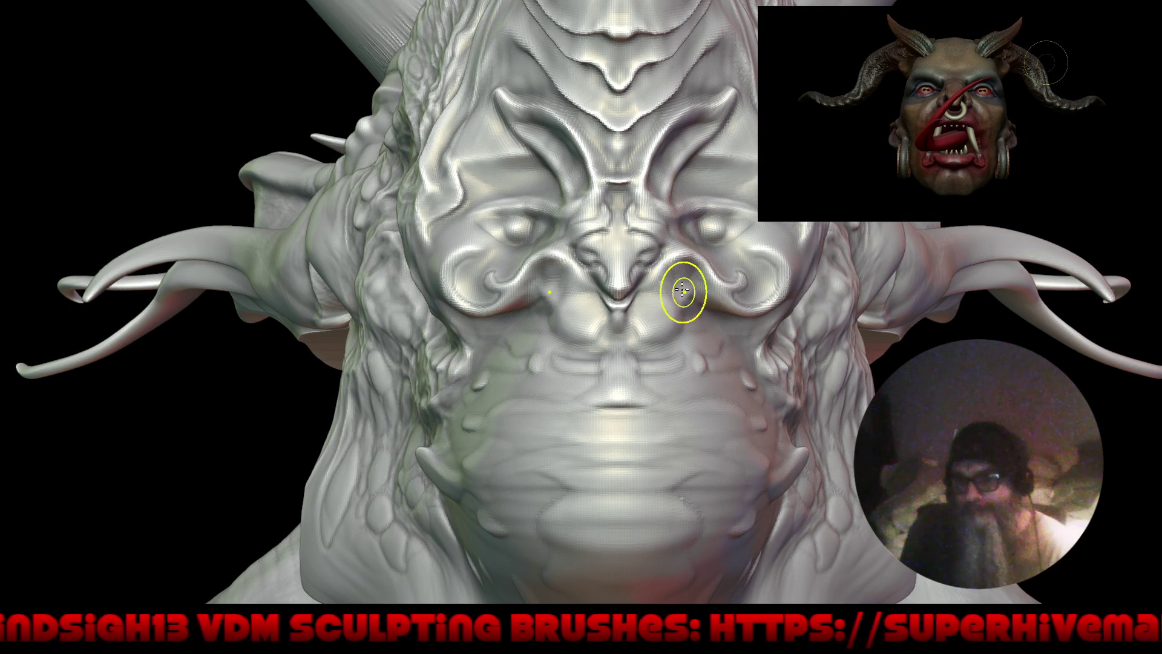
pyautogui.moveTo(687, 307); pyautogui.dragTo(702, 314)
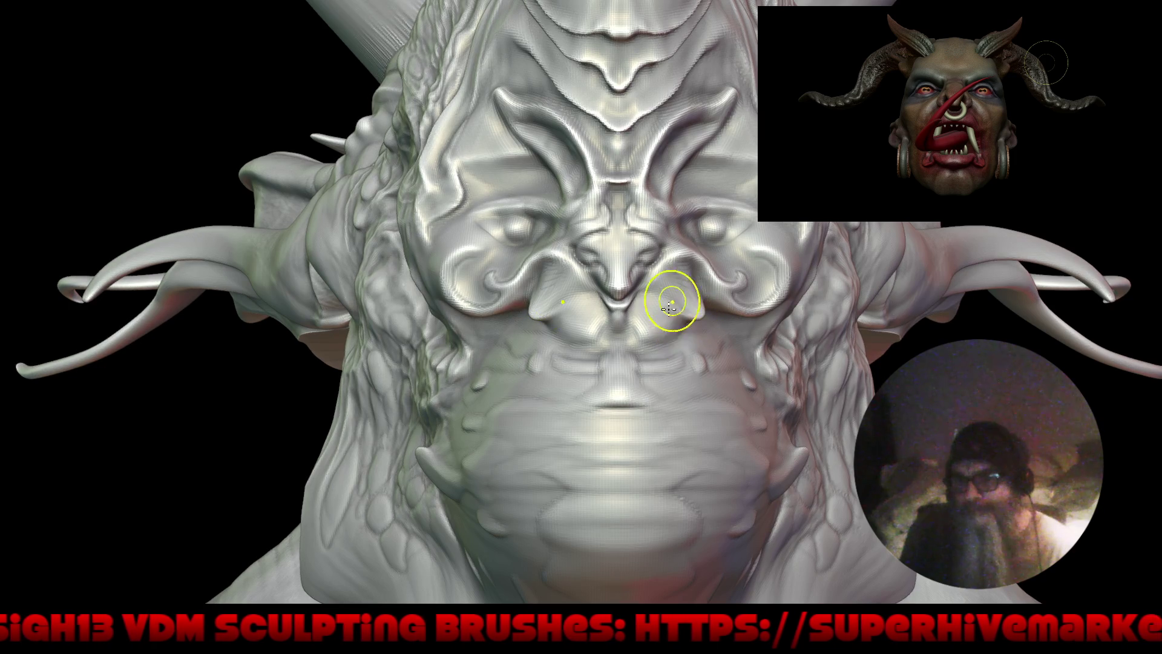
pyautogui.keyDown('ctrl'); pyautogui.moveTo(669, 311); pyautogui.dragTo(656, 399, button='right'); pyautogui.keyUp('ctrl')
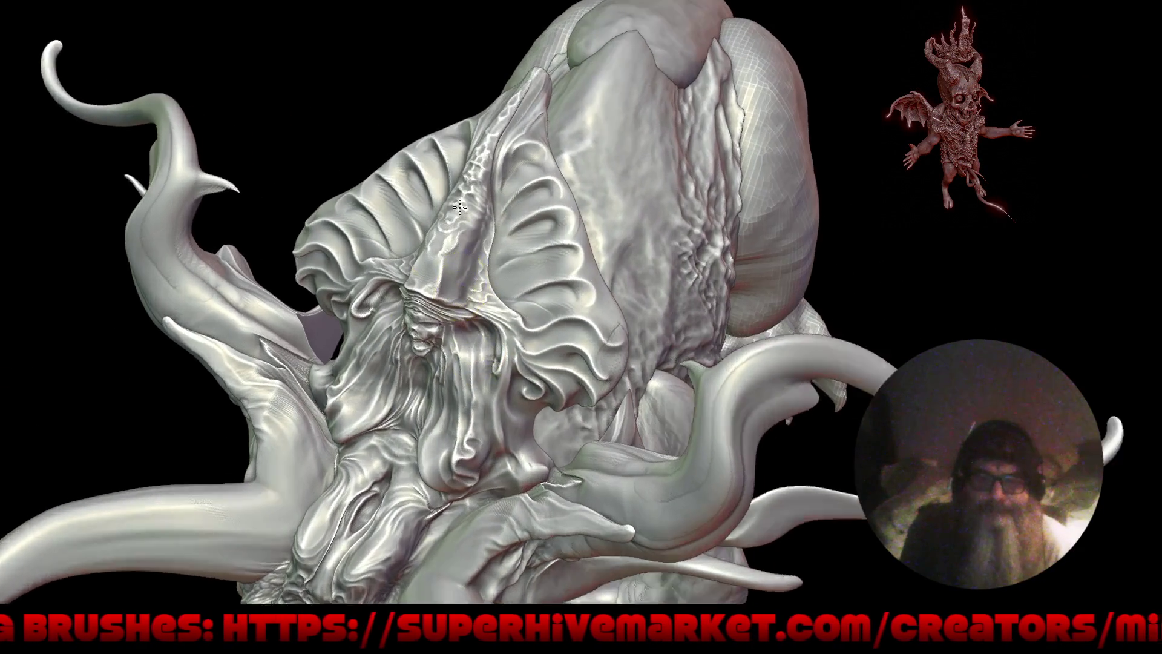
# Step: Switch to the Draw Sharp brush and add a light stroke on the hat-shaped relief
pyautogui.press('q')
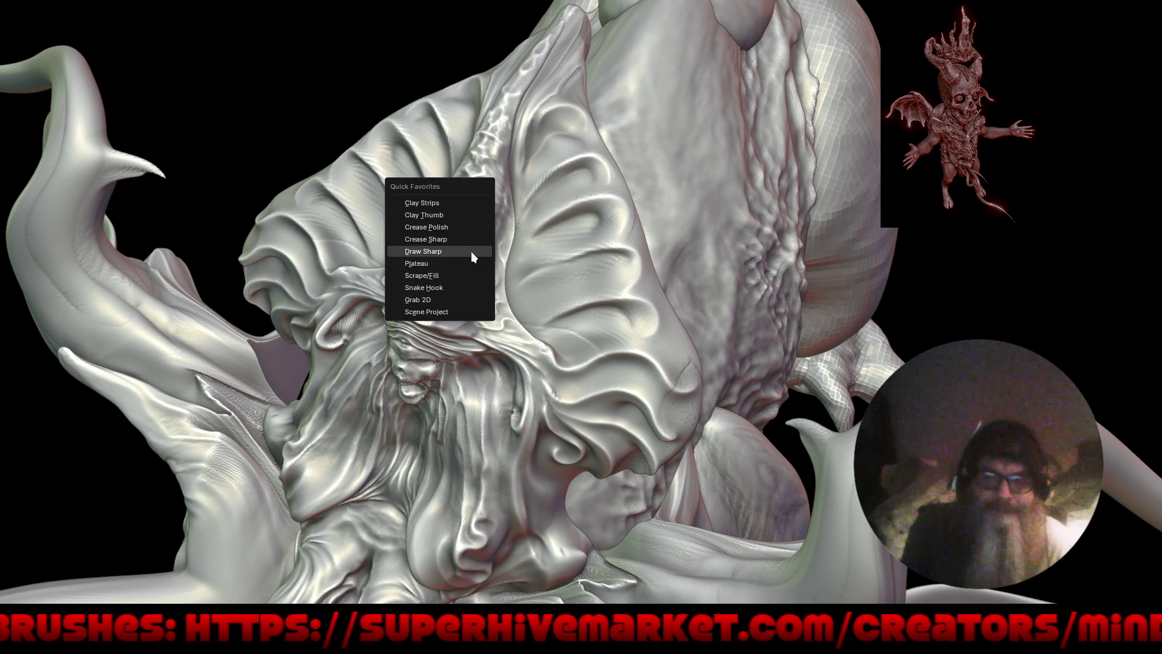
pyautogui.click(470, 252)
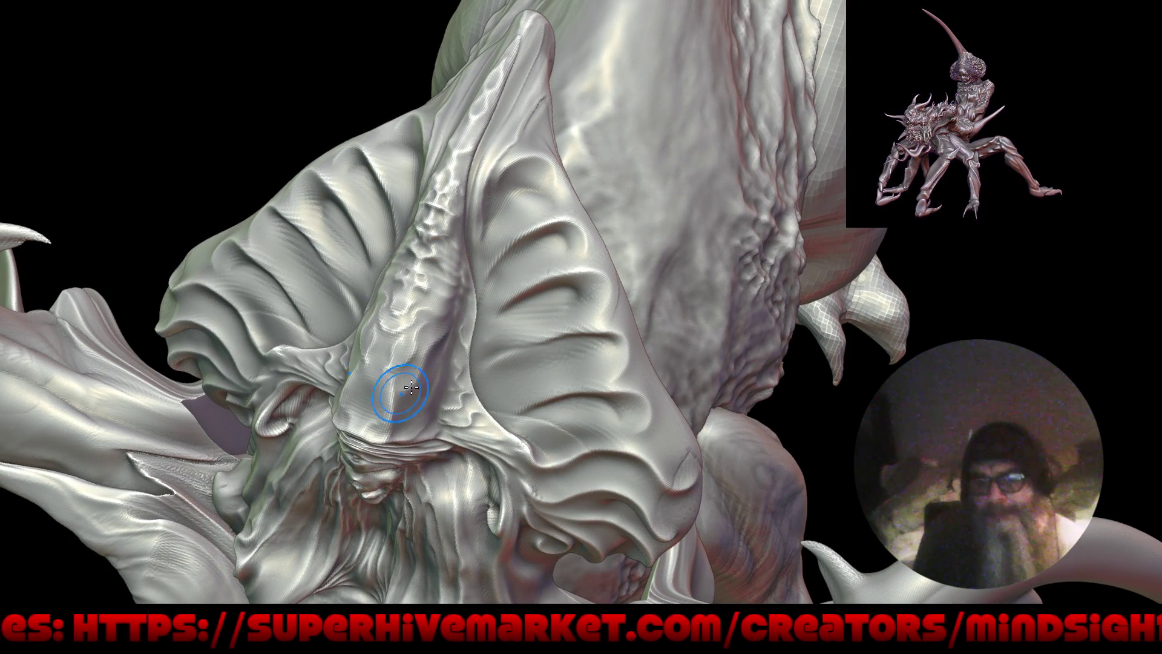
pyautogui.moveTo(389, 385)
pyautogui.mouseDown(button='middle')
pyautogui.moveTo(478, 390)
pyautogui.moveTo(498, 294)
pyautogui.mouseUp(button='middle')
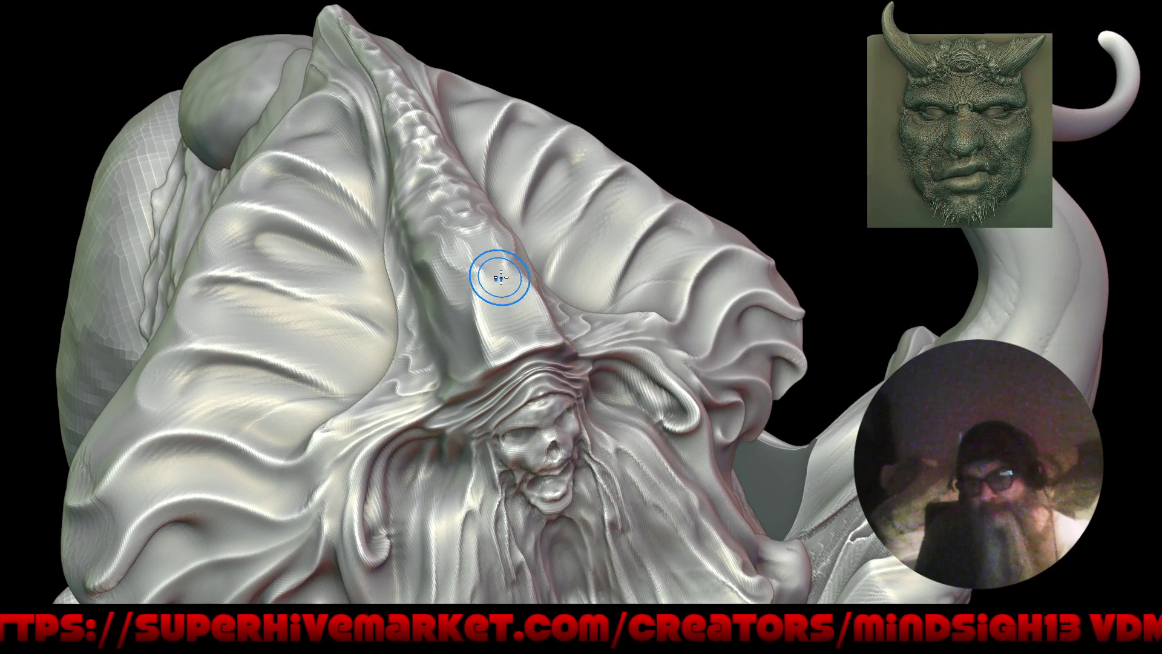
pyautogui.moveTo(521, 339); pyautogui.dragTo(532, 328)
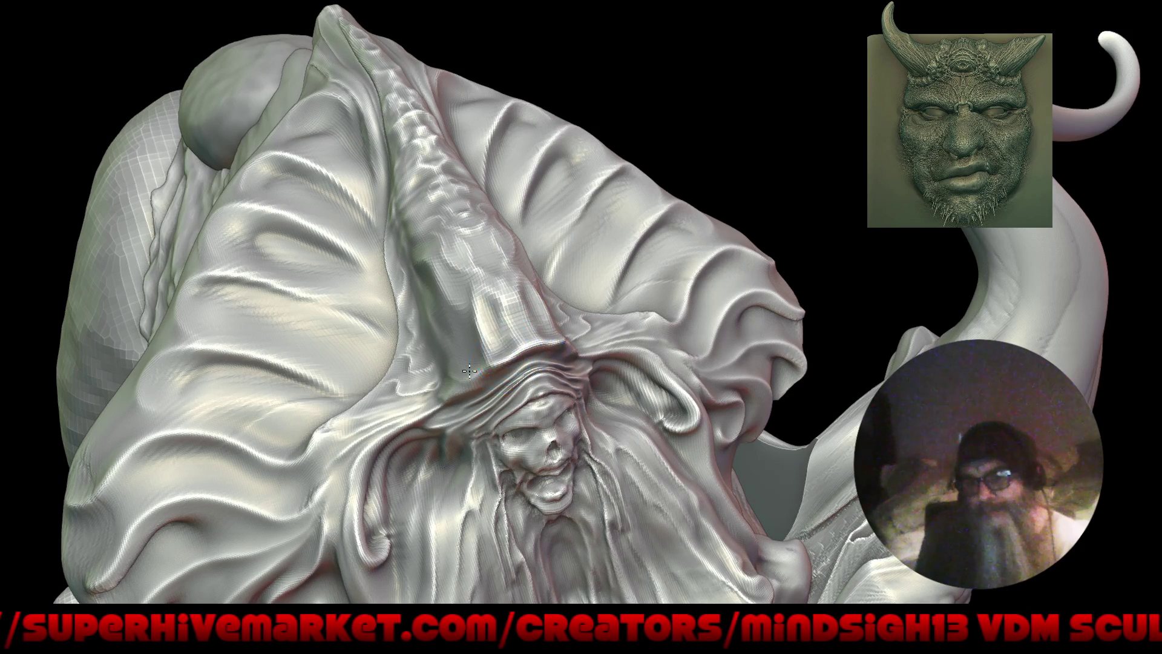
pyautogui.moveTo(422, 397)
pyautogui.mouseDown(button='middle')
pyautogui.moveTo(511, 391)
pyautogui.moveTo(446, 389)
pyautogui.moveTo(510, 349)
pyautogui.mouseUp(button='middle')
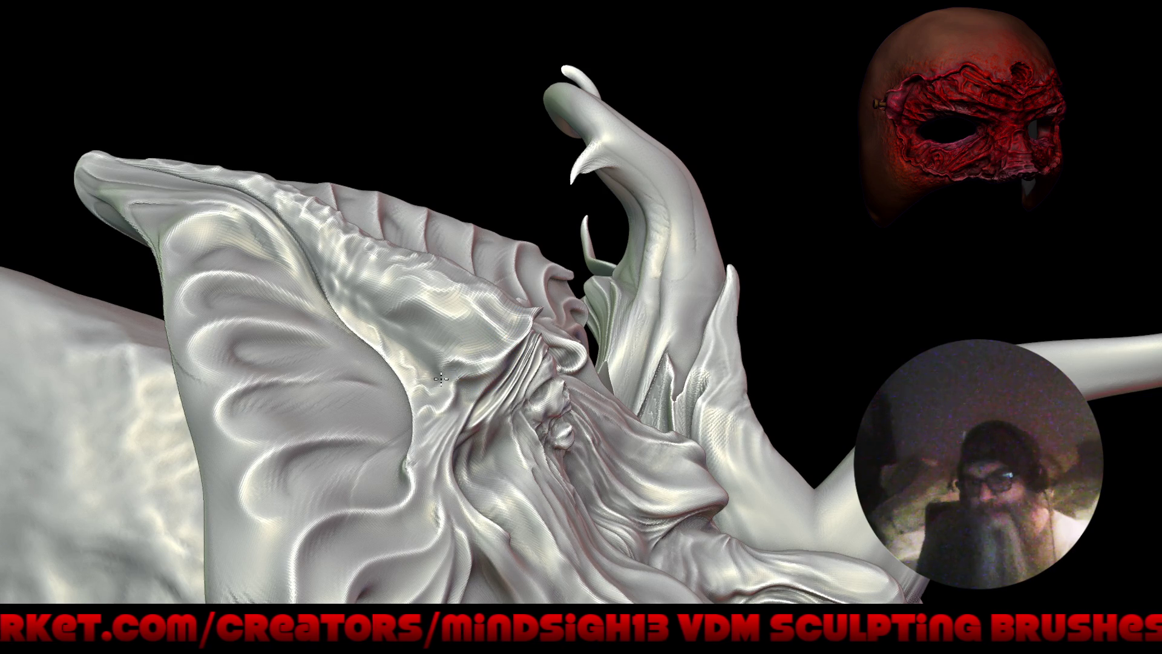
pyautogui.moveTo(448, 385)
pyautogui.mouseDown(button='right')
pyautogui.moveTo(483, 460)
pyautogui.moveTo(516, 433)
pyautogui.moveTo(572, 437)
pyautogui.moveTo(608, 251)
pyautogui.mouseUp(button='right')
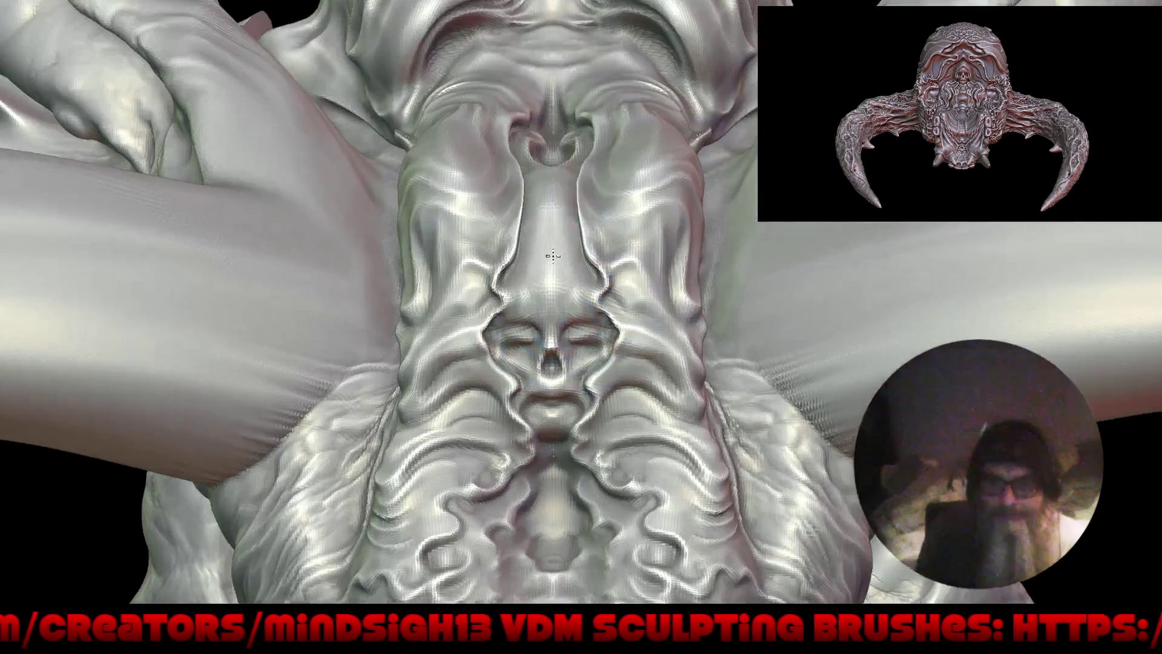
# Step: Zoom in and symmetrically reshape the small central face, then orbit to a three-quarter view
pyautogui.keyDown('alt'); pyautogui.moveTo(519, 317); pyautogui.dragTo(549, 271, button='right'); pyautogui.keyUp('alt')
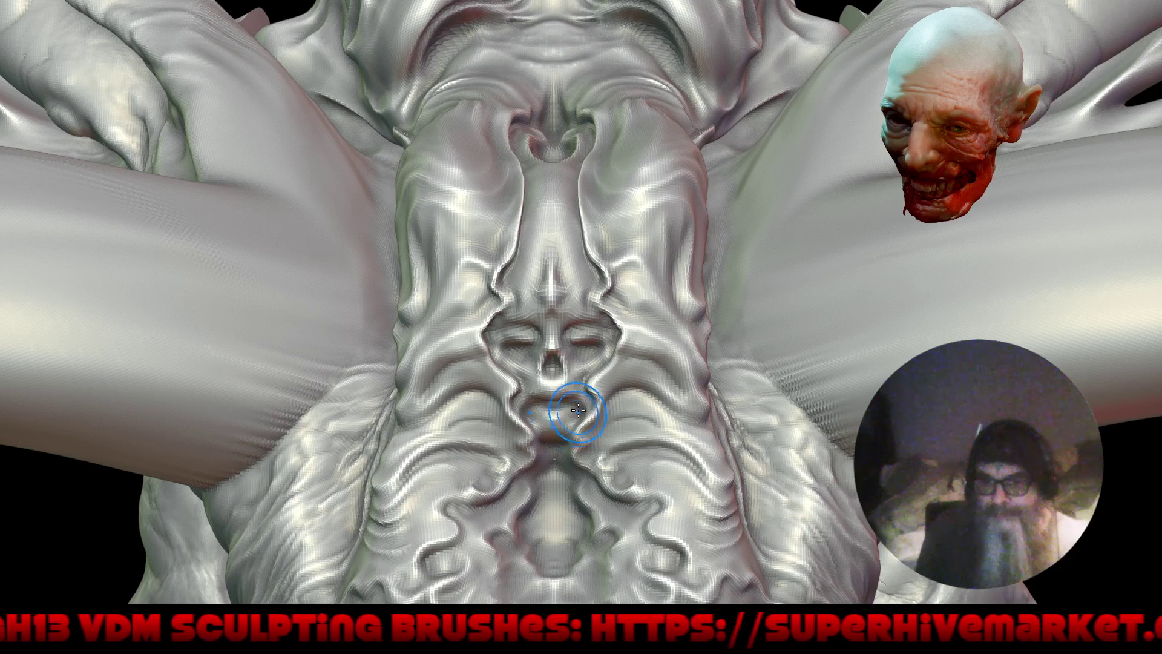
pyautogui.moveTo(625, 261); pyautogui.dragTo(648, 297)
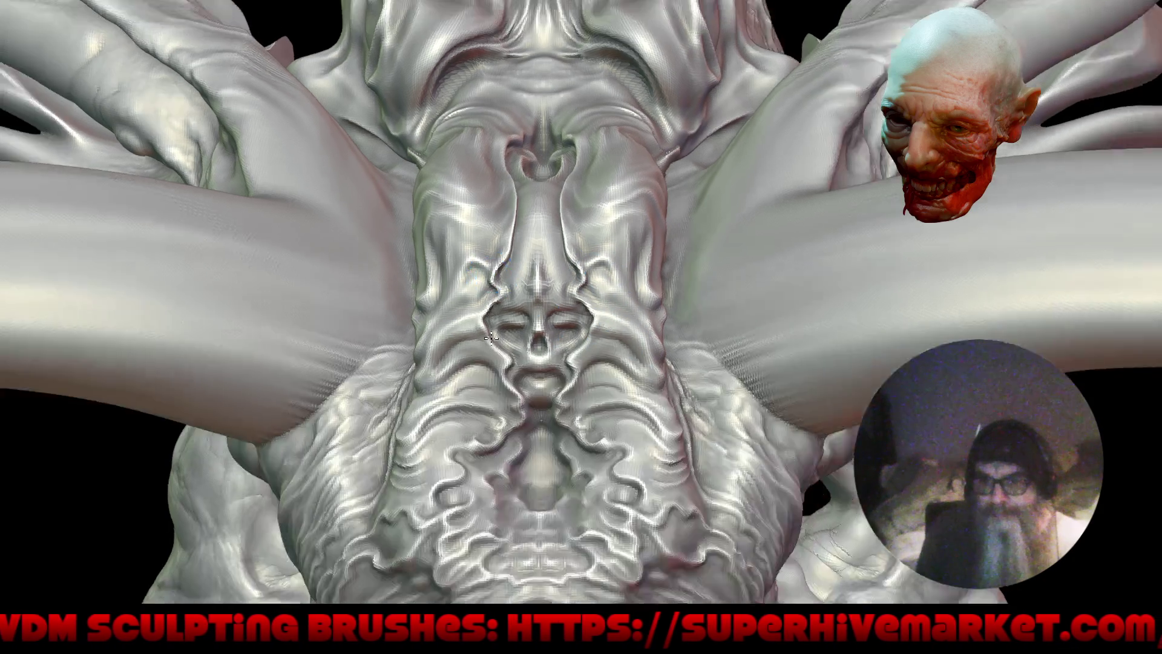
pyautogui.keyDown('ctrl'); pyautogui.moveTo(652, 306); pyautogui.dragTo(573, 280, button='right'); pyautogui.keyUp('ctrl')
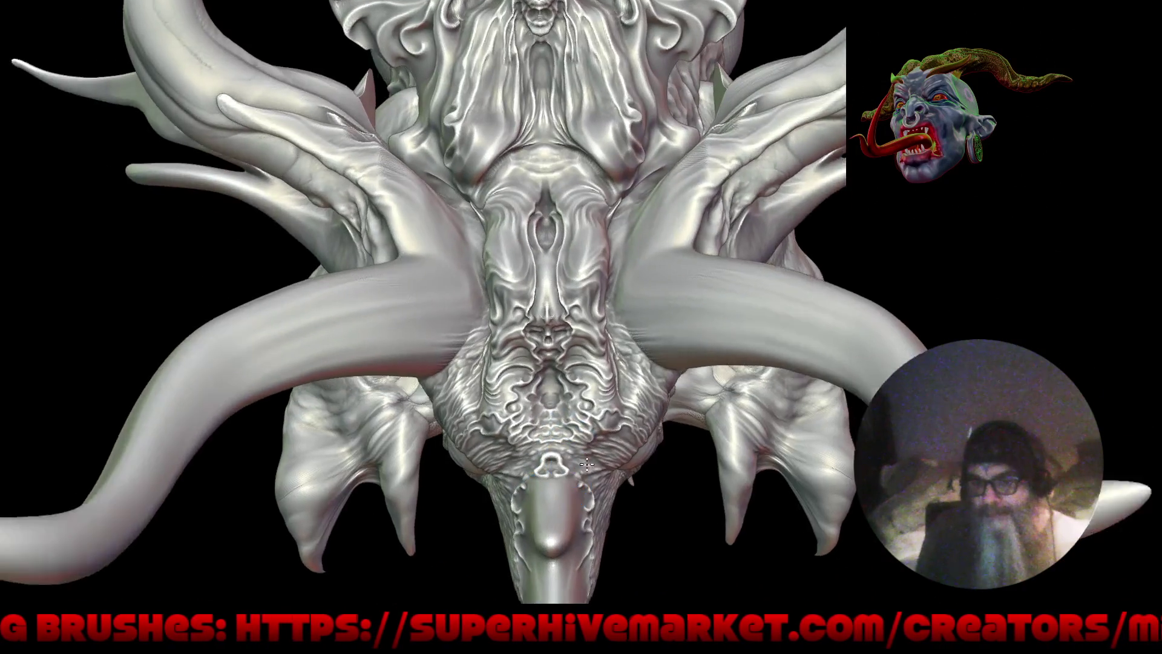
pyautogui.moveTo(586, 463)
pyautogui.mouseDown(button='right')
pyautogui.moveTo(641, 367)
pyautogui.moveTo(609, 443)
pyautogui.moveTo(595, 417)
pyautogui.mouseUp(button='right')
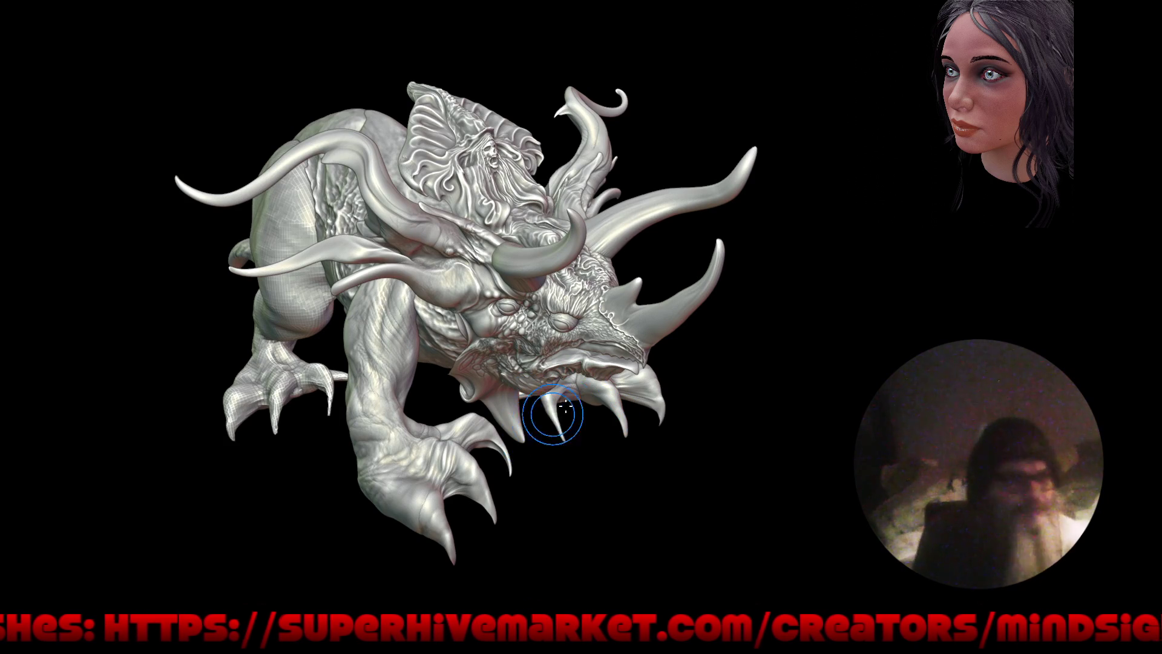
# Step: Orbit to side and front views, zoom onto the face, and call up the favourite brushes
pyautogui.moveTo(532, 416)
pyautogui.mouseDown(button='right')
pyautogui.moveTo(616, 394)
pyautogui.moveTo(470, 405)
pyautogui.mouseUp(button='right')
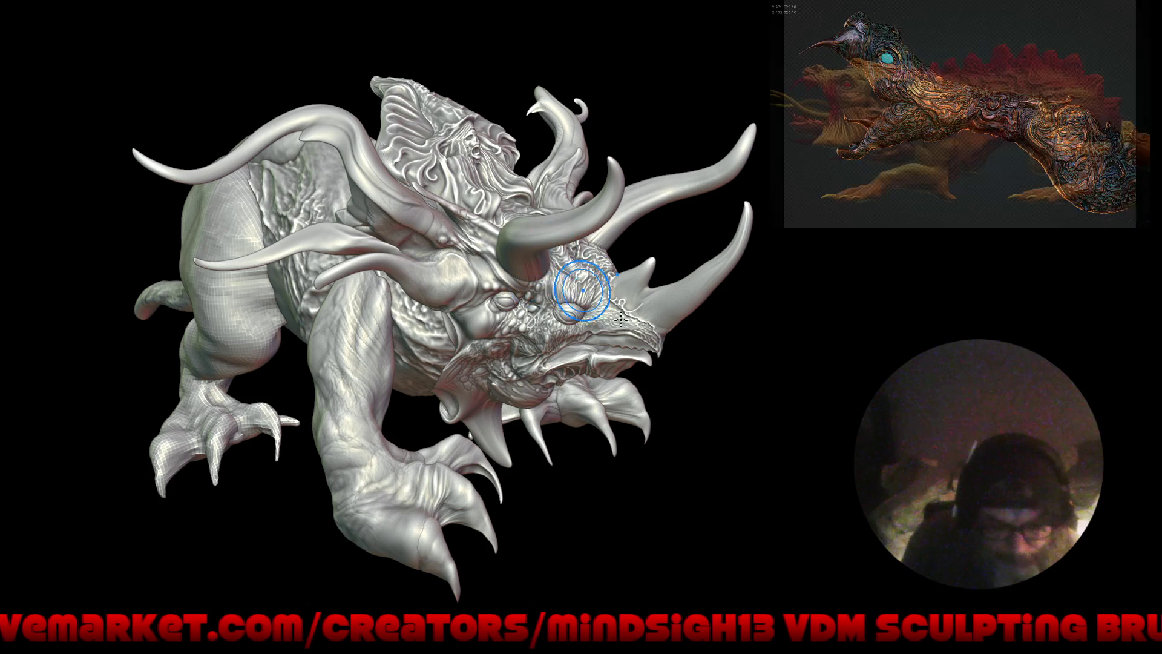
pyautogui.moveTo(731, 470)
pyautogui.mouseDown()
pyautogui.moveTo(651, 452)
pyautogui.moveTo(608, 479)
pyautogui.moveTo(581, 536)
pyautogui.moveTo(598, 525)
pyautogui.mouseUp()
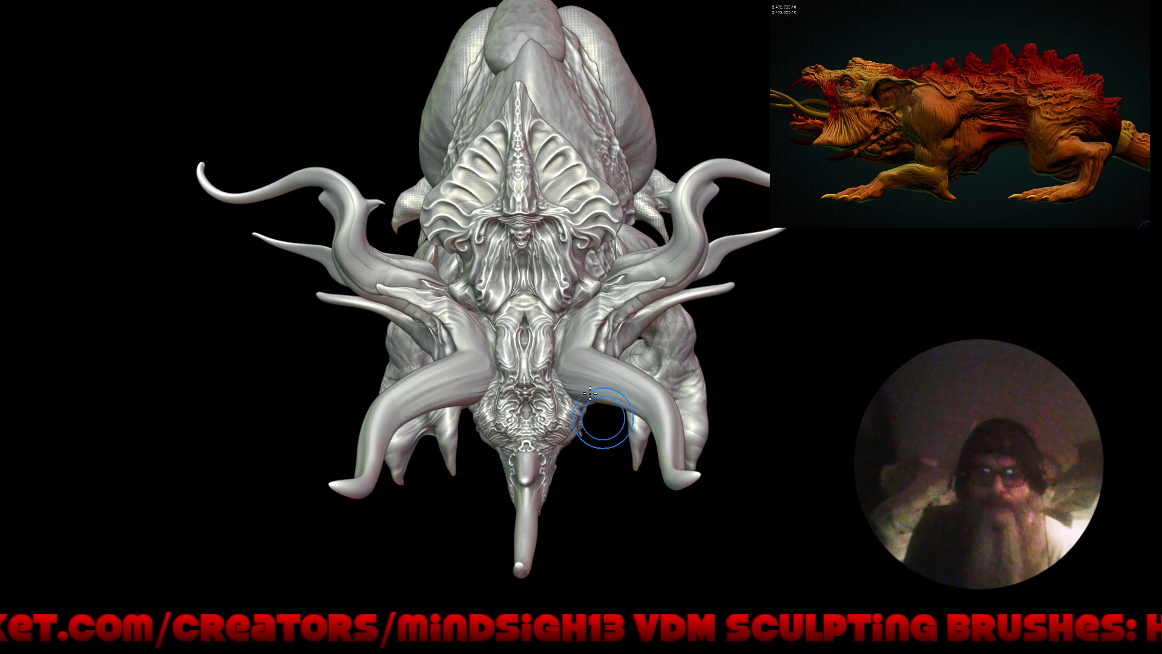
pyautogui.scroll(5, 602, 435)
pyautogui.rightClick(570, 306)
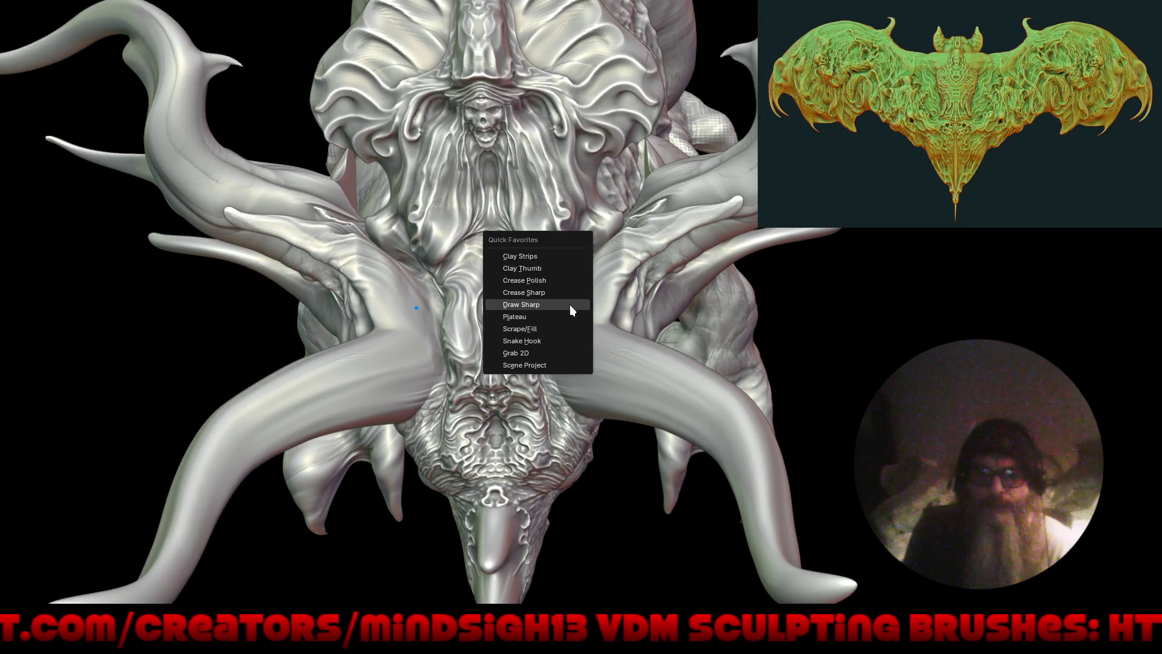
# Step: Pick the Draw Sharp brush and carve many scratch-like lines along the body fold
pyautogui.moveTo(579, 256)
pyautogui.mouseDown(button='right')
pyautogui.moveTo(622, 340)
pyautogui.moveTo(635, 324)
pyautogui.mouseUp(button='right')
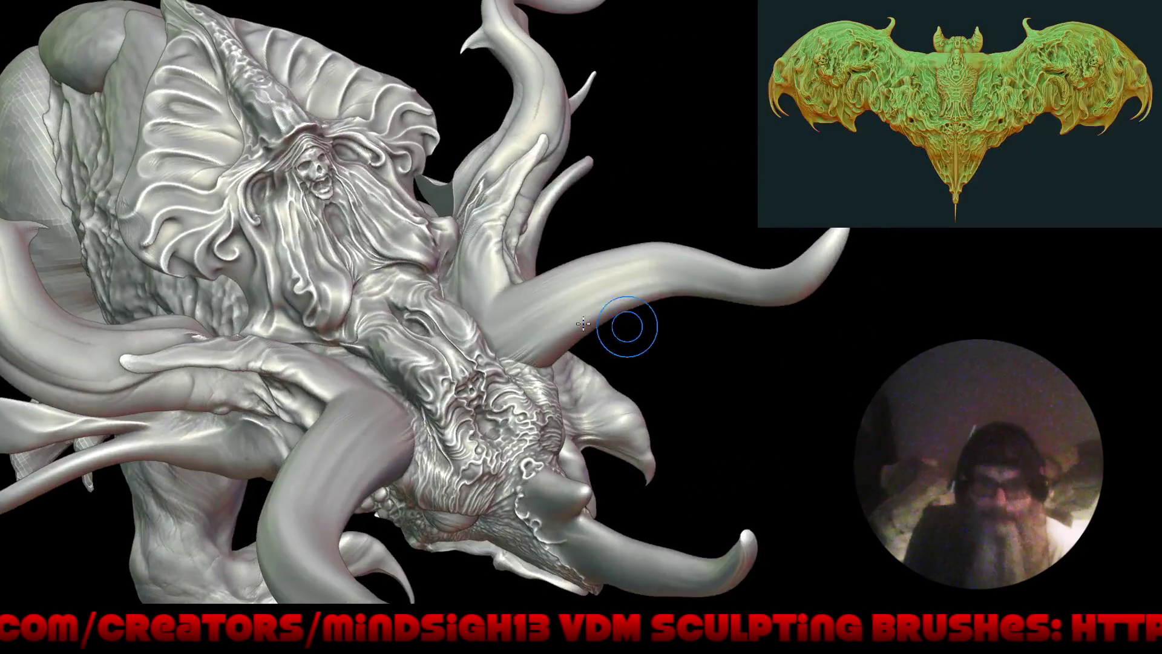
pyautogui.scroll(4, 635, 324)
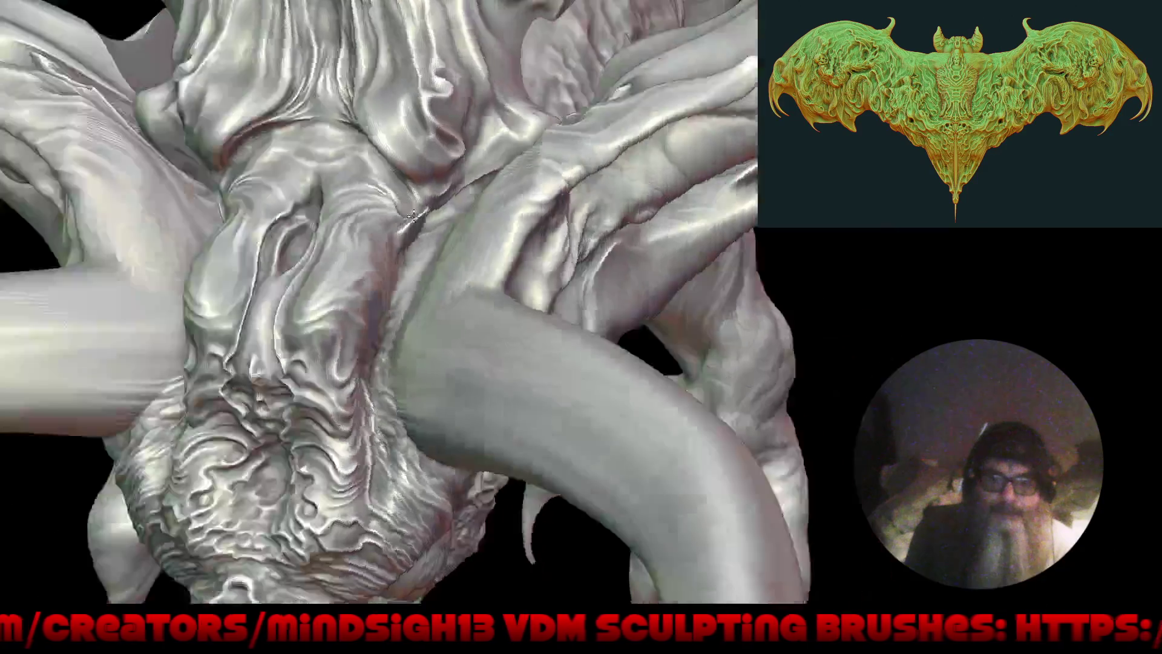
pyautogui.moveTo(462, 210); pyautogui.dragTo(545, 272, button='right')
pyautogui.moveTo(575, 230); pyautogui.dragTo(514, 291)
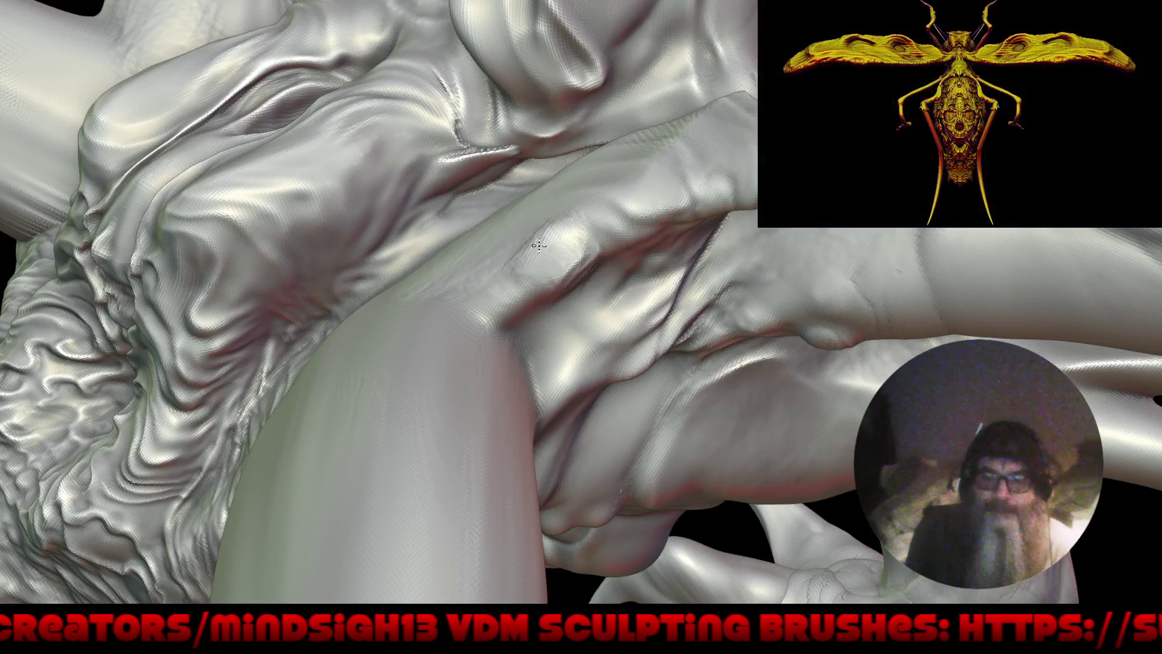
pyautogui.moveTo(465, 267); pyautogui.dragTo(543, 284, button='right')
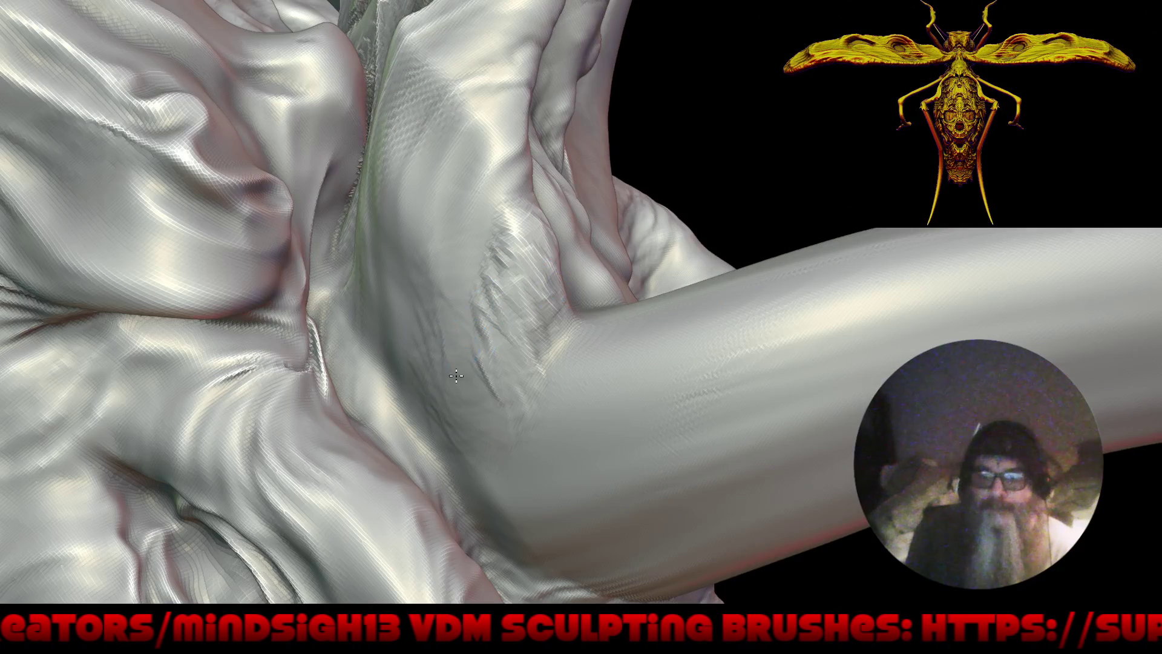
pyautogui.moveTo(460, 230); pyautogui.dragTo(521, 315)
pyautogui.moveTo(515, 254); pyautogui.dragTo(460, 375)
pyautogui.moveTo(484, 115)
pyautogui.mouseDown()
pyautogui.moveTo(466, 199)
pyautogui.moveTo(376, 424)
pyautogui.mouseUp()
pyautogui.moveTo(417, 242)
pyautogui.mouseDown()
pyautogui.moveTo(445, 68)
pyautogui.moveTo(502, 24)
pyautogui.mouseUp()
pyautogui.moveTo(485, 91); pyautogui.dragTo(532, 12)
pyautogui.moveTo(532, 115)
pyautogui.mouseDown()
pyautogui.moveTo(460, 24)
pyautogui.moveTo(440, 214)
pyautogui.mouseUp()
pyautogui.moveTo(502, 139); pyautogui.dragTo(375, 406)
pyautogui.moveTo(520, 163); pyautogui.dragTo(448, 339)
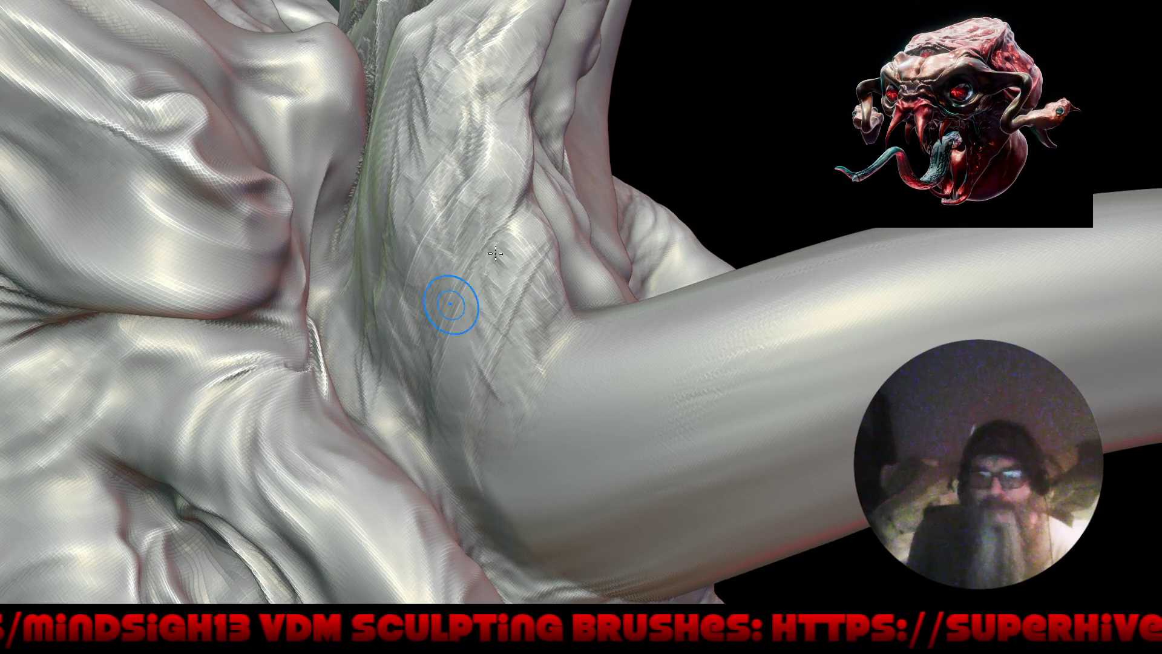
# Step: Carve crossing scratch strokes where the body meets the tentacle and onto the tentacle base
pyautogui.moveTo(526, 477); pyautogui.dragTo(578, 323)
pyautogui.moveTo(605, 387); pyautogui.dragTo(502, 484)
pyautogui.moveTo(494, 424)
pyautogui.mouseDown()
pyautogui.moveTo(565, 521)
pyautogui.moveTo(636, 569)
pyautogui.mouseUp()
pyautogui.scroll(-6, 657, 520)
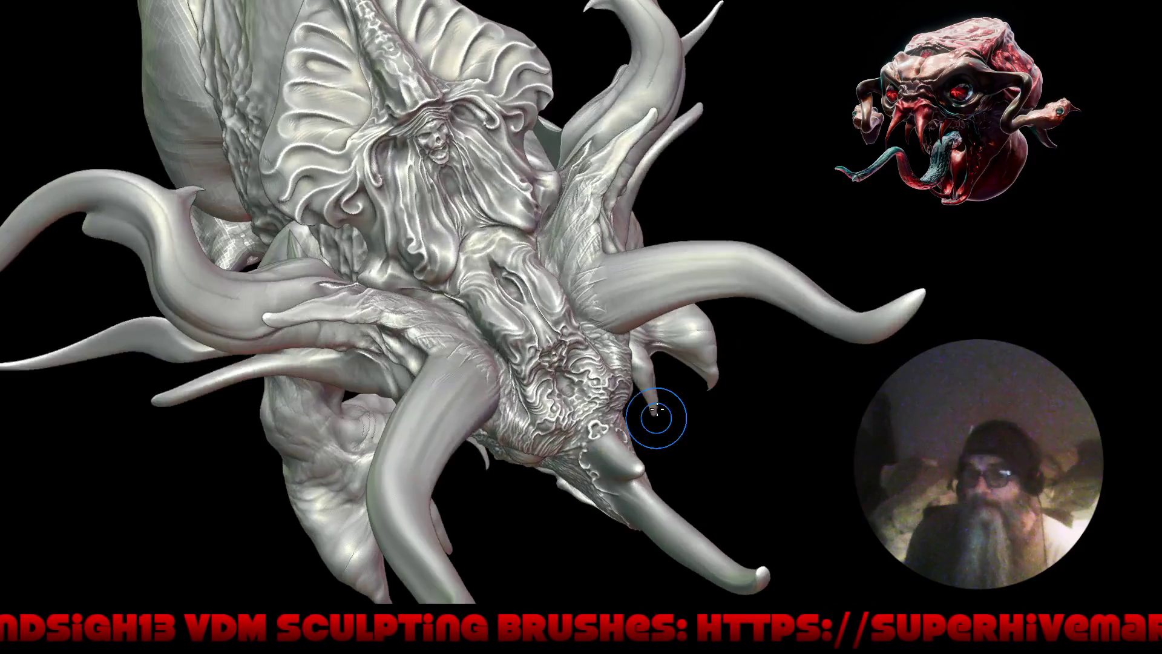
pyautogui.scroll(5, 648, 257)
pyautogui.scroll(2, 649, 256)
pyautogui.moveTo(584, 173); pyautogui.dragTo(610, 113)
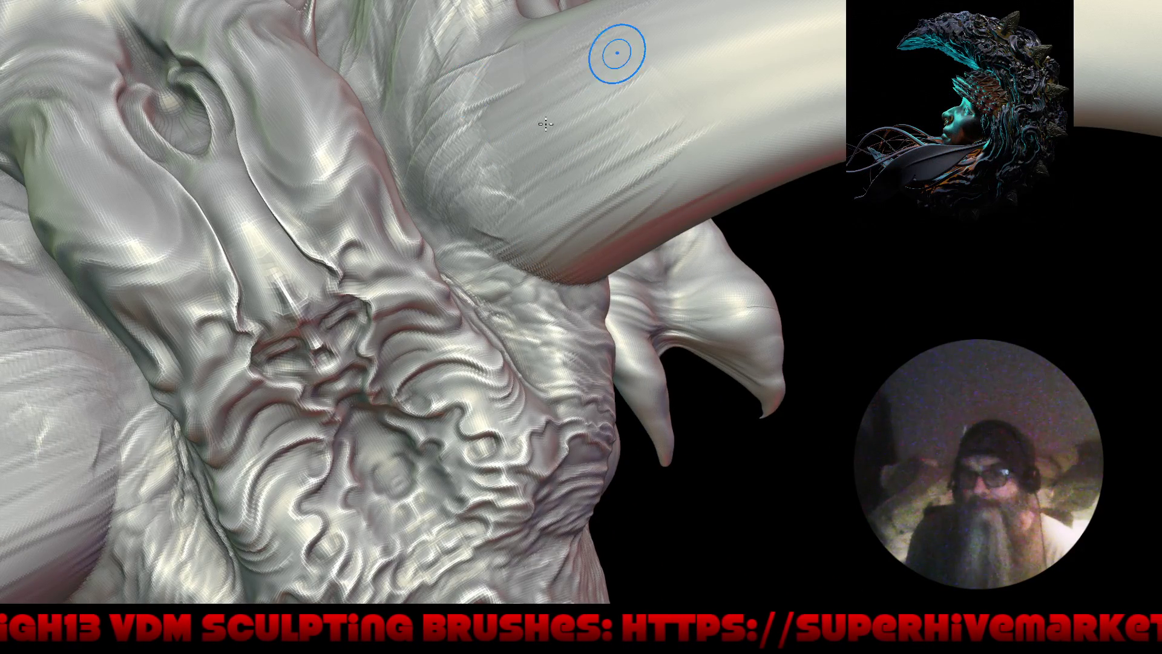
pyautogui.moveTo(555, 267); pyautogui.dragTo(504, 99)
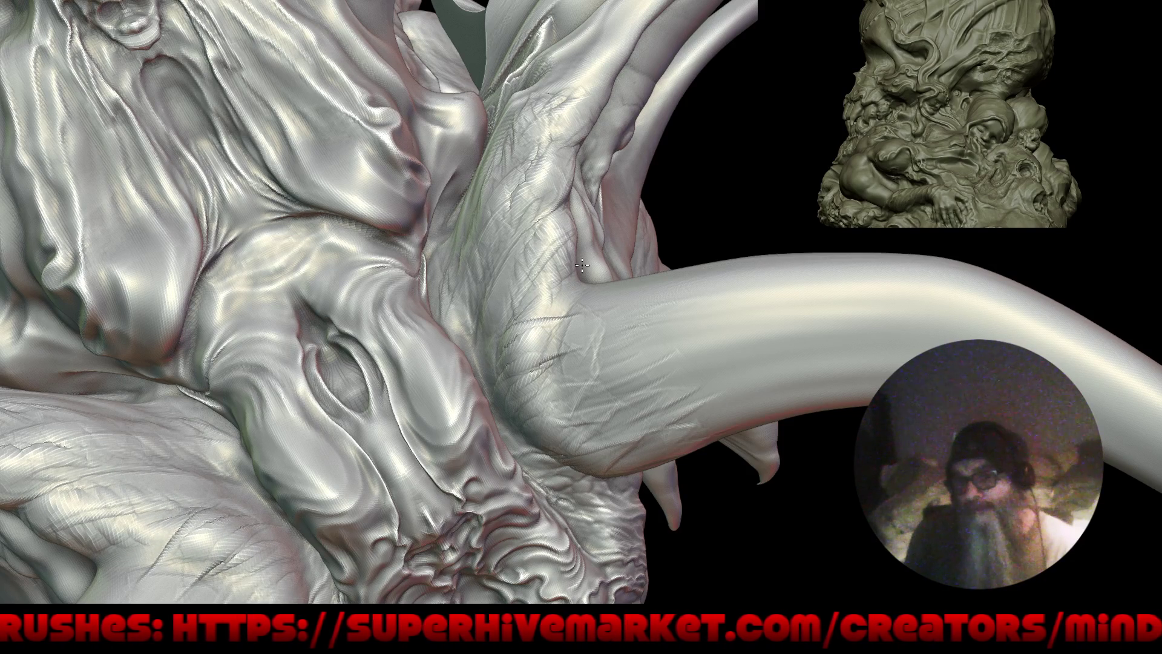
pyautogui.moveTo(597, 285)
pyautogui.mouseDown(button='right')
pyautogui.moveTo(570, 468)
pyautogui.moveTo(616, 413)
pyautogui.moveTo(591, 273)
pyautogui.moveTo(667, 299)
pyautogui.moveTo(537, 344)
pyautogui.moveTo(568, 335)
pyautogui.mouseUp(button='right')
pyautogui.press('f')
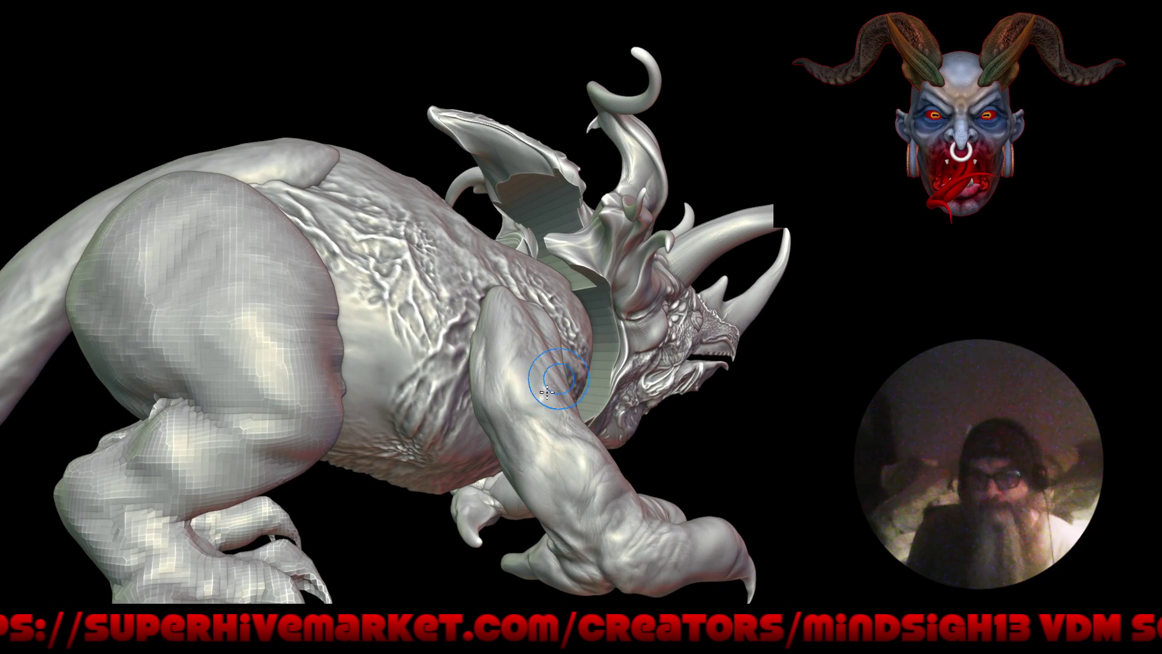
pyautogui.keyDown('ctrl'); pyautogui.moveTo(555, 382); pyautogui.dragTo(531, 397, button='right'); pyautogui.keyUp('ctrl')
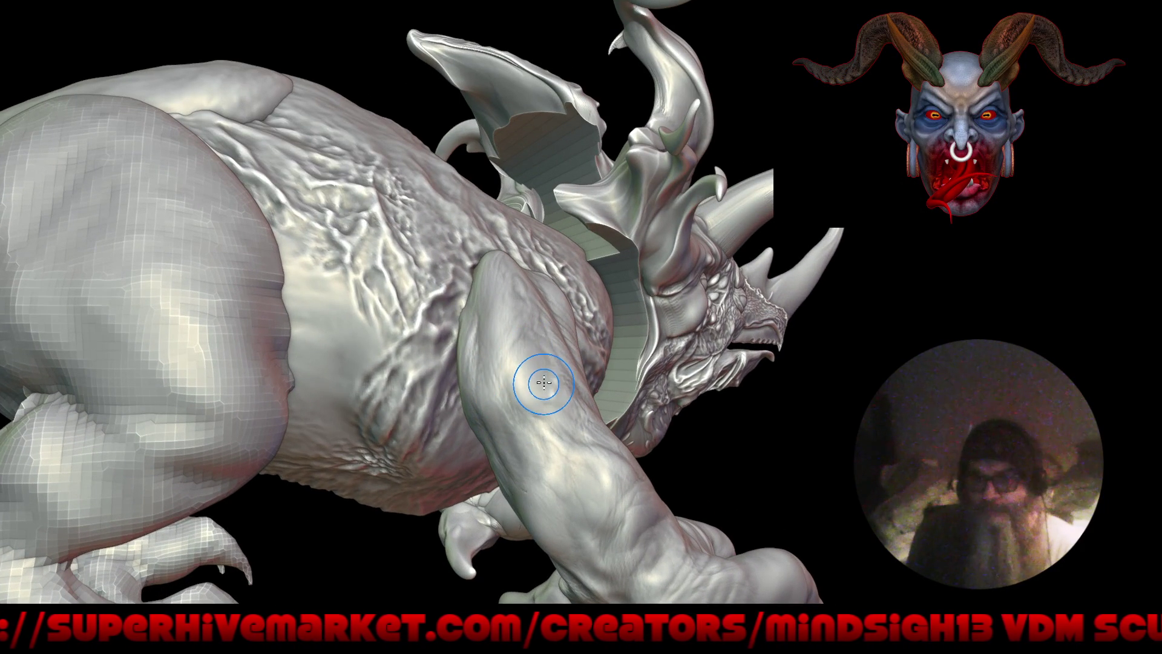
pyautogui.moveTo(532, 397)
pyautogui.mouseDown(button='right')
pyautogui.moveTo(621, 397)
pyautogui.moveTo(259, 301)
pyautogui.mouseUp(button='right')
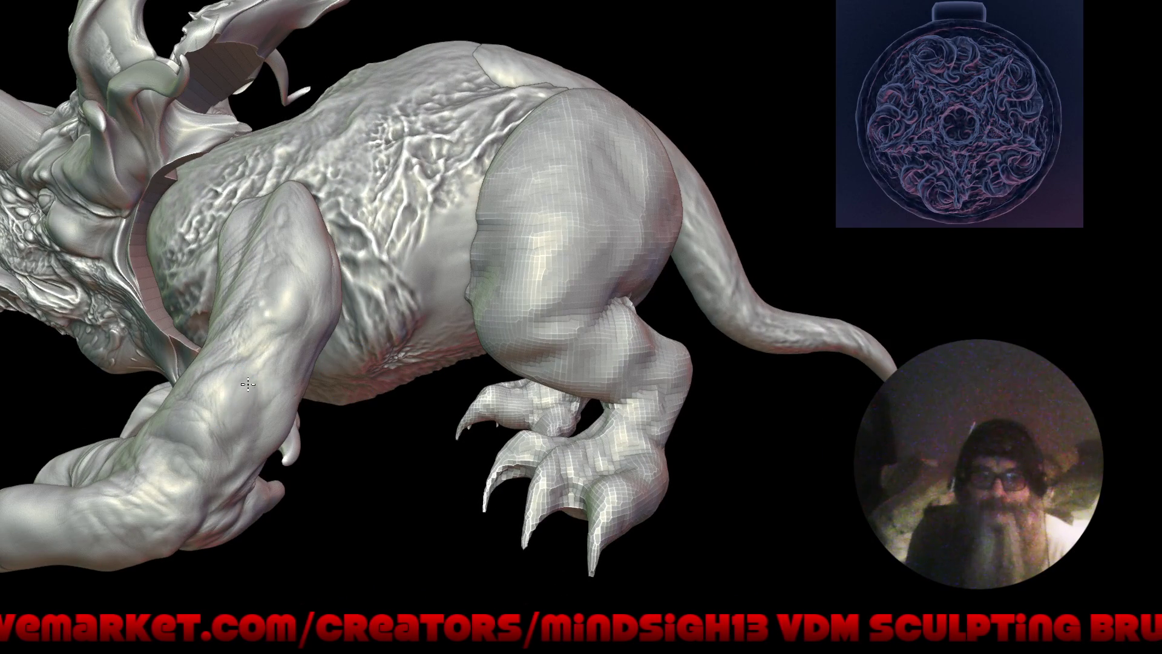
pyautogui.moveTo(189, 397)
pyautogui.mouseDown()
pyautogui.moveTo(487, 428)
pyautogui.moveTo(409, 423)
pyautogui.mouseUp()
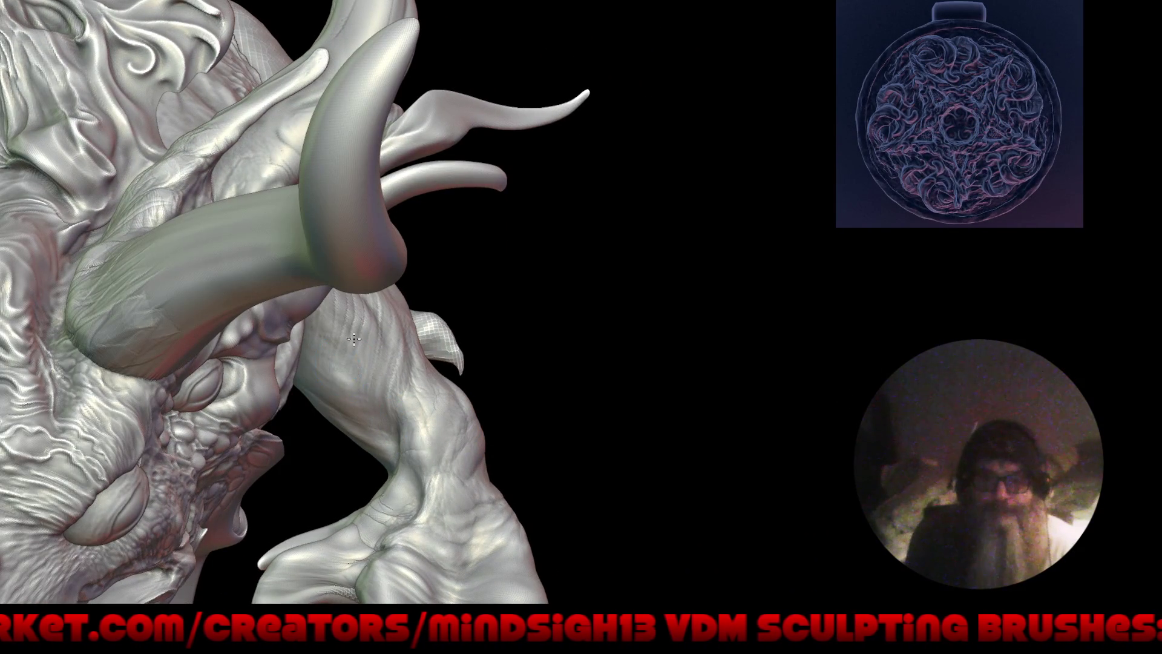
pyautogui.moveTo(381, 429); pyautogui.dragTo(391, 473)
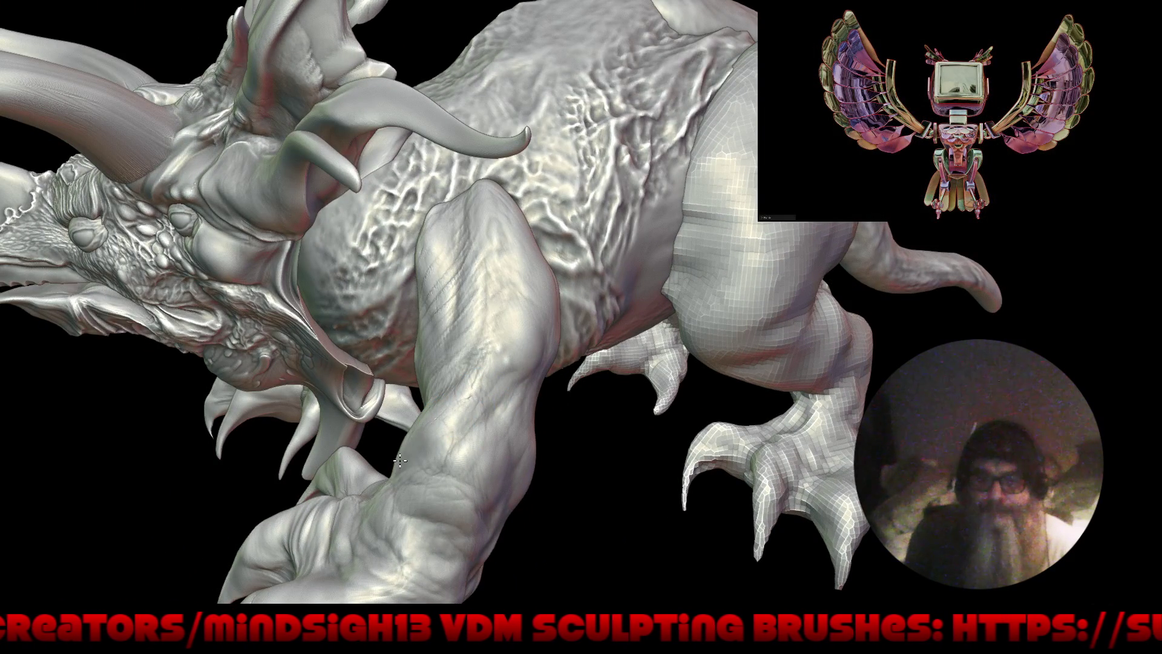
pyautogui.press('f')
pyautogui.moveTo(490, 412)
pyautogui.mouseDown(button='right')
pyautogui.moveTo(458, 502)
pyautogui.moveTo(479, 379)
pyautogui.mouseUp(button='right')
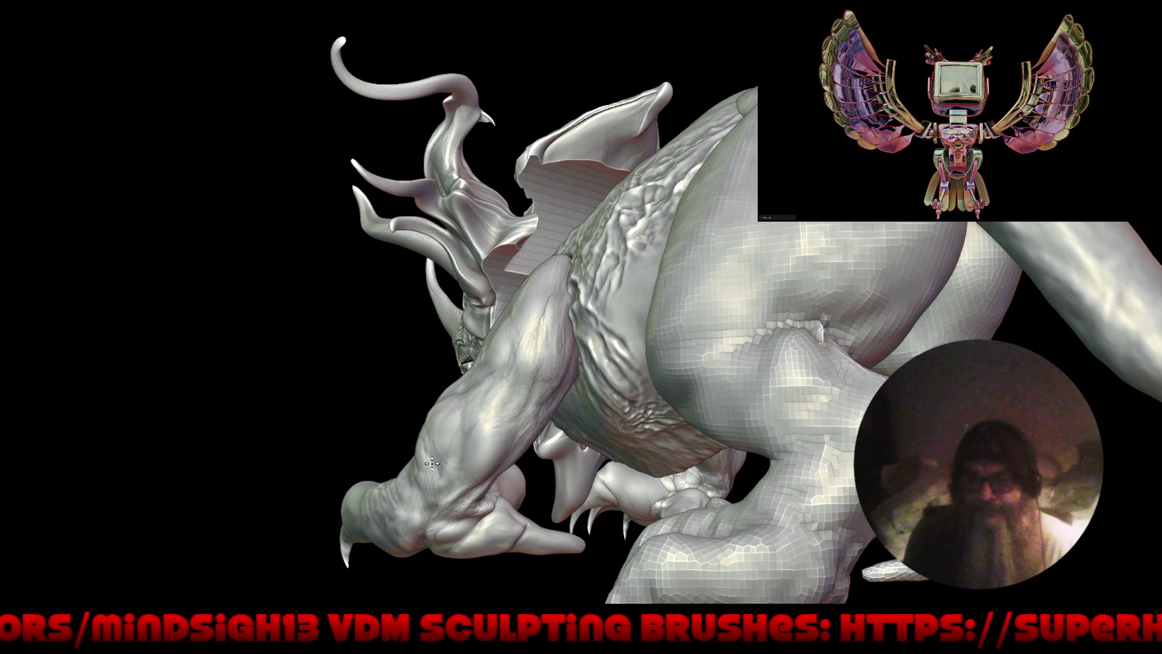
pyautogui.moveTo(429, 460)
pyautogui.mouseDown(button='right')
pyautogui.moveTo(509, 448)
pyautogui.moveTo(508, 478)
pyautogui.mouseUp(button='right')
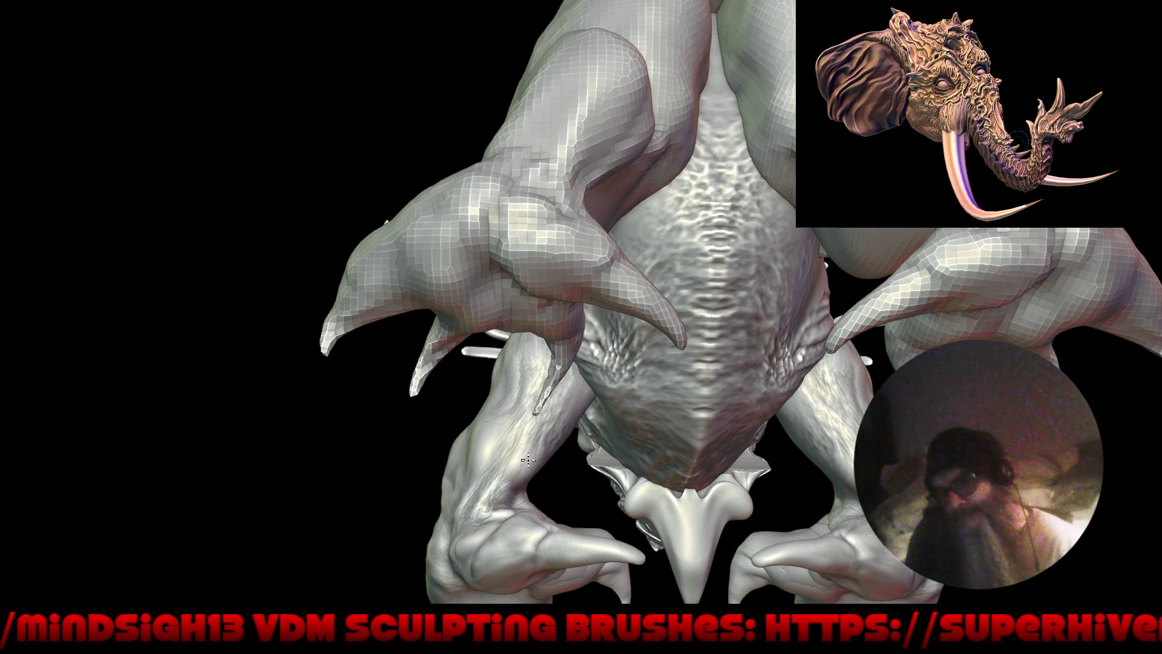
pyautogui.moveTo(464, 444)
pyautogui.mouseDown(button='right')
pyautogui.moveTo(402, 460)
pyautogui.moveTo(440, 362)
pyautogui.mouseUp(button='right')
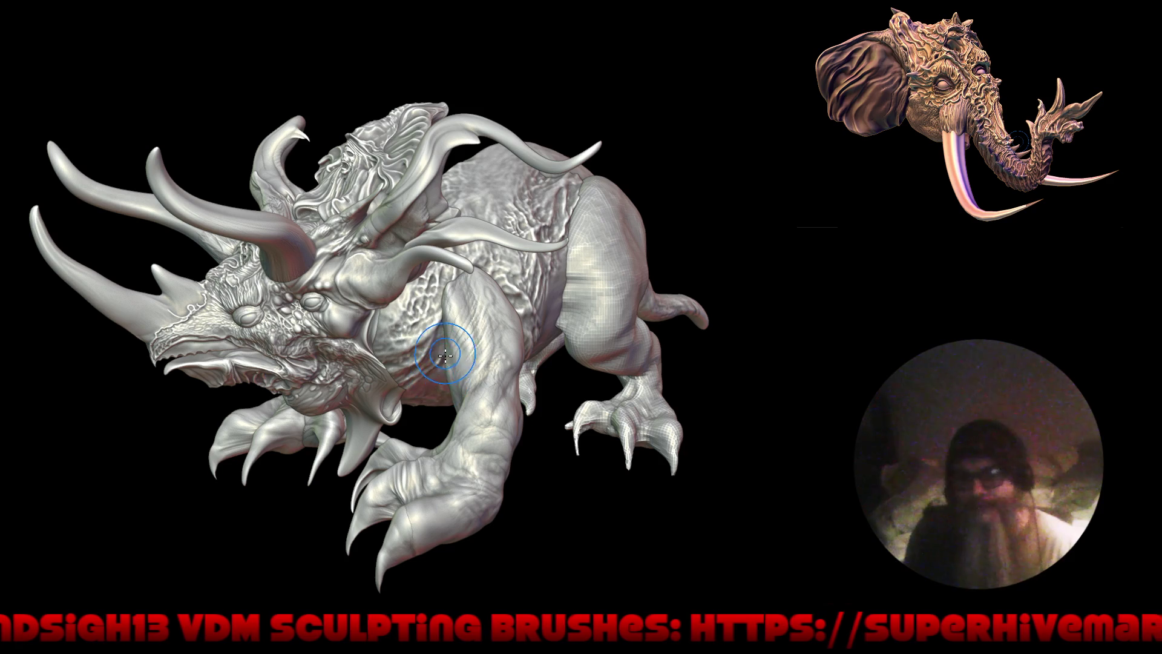
pyautogui.moveTo(467, 332)
pyautogui.mouseDown(button='right')
pyautogui.moveTo(465, 386)
pyautogui.moveTo(466, 363)
pyautogui.mouseUp(button='right')
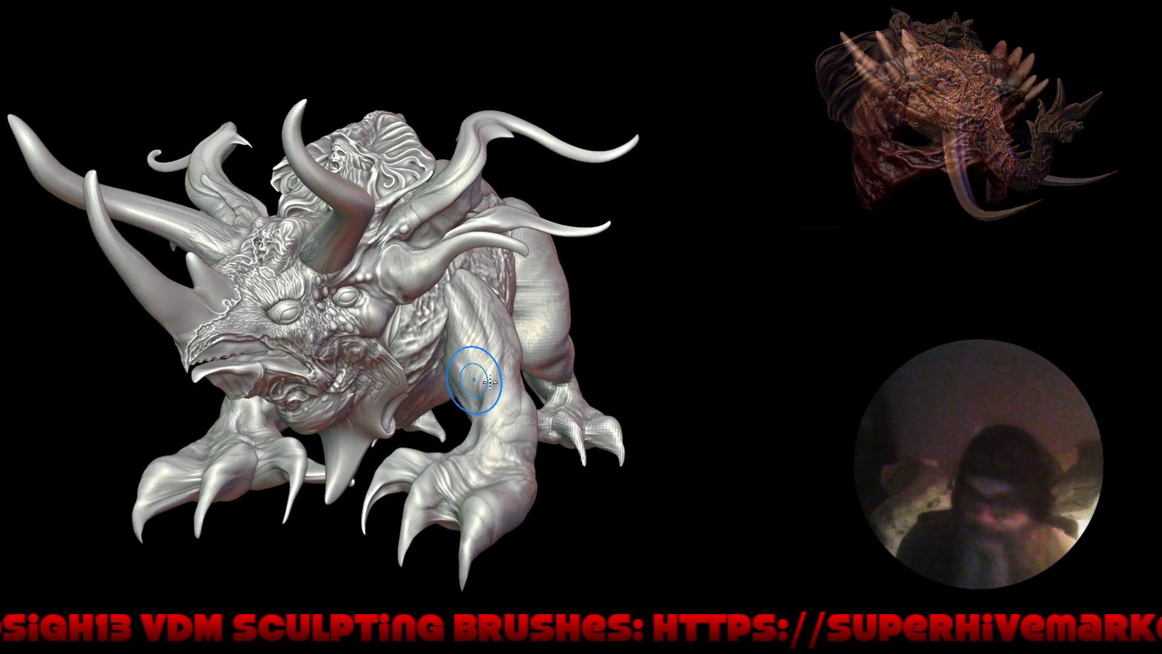
pyautogui.moveTo(500, 407)
pyautogui.mouseDown(button='right')
pyautogui.moveTo(550, 390)
pyautogui.moveTo(531, 406)
pyautogui.moveTo(464, 312)
pyautogui.moveTo(440, 320)
pyautogui.mouseUp(button='right')
pyautogui.press('q')
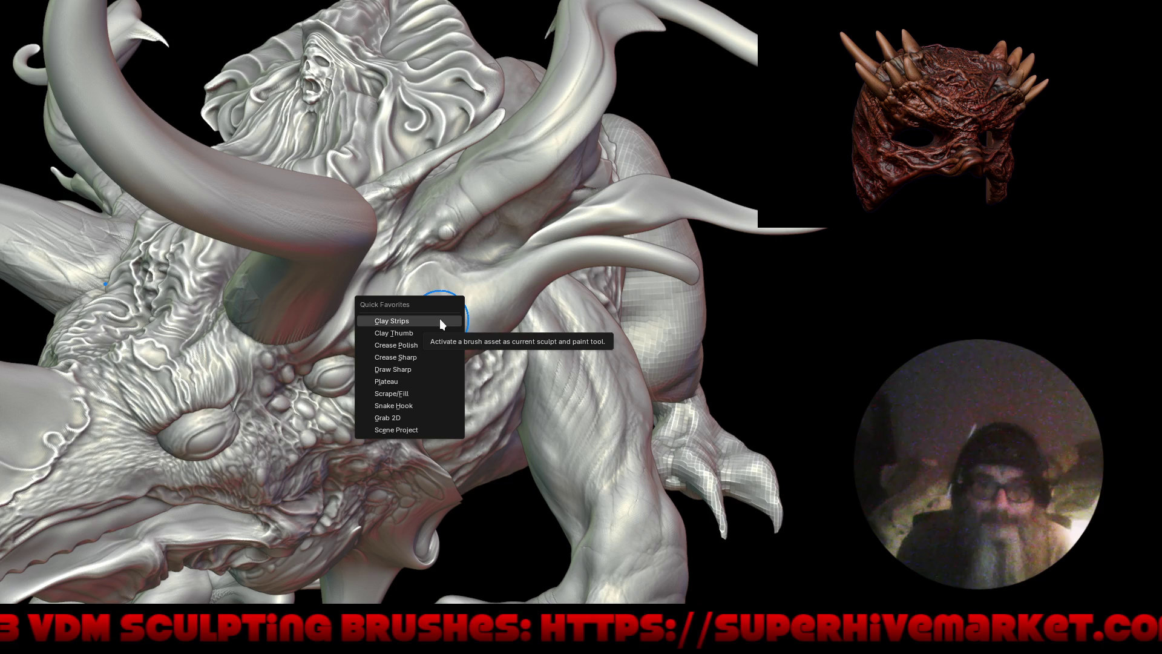
pyautogui.click(430, 368)
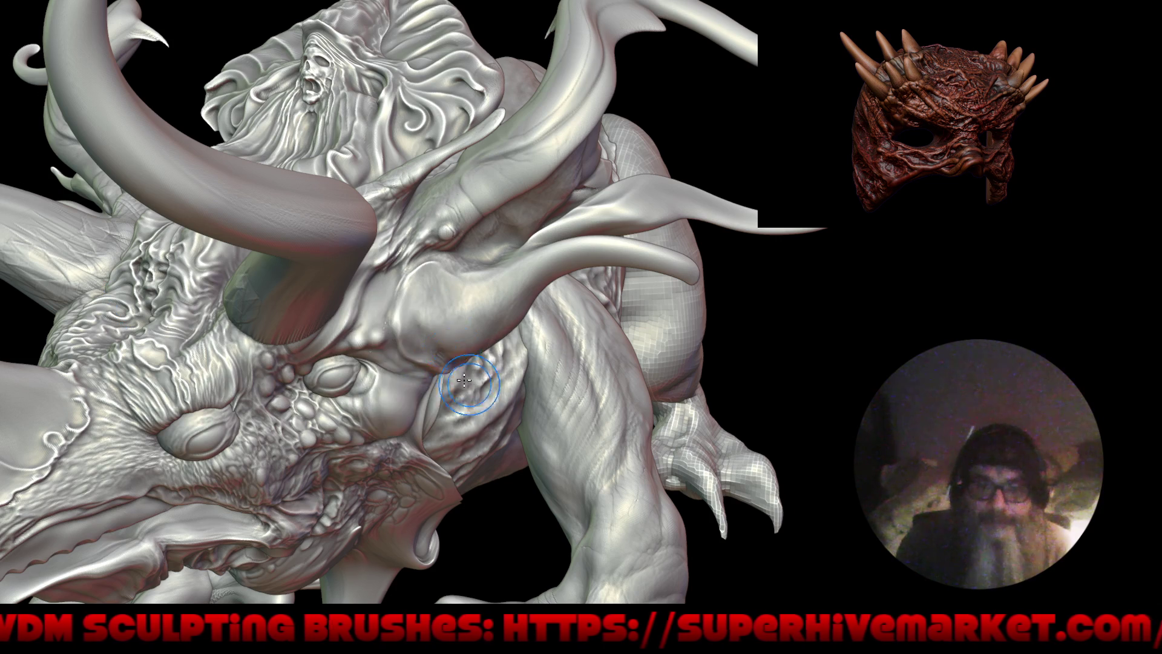
pyautogui.moveTo(466, 382); pyautogui.dragTo(441, 306, button='middle')
pyautogui.scroll(3, 363, 315)
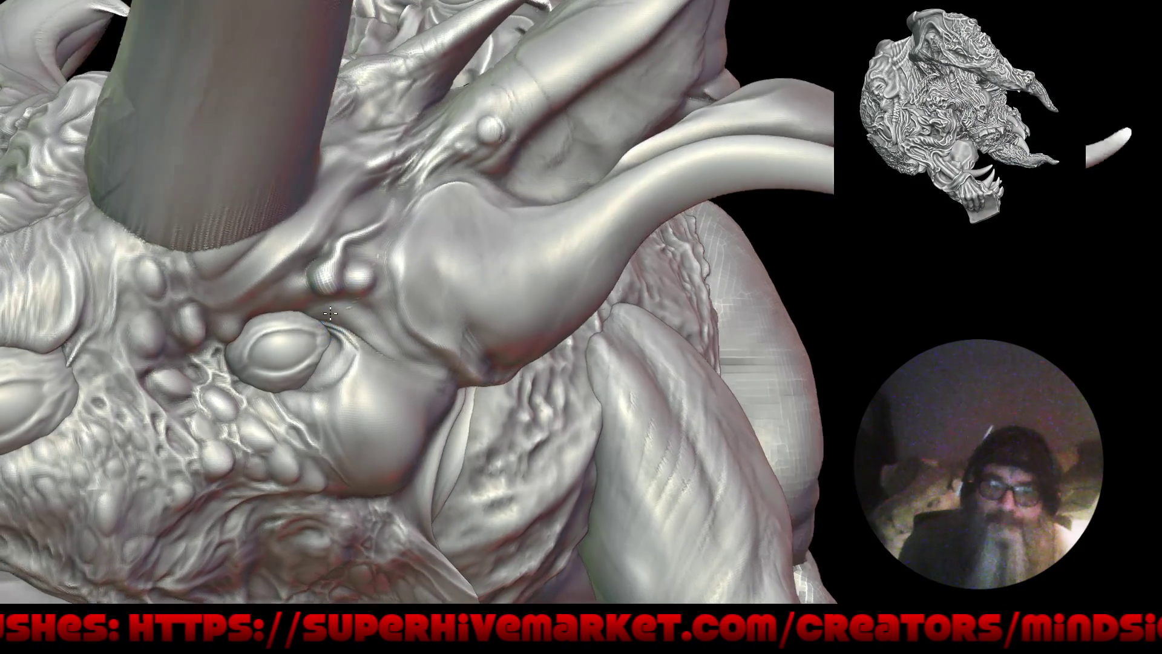
pyautogui.moveTo(310, 302); pyautogui.dragTo(293, 281, button='right')
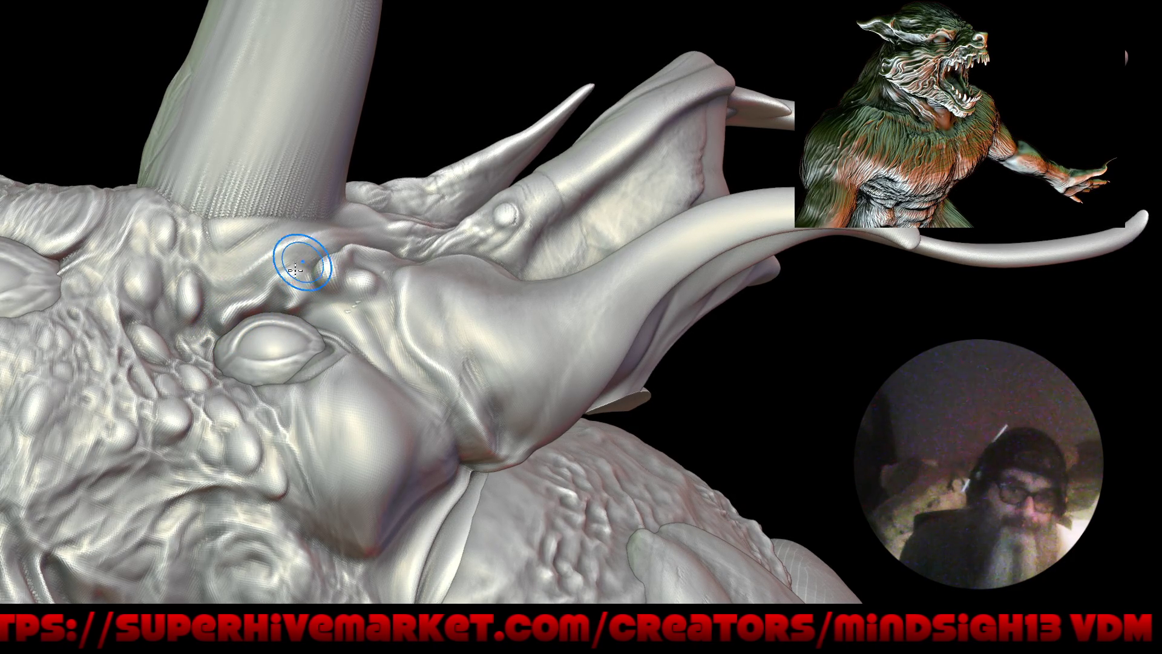
pyautogui.press('f')
pyautogui.moveTo(321, 437)
pyautogui.mouseDown()
pyautogui.moveTo(382, 326)
pyautogui.moveTo(415, 369)
pyautogui.moveTo(435, 285)
pyautogui.moveTo(390, 308)
pyautogui.mouseUp()
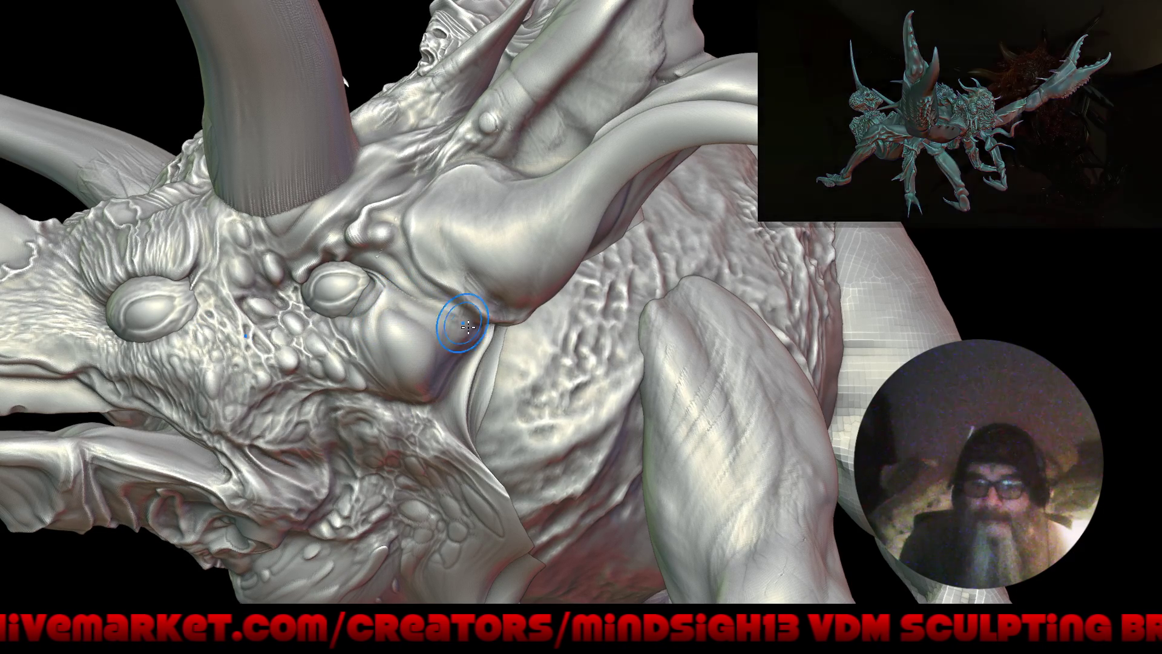
pyautogui.moveTo(486, 398); pyautogui.dragTo(361, 324, button='right')
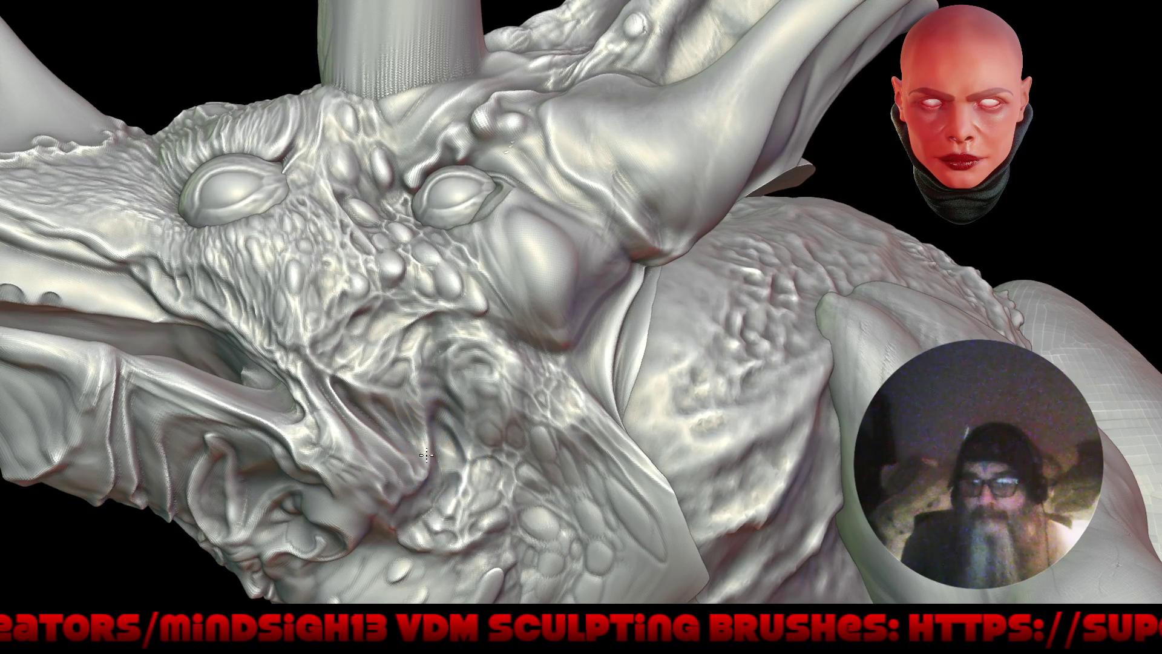
pyautogui.moveTo(357, 425)
pyautogui.mouseDown(button='right')
pyautogui.moveTo(525, 391)
pyautogui.moveTo(490, 262)
pyautogui.moveTo(623, 259)
pyautogui.mouseUp(button='right')
pyautogui.moveTo(597, 415)
pyautogui.mouseDown(button='right')
pyautogui.moveTo(599, 313)
pyautogui.moveTo(604, 415)
pyautogui.moveTo(543, 318)
pyautogui.mouseUp(button='right')
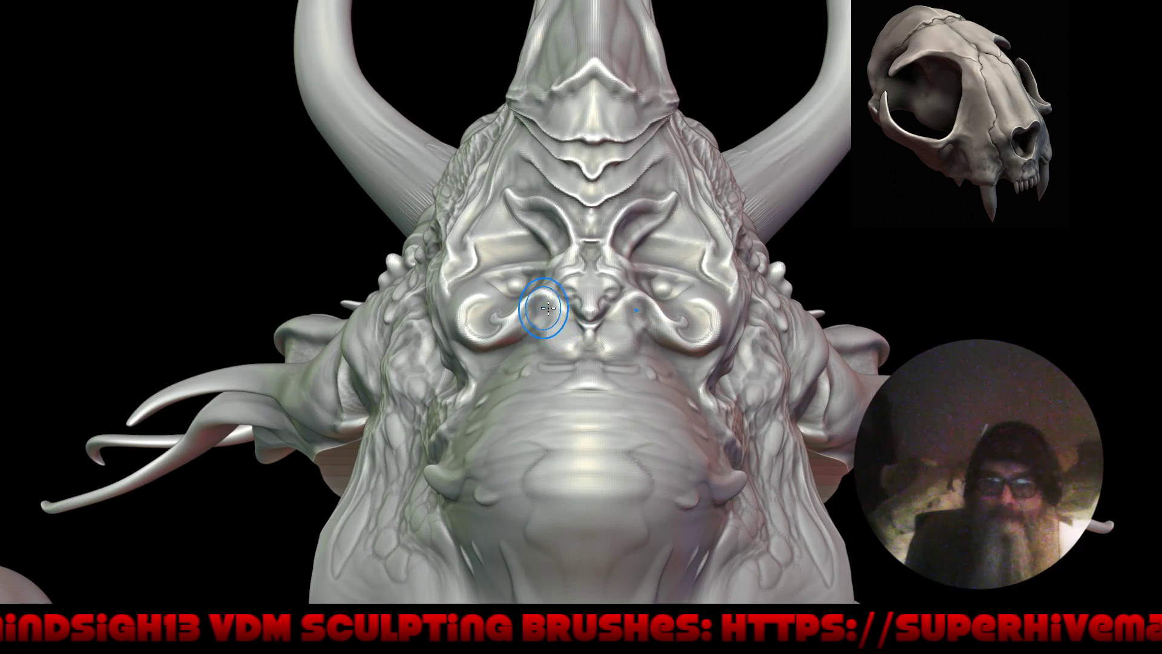
# Step: Sculpt symmetrical curls beside the nose and smooth the area beneath it with Shift
pyautogui.moveTo(553, 321); pyautogui.dragTo(527, 311)
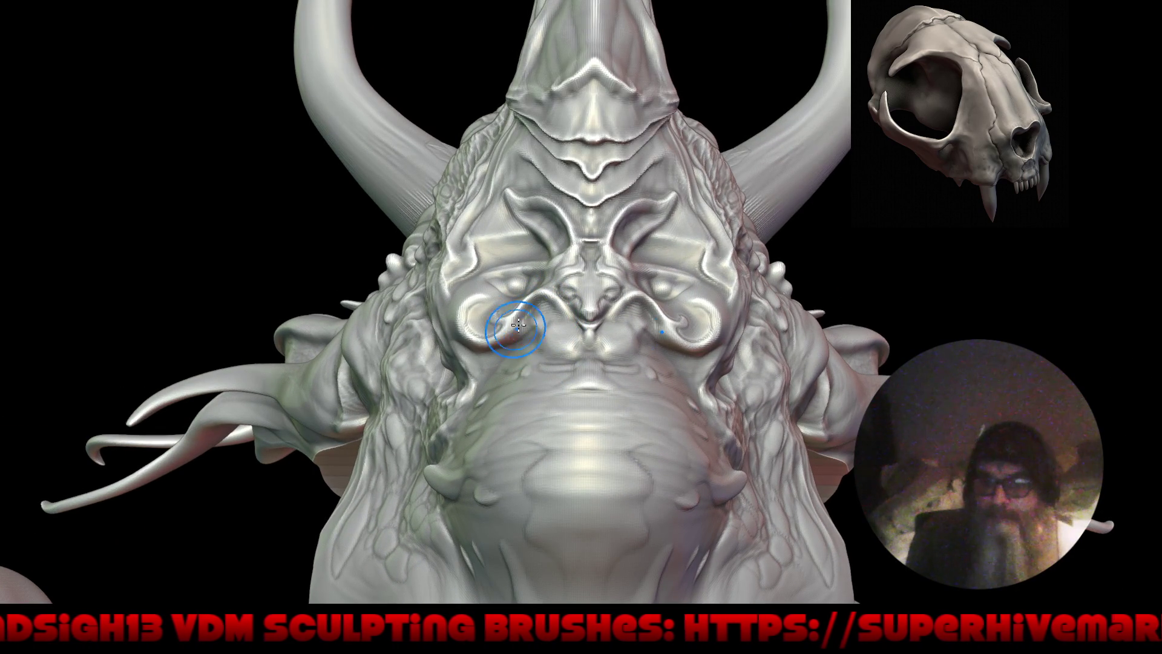
pyautogui.moveTo(541, 373)
pyautogui.mouseDown(button='right')
pyautogui.moveTo(547, 382)
pyautogui.moveTo(556, 365)
pyautogui.mouseUp(button='right')
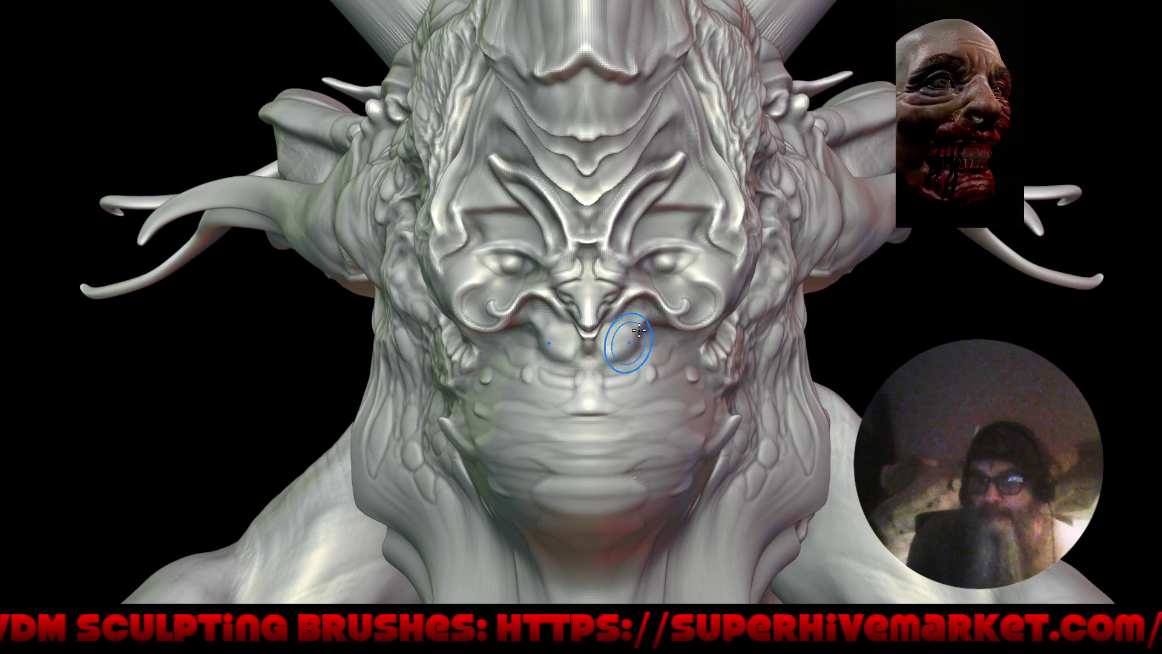
pyautogui.moveTo(612, 364); pyautogui.dragTo(593, 383)
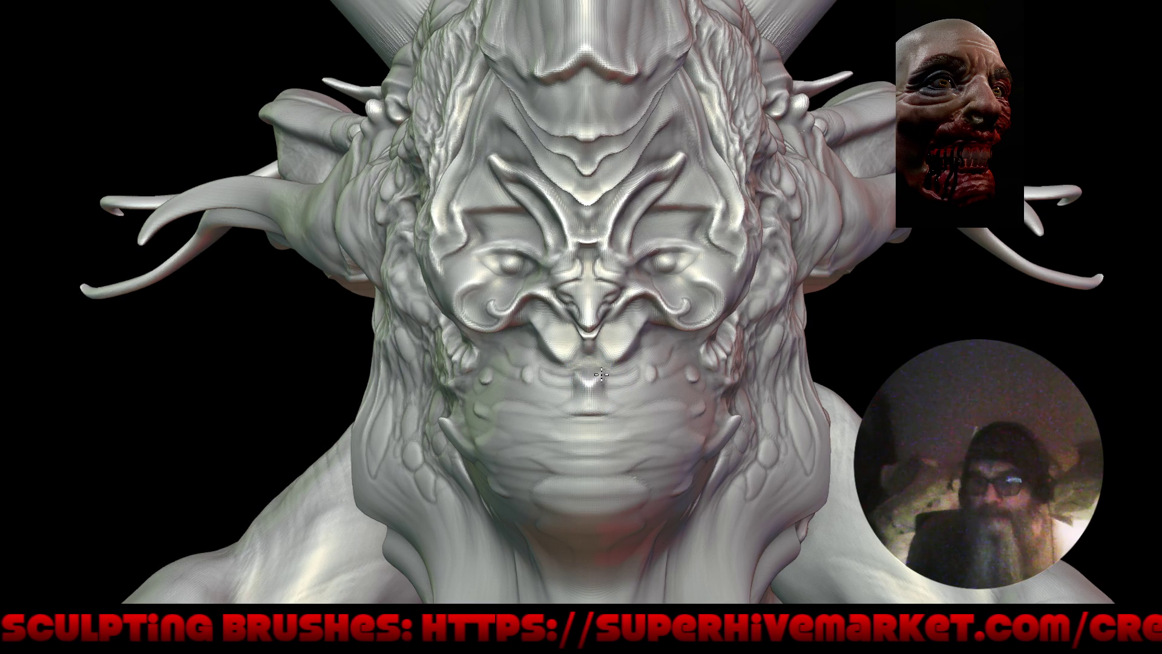
pyautogui.scroll(-5, 575, 386)
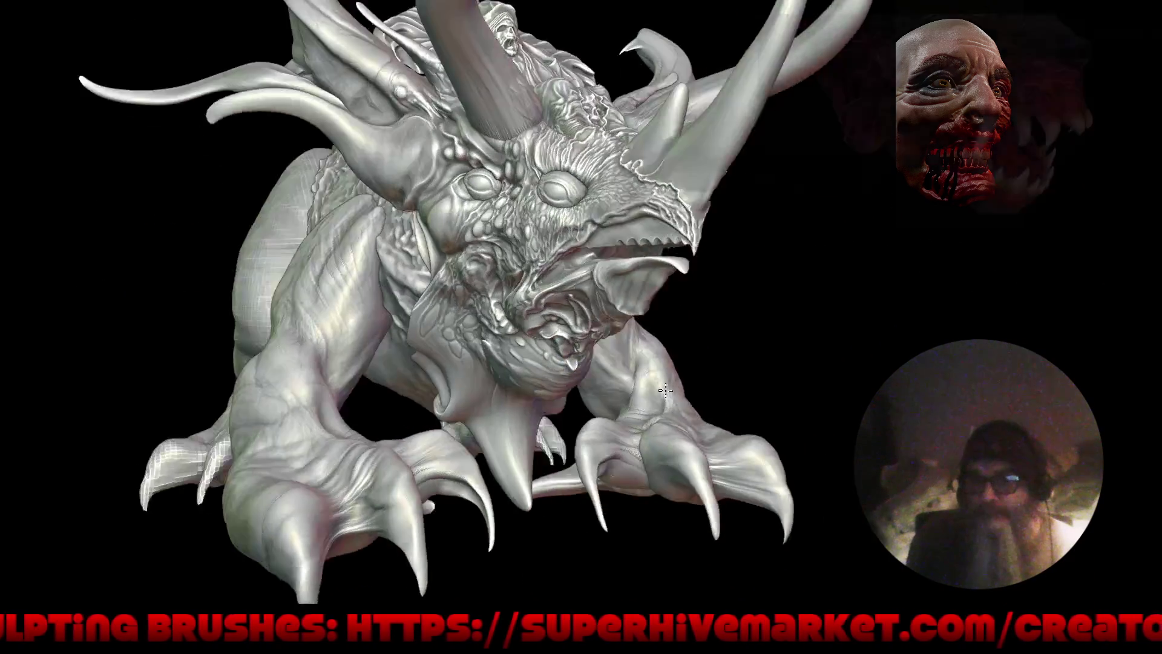
# Step: Sculpt grooves up the front horn's shaft, enlarge the brush, and stroke more detail down the horn
pyautogui.scroll(5, 648, 346)
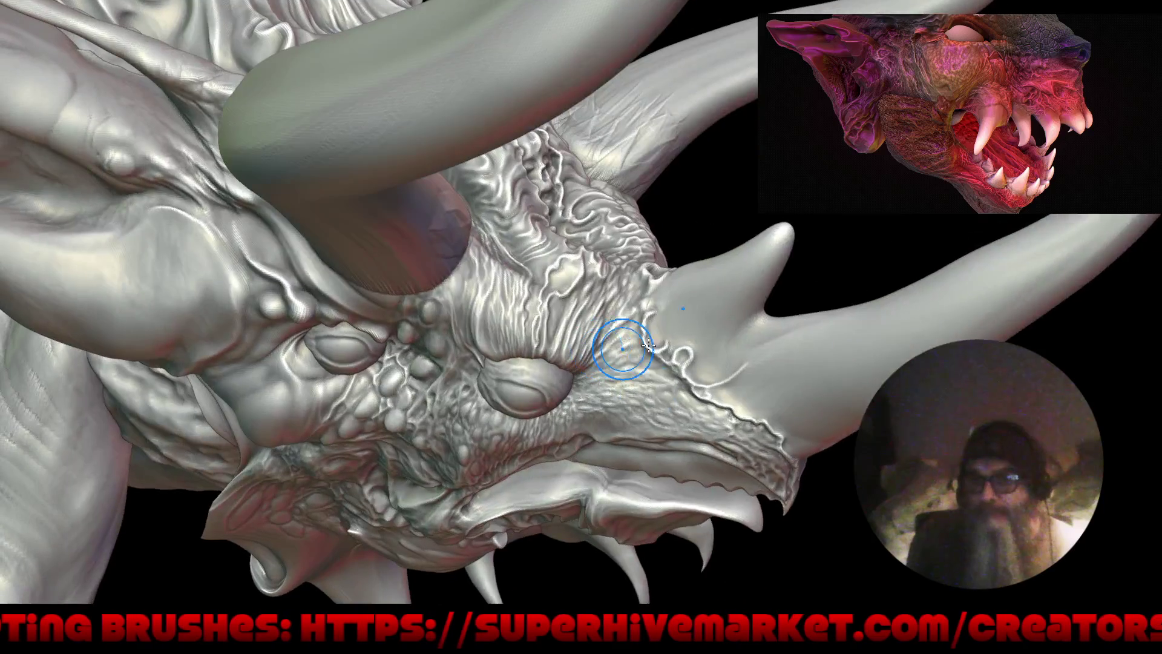
pyautogui.scroll(2, 647, 346)
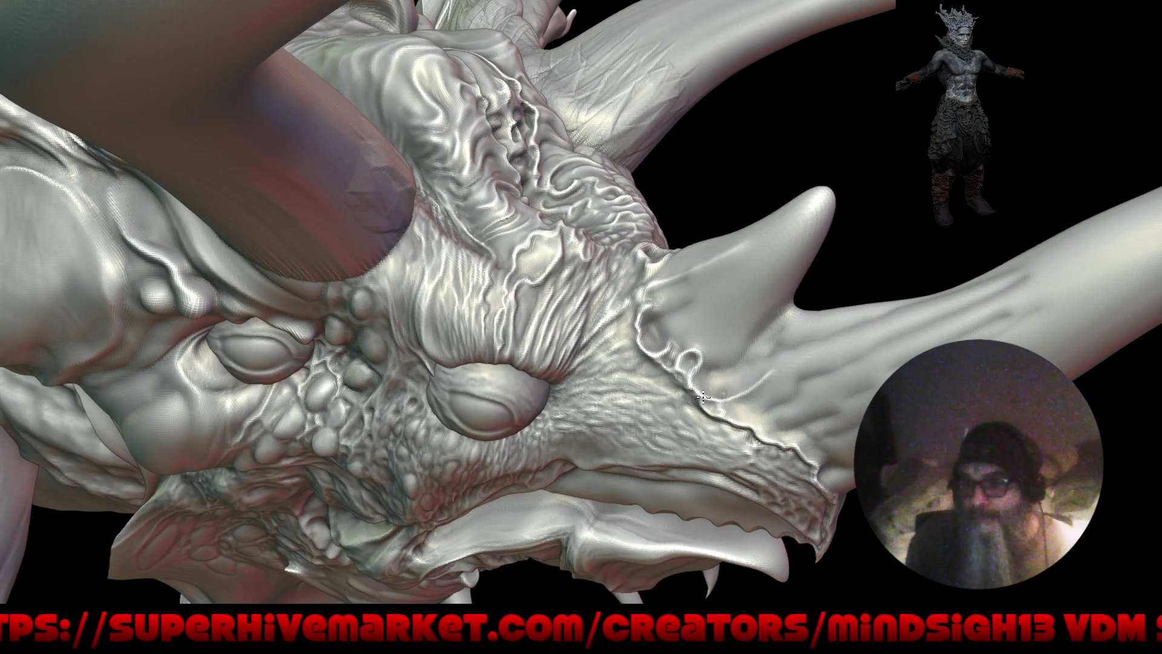
pyautogui.moveTo(715, 395); pyautogui.dragTo(633, 379, button='middle')
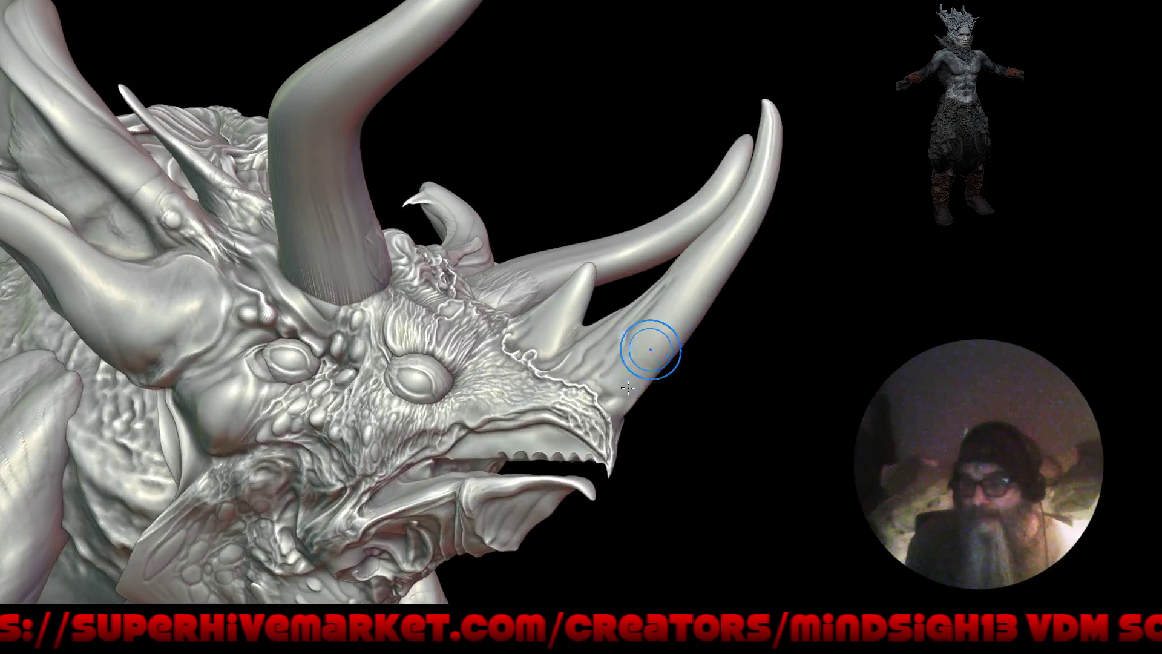
pyautogui.moveTo(660, 337); pyautogui.dragTo(735, 239)
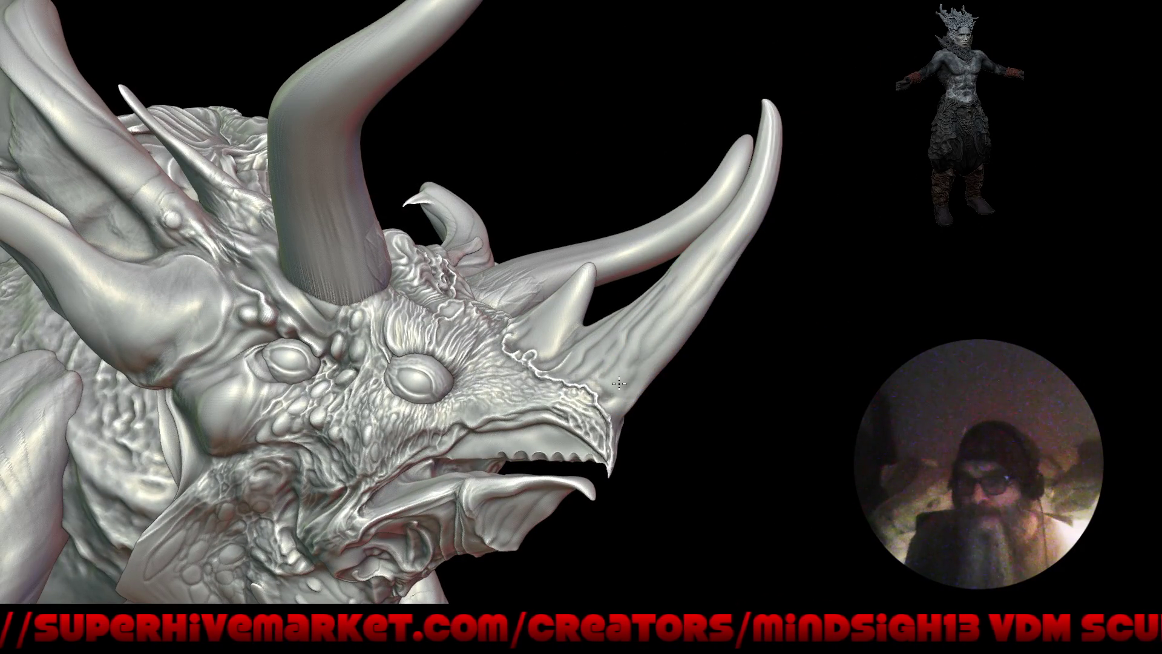
pyautogui.press('f')
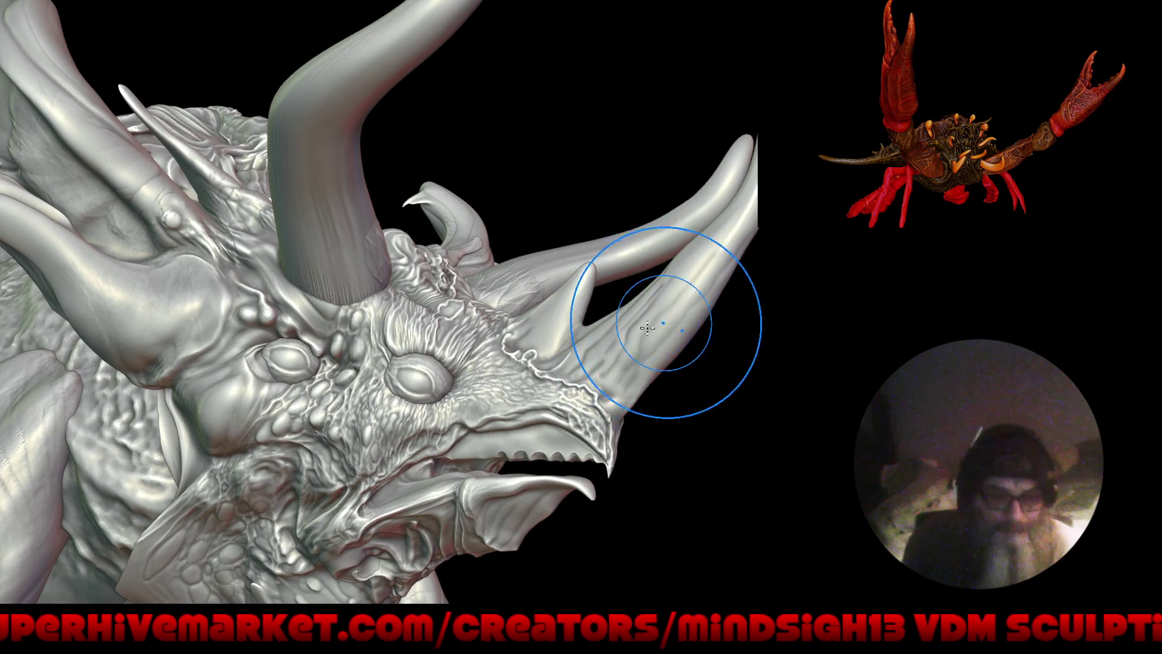
pyautogui.scroll(3, 657, 326)
pyautogui.moveTo(624, 299); pyautogui.dragTo(529, 357)
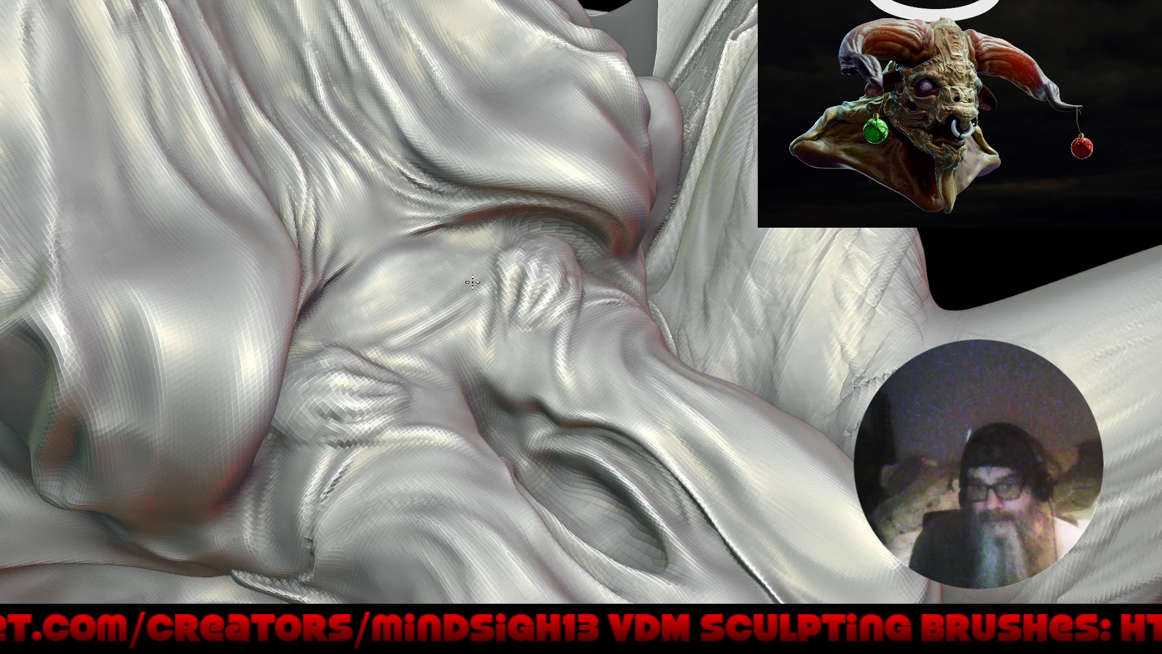
pyautogui.moveTo(474, 293); pyautogui.dragTo(507, 346, button='right')
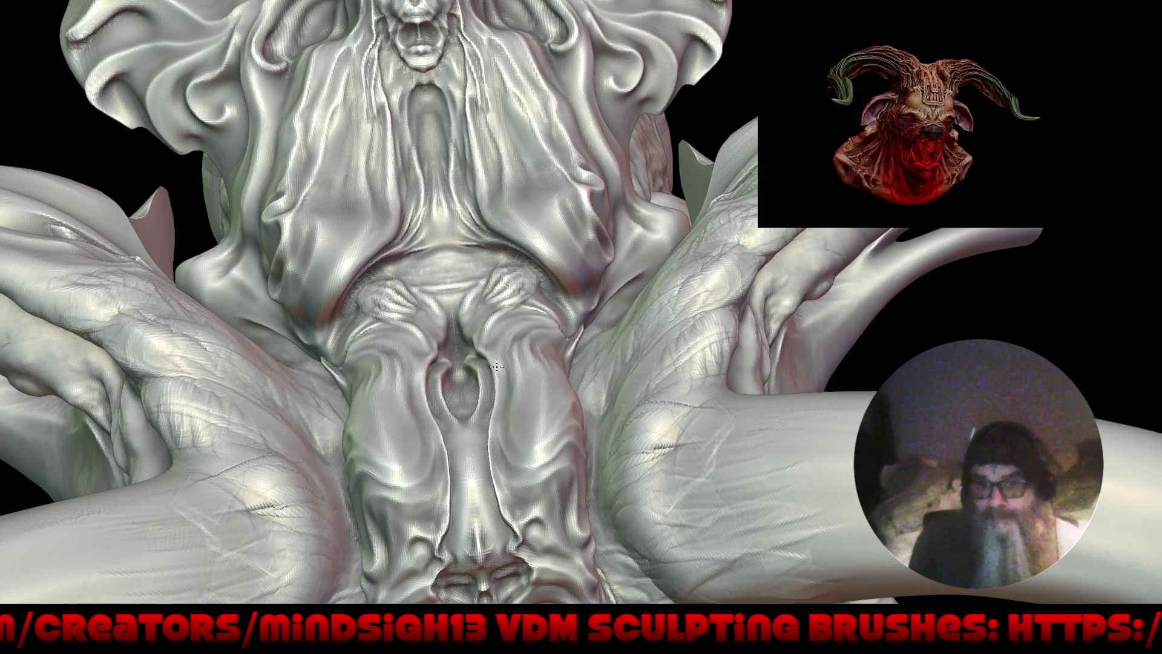
pyautogui.press('f')
pyautogui.moveTo(509, 496); pyautogui.dragTo(561, 458, button='right')
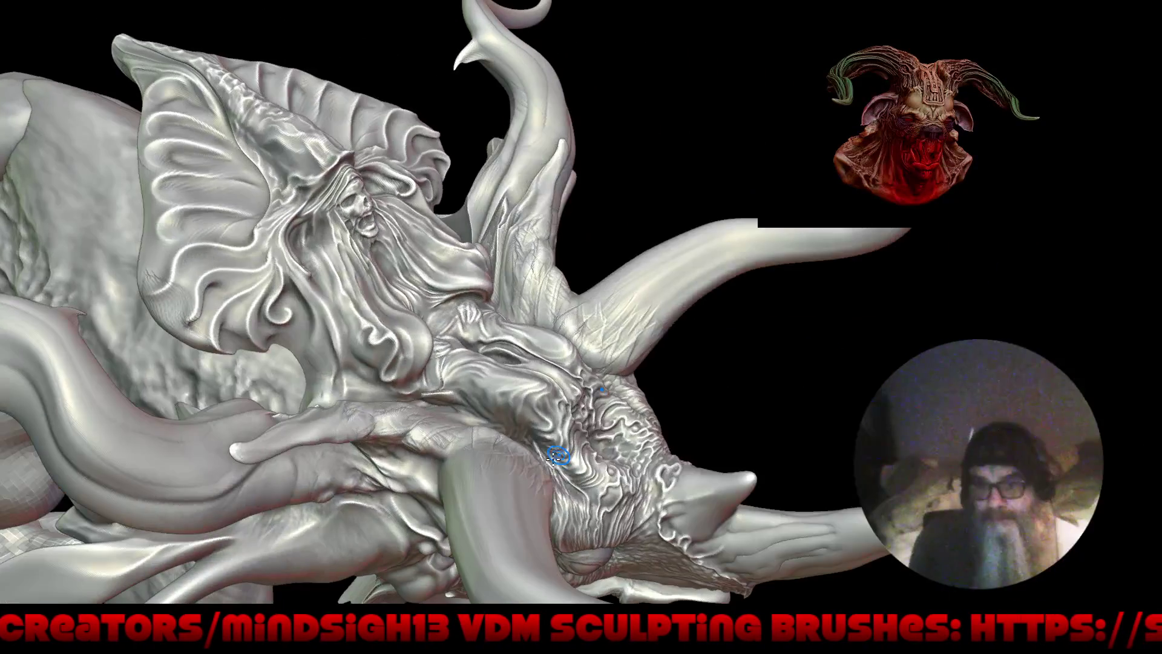
pyautogui.press('f')
pyautogui.moveTo(564, 388); pyautogui.dragTo(515, 391, button='right')
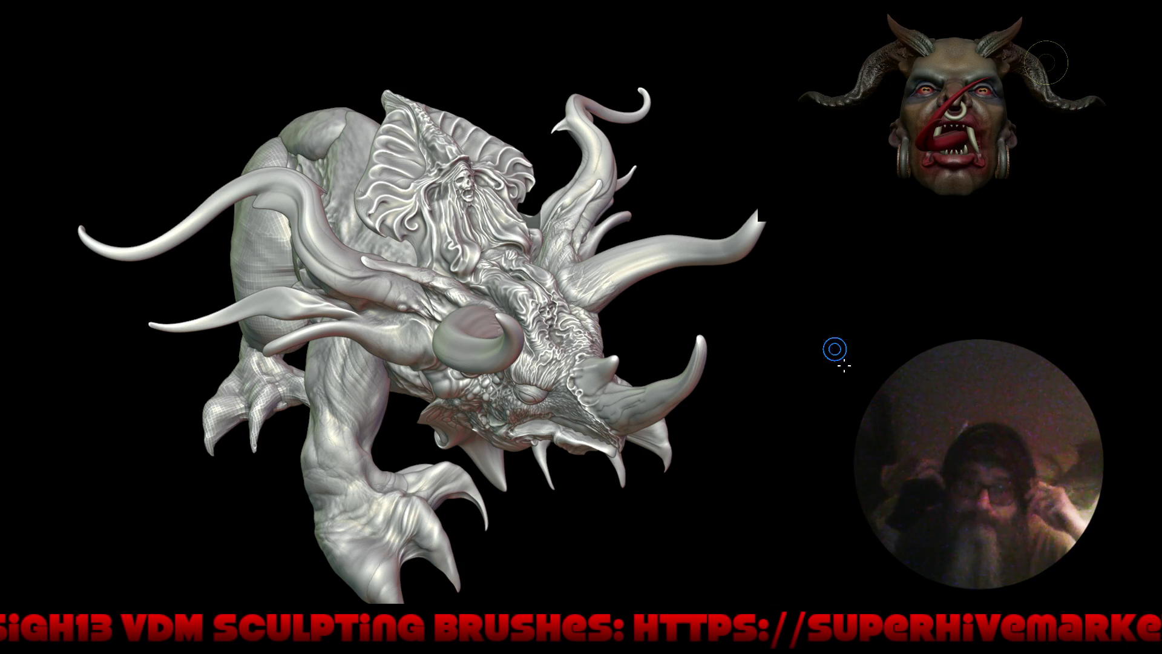
pyautogui.moveTo(724, 408); pyautogui.dragTo(17, 320)
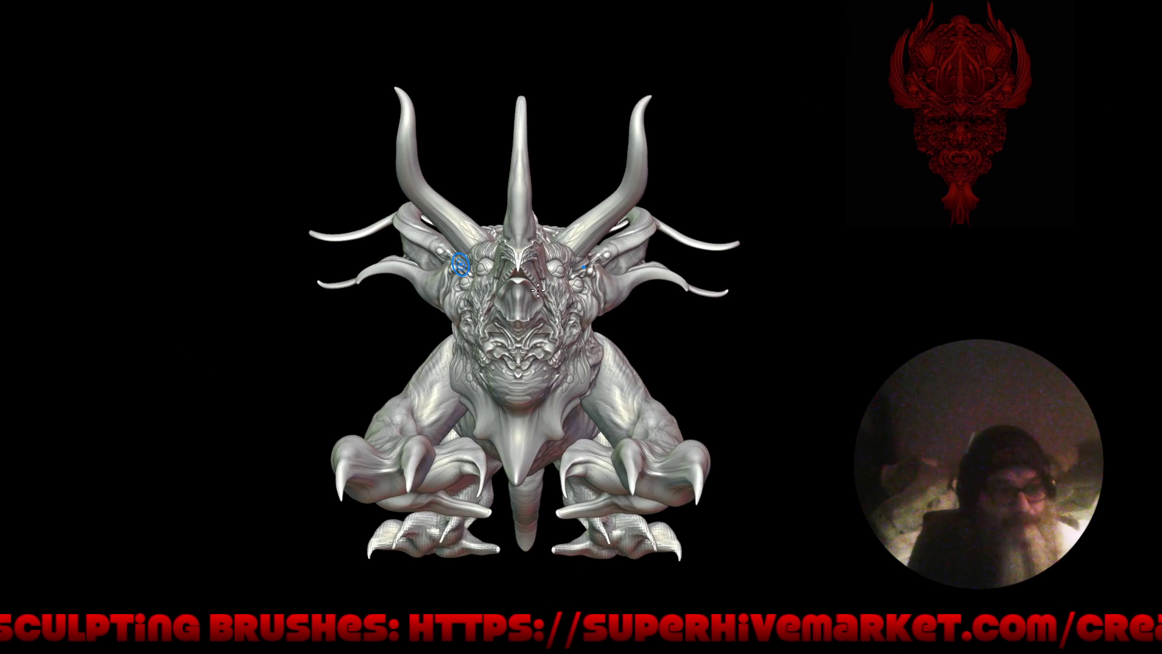
pyautogui.moveTo(660, 374)
pyautogui.mouseDown()
pyautogui.moveTo(702, 349)
pyautogui.moveTo(695, 444)
pyautogui.moveTo(577, 316)
pyautogui.mouseUp()
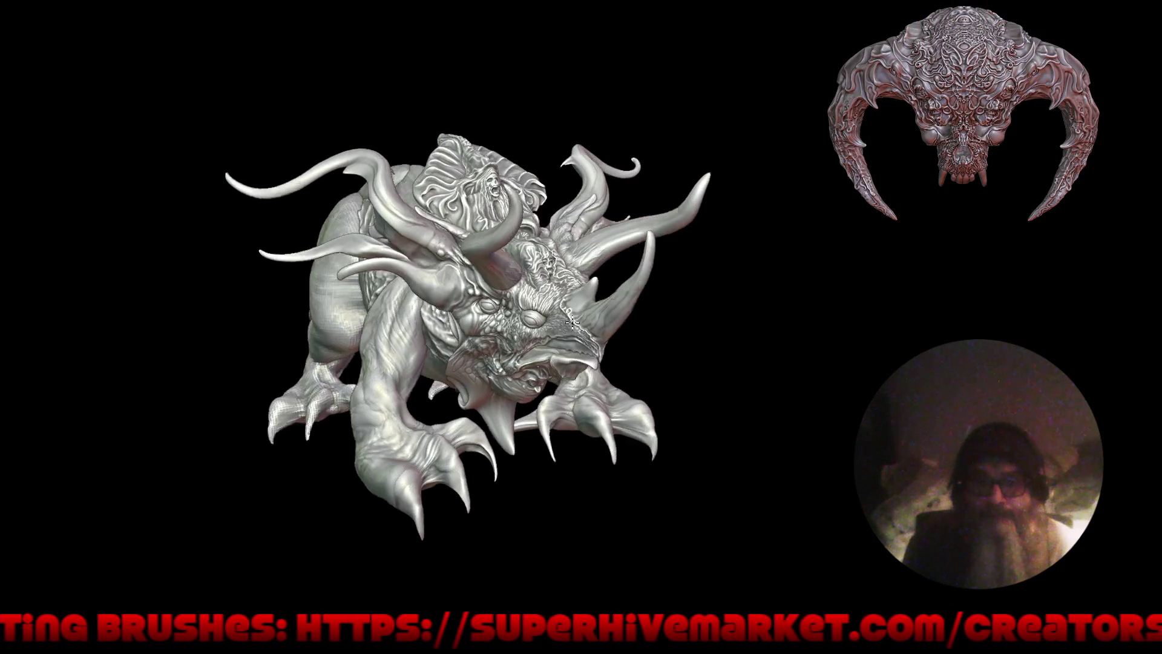
pyautogui.scroll(3, 581, 306)
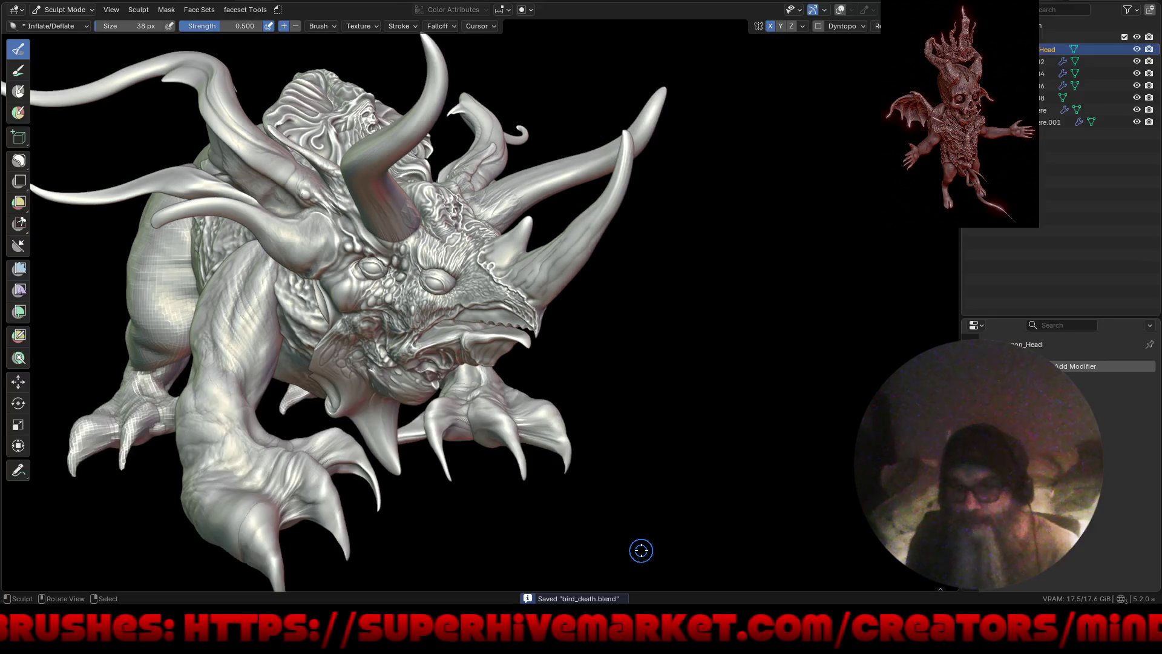
# Step: Through File > Open with a maximised browser, open Crazy_Dude4.blend from the 4.5 Blends folder
pyautogui.press('F4')
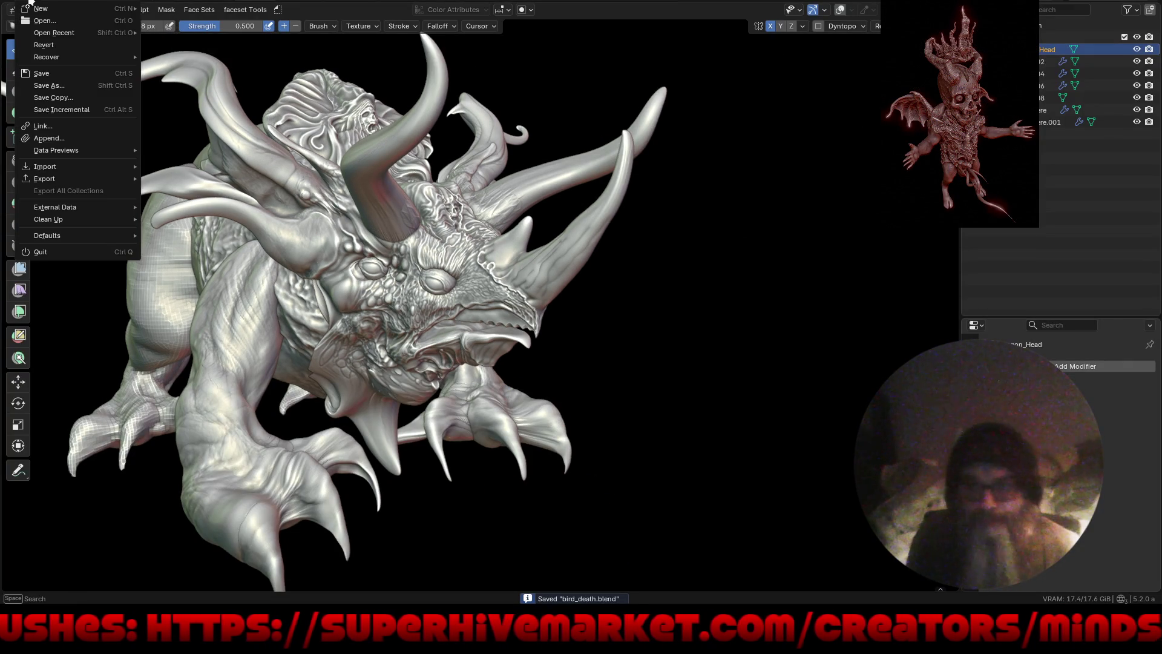
pyautogui.click(48, 20)
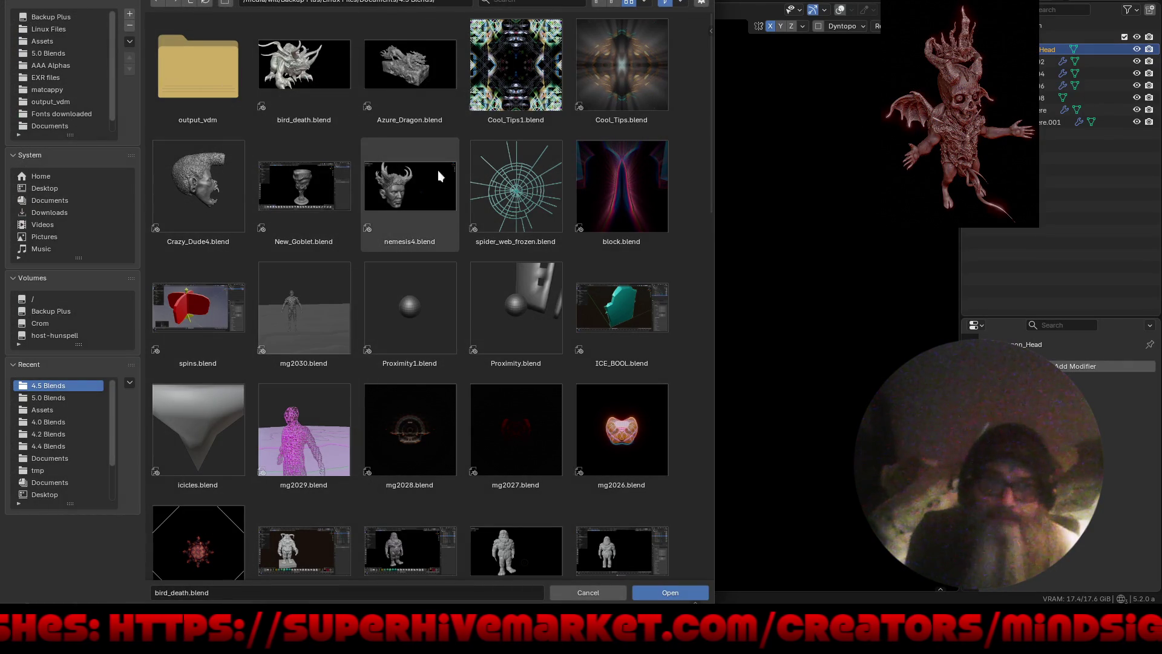
pyautogui.press('super+Up')
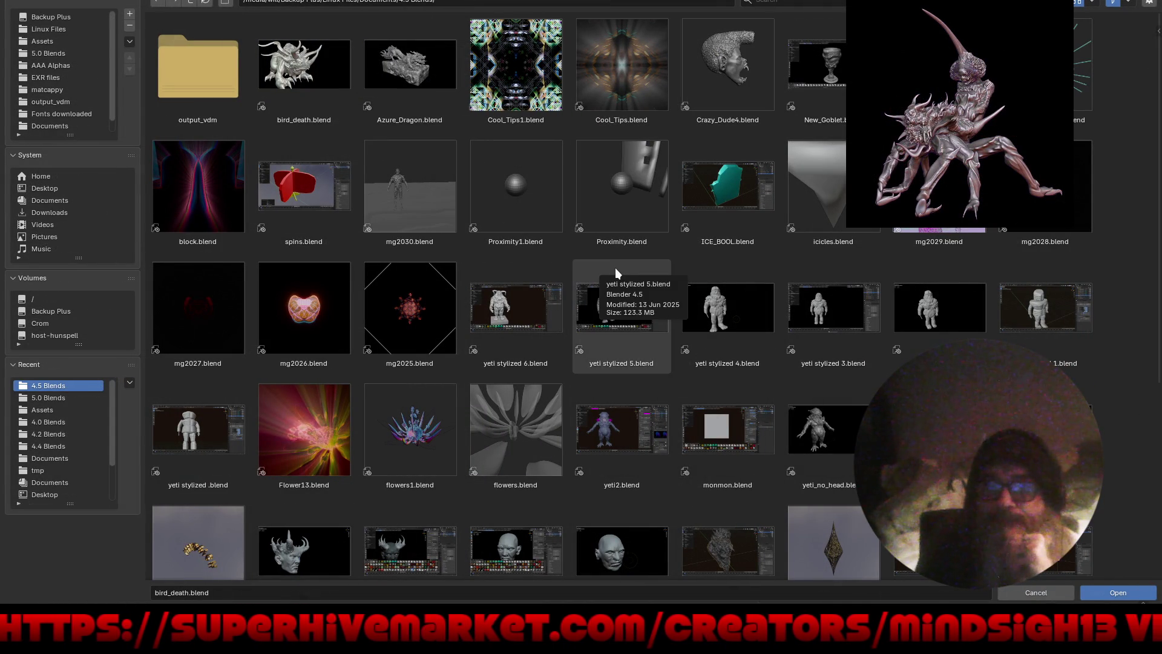
pyautogui.scroll(-5, 526, 476)
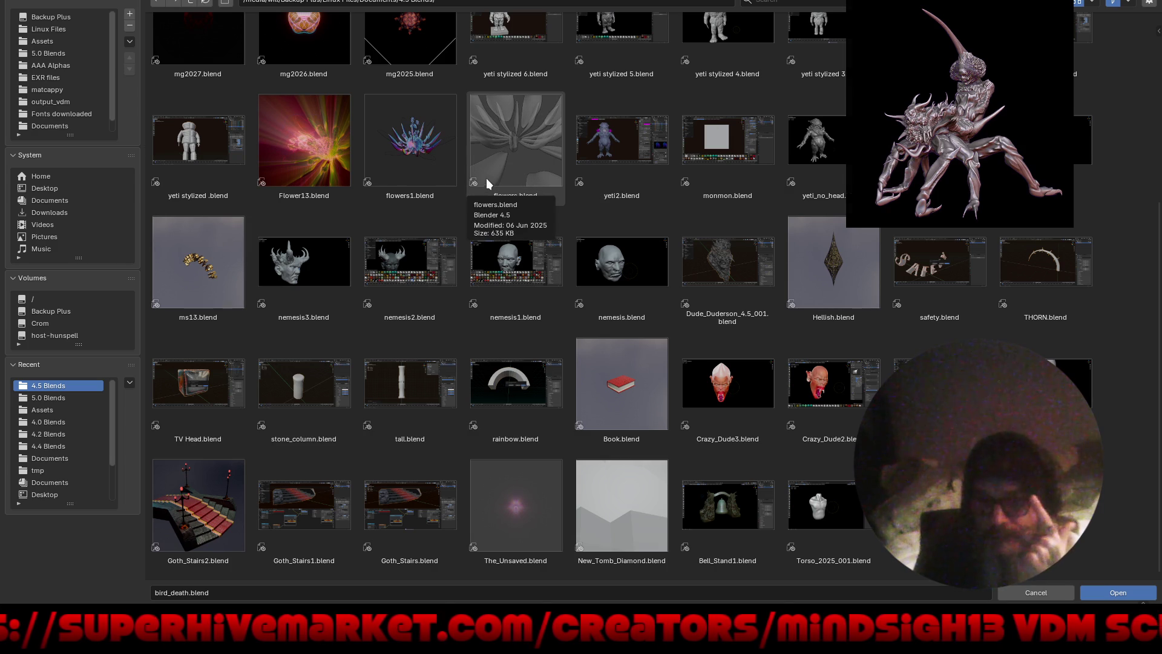
pyautogui.scroll(5, 440, 379)
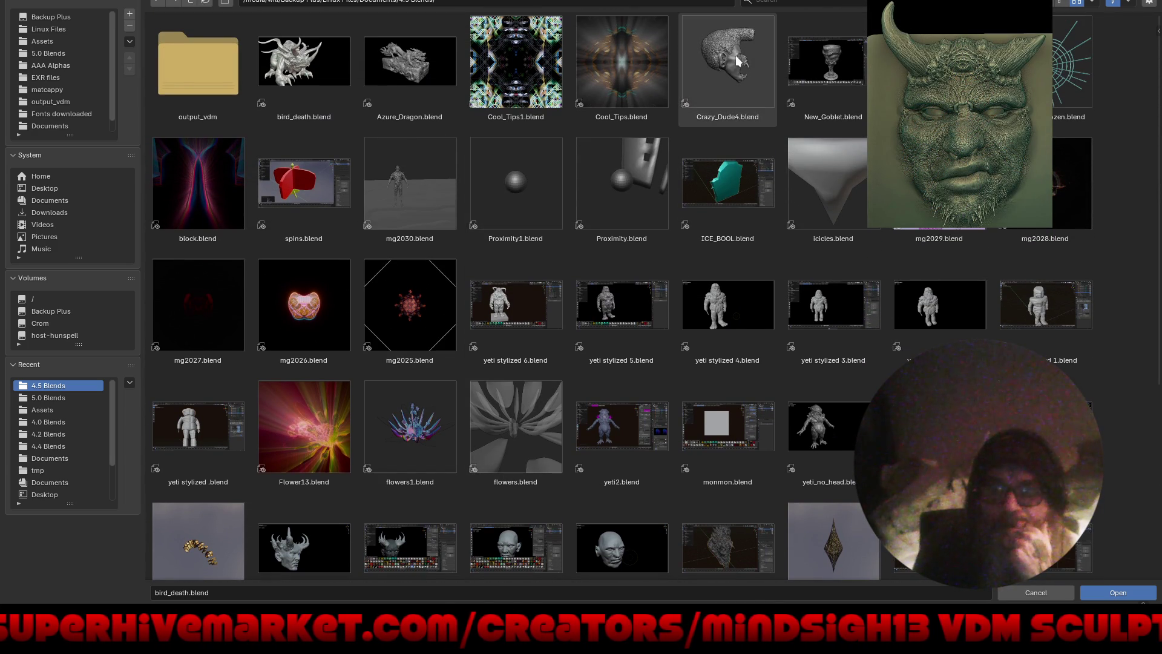
pyautogui.scroll(-5, 623, 418)
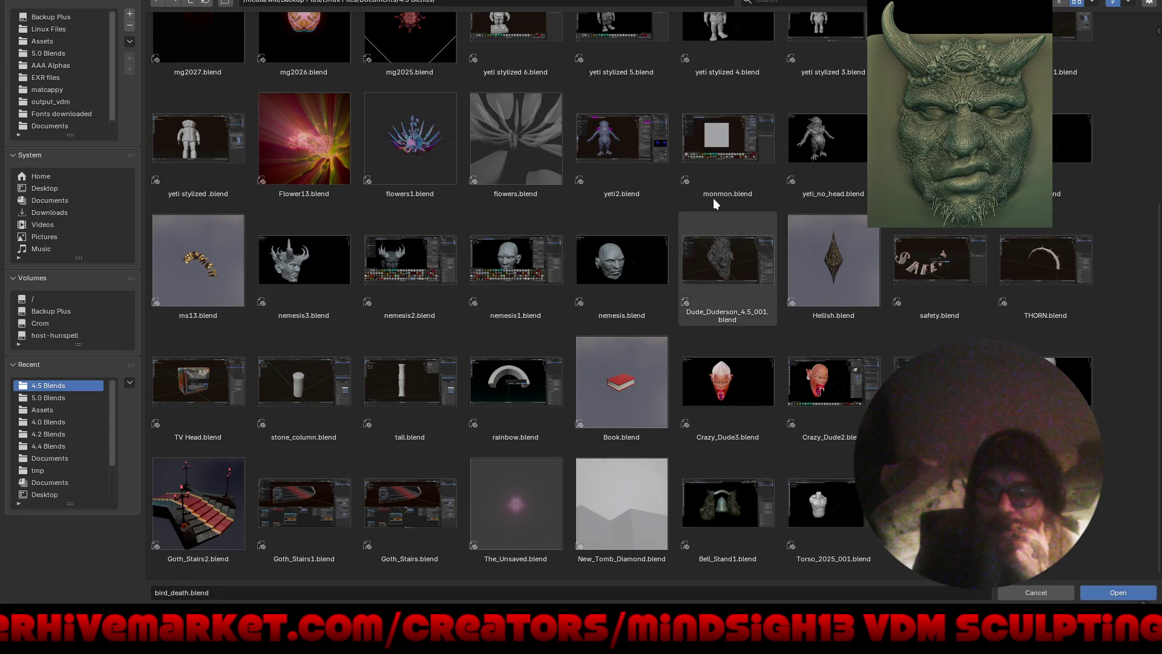
pyautogui.scroll(5, 684, 78)
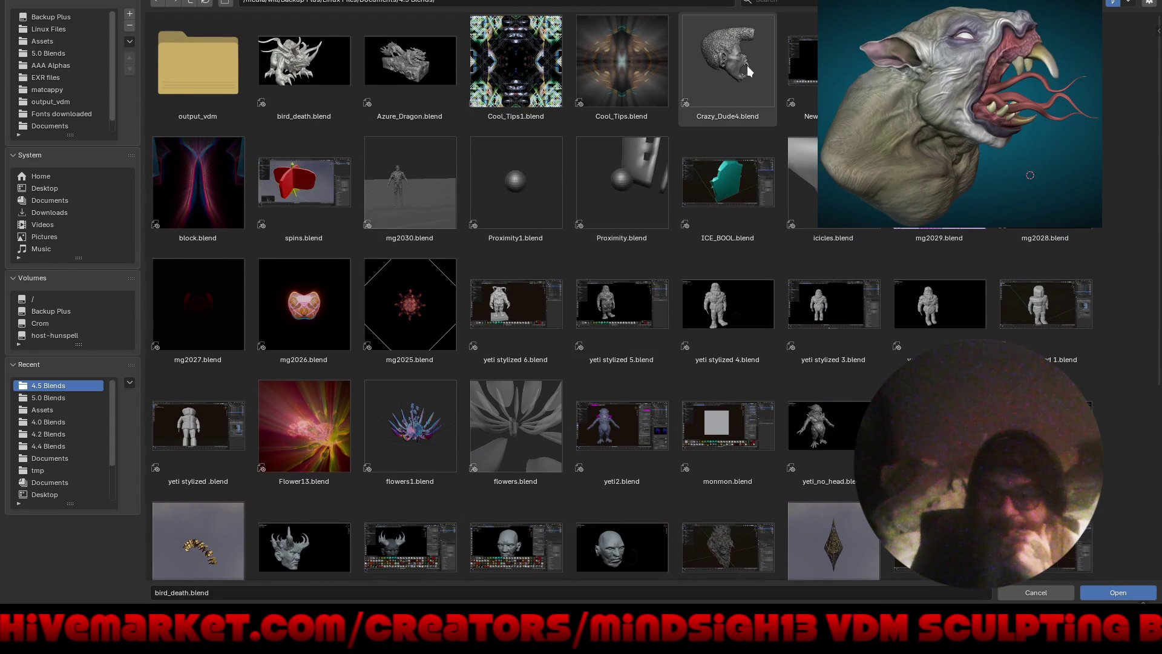
pyautogui.doubleClick(734, 69)
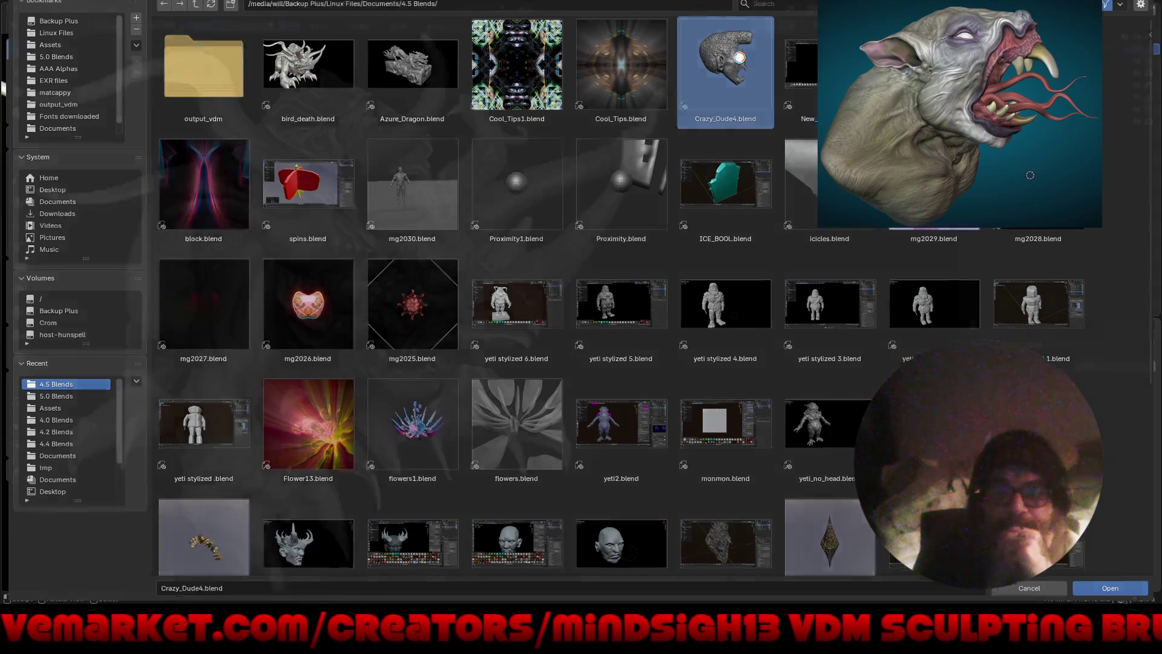
# Step: Inspect the demon head from several angles, then switch it into Sculpt Mode
pyautogui.moveTo(700, 403)
pyautogui.mouseDown(button='middle')
pyautogui.moveTo(577, 277)
pyautogui.moveTo(545, 291)
pyautogui.mouseUp(button='middle')
pyautogui.click(345, 371)
pyautogui.moveTo(478, 408); pyautogui.dragTo(485, 225, button='middle')
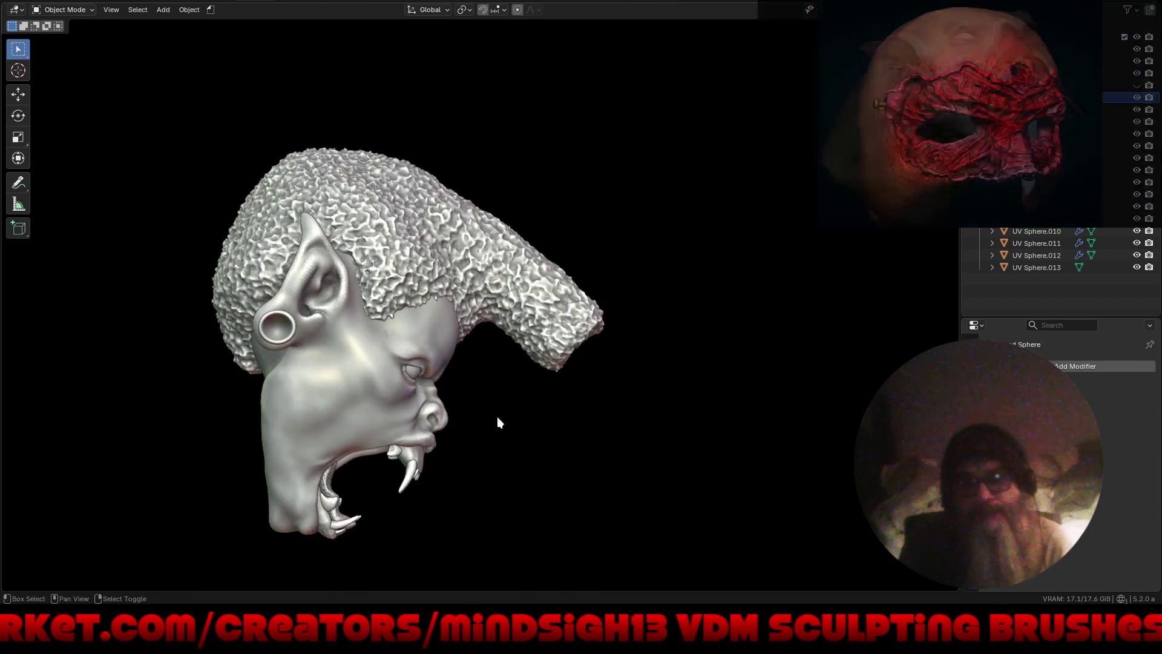
pyautogui.scroll(3, 502, 284)
pyautogui.moveTo(496, 298)
pyautogui.mouseDown(button='middle')
pyautogui.moveTo(577, 357)
pyautogui.moveTo(490, 368)
pyautogui.mouseUp(button='middle')
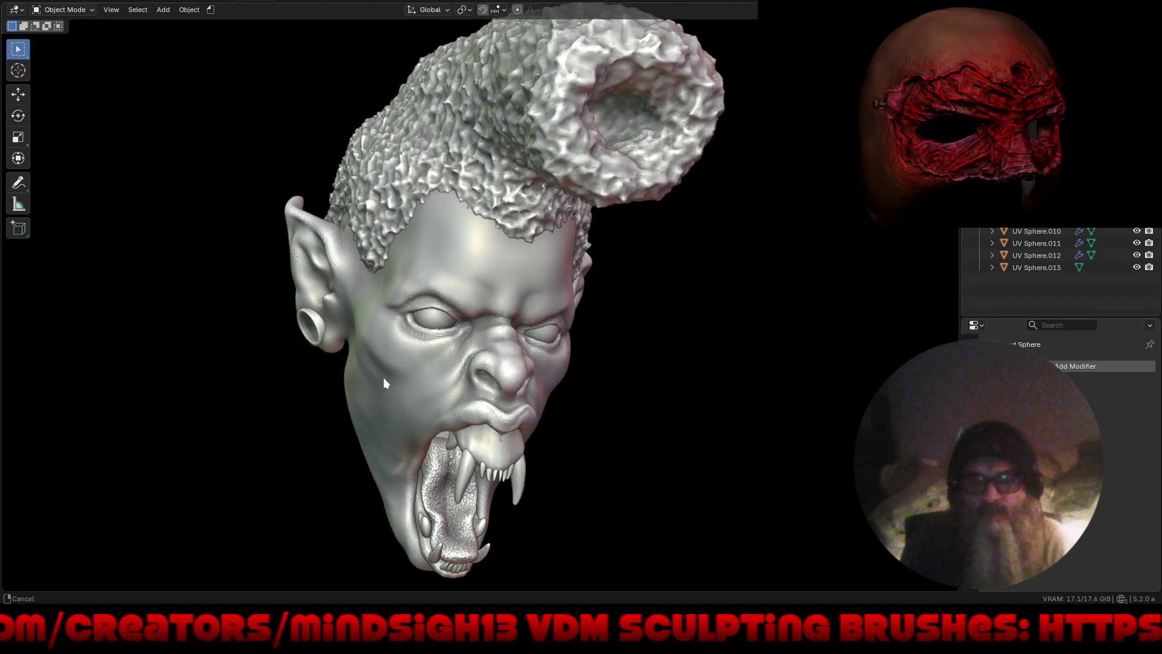
pyautogui.moveTo(491, 373)
pyautogui.mouseDown(button='middle')
pyautogui.moveTo(527, 426)
pyautogui.moveTo(464, 433)
pyautogui.moveTo(505, 423)
pyautogui.mouseUp(button='middle')
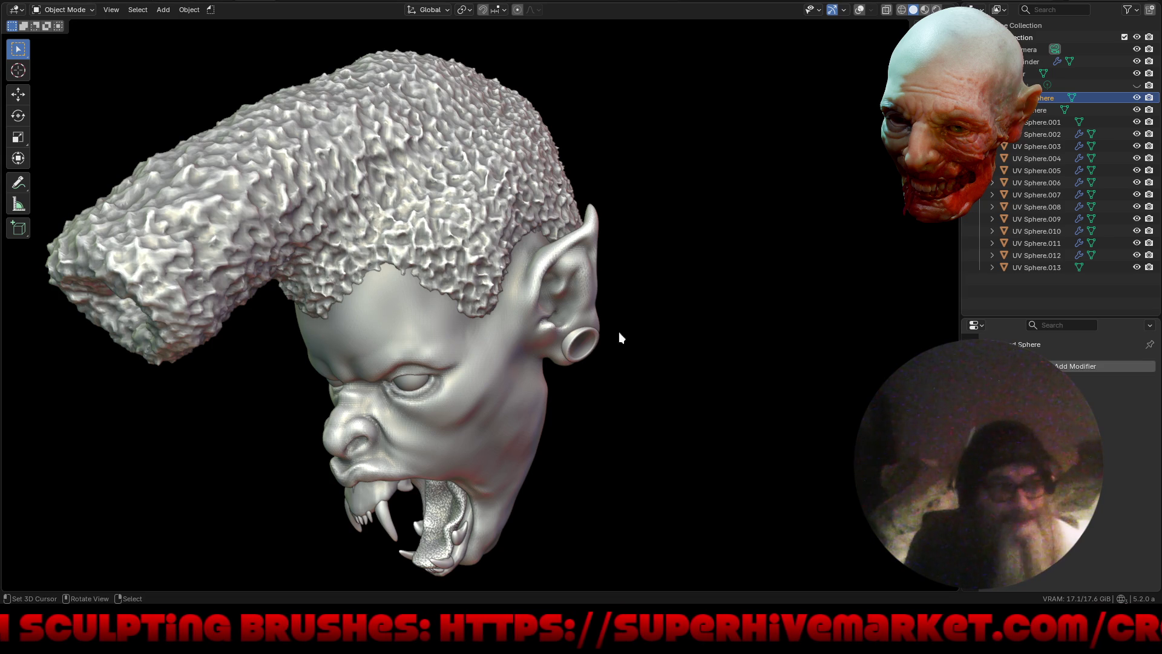
pyautogui.moveTo(612, 372)
pyautogui.mouseDown(button='middle')
pyautogui.moveTo(578, 251)
pyautogui.moveTo(541, 342)
pyautogui.mouseUp(button='middle')
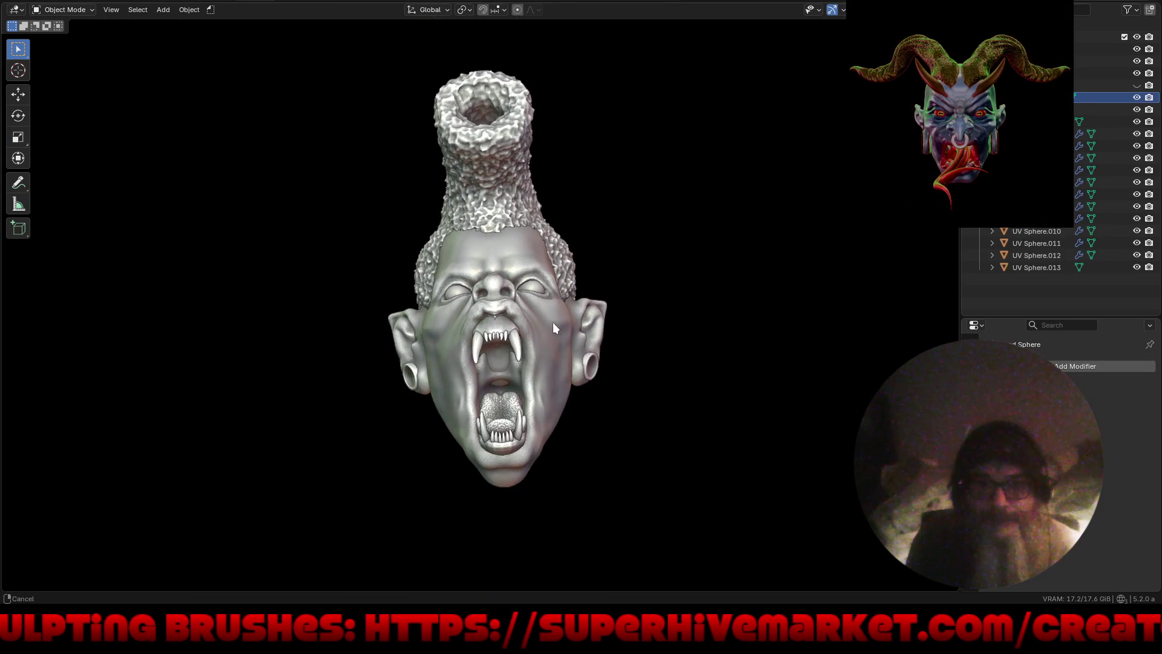
pyautogui.moveTo(541, 343)
pyautogui.mouseDown(button='middle')
pyautogui.moveTo(504, 400)
pyautogui.moveTo(569, 424)
pyautogui.moveTo(484, 426)
pyautogui.moveTo(416, 374)
pyautogui.moveTo(594, 330)
pyautogui.moveTo(568, 370)
pyautogui.mouseUp(button='middle')
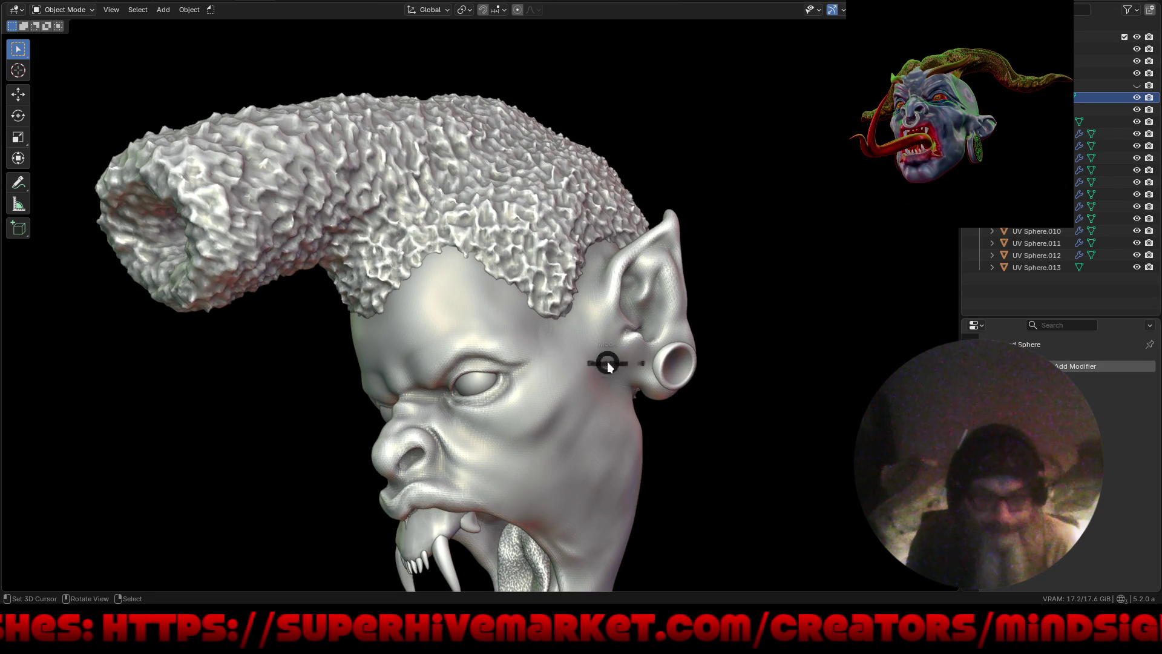
pyautogui.hotkey('ctrl', 'Tab')
pyautogui.click(604, 415)
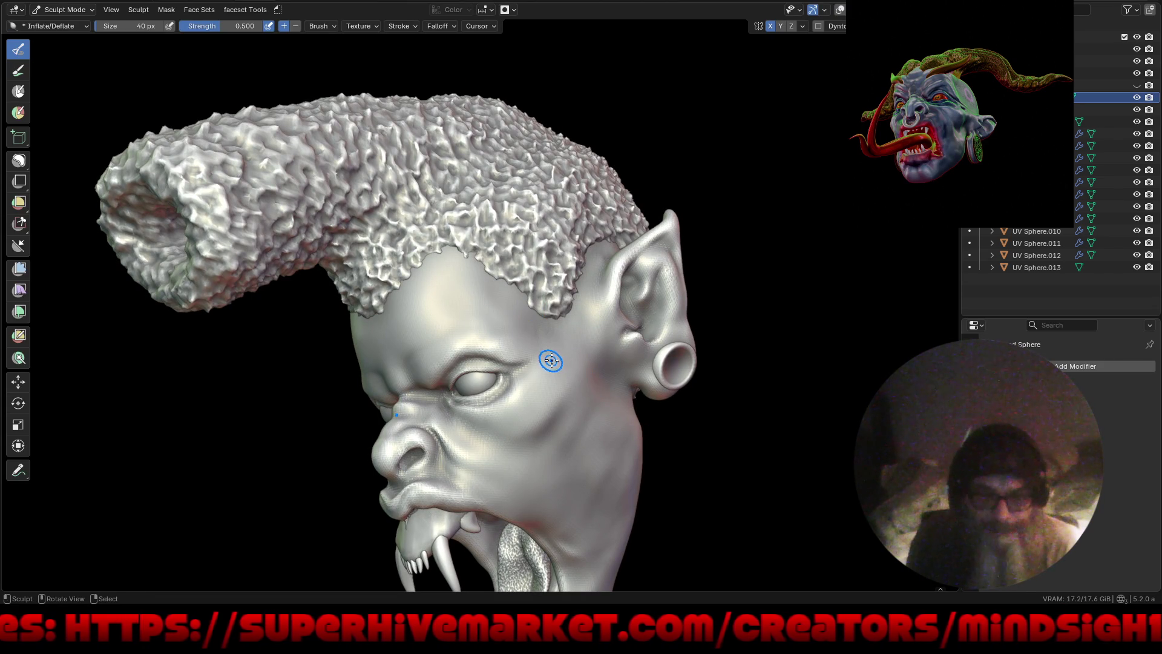
# Step: With the Grab brush, pull the temple outward and reshape the face near the nose and eye, mirrored
pyautogui.press('g')
pyautogui.moveTo(591, 384); pyautogui.dragTo(579, 373, button='middle')
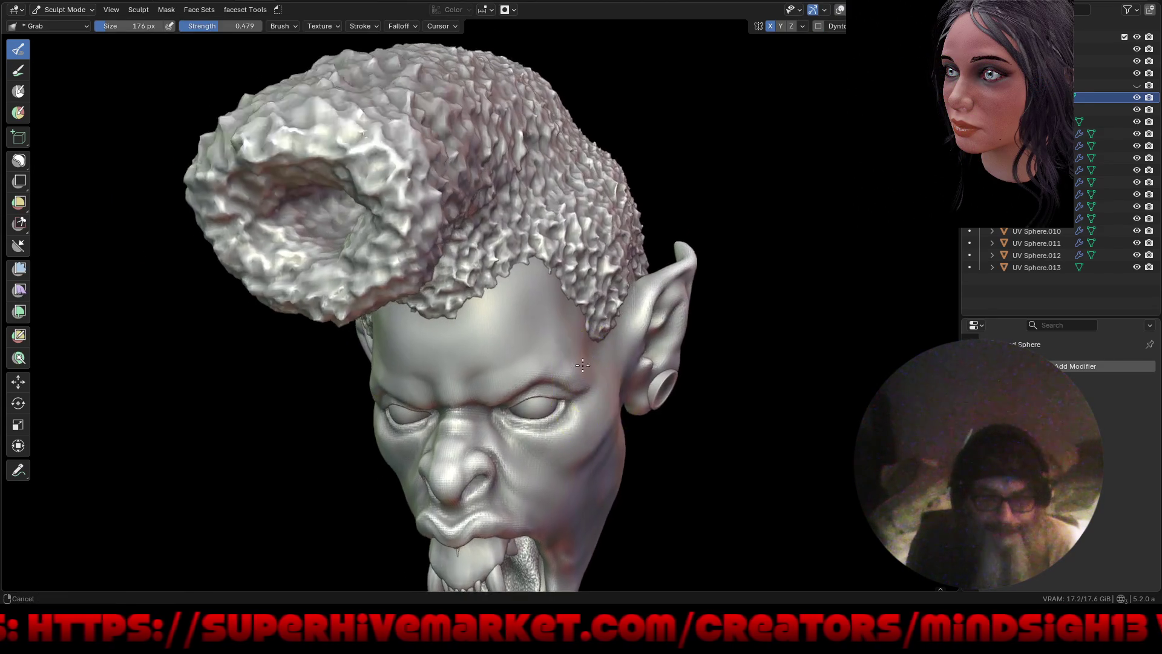
pyautogui.scroll(2, 579, 374)
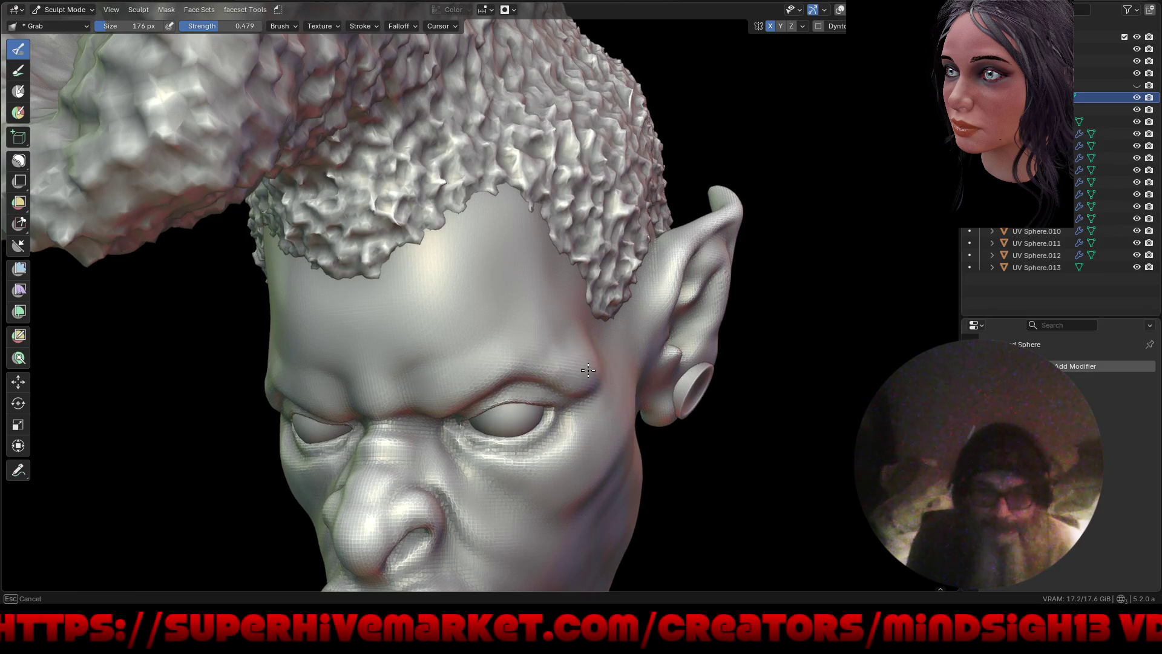
pyautogui.moveTo(544, 350); pyautogui.dragTo(664, 362)
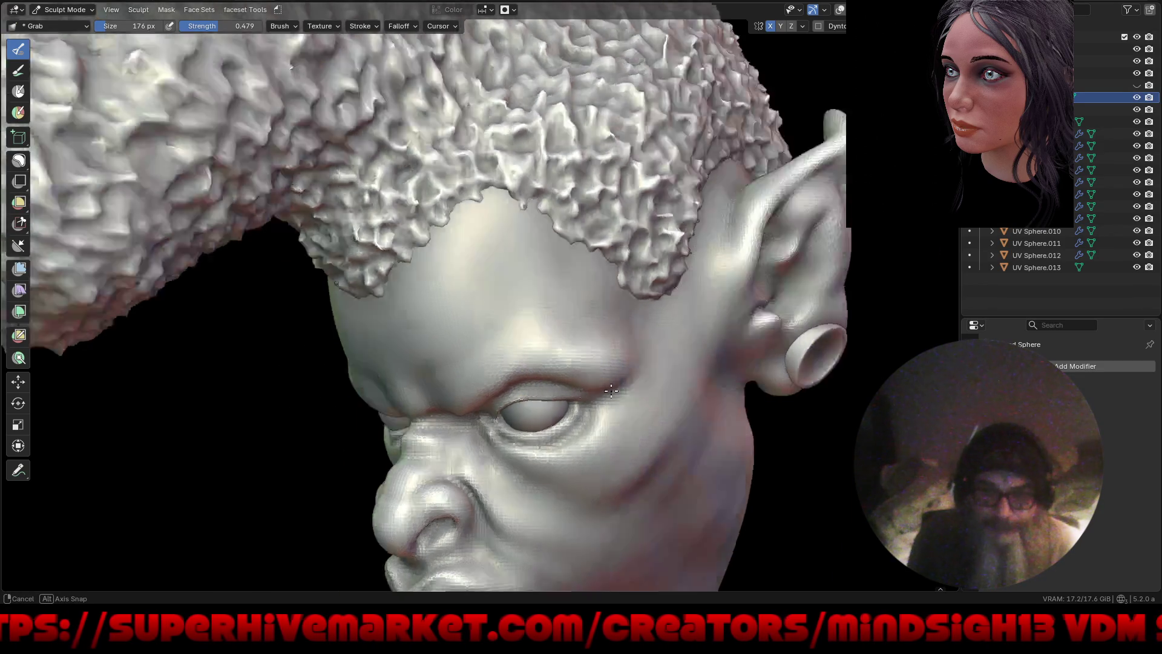
pyautogui.moveTo(665, 362); pyautogui.dragTo(598, 417, button='middle')
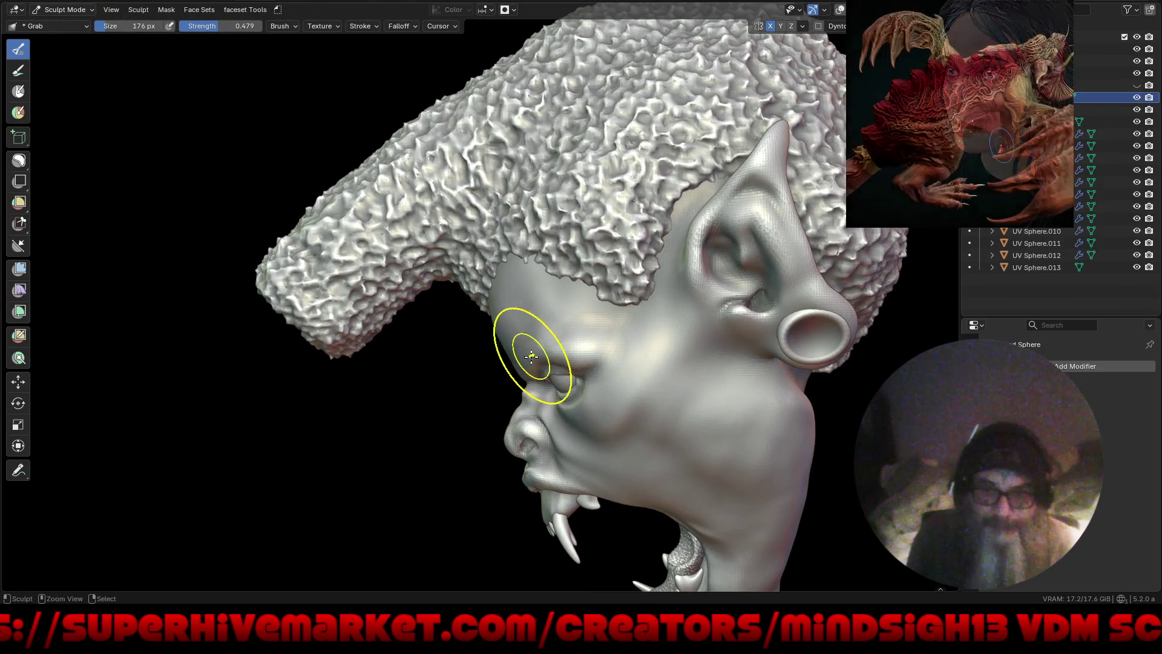
pyautogui.moveTo(543, 365); pyautogui.dragTo(522, 371)
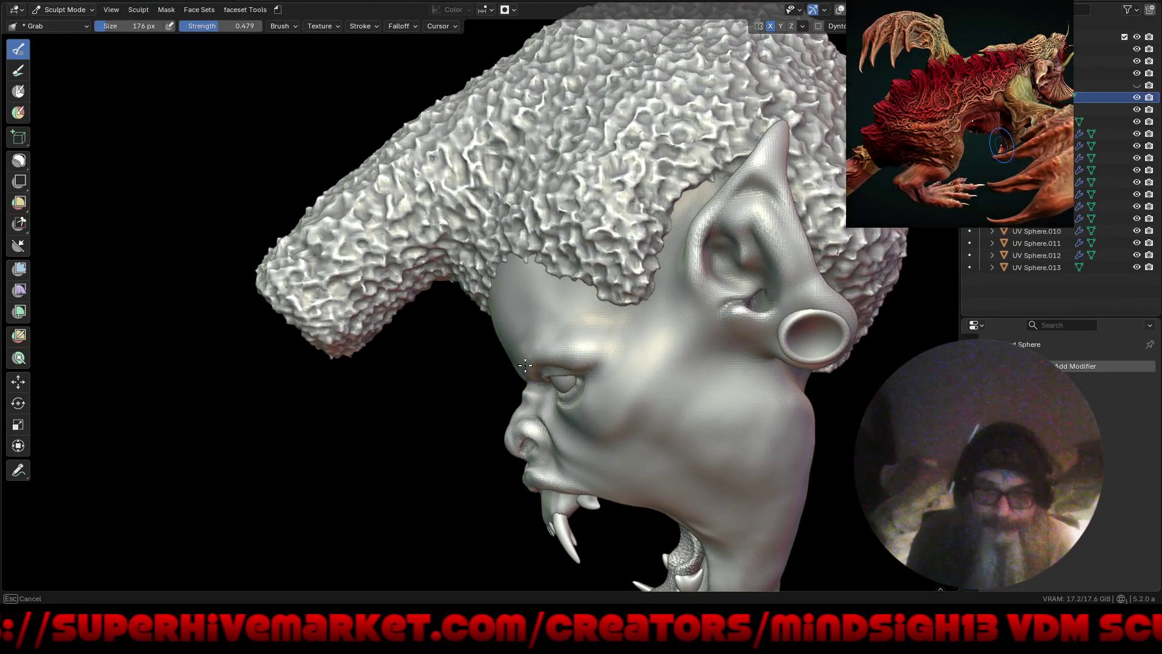
pyautogui.moveTo(522, 371); pyautogui.dragTo(615, 379, button='middle')
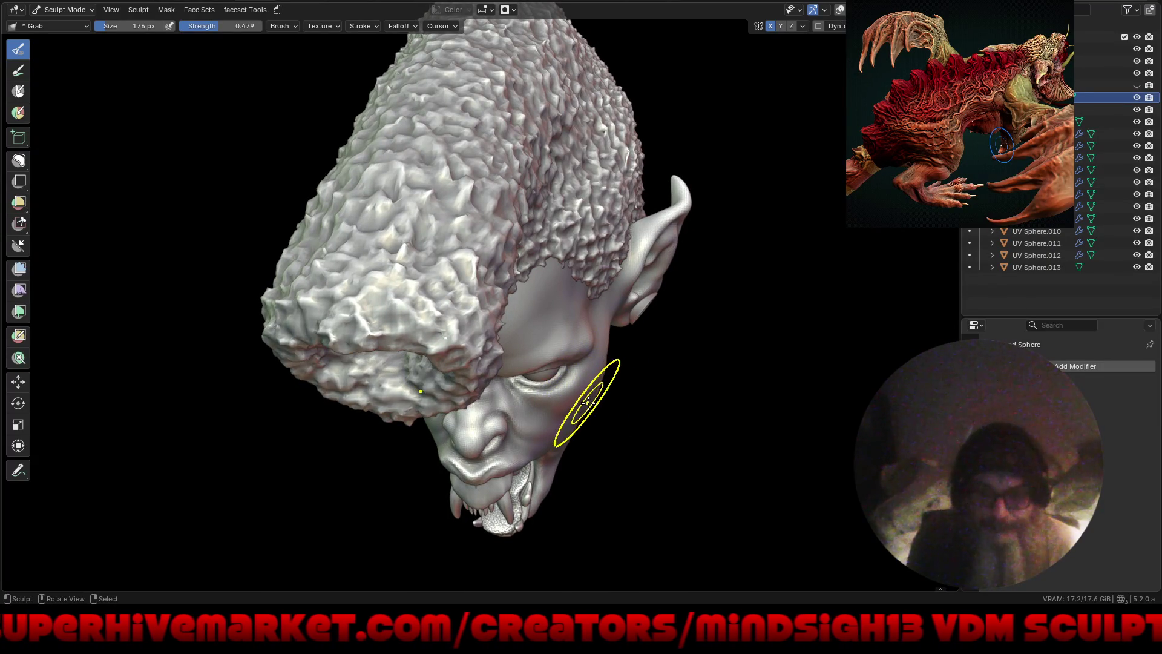
# Step: Hide the hair mass, reshape the bald head's brow, and pull a fang tip sharper
pyautogui.hotkey('shift', 'h')
pyautogui.moveTo(576, 408)
pyautogui.mouseDown(button='middle')
pyautogui.moveTo(563, 340)
pyautogui.moveTo(591, 427)
pyautogui.mouseUp(button='middle')
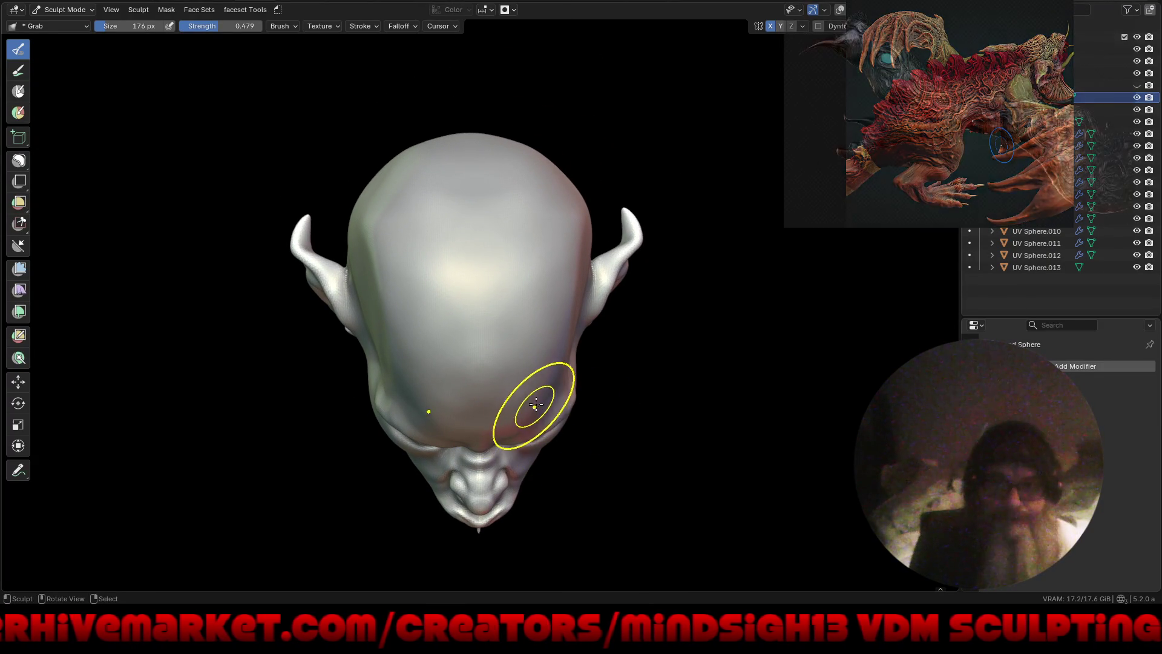
pyautogui.moveTo(535, 406); pyautogui.dragTo(546, 402)
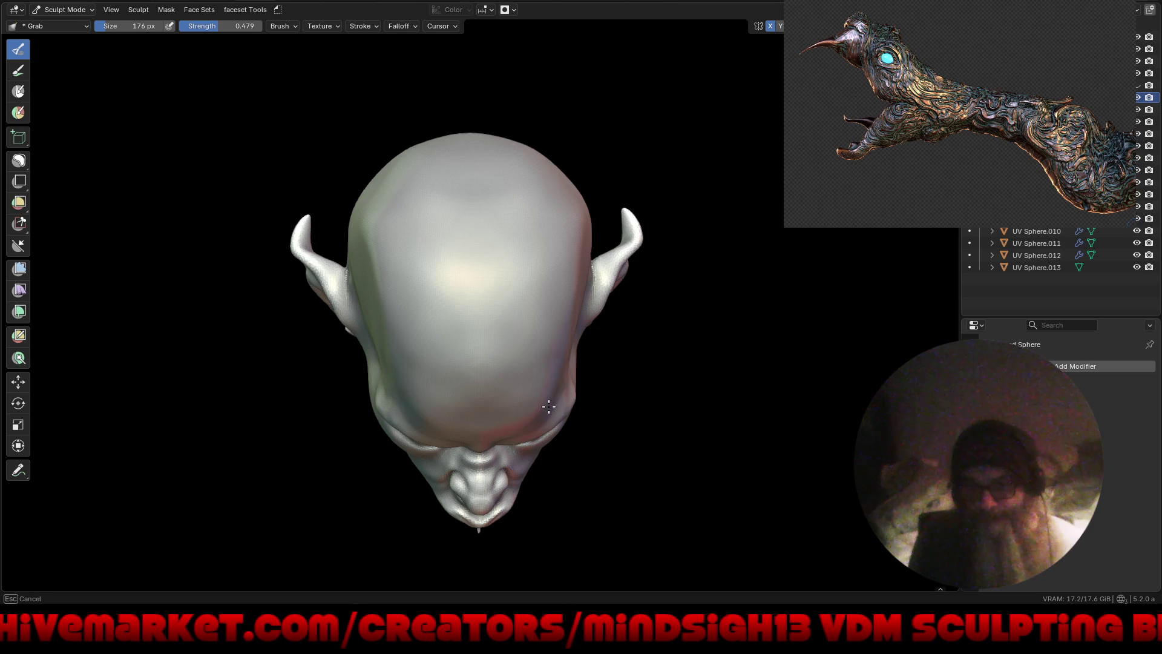
pyautogui.moveTo(552, 480); pyautogui.dragTo(564, 454, button='middle')
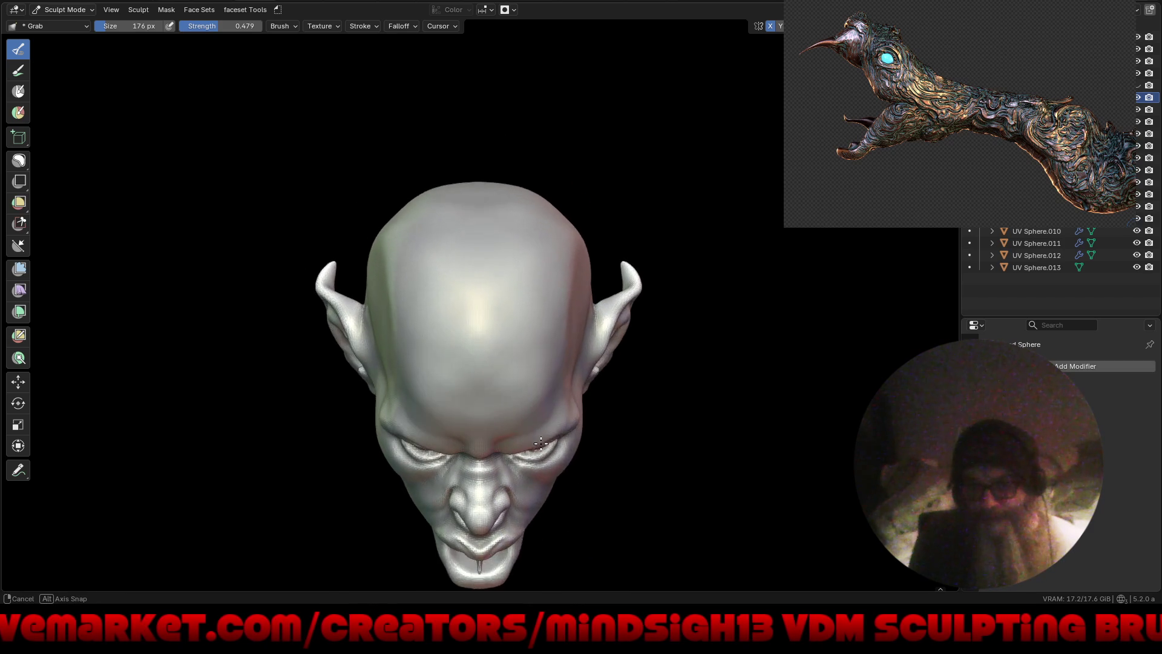
pyautogui.scroll(3, 564, 453)
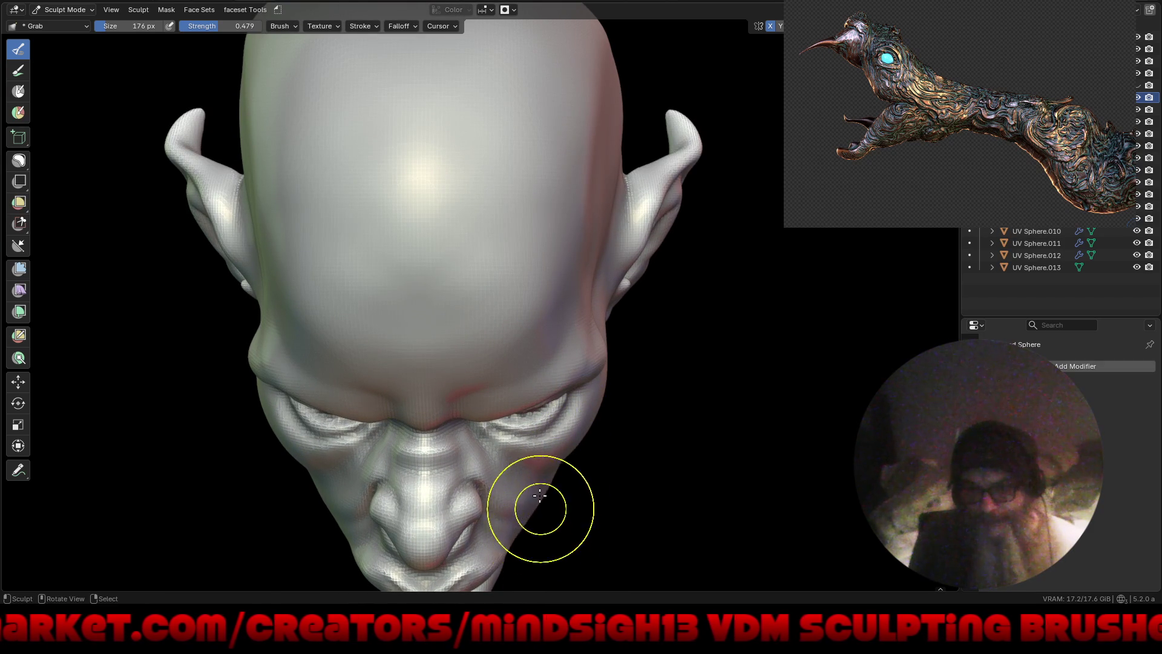
pyautogui.moveTo(558, 480)
pyautogui.mouseDown(button='middle')
pyautogui.moveTo(572, 484)
pyautogui.moveTo(595, 443)
pyautogui.moveTo(600, 456)
pyautogui.moveTo(654, 441)
pyautogui.moveTo(556, 443)
pyautogui.moveTo(700, 493)
pyautogui.moveTo(835, 358)
pyautogui.mouseUp(button='middle')
pyautogui.scroll(-3, 595, 444)
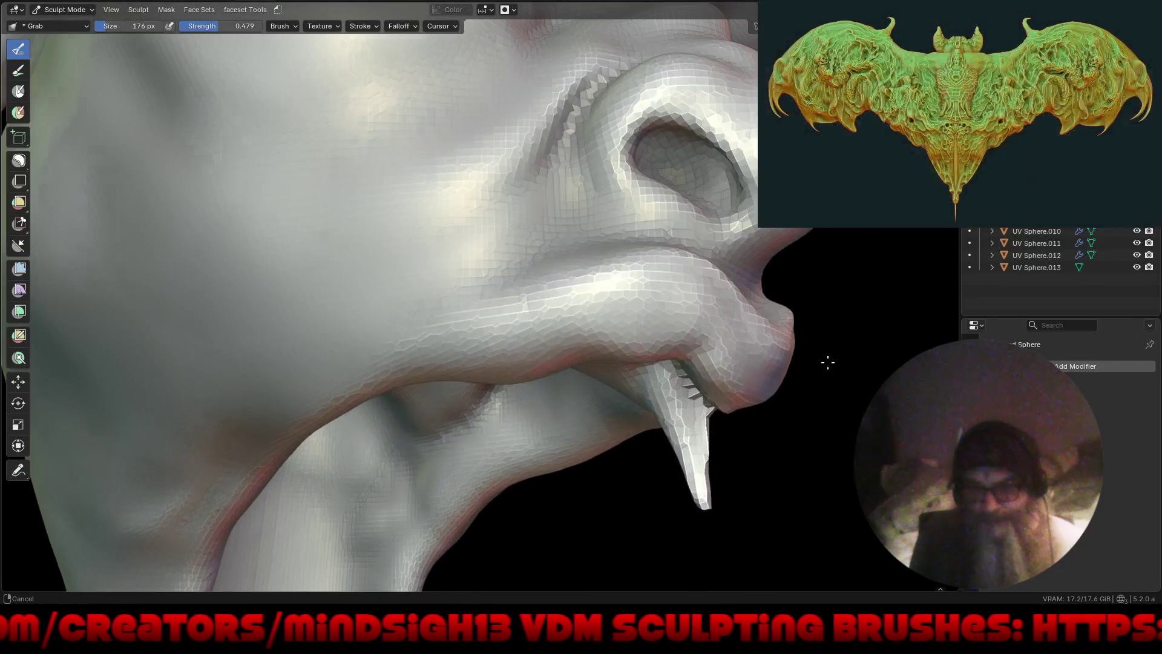
pyautogui.moveTo(705, 510); pyautogui.dragTo(707, 495)
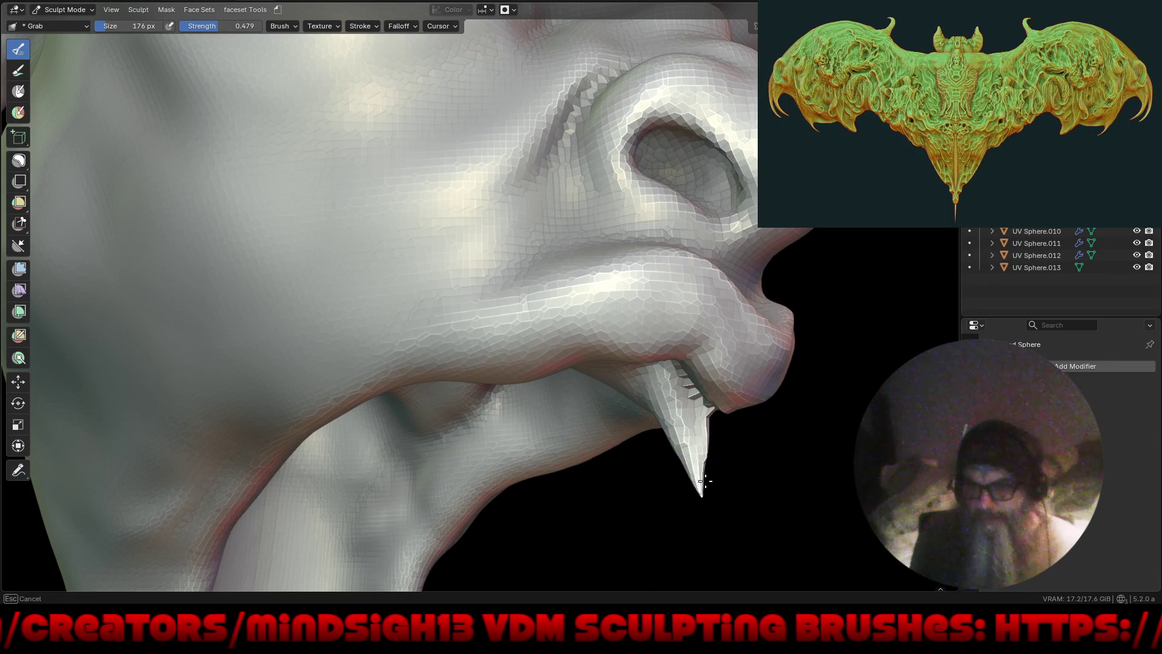
# Step: Grab the fang tips to make them longer and thinner
pyautogui.moveTo(692, 429); pyautogui.dragTo(688, 401, button='middle')
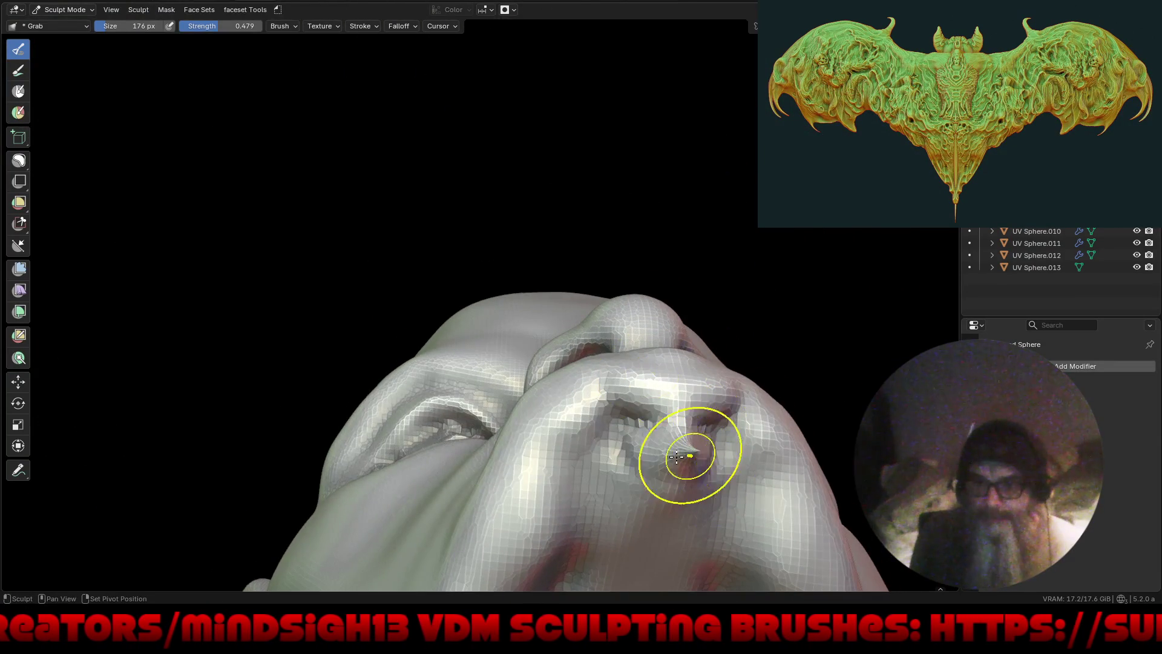
pyautogui.moveTo(687, 459); pyautogui.dragTo(680, 455)
pyautogui.moveTo(680, 455)
pyautogui.mouseDown(button='middle')
pyautogui.moveTo(826, 523)
pyautogui.moveTo(740, 448)
pyautogui.moveTo(688, 437)
pyautogui.mouseUp(button='middle')
pyautogui.moveTo(689, 438); pyautogui.dragTo(688, 438)
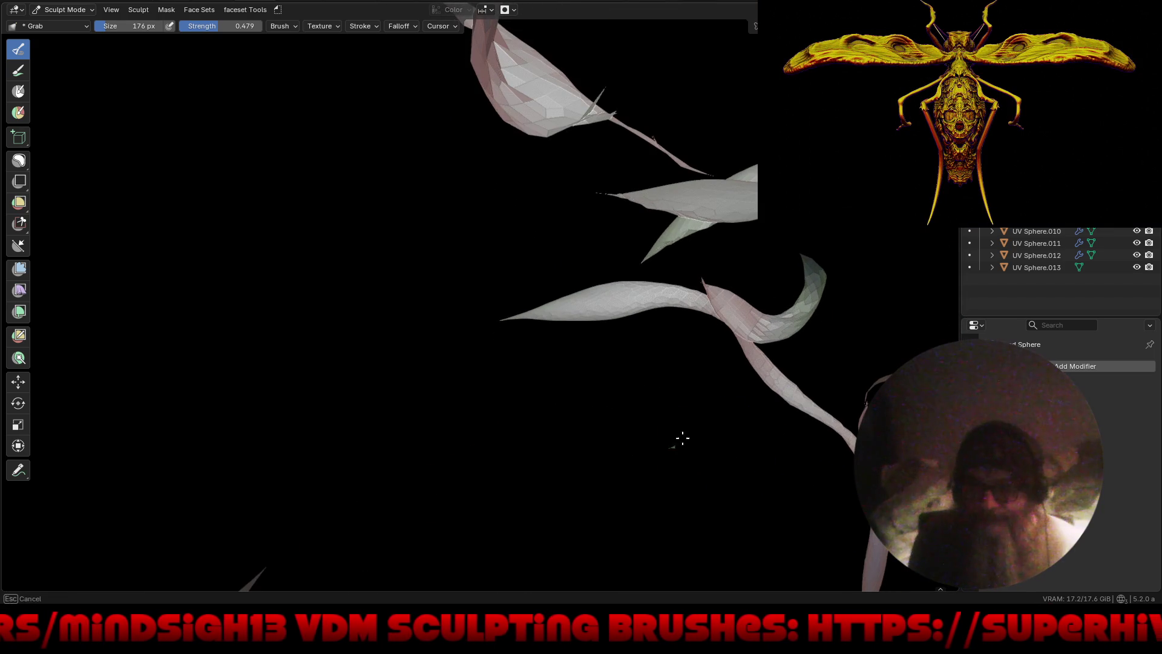
pyautogui.moveTo(668, 453)
pyautogui.mouseDown(button='middle')
pyautogui.moveTo(701, 430)
pyautogui.moveTo(561, 394)
pyautogui.moveTo(527, 375)
pyautogui.moveTo(478, 313)
pyautogui.mouseUp(button='middle')
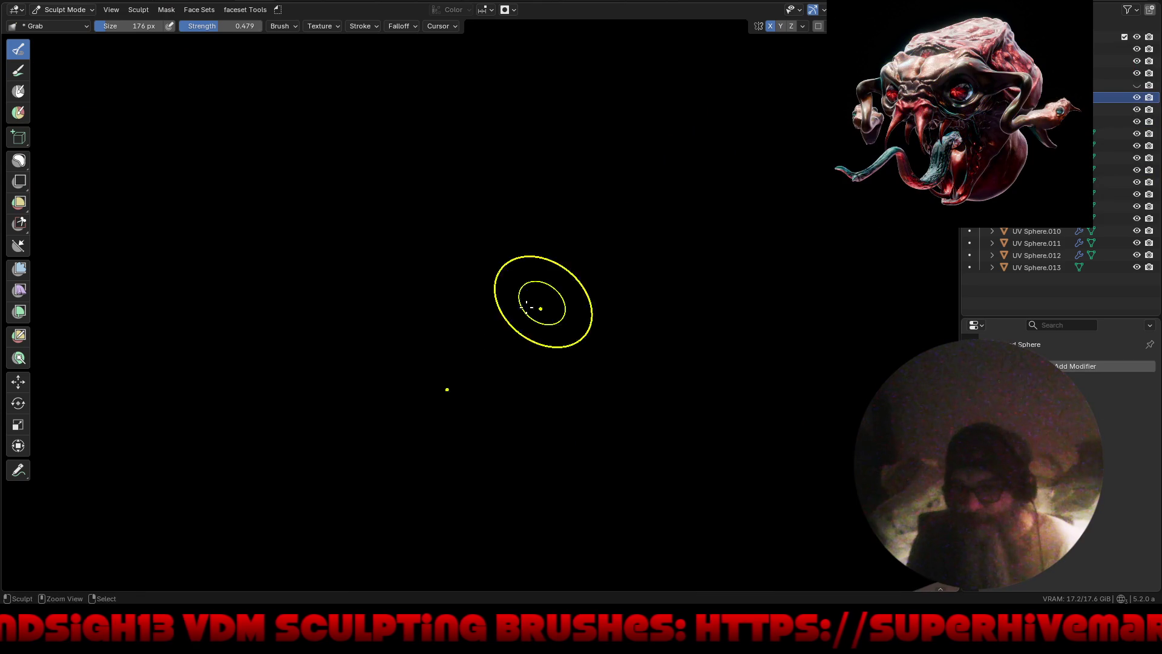
pyautogui.moveTo(478, 431)
pyautogui.mouseDown(button='middle')
pyautogui.moveTo(493, 307)
pyautogui.moveTo(504, 322)
pyautogui.mouseUp(button='middle')
pyautogui.moveTo(504, 321); pyautogui.dragTo(503, 327)
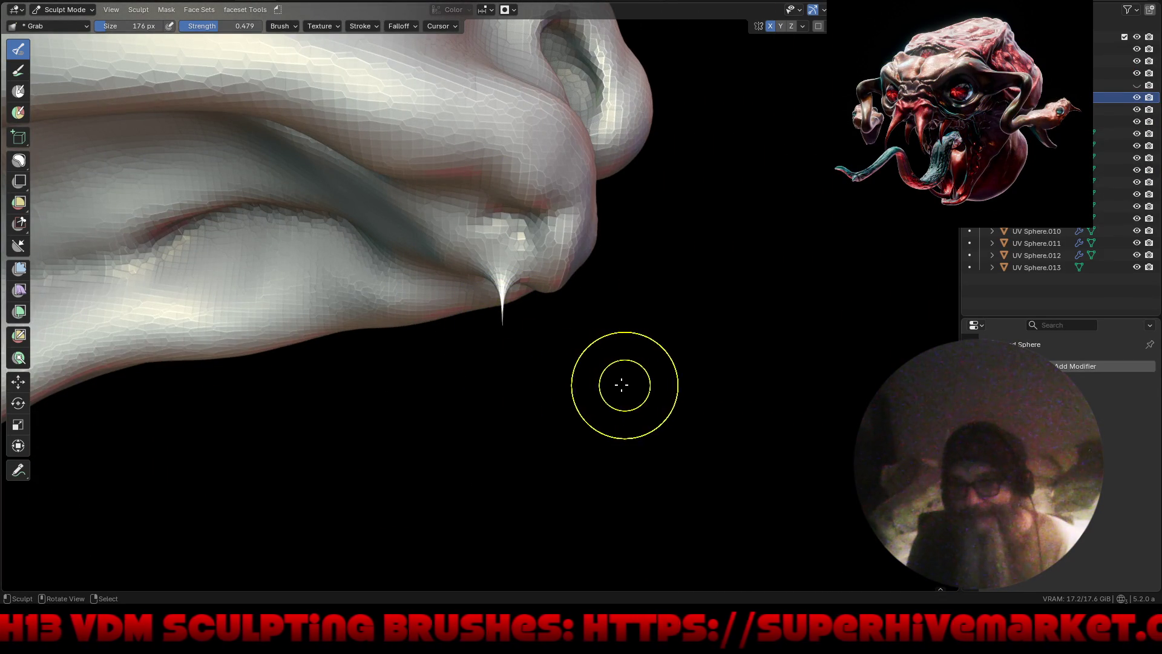
# Step: Reshape the cheek beside the ear, then set the brush size to 338 px
pyautogui.keyDown('ctrl'); pyautogui.moveTo(623, 402); pyautogui.dragTo(604, 449, button='middle'); pyautogui.keyUp('ctrl')
pyautogui.keyDown('ctrl'); pyautogui.moveTo(656, 408); pyautogui.dragTo(653, 512, button='middle'); pyautogui.keyUp('ctrl')
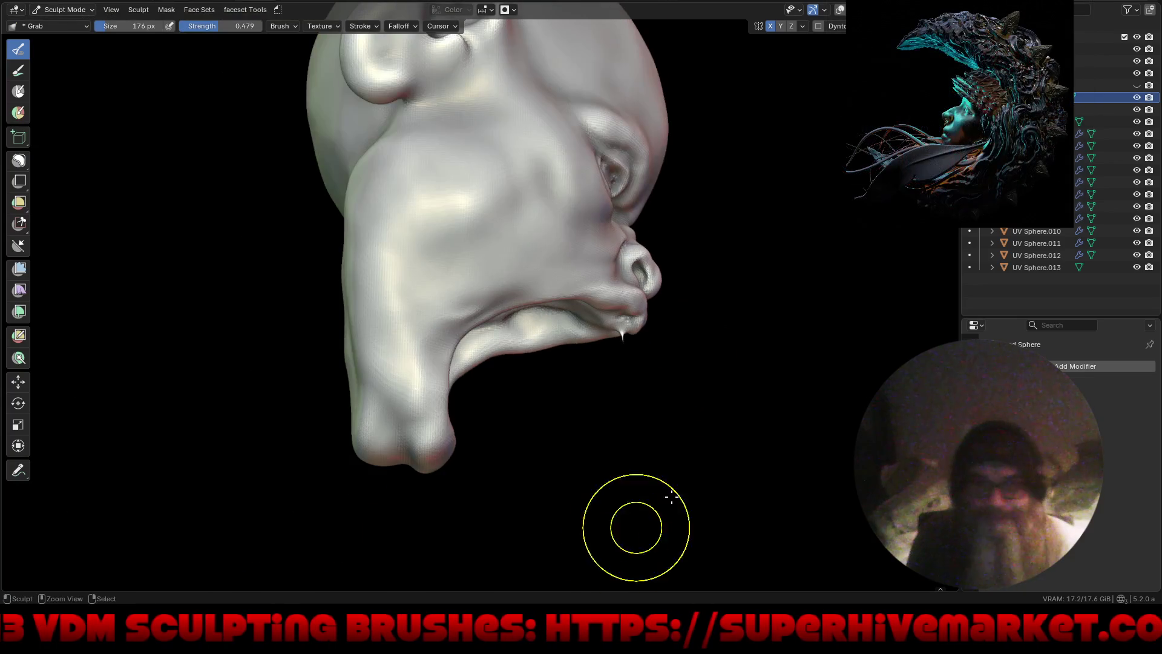
pyautogui.moveTo(736, 342)
pyautogui.mouseDown(button='middle')
pyautogui.moveTo(678, 457)
pyautogui.moveTo(663, 399)
pyautogui.moveTo(682, 351)
pyautogui.moveTo(608, 339)
pyautogui.mouseUp(button='middle')
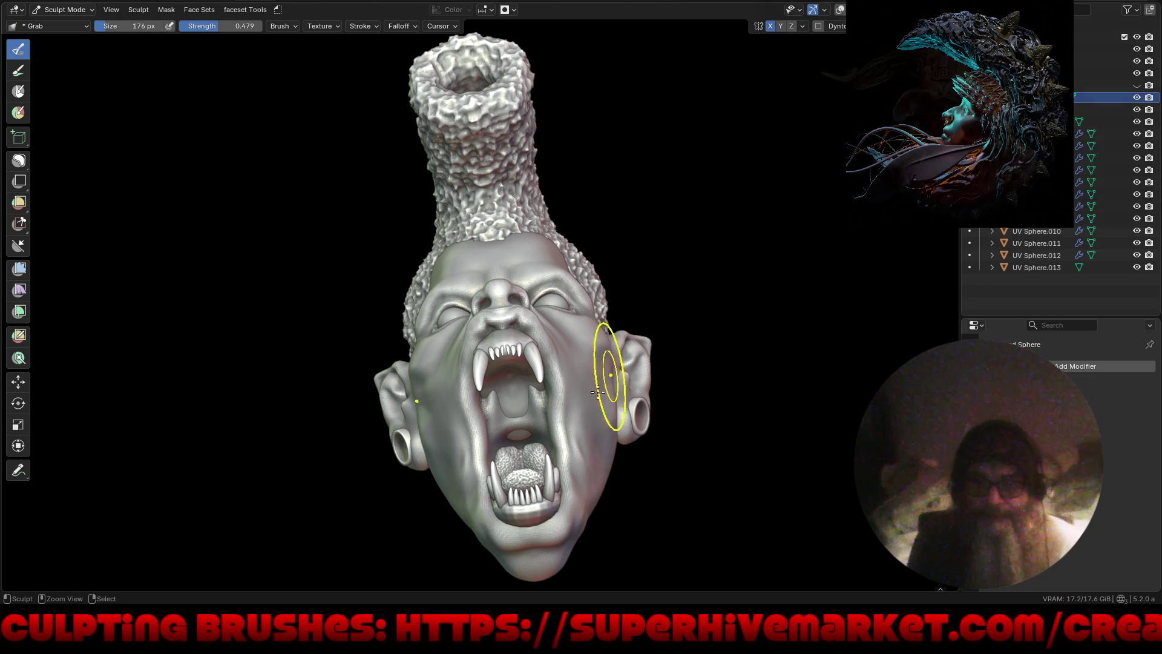
pyautogui.moveTo(592, 388); pyautogui.dragTo(585, 396, button='middle')
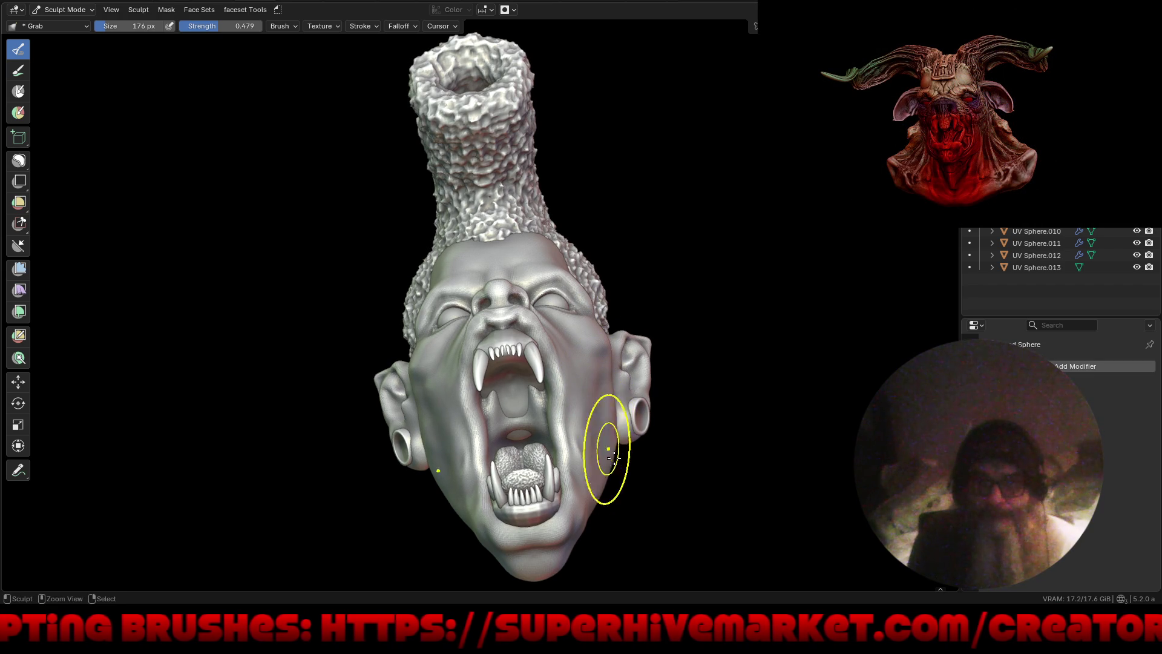
pyautogui.moveTo(625, 438)
pyautogui.mouseDown(button='middle')
pyautogui.moveTo(598, 403)
pyautogui.moveTo(515, 424)
pyautogui.moveTo(388, 357)
pyautogui.mouseUp(button='middle')
pyautogui.press('f')
pyautogui.click(478, 375)
# Step: Bulge the cheek below the ear outward with the 338 px Grab brush
pyautogui.moveTo(396, 369); pyautogui.dragTo(378, 384)
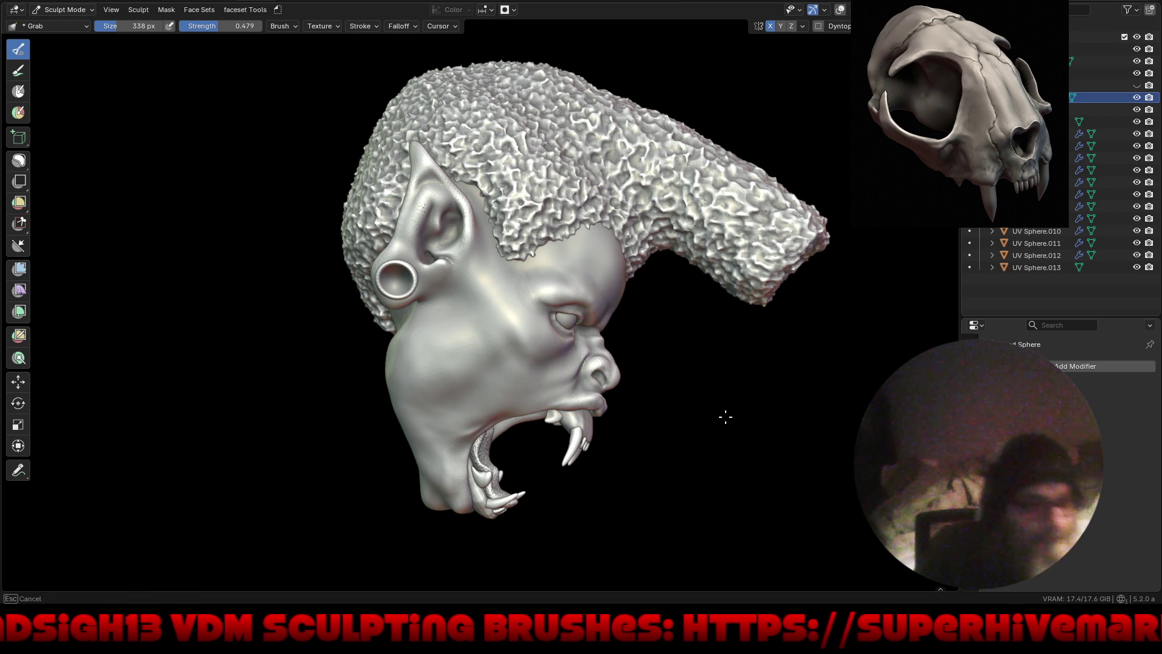
# Step: Grab-pull the cheek outline, jaw outline and jaw crease below the ear outward
pyautogui.moveTo(730, 416); pyautogui.dragTo(750, 385, button='middle')
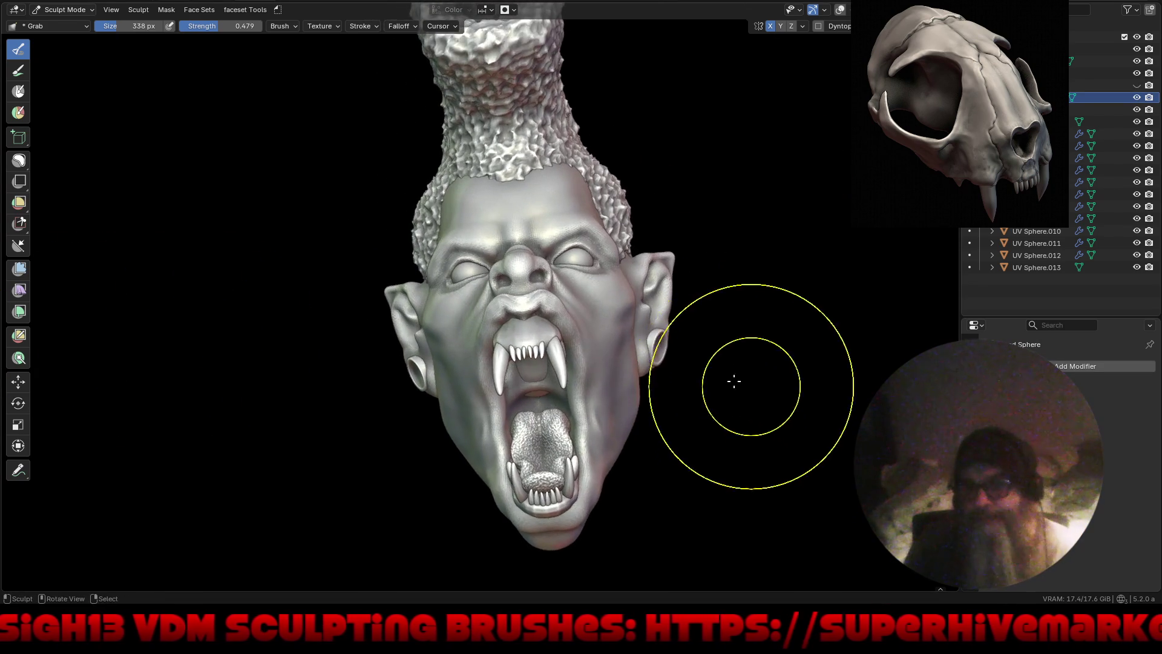
pyautogui.moveTo(751, 385); pyautogui.dragTo(591, 337, button='middle')
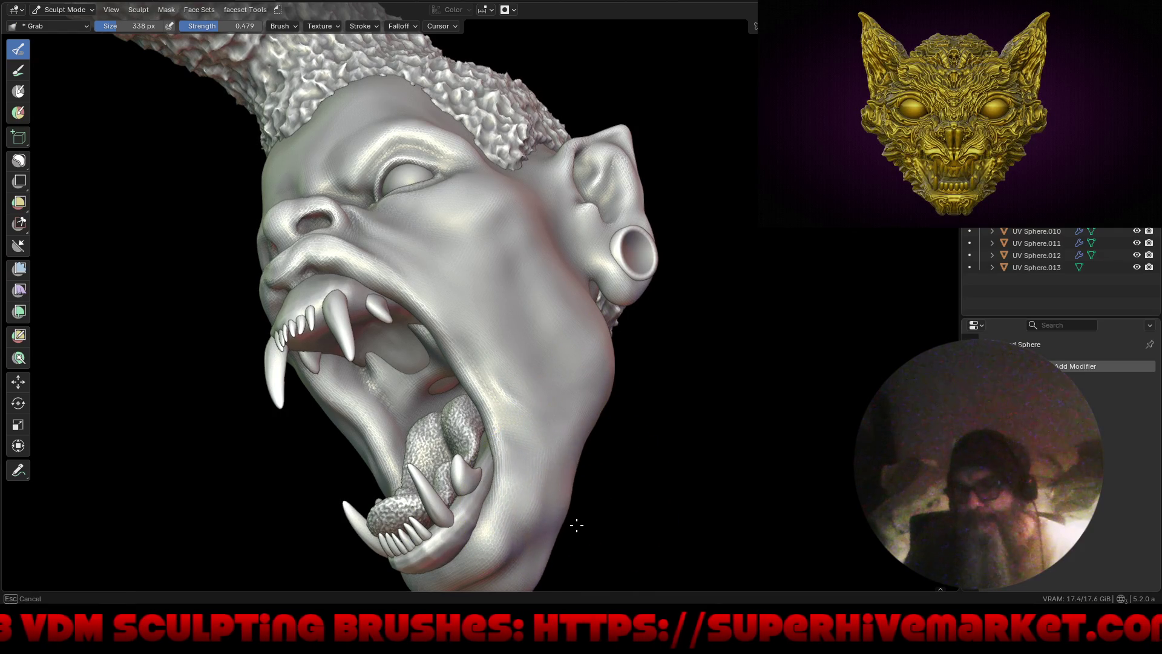
pyautogui.moveTo(570, 468)
pyautogui.mouseDown(button='middle')
pyautogui.moveTo(578, 457)
pyautogui.moveTo(627, 488)
pyautogui.moveTo(583, 441)
pyautogui.moveTo(594, 455)
pyautogui.moveTo(598, 378)
pyautogui.moveTo(635, 389)
pyautogui.mouseUp(button='middle')
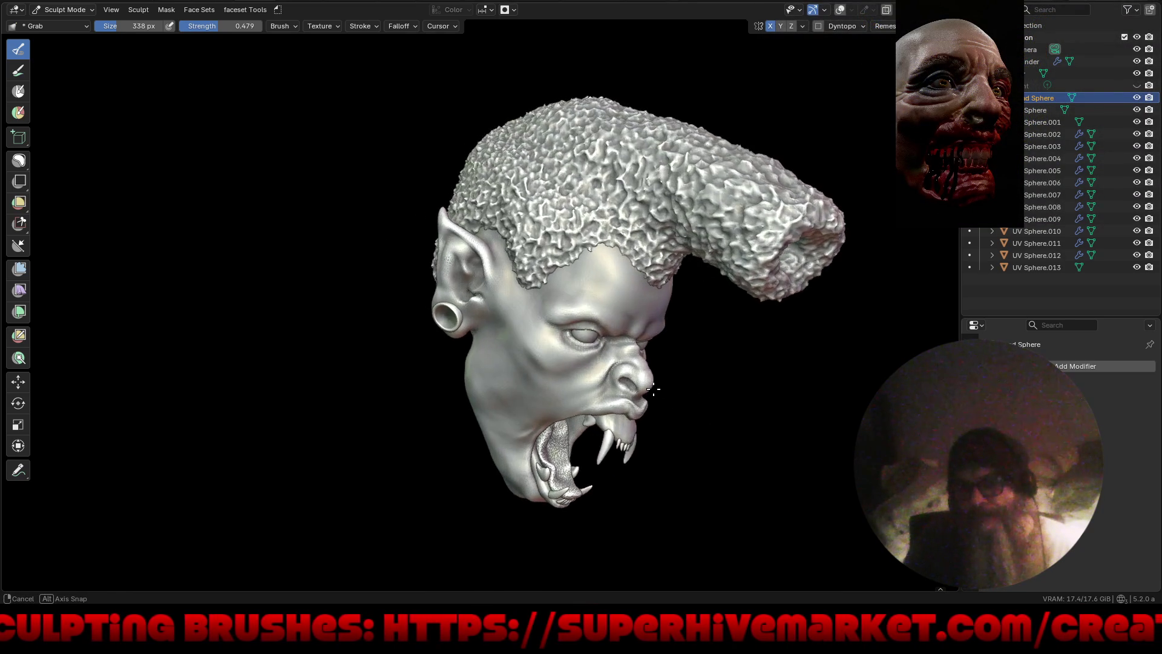
pyautogui.scroll(4, 471, 394)
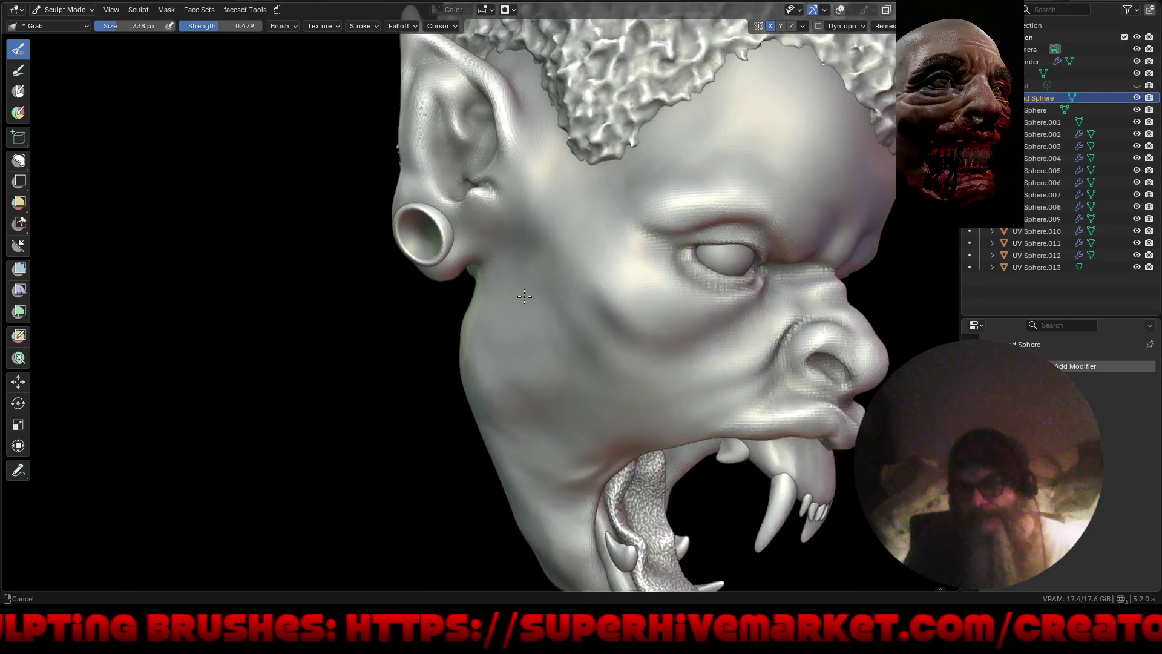
pyautogui.scroll(2, 478, 296)
pyautogui.moveTo(467, 342); pyautogui.dragTo(446, 345)
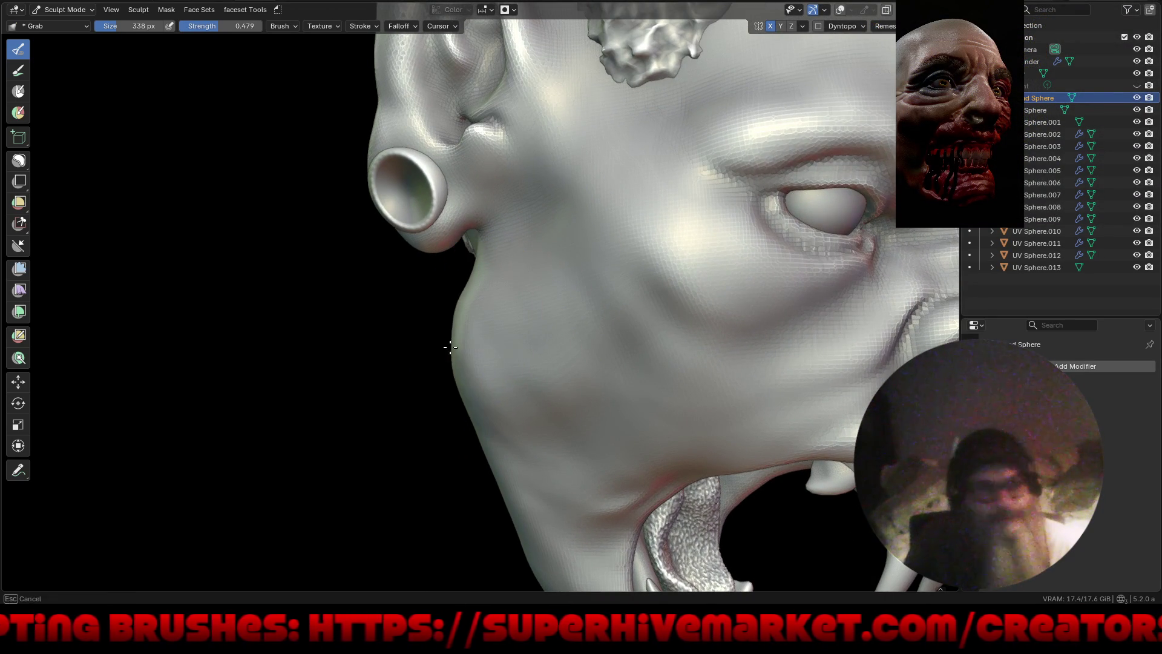
pyautogui.moveTo(527, 315)
pyautogui.mouseDown()
pyautogui.moveTo(489, 303)
pyautogui.moveTo(480, 336)
pyautogui.mouseUp()
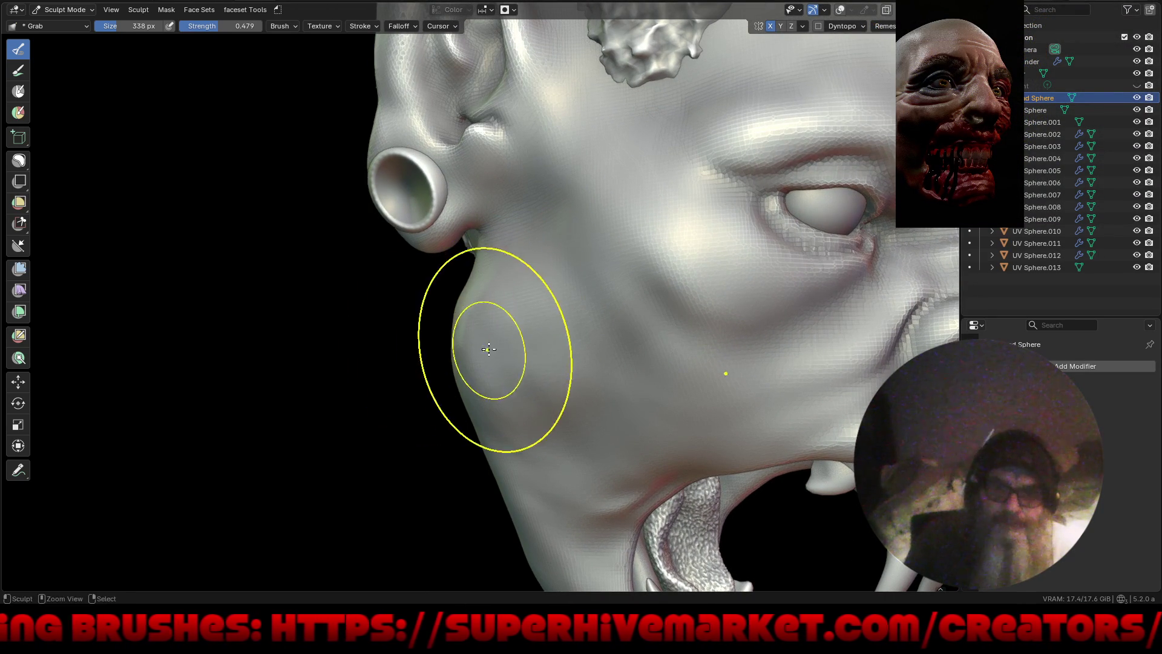
pyautogui.moveTo(492, 383); pyautogui.dragTo(519, 428)
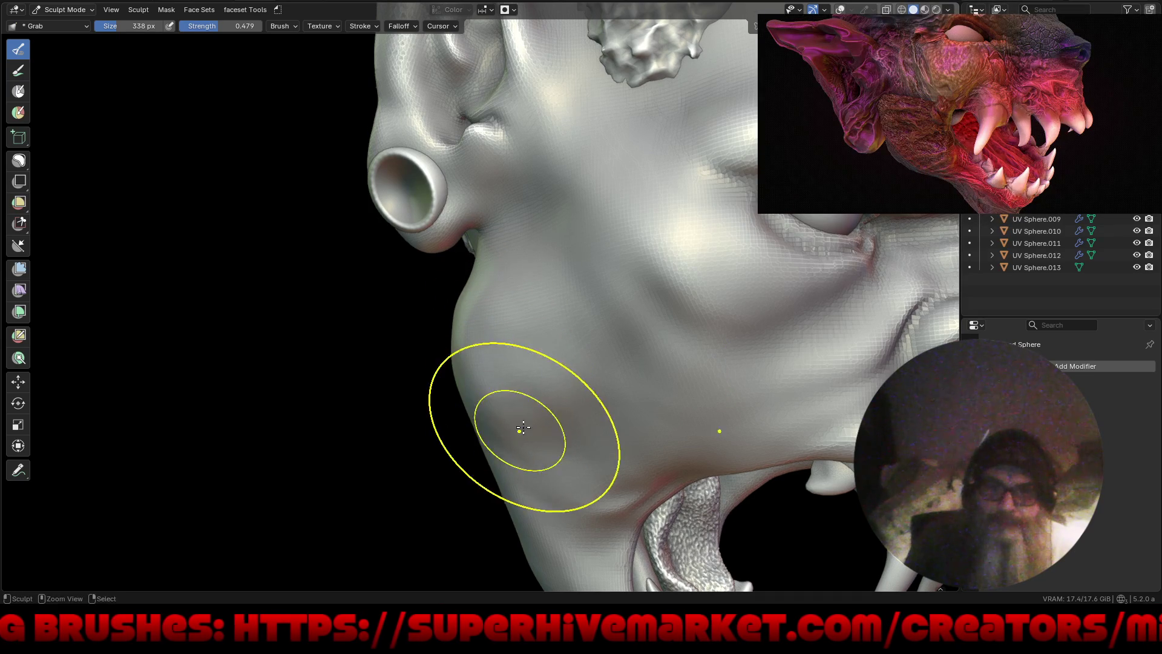
pyautogui.moveTo(583, 484)
pyautogui.mouseDown()
pyautogui.moveTo(574, 509)
pyautogui.moveTo(544, 507)
pyautogui.mouseUp()
pyautogui.scroll(-5, 545, 508)
pyautogui.moveTo(547, 508); pyautogui.dragTo(506, 450, button='middle')
# Step: Switch to a smaller Inflate/Deflate brush and puff out the area around the upper lip
pyautogui.press('i')
pyautogui.press('f')
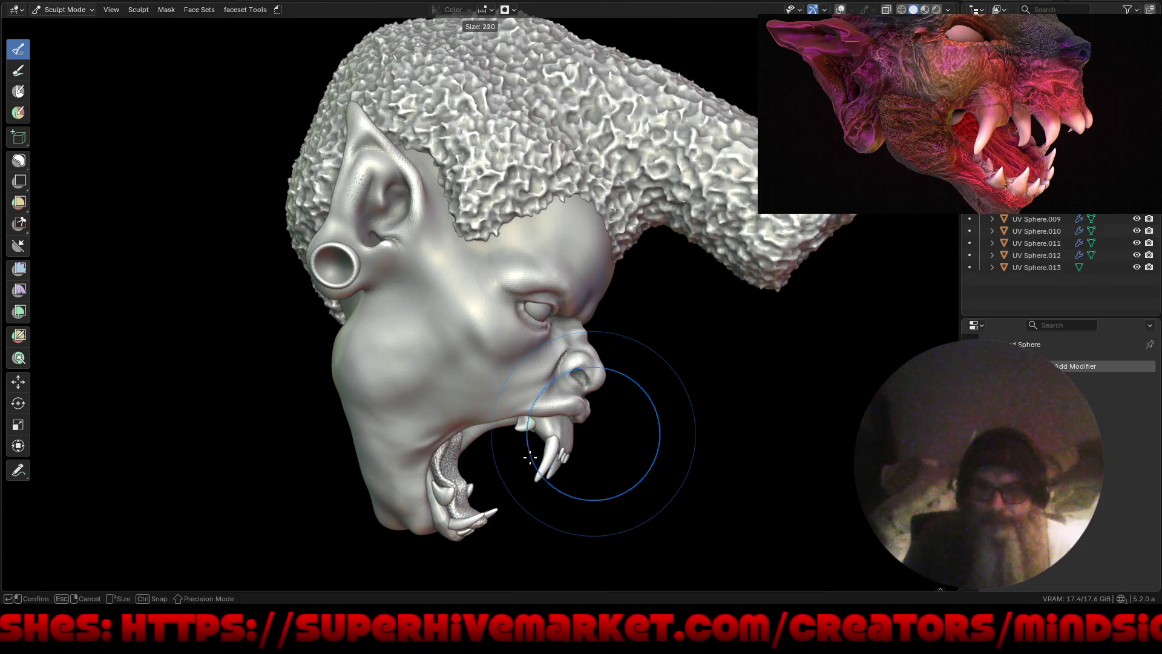
pyautogui.click(562, 429)
pyautogui.moveTo(586, 435); pyautogui.dragTo(558, 422, button='middle')
pyautogui.scroll(2, 558, 422)
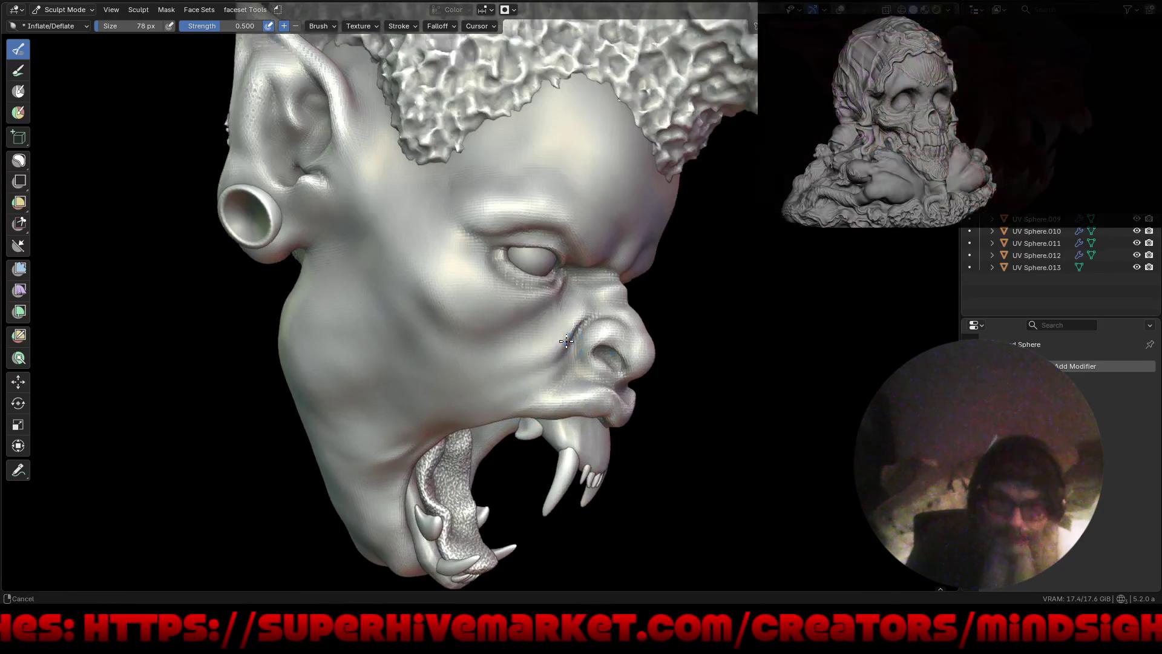
pyautogui.moveTo(479, 407)
pyautogui.mouseDown()
pyautogui.moveTo(419, 436)
pyautogui.moveTo(371, 493)
pyautogui.mouseUp()
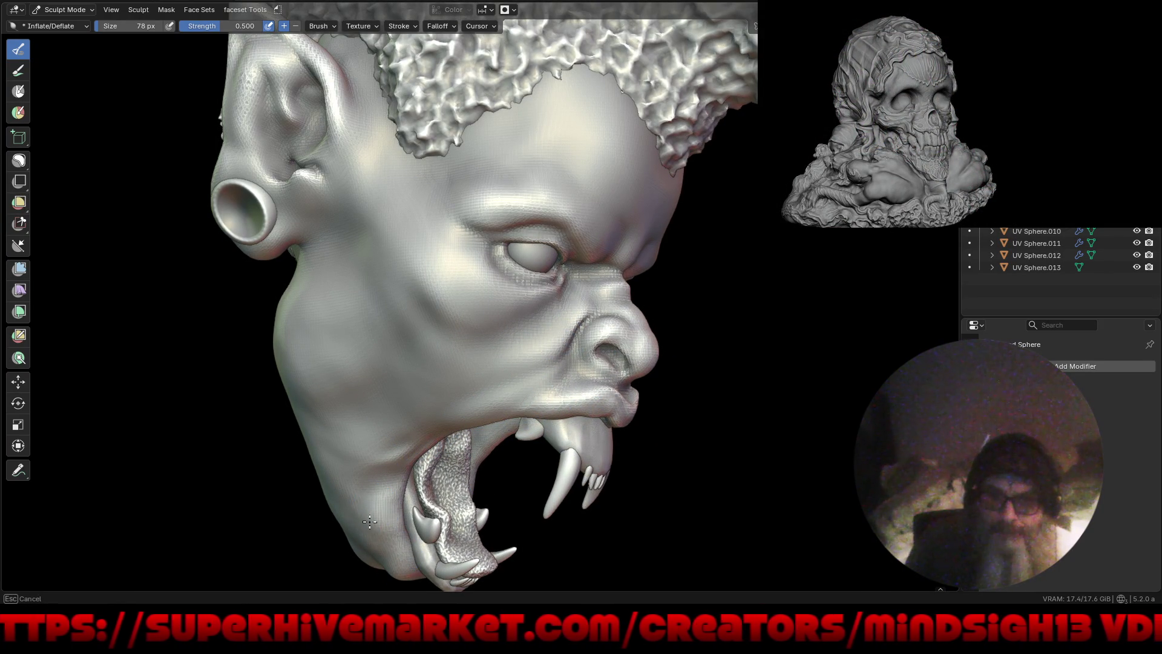
# Step: Inflate the area near the chin and the lower cheek beside it
pyautogui.moveTo(393, 557)
pyautogui.mouseDown(button='middle')
pyautogui.moveTo(482, 410)
pyautogui.moveTo(463, 493)
pyautogui.mouseUp(button='middle')
pyautogui.moveTo(464, 511)
pyautogui.mouseDown()
pyautogui.moveTo(447, 522)
pyautogui.moveTo(460, 509)
pyautogui.mouseUp()
pyautogui.moveTo(460, 508)
pyautogui.mouseDown(button='middle')
pyautogui.moveTo(382, 509)
pyautogui.moveTo(529, 448)
pyautogui.mouseUp(button='middle')
pyautogui.moveTo(530, 448); pyautogui.dragTo(504, 436)
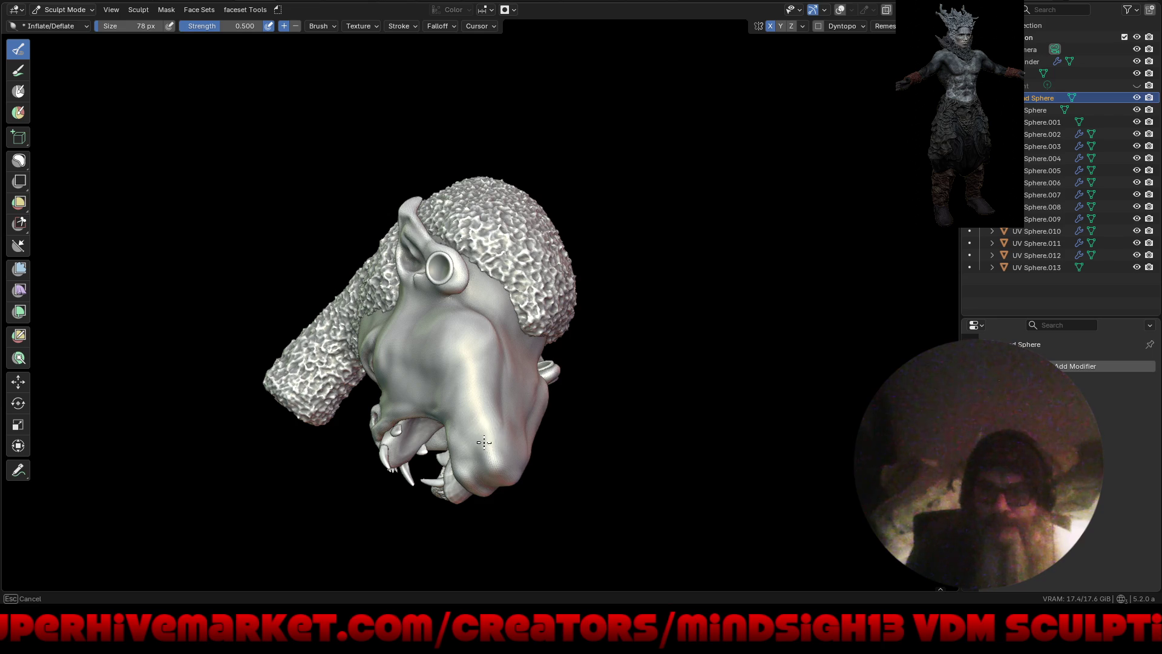
pyautogui.moveTo(470, 458); pyautogui.dragTo(467, 387)
pyautogui.moveTo(467, 387); pyautogui.dragTo(460, 443, button='middle')
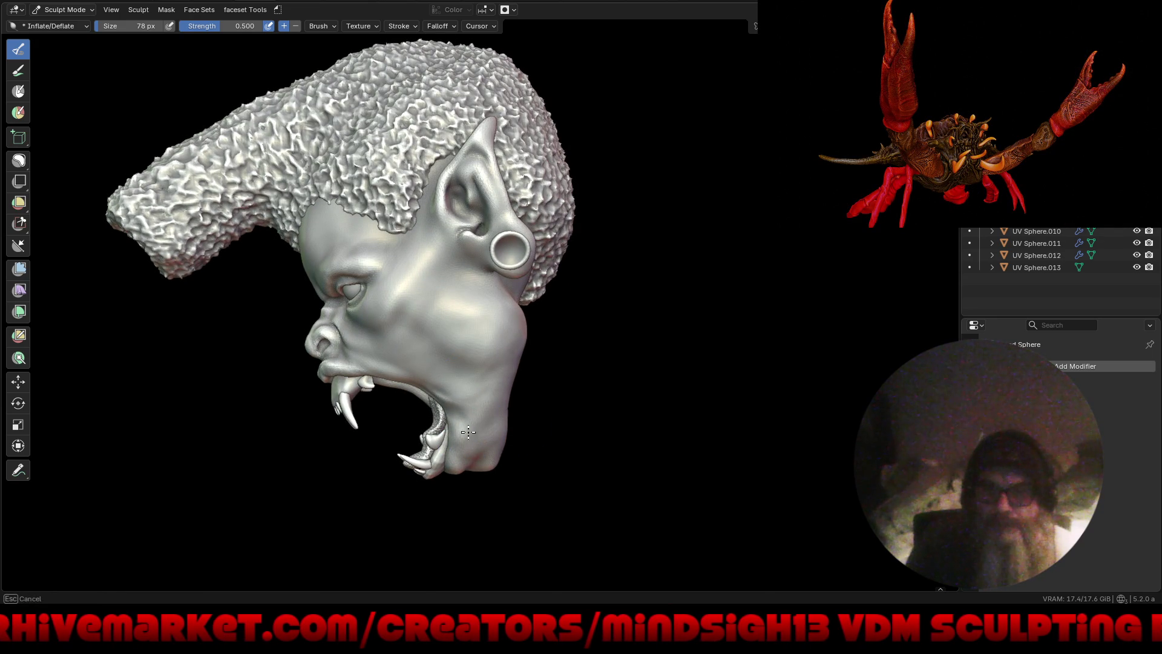
pyautogui.moveTo(456, 413); pyautogui.dragTo(456, 414, button='middle')
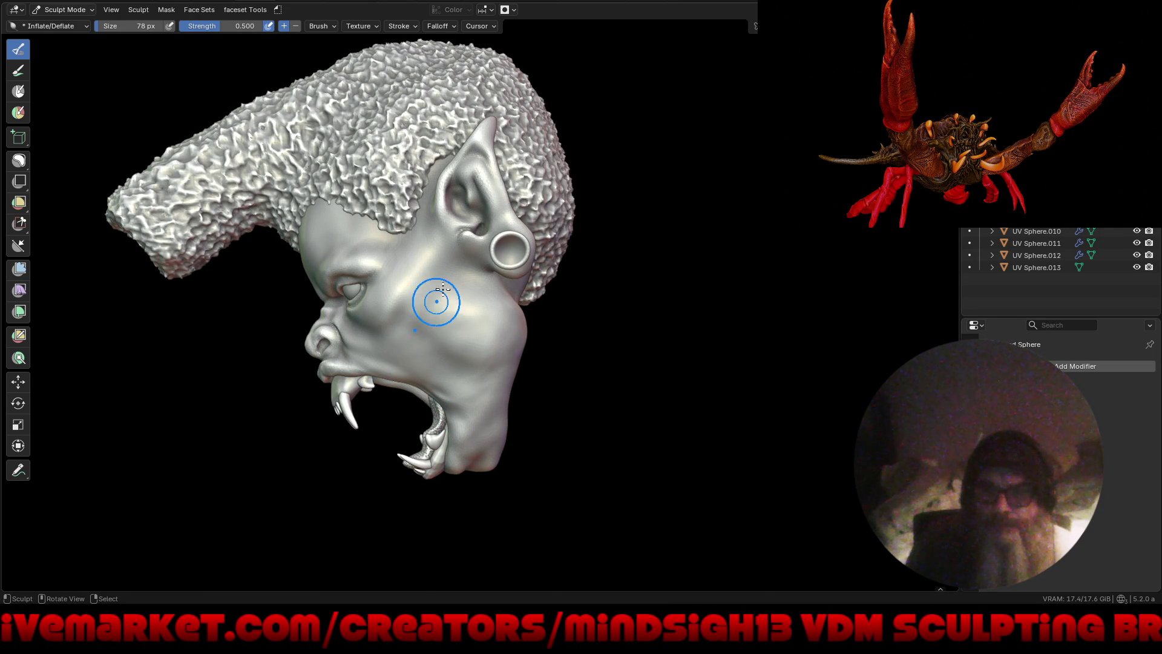
pyautogui.moveTo(426, 369)
pyautogui.mouseDown(button='middle')
pyautogui.moveTo(421, 380)
pyautogui.moveTo(424, 362)
pyautogui.mouseUp(button='middle')
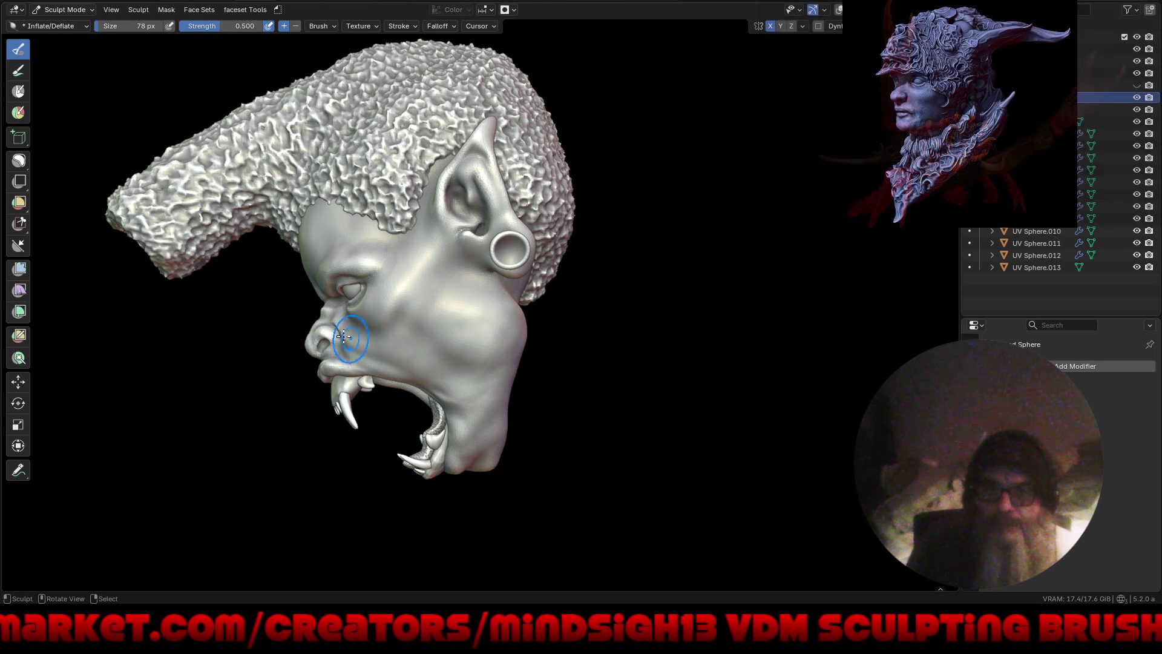
pyautogui.moveTo(389, 349)
pyautogui.mouseDown(button='middle')
pyautogui.moveTo(370, 307)
pyautogui.moveTo(341, 324)
pyautogui.mouseUp(button='middle')
# Step: Switch to the Grab brush at 166 px and frame a three-quarter view of the face
pyautogui.press('g')
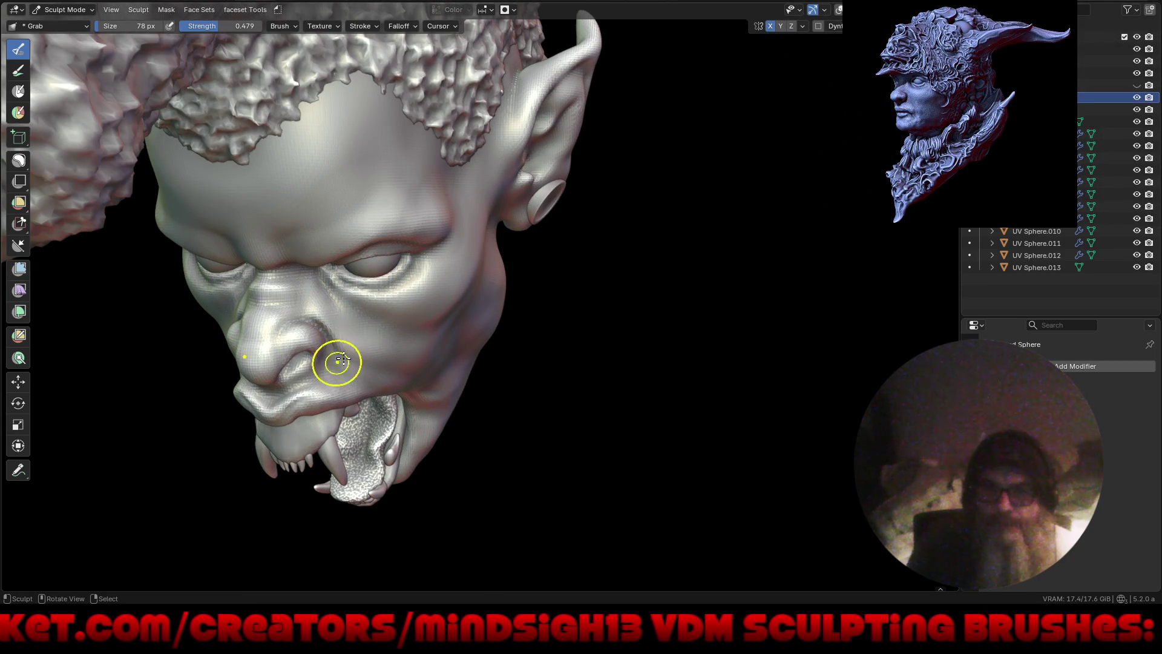
pyautogui.press('f')
pyautogui.click(346, 356)
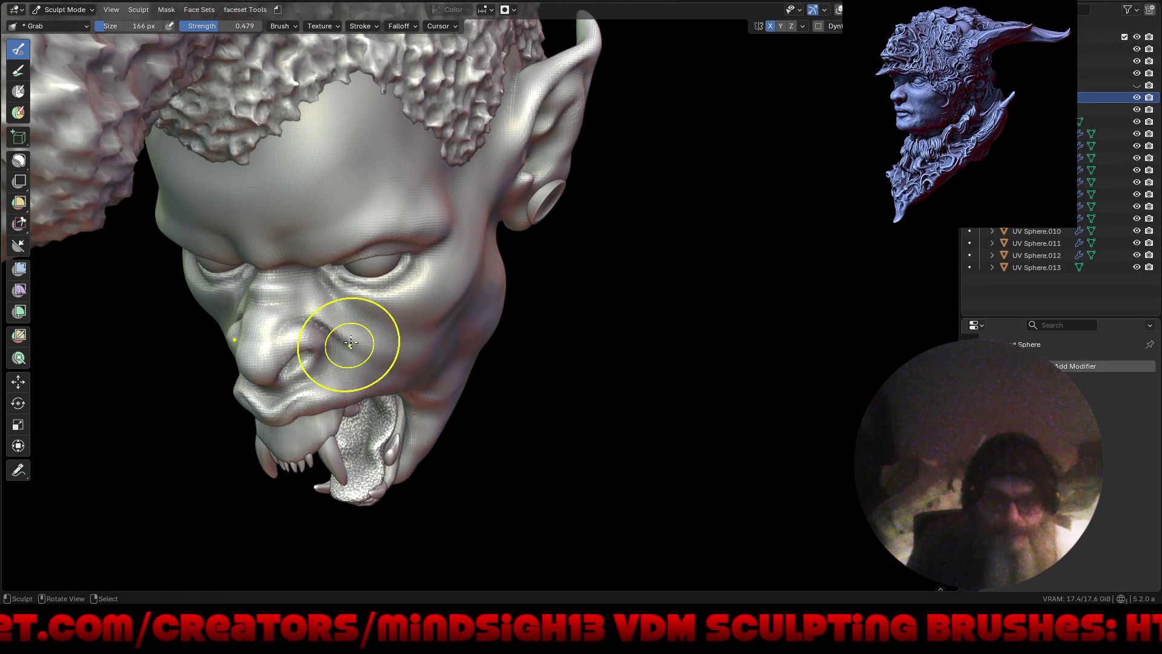
pyautogui.moveTo(405, 387)
pyautogui.mouseDown(button='middle')
pyautogui.moveTo(306, 338)
pyautogui.moveTo(337, 350)
pyautogui.mouseUp(button='middle')
pyautogui.scroll(3, 356, 359)
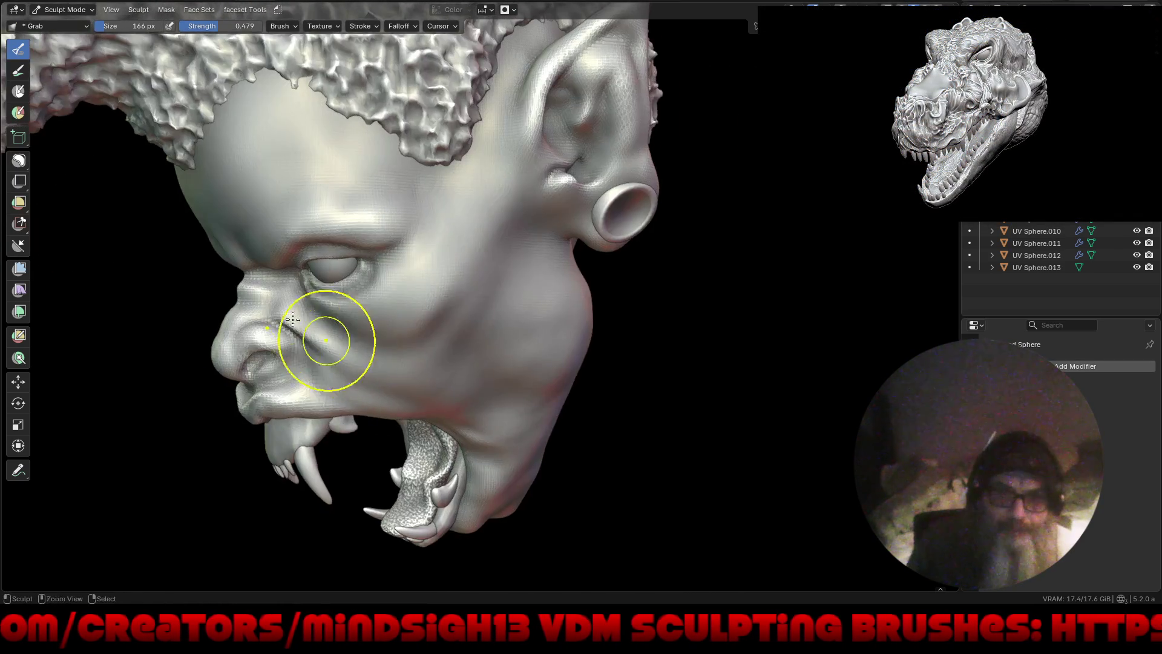
pyautogui.scroll(3, 267, 259)
pyautogui.moveTo(259, 298)
pyautogui.mouseDown(button='middle')
pyautogui.moveTo(356, 332)
pyautogui.moveTo(238, 291)
pyautogui.moveTo(254, 315)
pyautogui.mouseUp(button='middle')
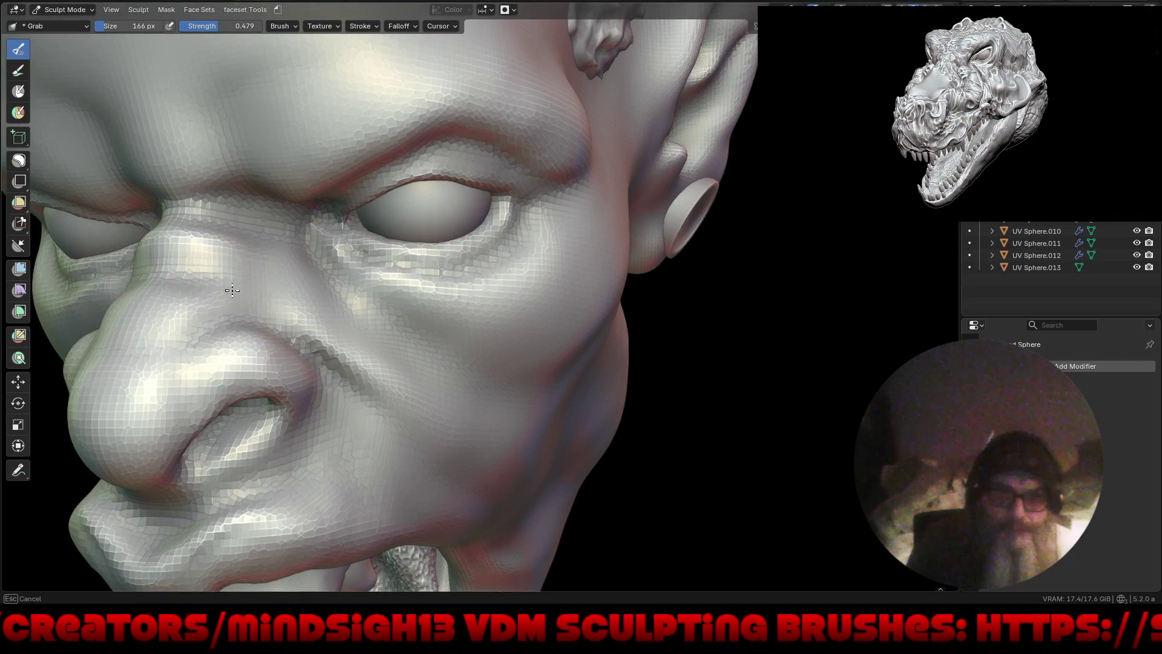
pyautogui.moveTo(284, 363)
pyautogui.mouseDown(button='middle')
pyautogui.moveTo(307, 385)
pyautogui.moveTo(452, 360)
pyautogui.moveTo(488, 410)
pyautogui.moveTo(558, 434)
pyautogui.moveTo(534, 405)
pyautogui.mouseUp(button='middle')
pyautogui.scroll(5, 270, 465)
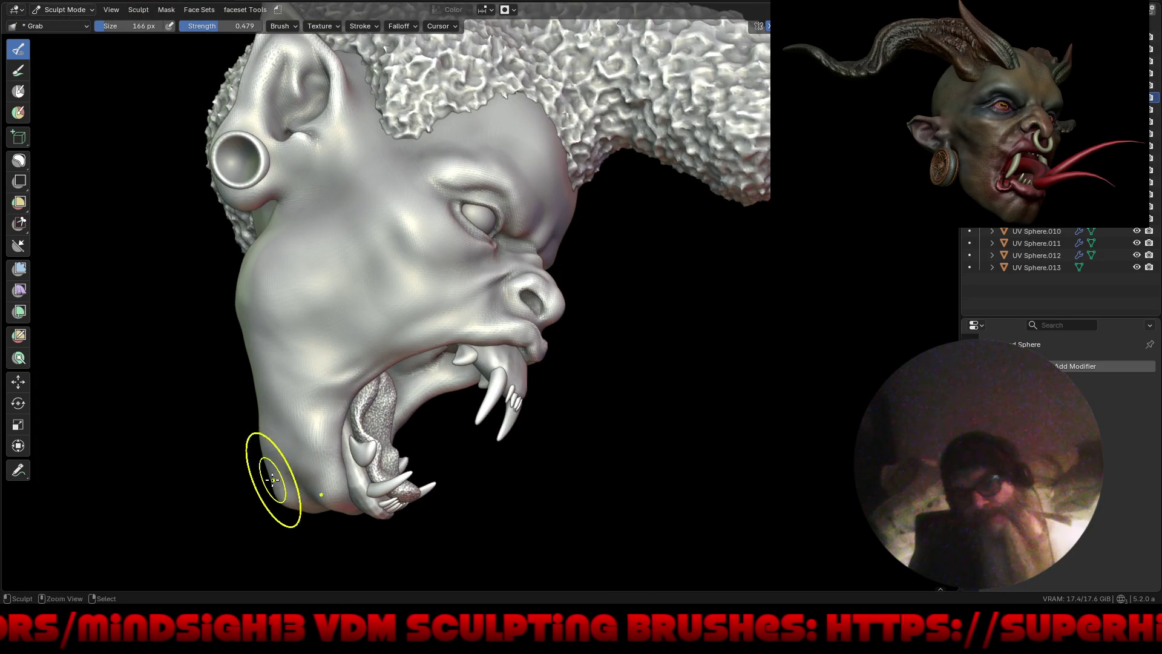
pyautogui.scroll(-3, 280, 500)
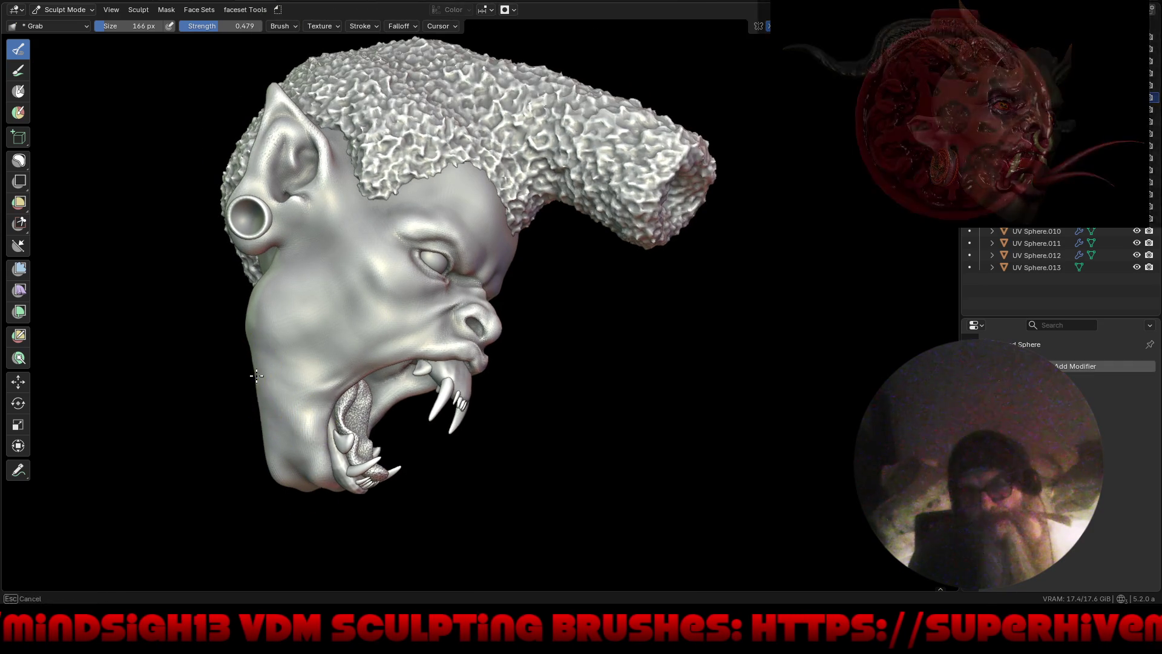
pyautogui.scroll(2, 284, 348)
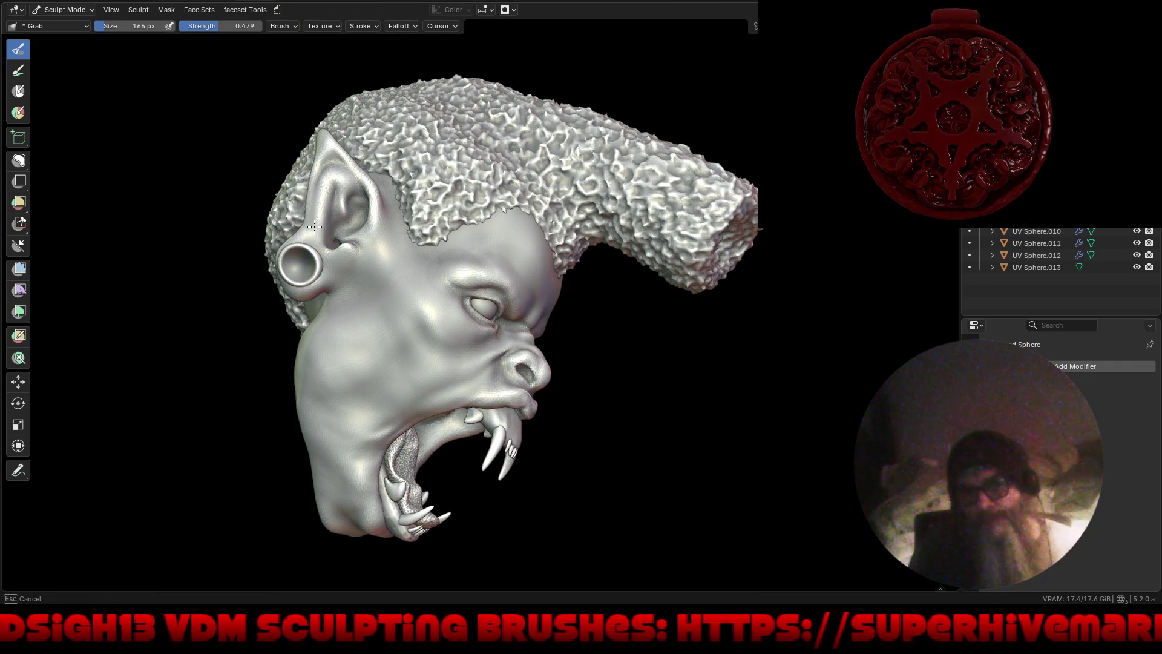
# Step: Pull the ear upward and wider, then save Crazy_Dude4.blend
pyautogui.moveTo(308, 232); pyautogui.dragTo(337, 181)
pyautogui.moveTo(298, 221); pyautogui.dragTo(320, 185)
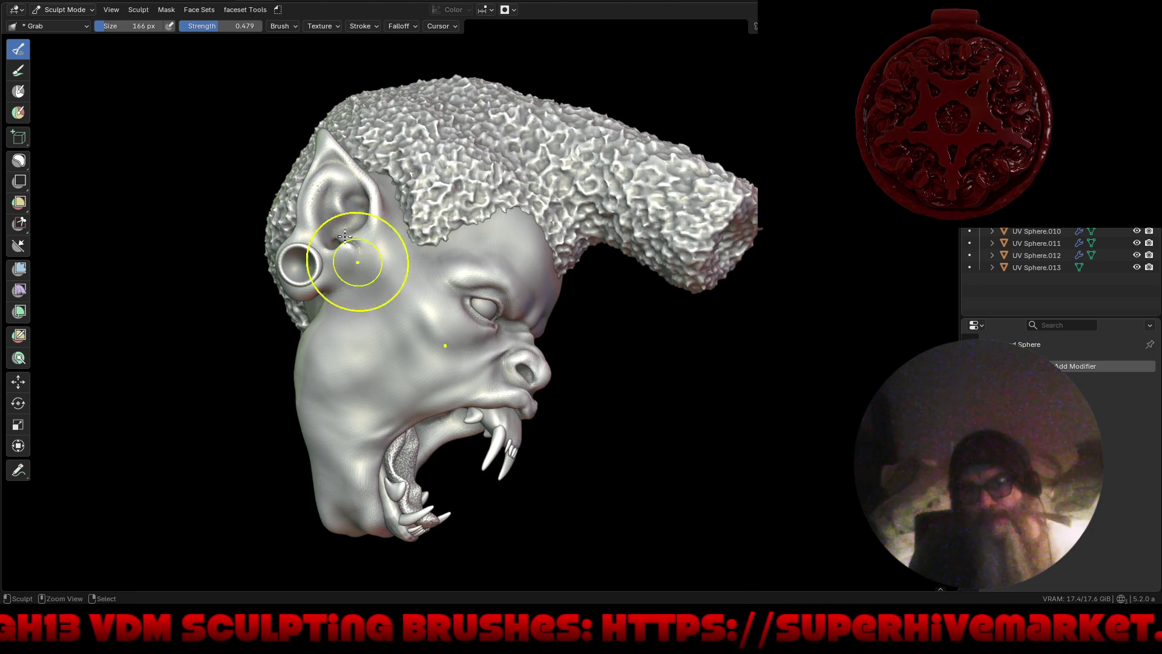
pyautogui.scroll(-3, 376, 260)
pyautogui.moveTo(432, 348); pyautogui.dragTo(332, 343, button='middle')
pyautogui.scroll(3, 333, 343)
pyautogui.moveTo(520, 415); pyautogui.dragTo(589, 448, button='middle')
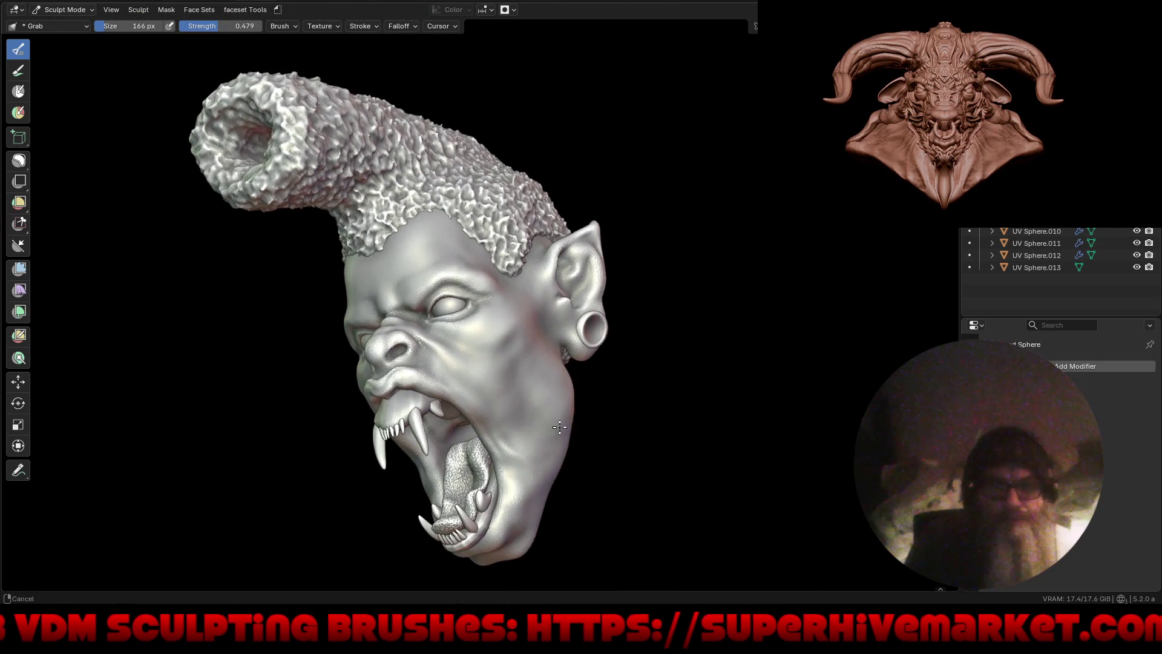
pyautogui.hotkey('ctrl', 's')
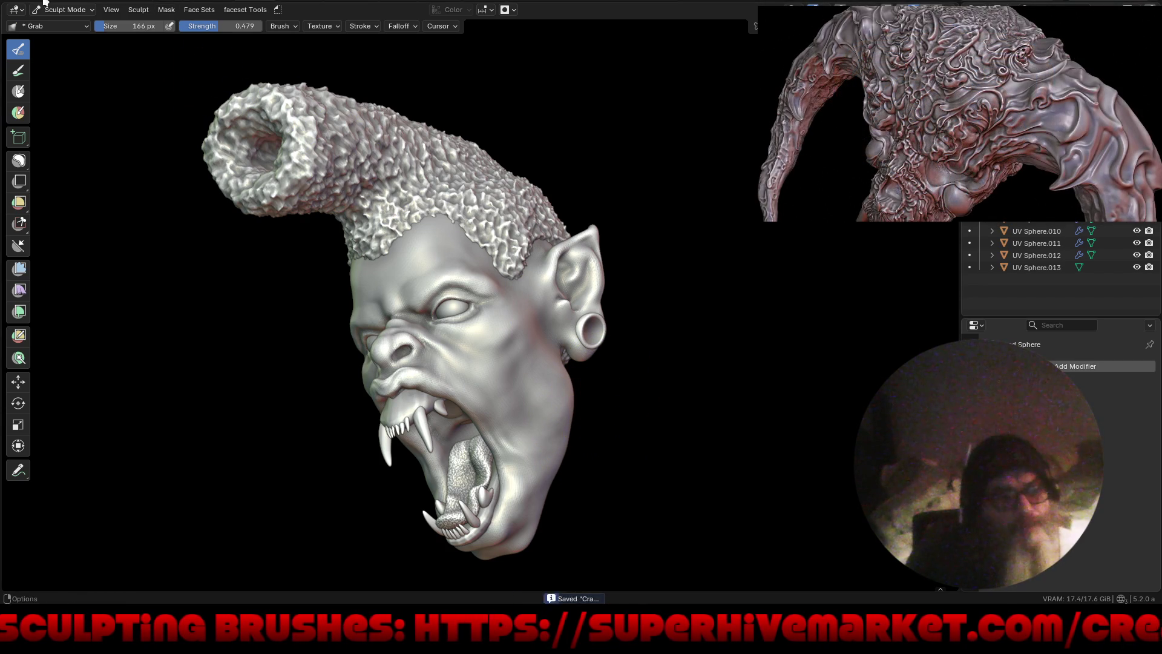
pyautogui.click(26, 3)
# Step: Open Azure_Dragon.blend and orbit to a wider view of the dragon on its base
pyautogui.click(50, 22)
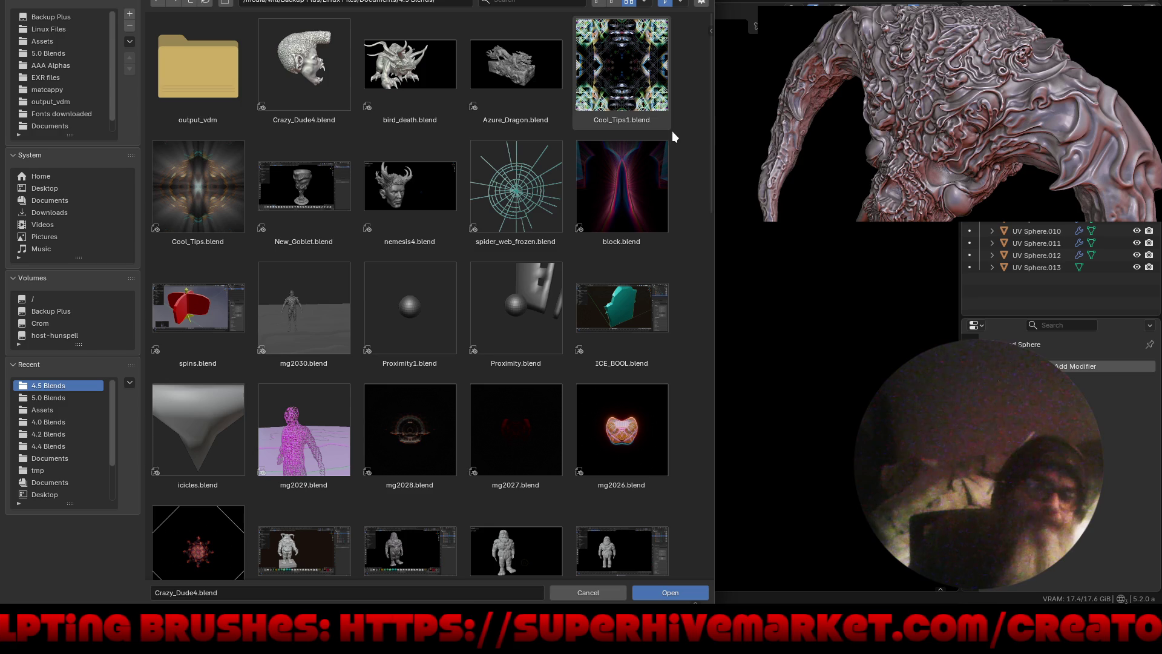
pyautogui.click(518, 60)
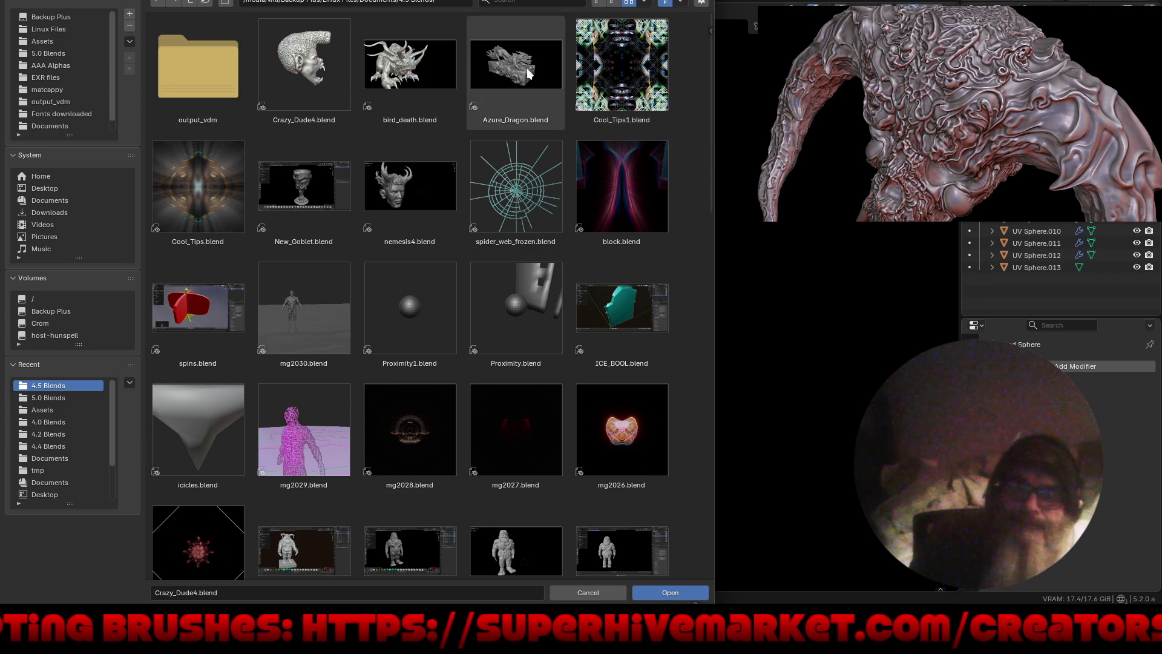
pyautogui.doubleClick(517, 60)
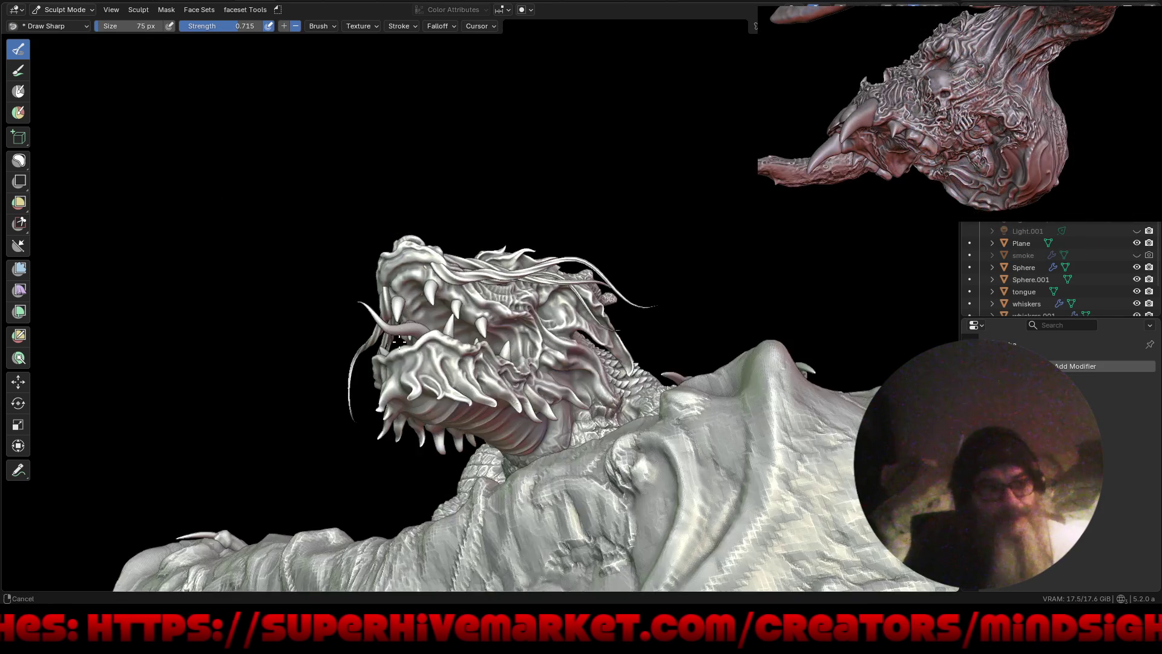
pyautogui.moveTo(399, 342)
pyautogui.mouseDown(button='middle')
pyautogui.moveTo(634, 344)
pyautogui.moveTo(579, 424)
pyautogui.moveTo(584, 346)
pyautogui.mouseUp(button='middle')
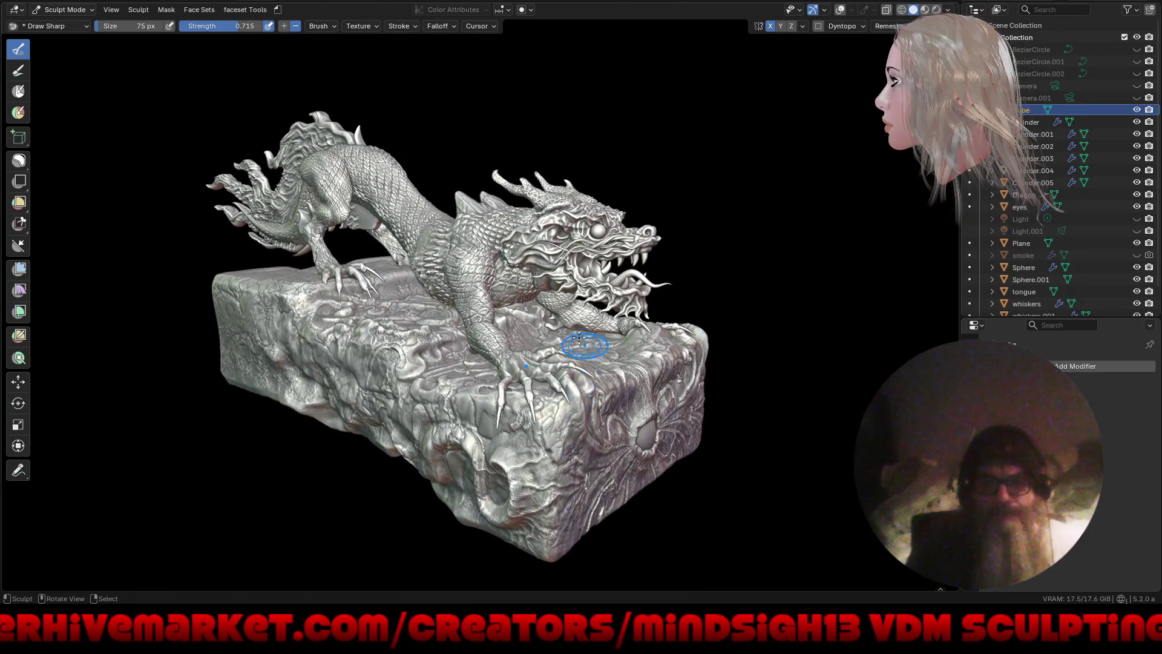
# Step: Orbit around the dragon and rock base, ending on a top-down view of the block
pyautogui.moveTo(519, 385); pyautogui.dragTo(580, 478, button='middle')
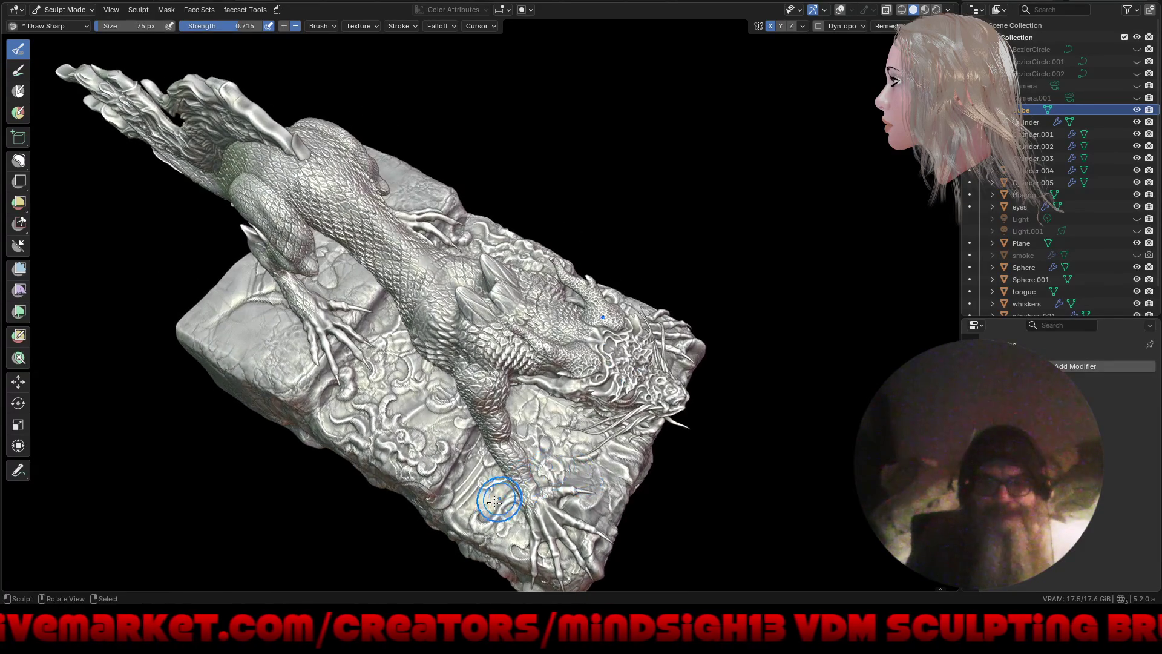
pyautogui.moveTo(495, 500); pyautogui.dragTo(520, 467, button='middle')
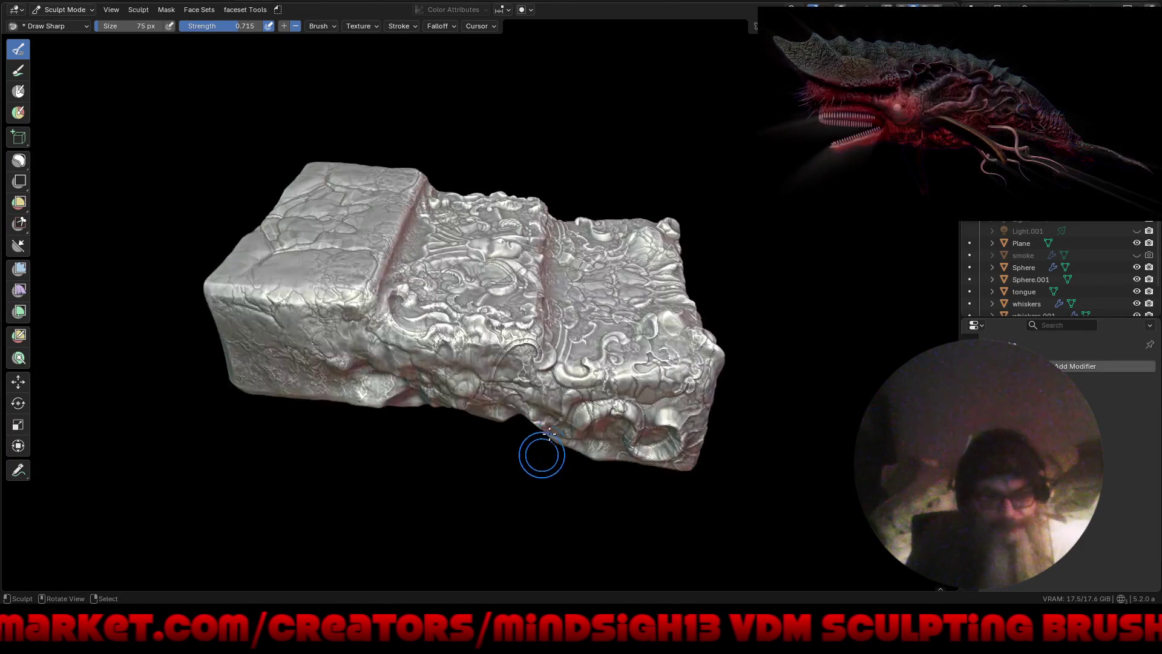
pyautogui.moveTo(539, 456)
pyautogui.mouseDown(button='middle')
pyautogui.moveTo(451, 431)
pyautogui.moveTo(403, 442)
pyautogui.mouseUp(button='middle')
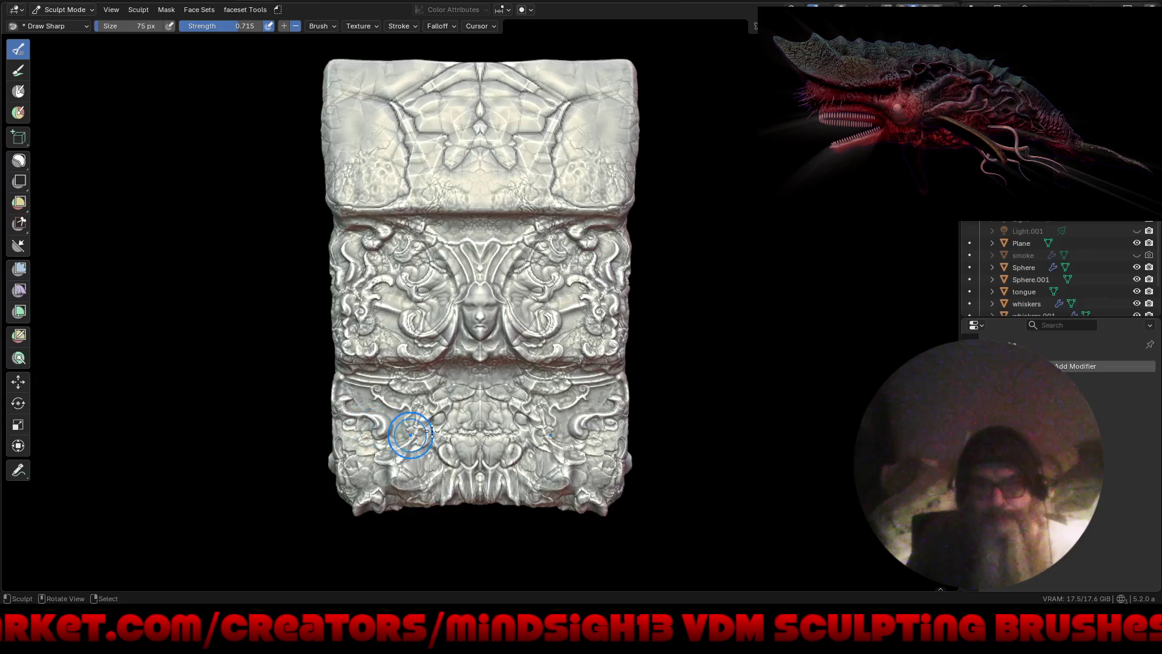
# Step: Zoom in on the block and maximise the viewport with Ctrl+Alt+Space
pyautogui.scroll(3, 484, 278)
pyautogui.scroll(2, 533, 404)
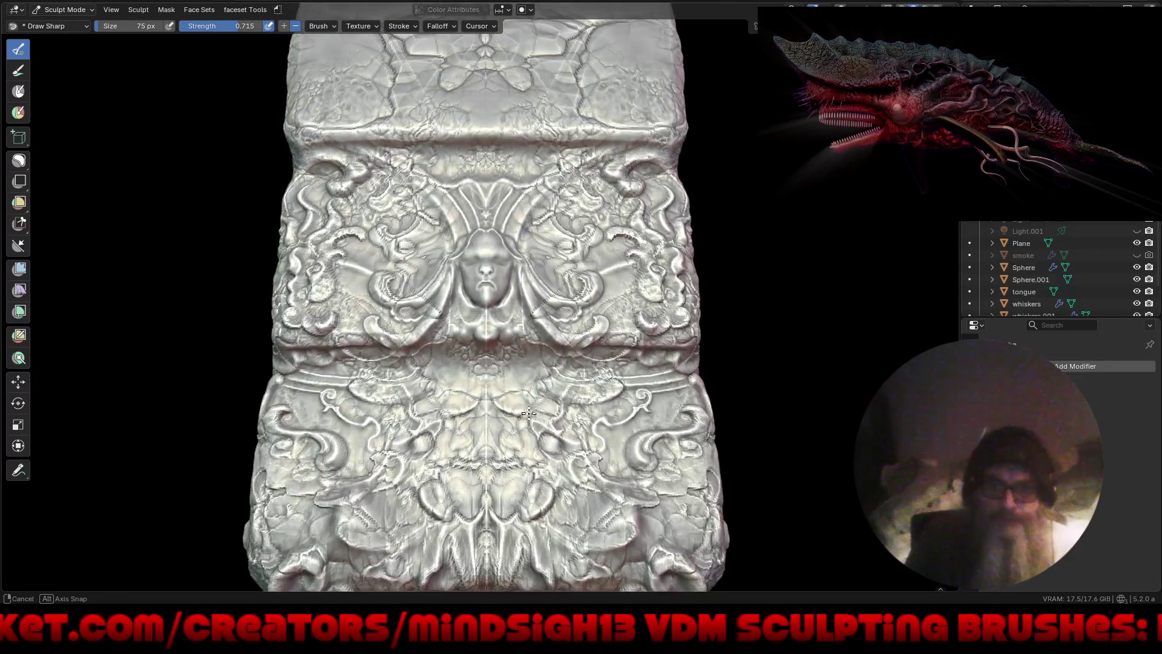
pyautogui.keyDown('shift'); pyautogui.moveTo(532, 405); pyautogui.dragTo(513, 397, button='middle'); pyautogui.keyUp('shift')
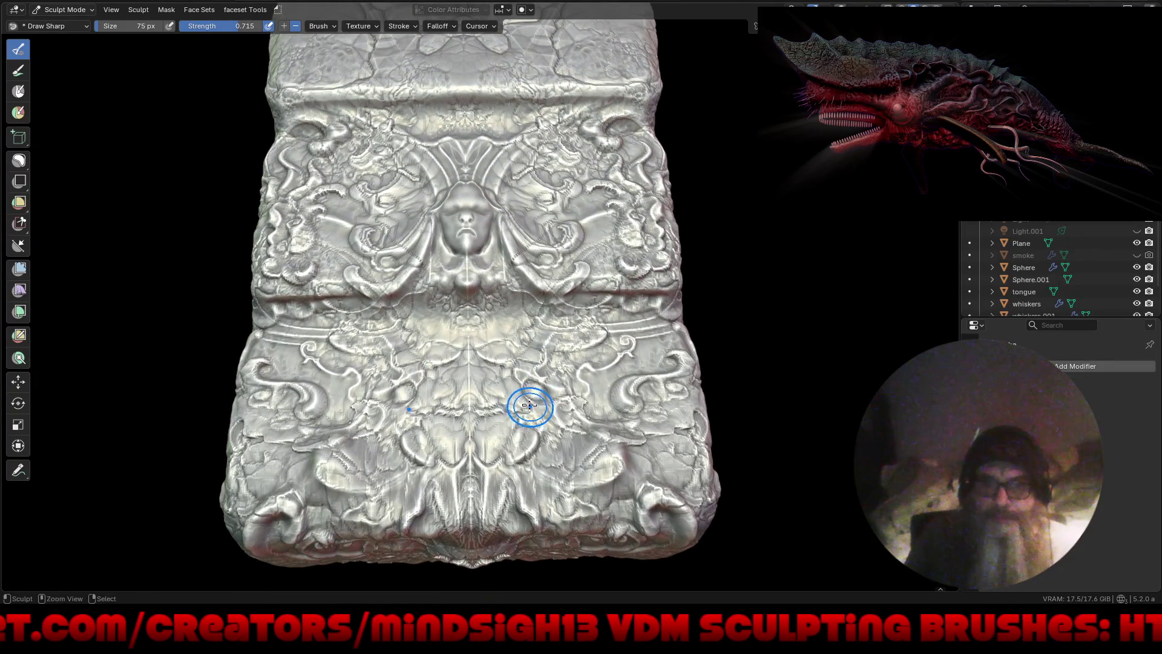
pyautogui.hotkey('ctrl', 'alt', 'space')
# Step: Orbit the block through front, angled and top views to inspect the relief
pyautogui.scroll(-2, 493, 395)
pyautogui.scroll(-2, 499, 471)
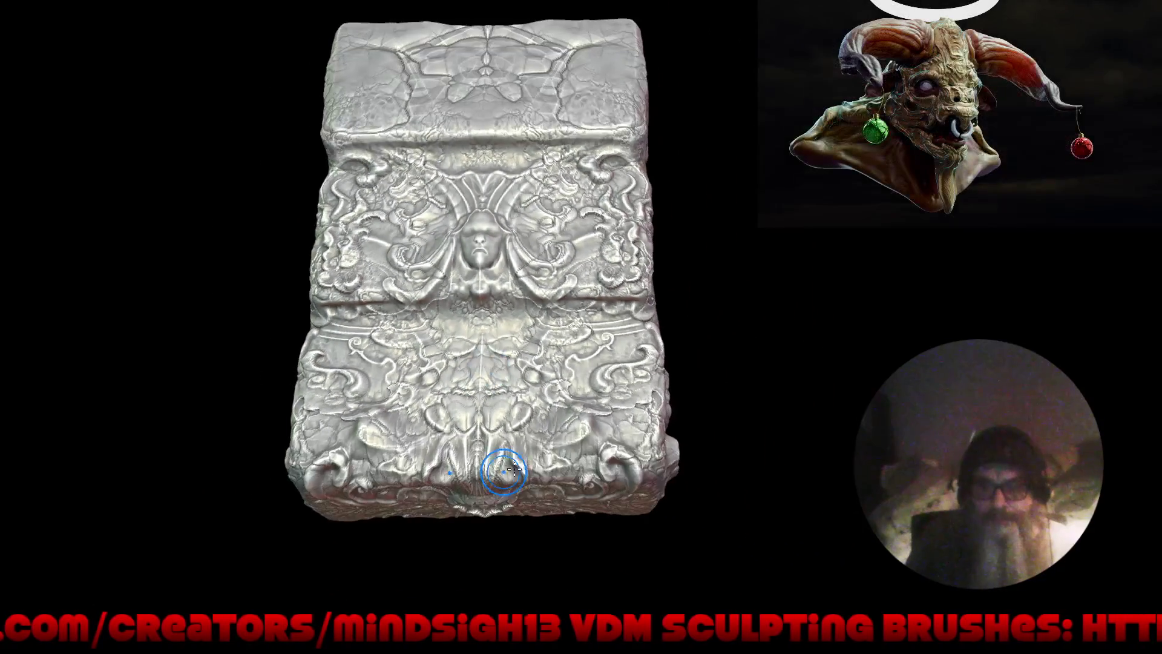
pyautogui.moveTo(499, 471); pyautogui.dragTo(543, 364, button='middle')
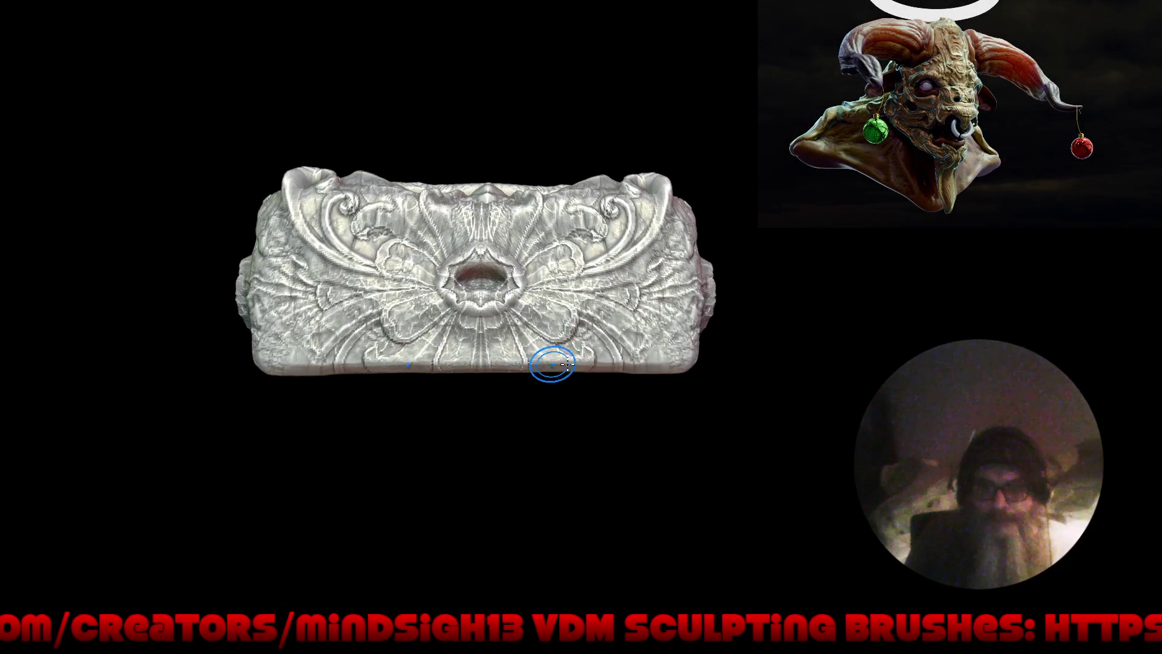
pyautogui.keyDown('shift'); pyautogui.moveTo(633, 363); pyautogui.dragTo(623, 399, button='middle'); pyautogui.keyUp('shift')
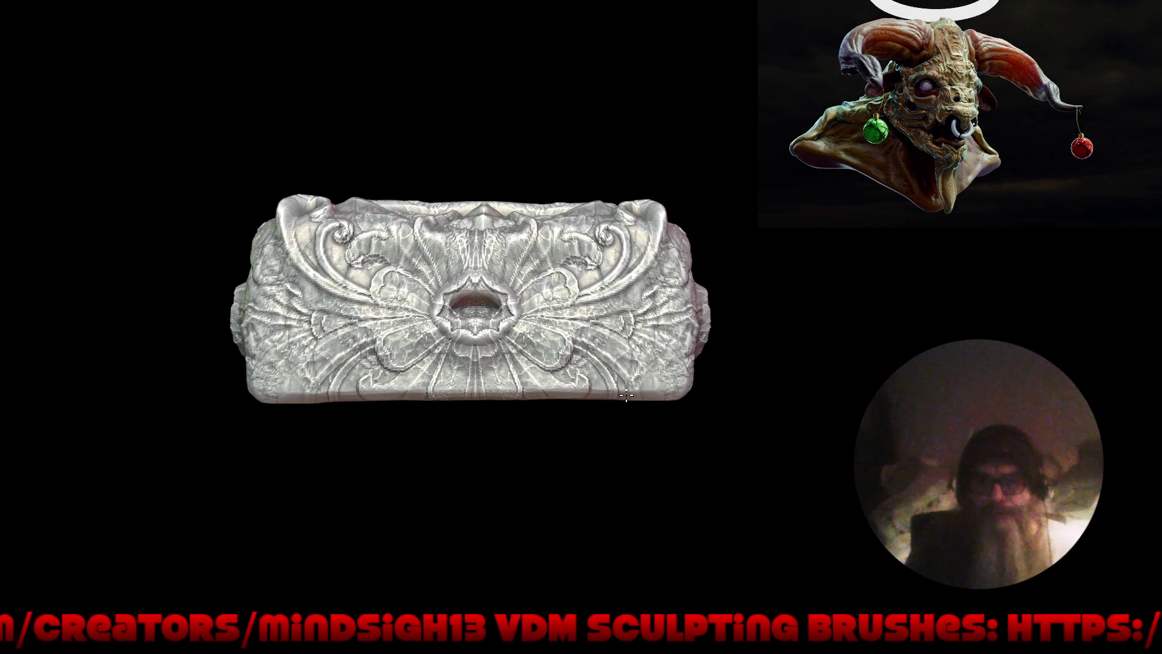
pyautogui.moveTo(749, 400); pyautogui.dragTo(625, 394, button='middle')
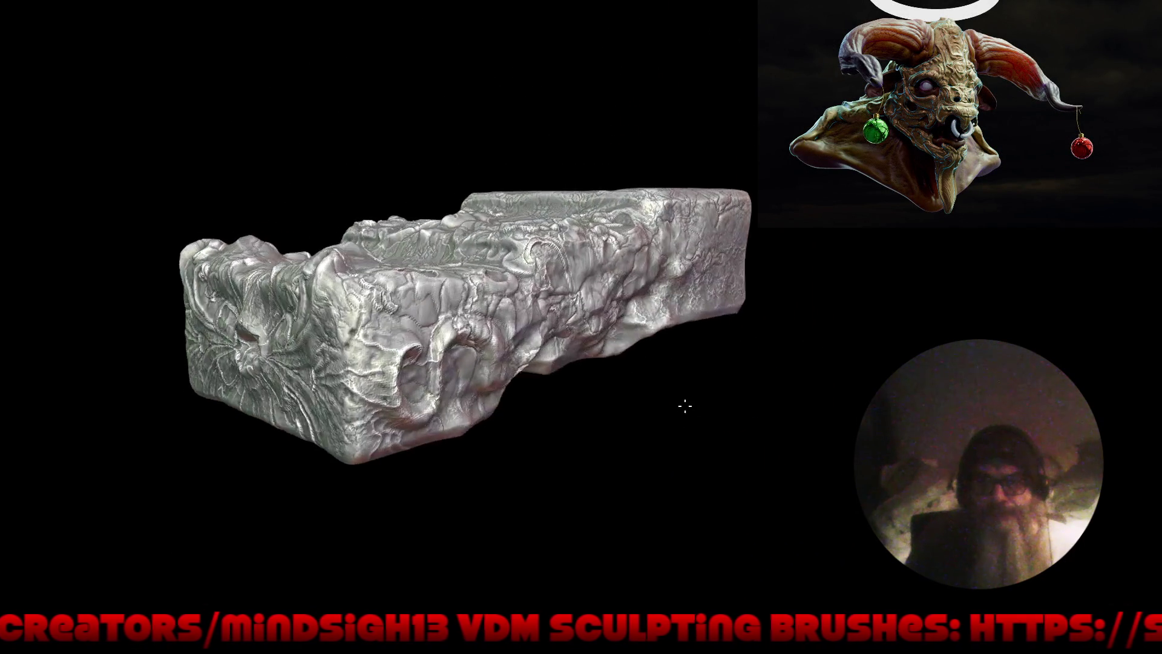
pyautogui.moveTo(625, 394)
pyautogui.mouseDown()
pyautogui.moveTo(684, 402)
pyautogui.moveTo(597, 308)
pyautogui.moveTo(639, 428)
pyautogui.moveTo(798, 496)
pyautogui.moveTo(778, 495)
pyautogui.mouseUp()
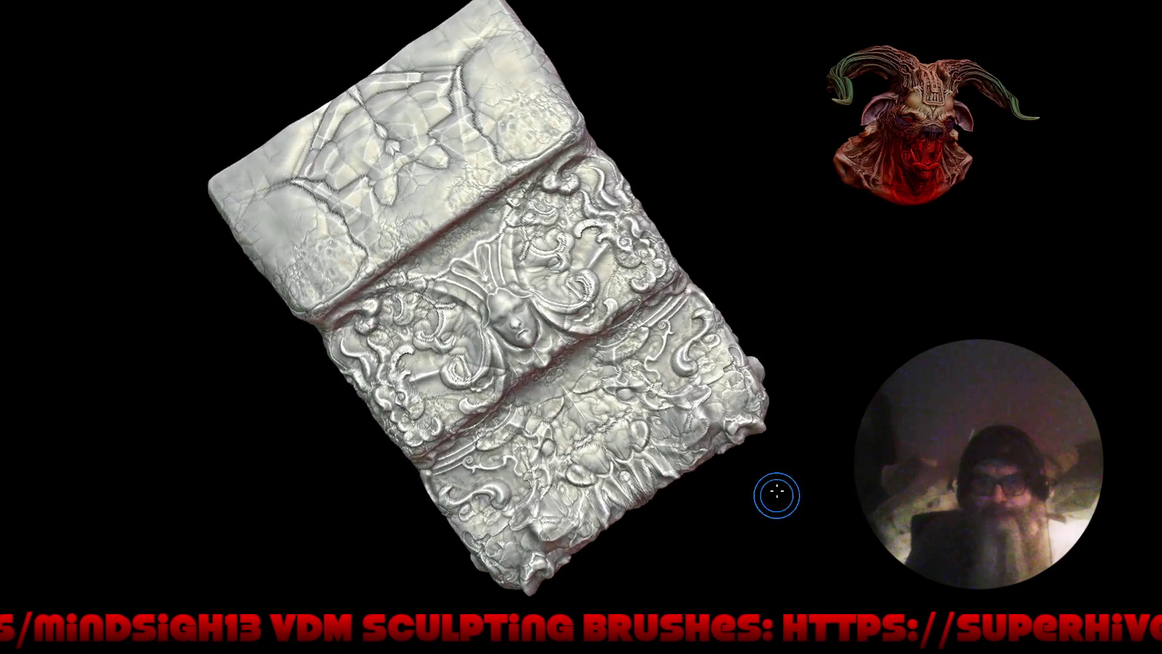
pyautogui.scroll(3, 538, 381)
# Step: Switch to the Draw Sharp brush from Quick Favorites
pyautogui.press('q')
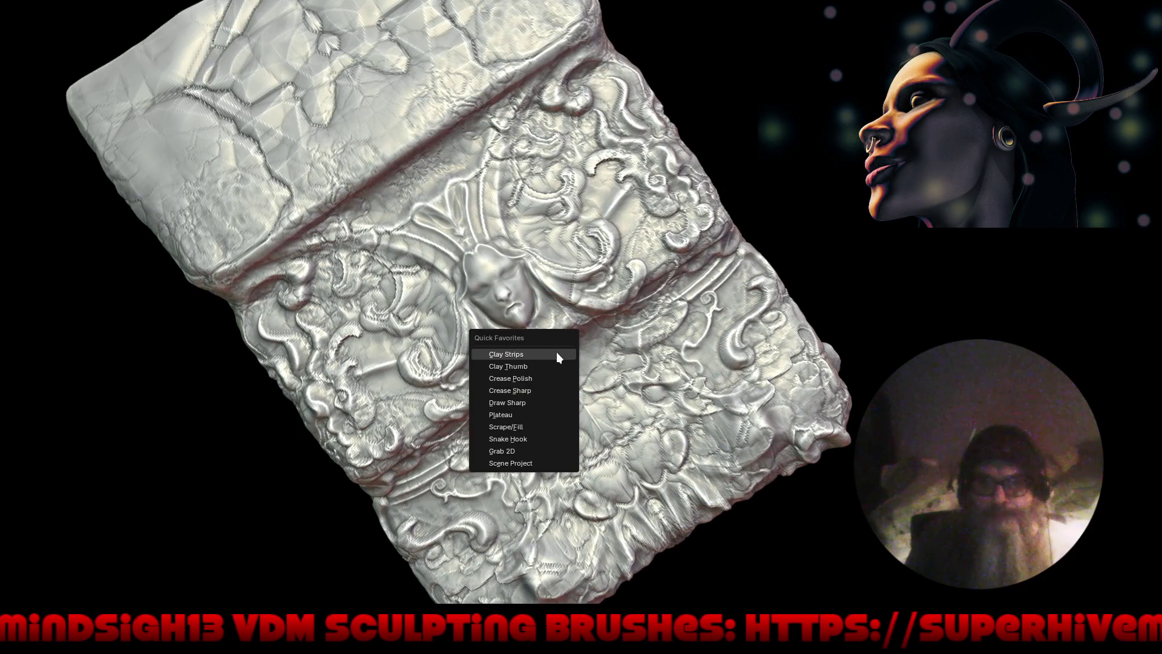
pyautogui.click(549, 402)
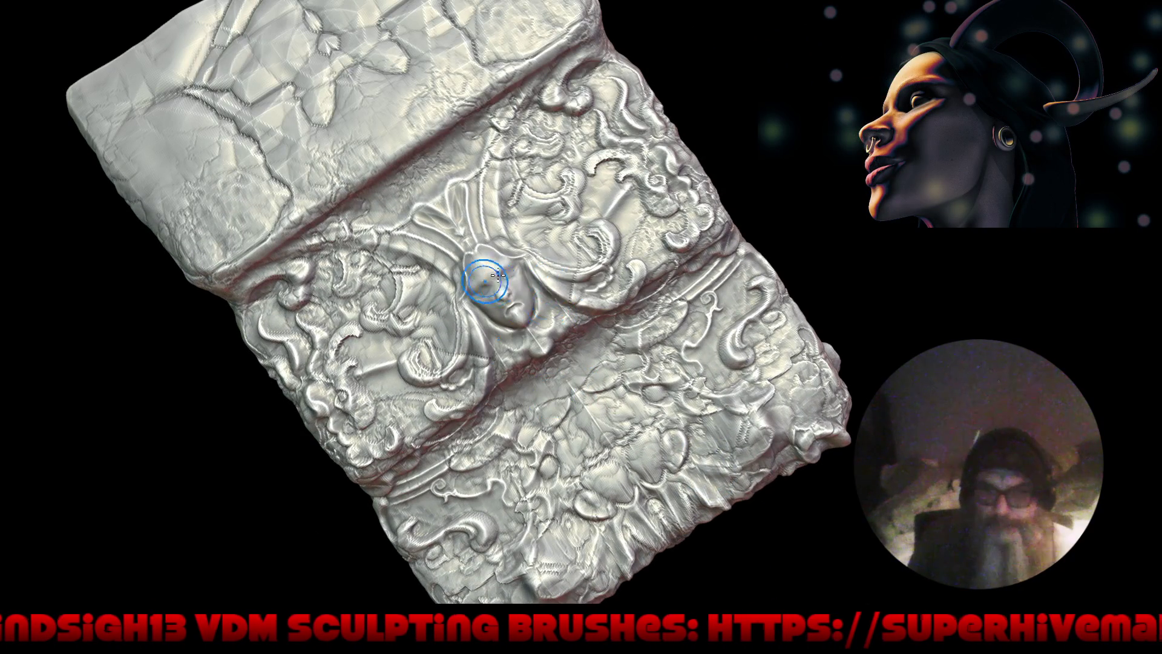
pyautogui.scroll(4, 525, 211)
pyautogui.scroll(4, 525, 210)
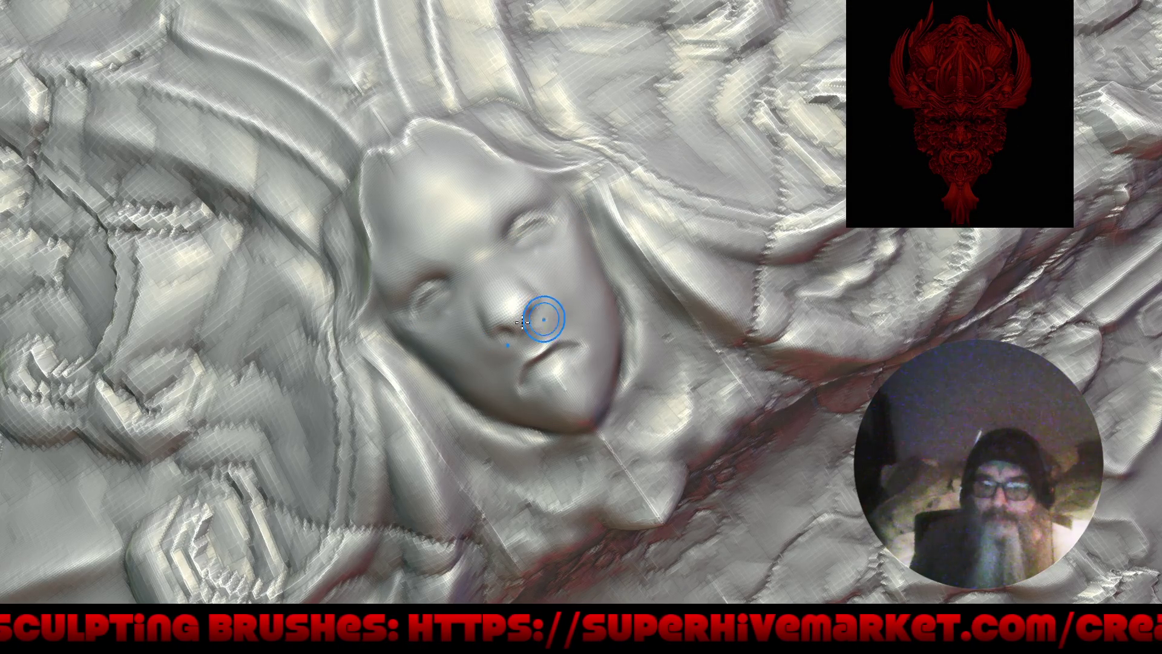
# Step: Orbit and zoom around the face relief, from perspective to near top-down
pyautogui.moveTo(536, 318); pyautogui.dragTo(495, 345, button='middle')
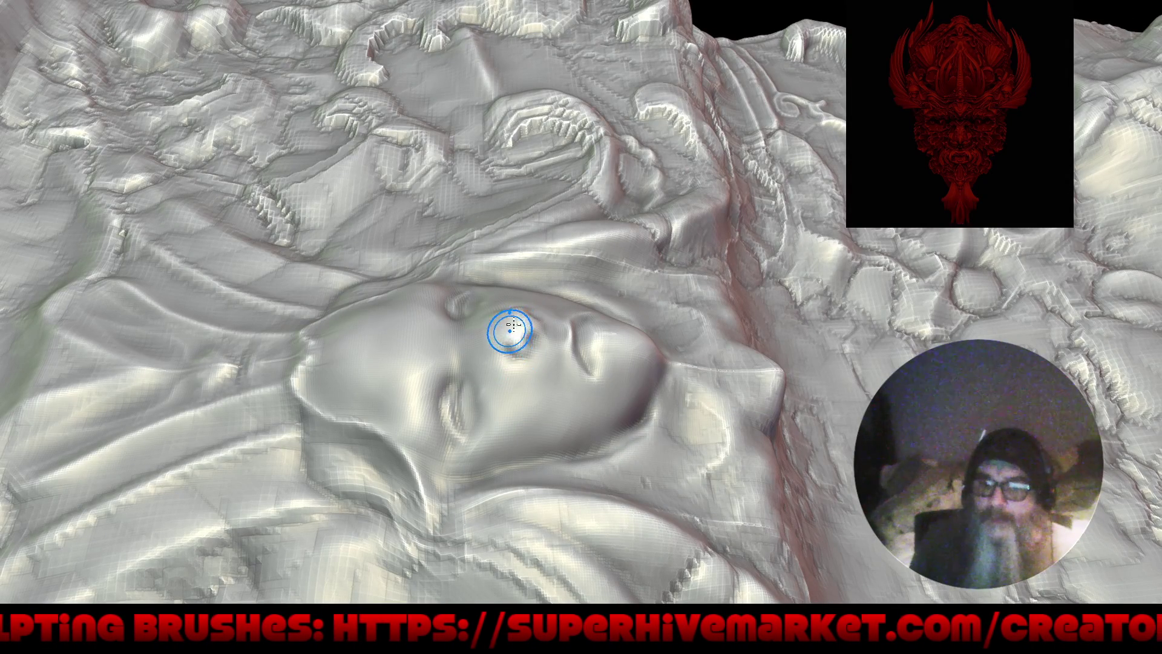
pyautogui.moveTo(494, 290); pyautogui.dragTo(480, 454, button='middle')
pyautogui.scroll(6, 503, 406)
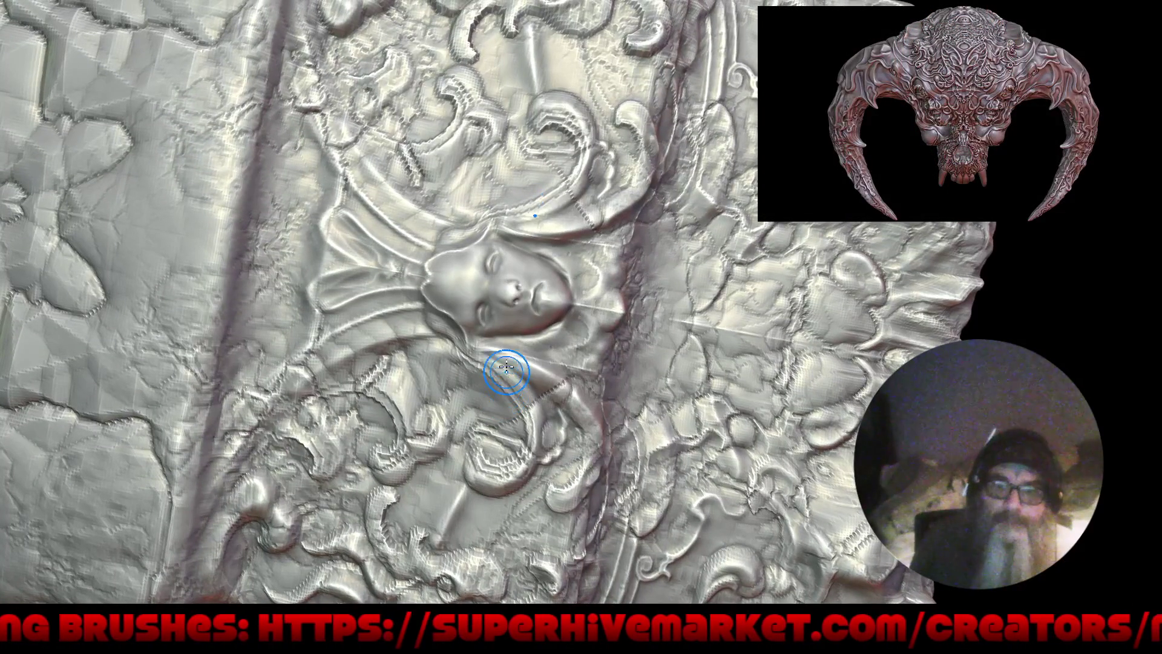
pyautogui.moveTo(549, 389); pyautogui.dragTo(625, 340, button='middle')
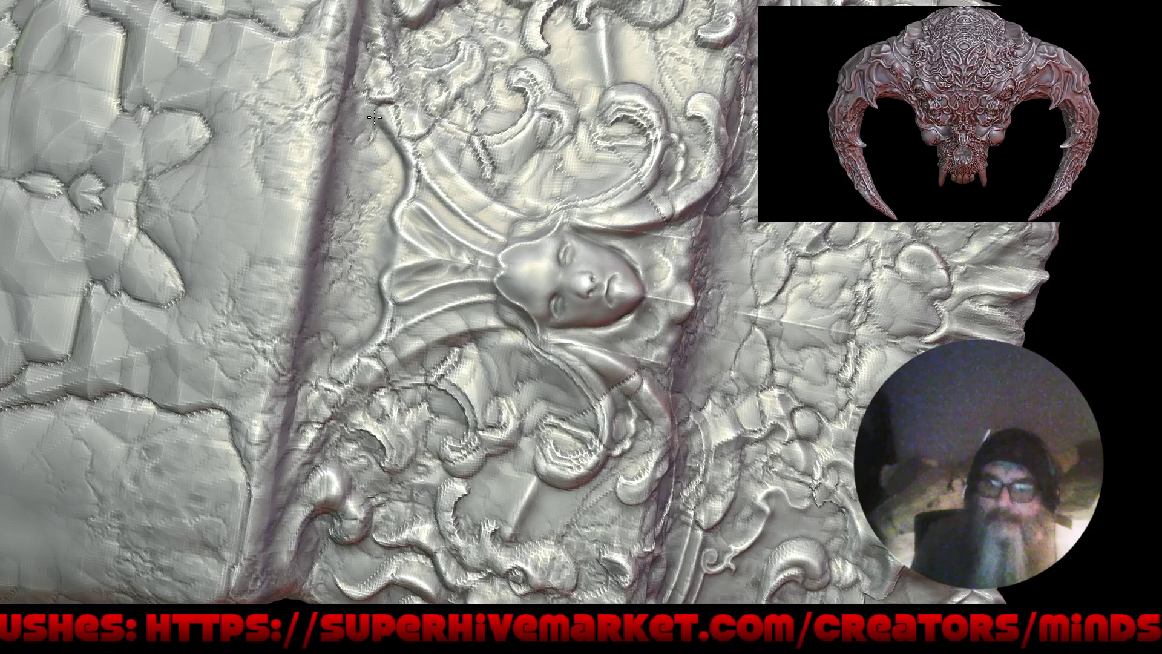
pyautogui.scroll(-10, 370, 137)
pyautogui.moveTo(402, 267); pyautogui.dragTo(386, 265, button='middle')
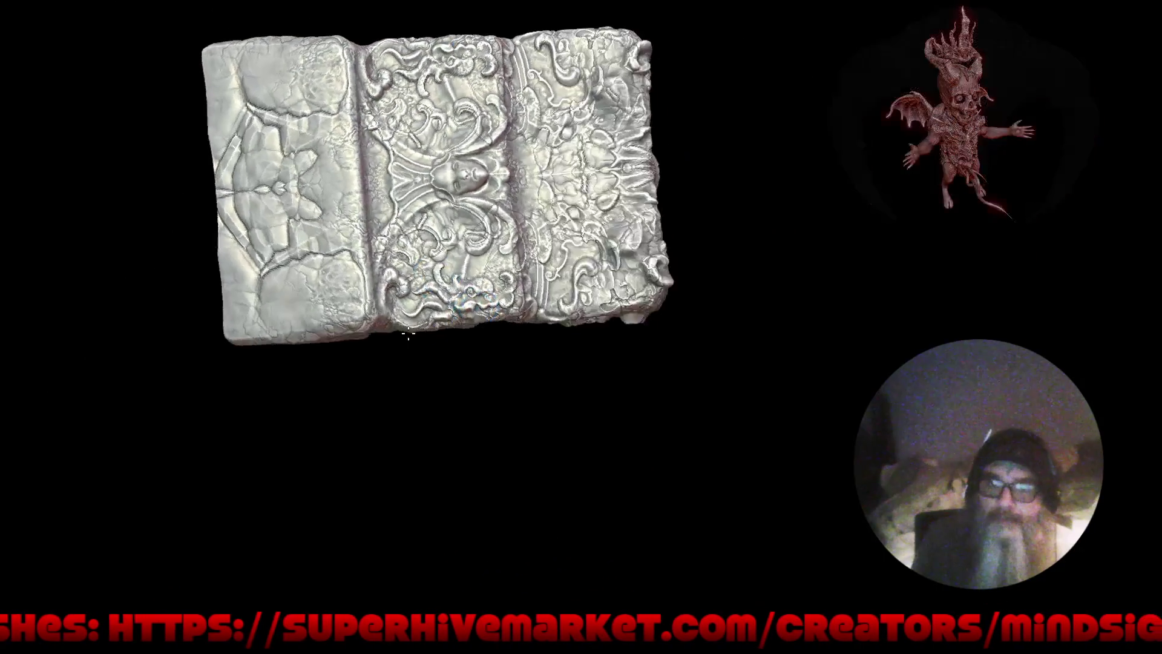
# Step: Sculpt a small mirrored face detail at the bottom centre of the lower relief panel
pyautogui.scroll(3, 387, 264)
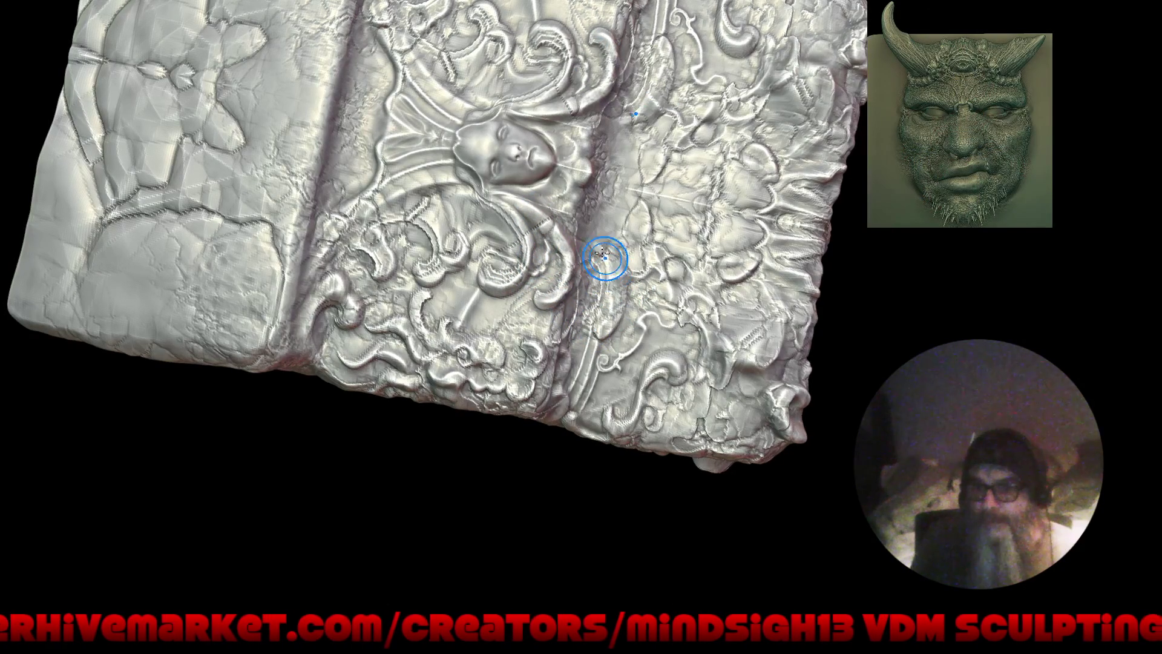
pyautogui.click(601, 298)
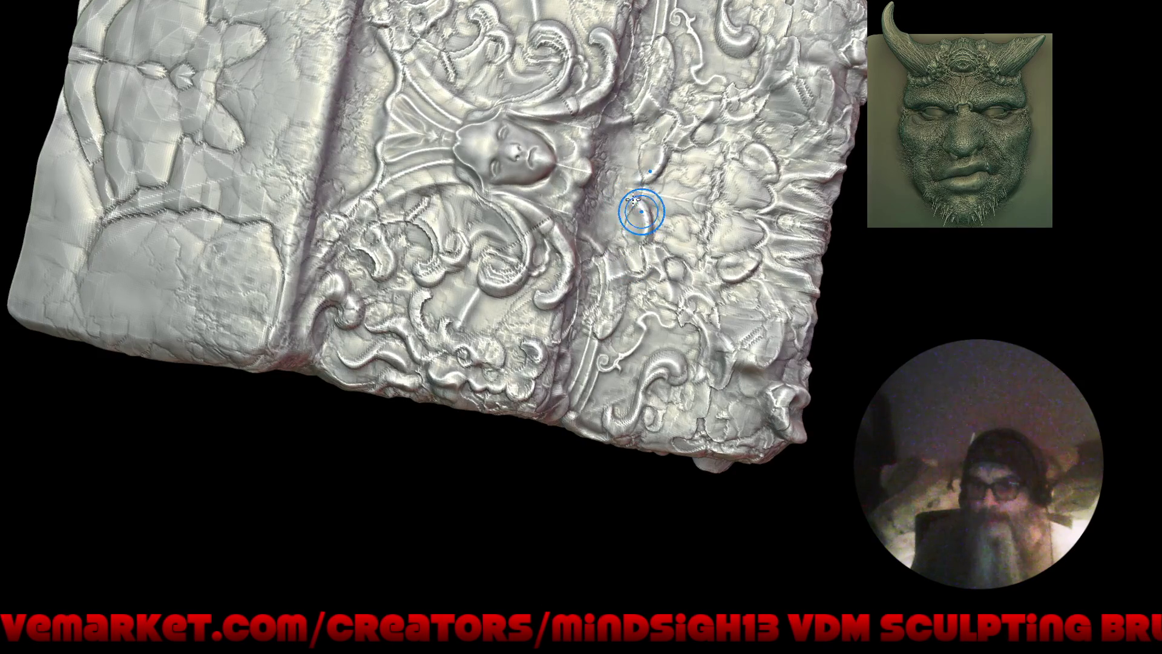
pyautogui.moveTo(623, 202)
pyautogui.mouseDown(button='right')
pyautogui.moveTo(596, 326)
pyautogui.moveTo(469, 442)
pyautogui.moveTo(462, 487)
pyautogui.moveTo(495, 307)
pyautogui.moveTo(514, 338)
pyautogui.mouseUp(button='right')
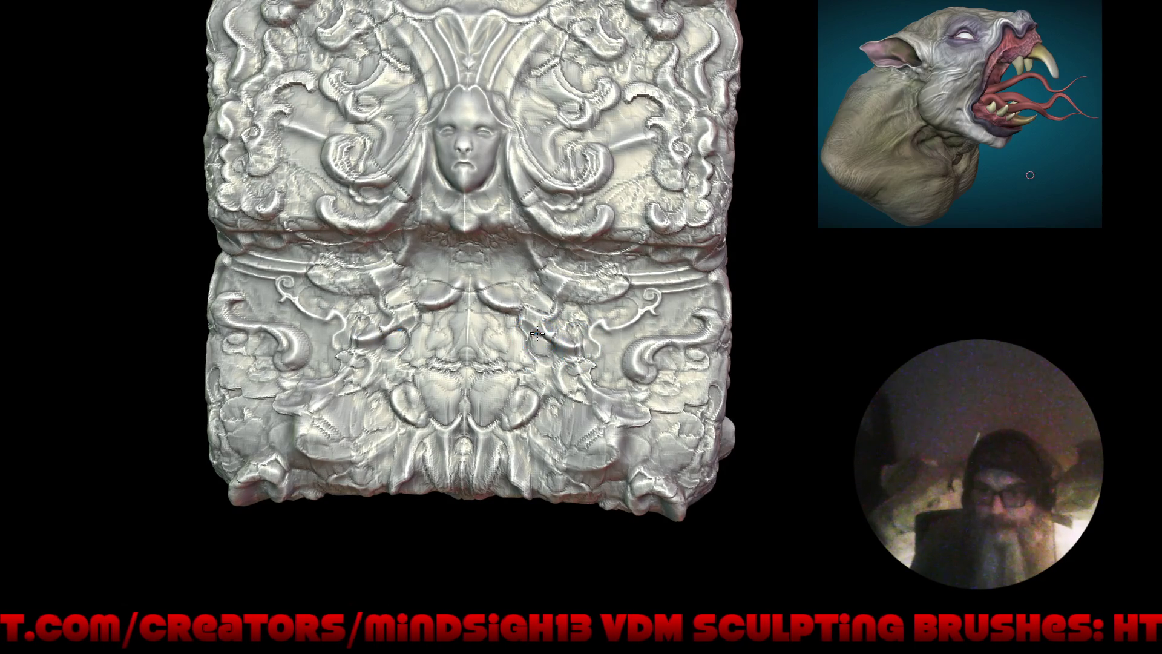
pyautogui.moveTo(538, 358); pyautogui.dragTo(546, 334)
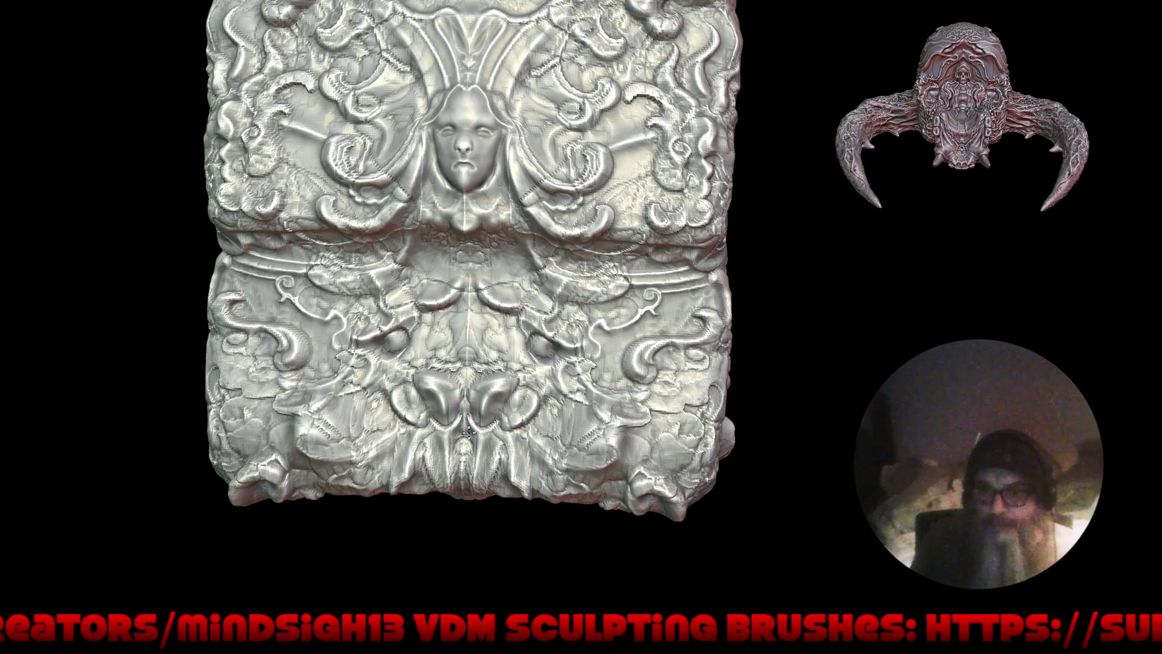
pyautogui.keyDown('ctrl'); pyautogui.moveTo(467, 507); pyautogui.dragTo(508, 340, button='right'); pyautogui.keyUp('ctrl')
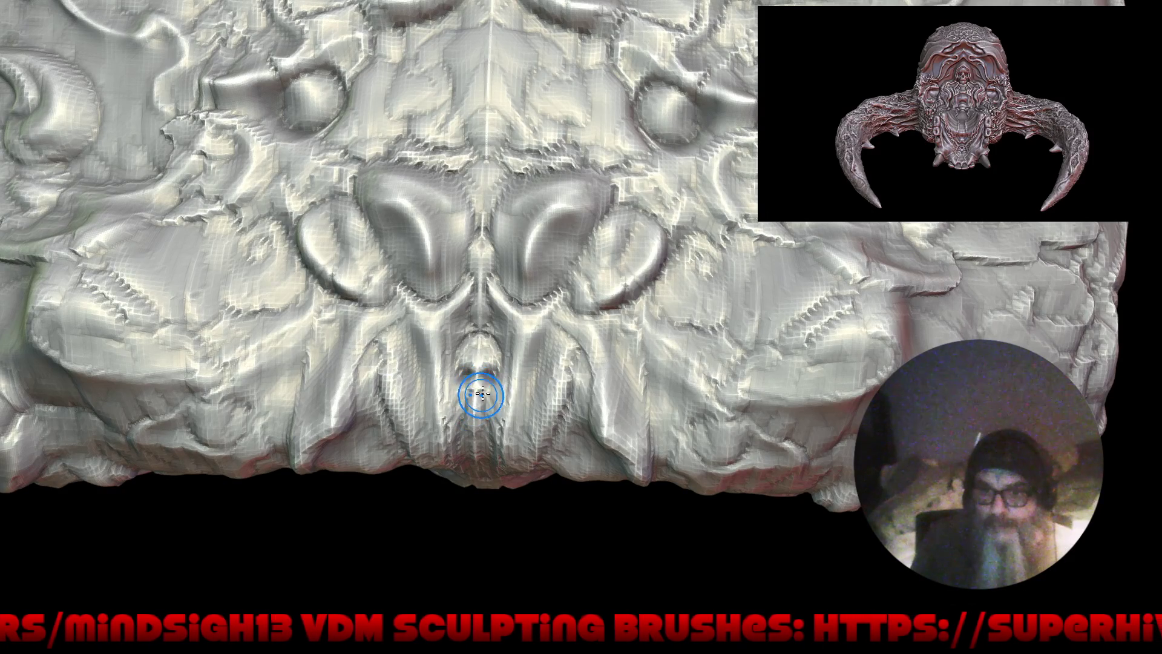
pyautogui.moveTo(495, 370); pyautogui.dragTo(494, 397)
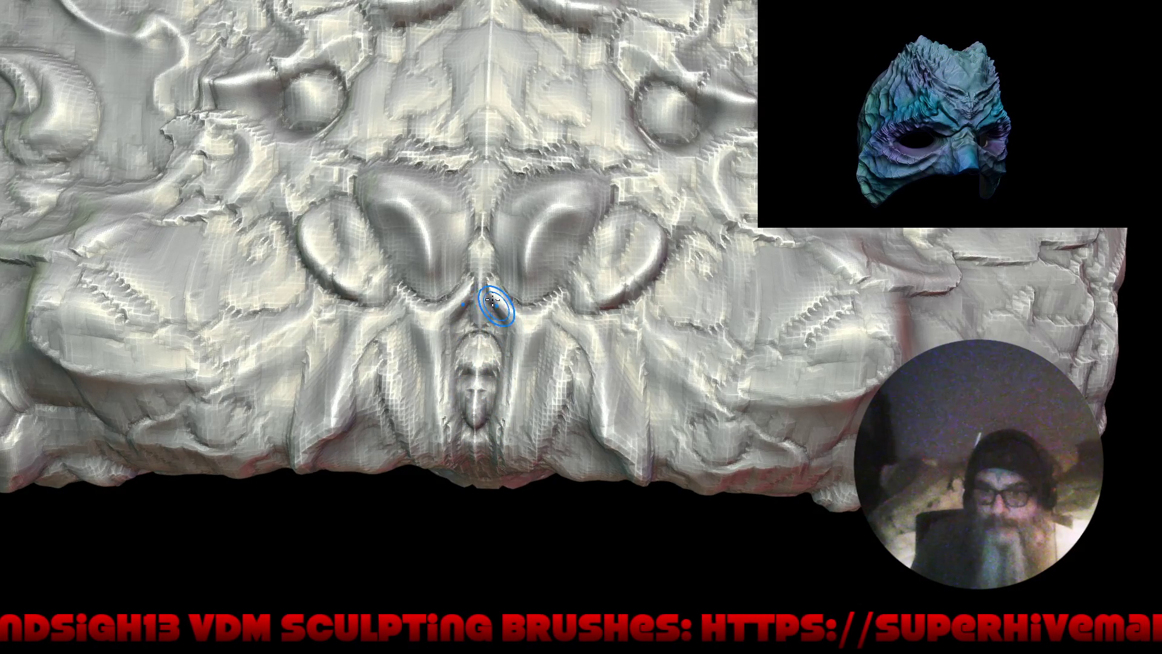
pyautogui.moveTo(518, 396); pyautogui.dragTo(509, 461)
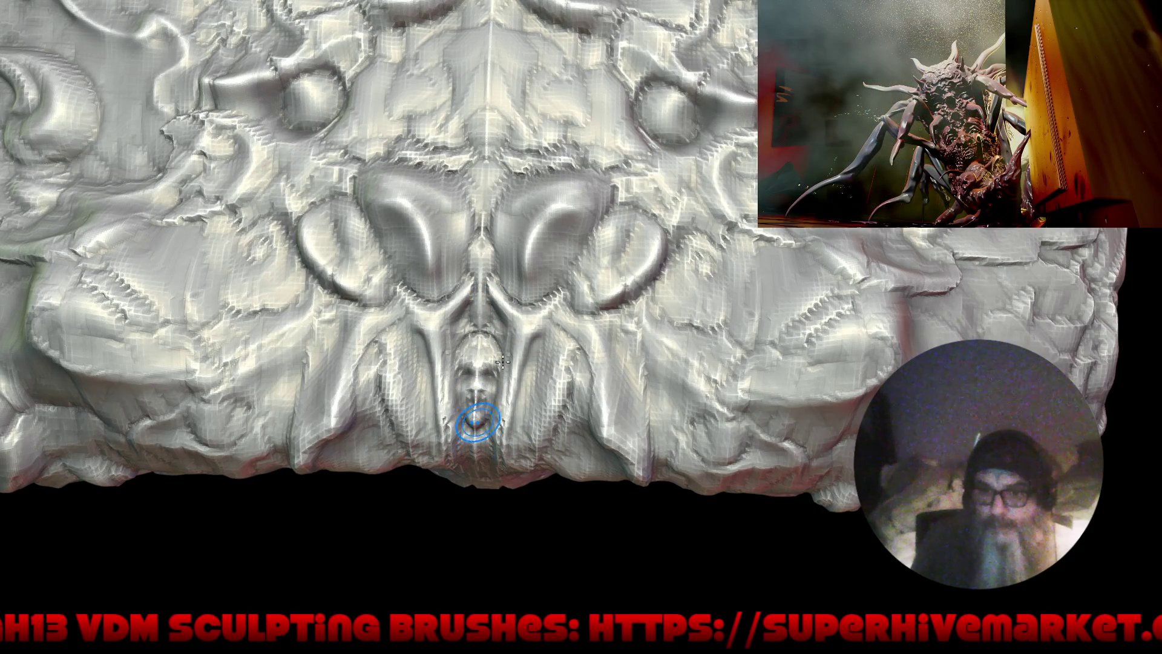
# Step: Carve mirrored V-shaped ridges into the lower panel centre, then view it in tilted perspective
pyautogui.scroll(-5, 490, 392)
pyautogui.moveTo(506, 436)
pyautogui.mouseDown(button='middle')
pyautogui.moveTo(508, 422)
pyautogui.moveTo(492, 519)
pyautogui.mouseUp(button='middle')
pyautogui.moveTo(474, 446); pyautogui.dragTo(471, 426, button='middle')
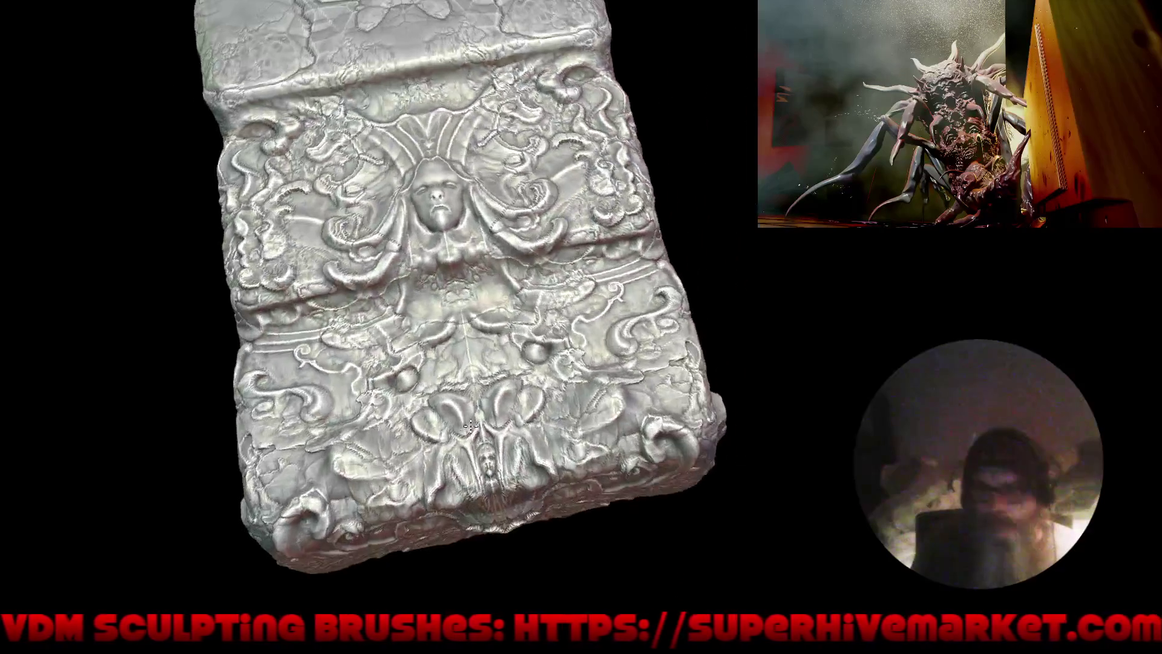
pyautogui.scroll(4, 470, 426)
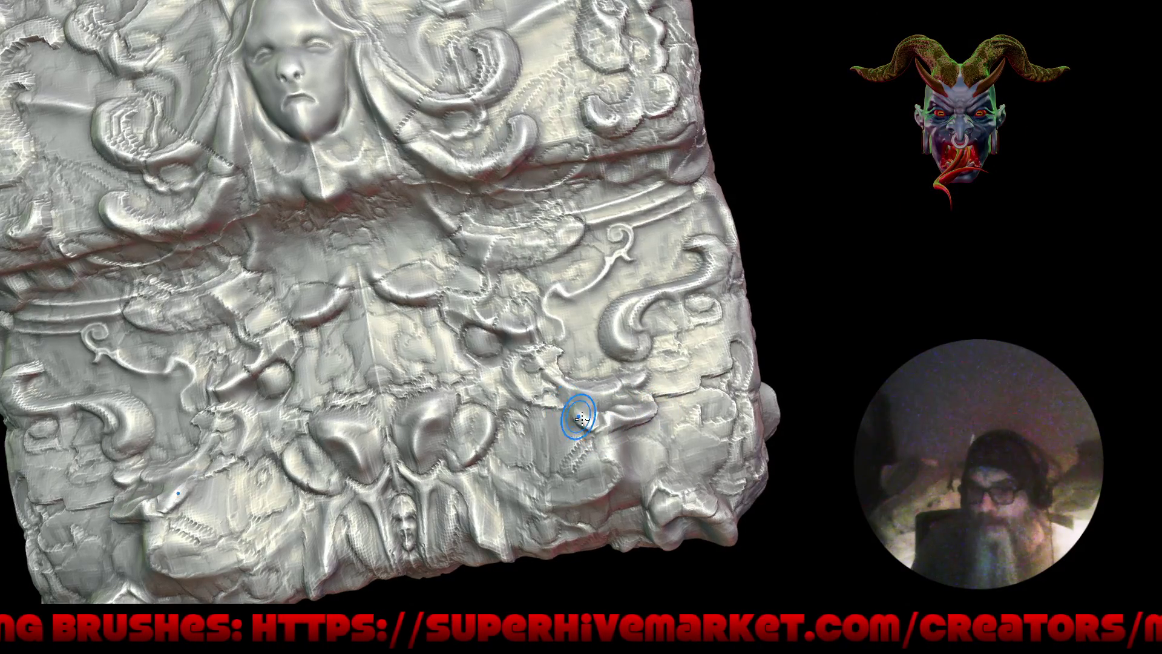
pyautogui.keyDown('ctrl'); pyautogui.moveTo(569, 399); pyautogui.dragTo(623, 413, button='right'); pyautogui.keyUp('ctrl')
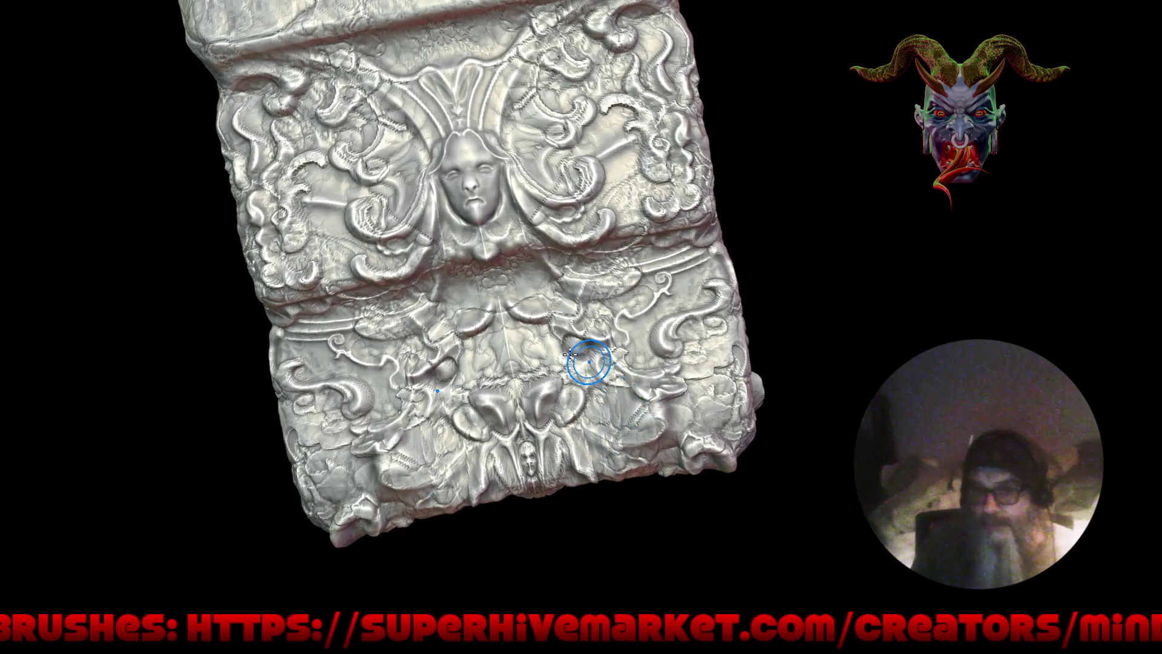
pyautogui.keyDown('ctrl'); pyautogui.moveTo(584, 351); pyautogui.dragTo(558, 311, button='right'); pyautogui.keyUp('ctrl')
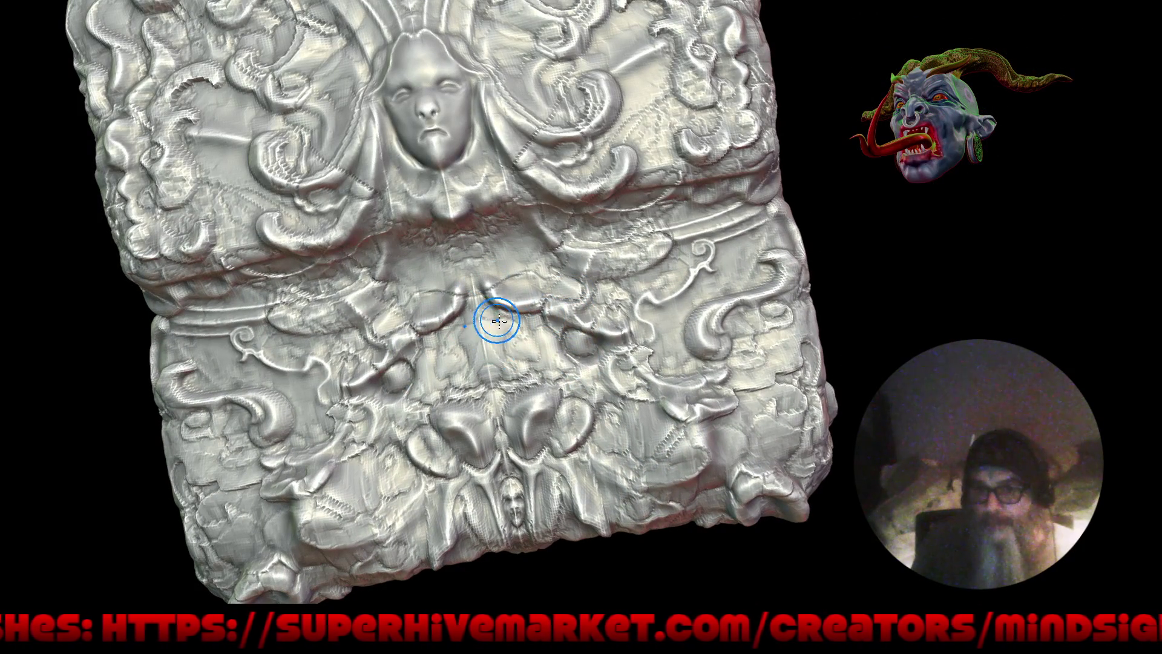
pyautogui.moveTo(480, 319); pyautogui.dragTo(530, 367)
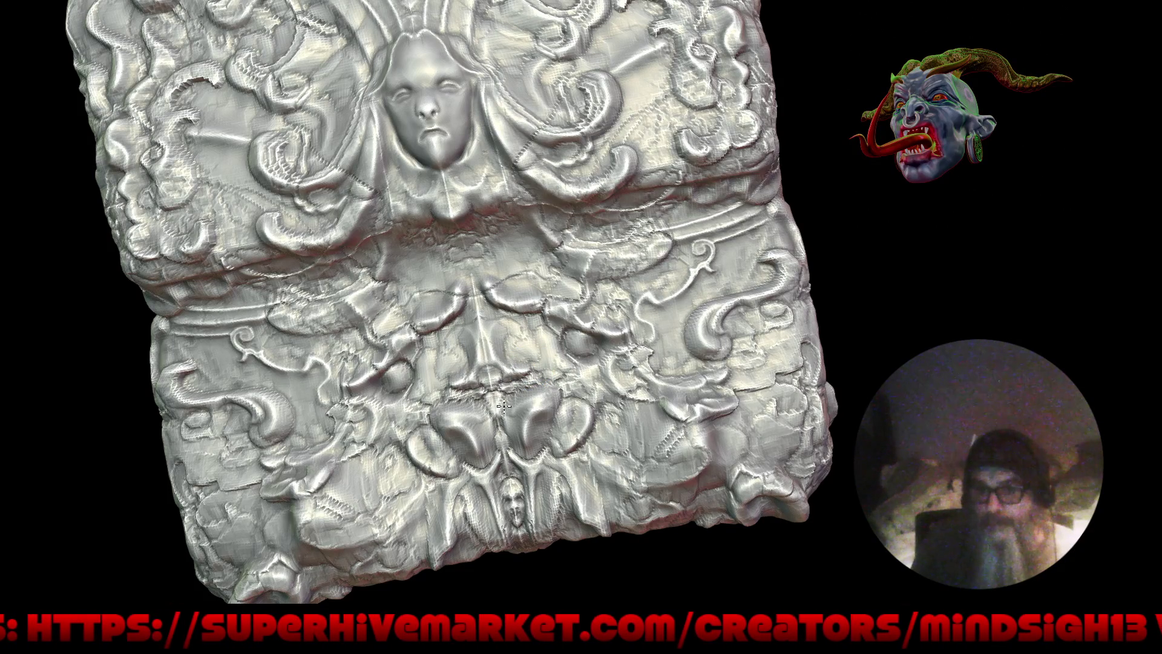
pyautogui.scroll(-5, 502, 440)
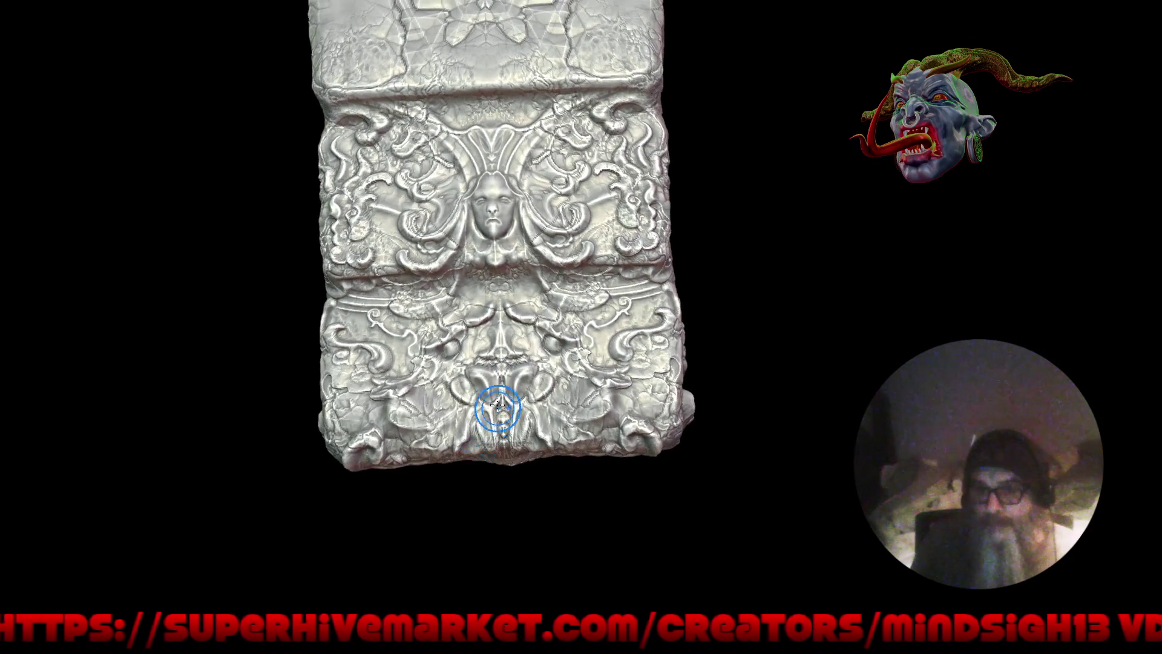
pyautogui.moveTo(515, 471)
pyautogui.mouseDown(button='middle')
pyautogui.moveTo(538, 433)
pyautogui.moveTo(505, 331)
pyautogui.mouseUp(button='middle')
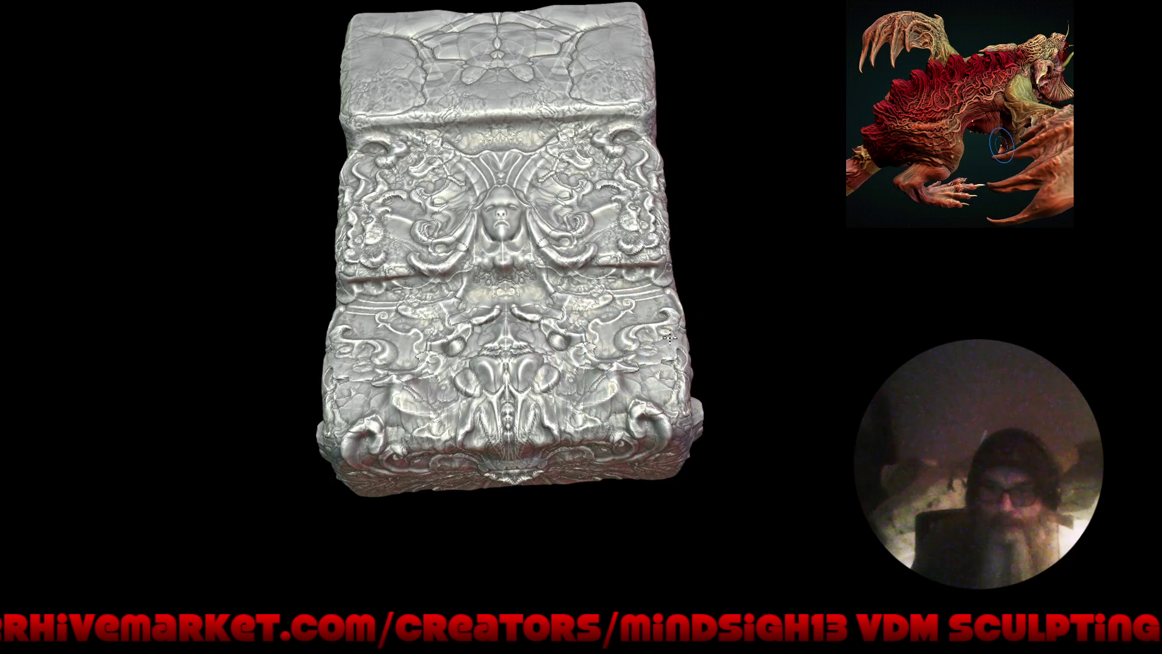
# Step: Smooth the surface on the side of the block
pyautogui.moveTo(739, 332)
pyautogui.mouseDown()
pyautogui.moveTo(724, 271)
pyautogui.moveTo(689, 330)
pyautogui.mouseUp()
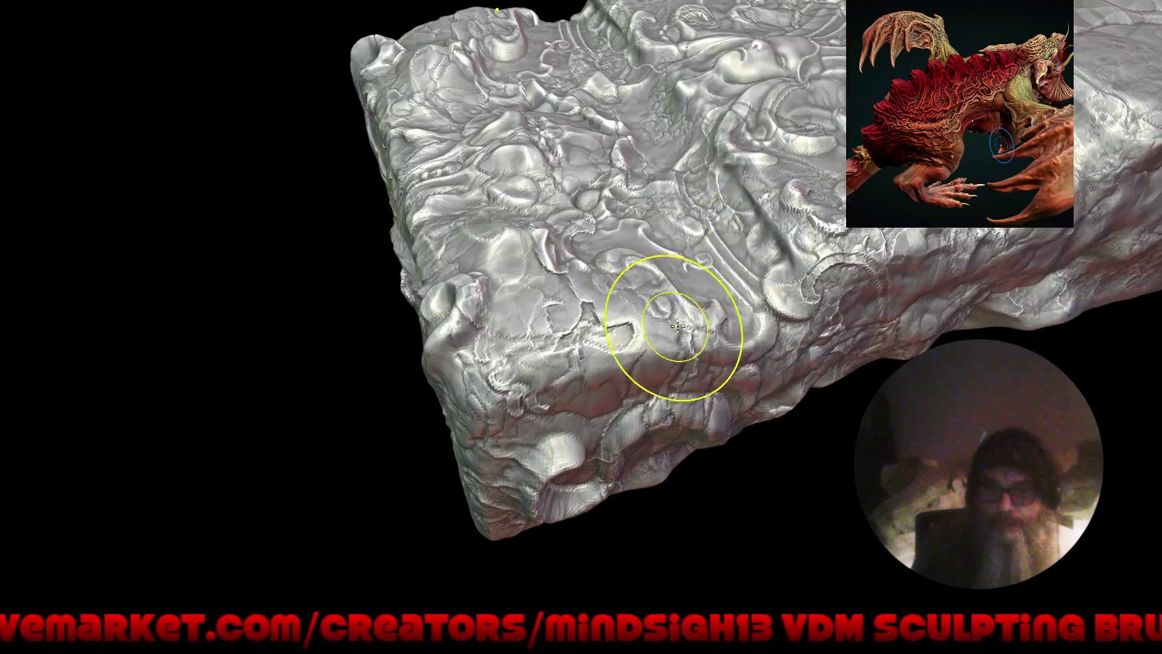
pyautogui.moveTo(687, 363); pyautogui.dragTo(771, 346)
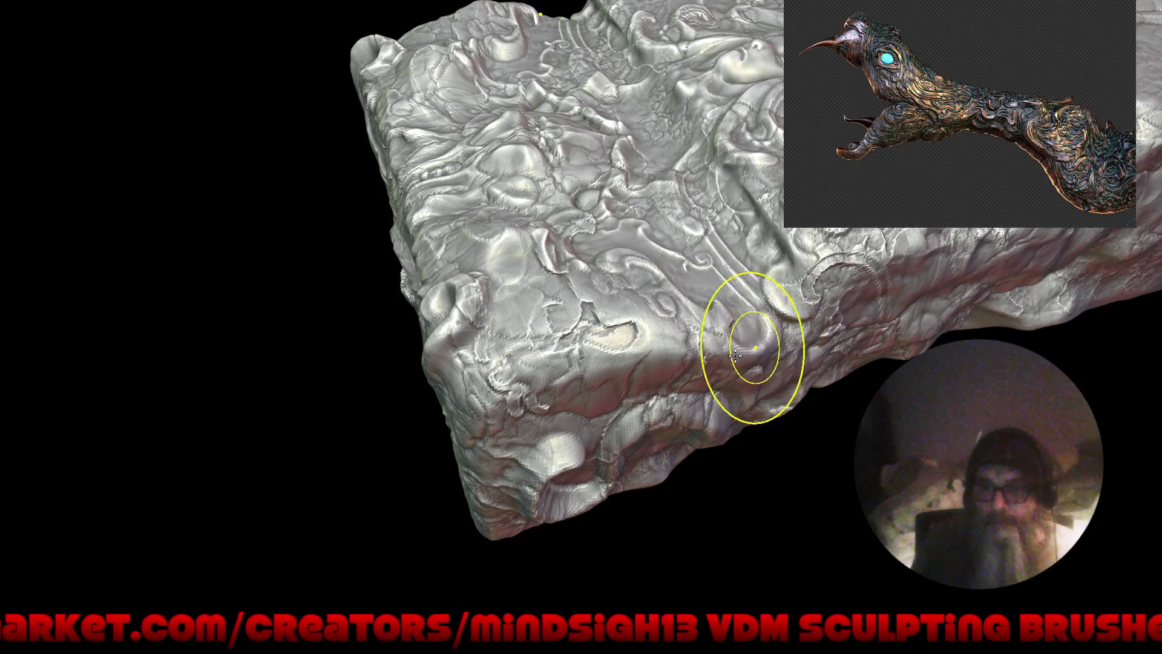
pyautogui.press('f')
pyautogui.moveTo(605, 475)
pyautogui.mouseDown()
pyautogui.moveTo(744, 458)
pyautogui.moveTo(664, 463)
pyautogui.moveTo(583, 273)
pyautogui.mouseUp()
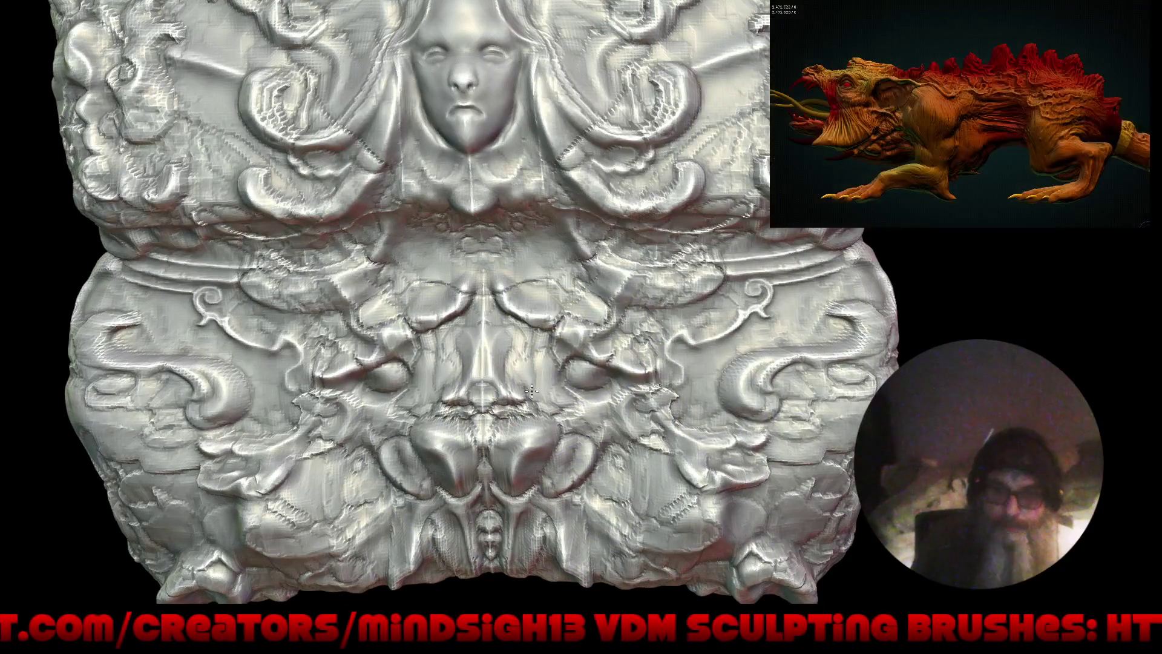
# Step: Bulge the brows smoother and sharpen and deepen the mirrored nose-lobe creases
pyautogui.click(558, 356)
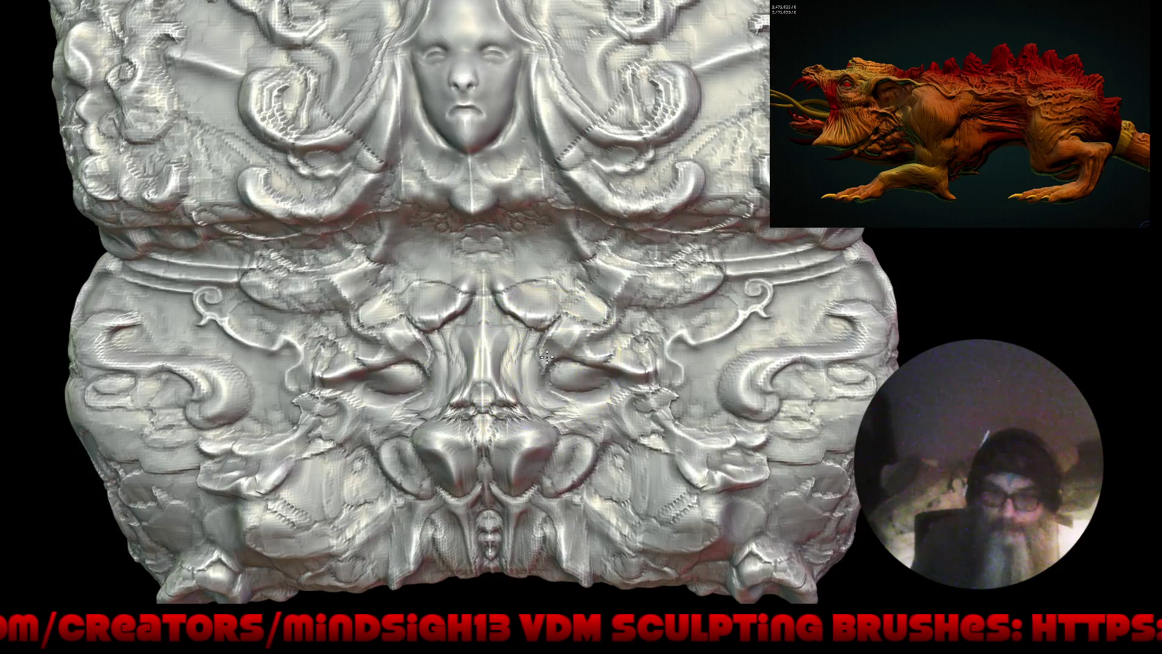
pyautogui.moveTo(580, 361); pyautogui.dragTo(581, 325)
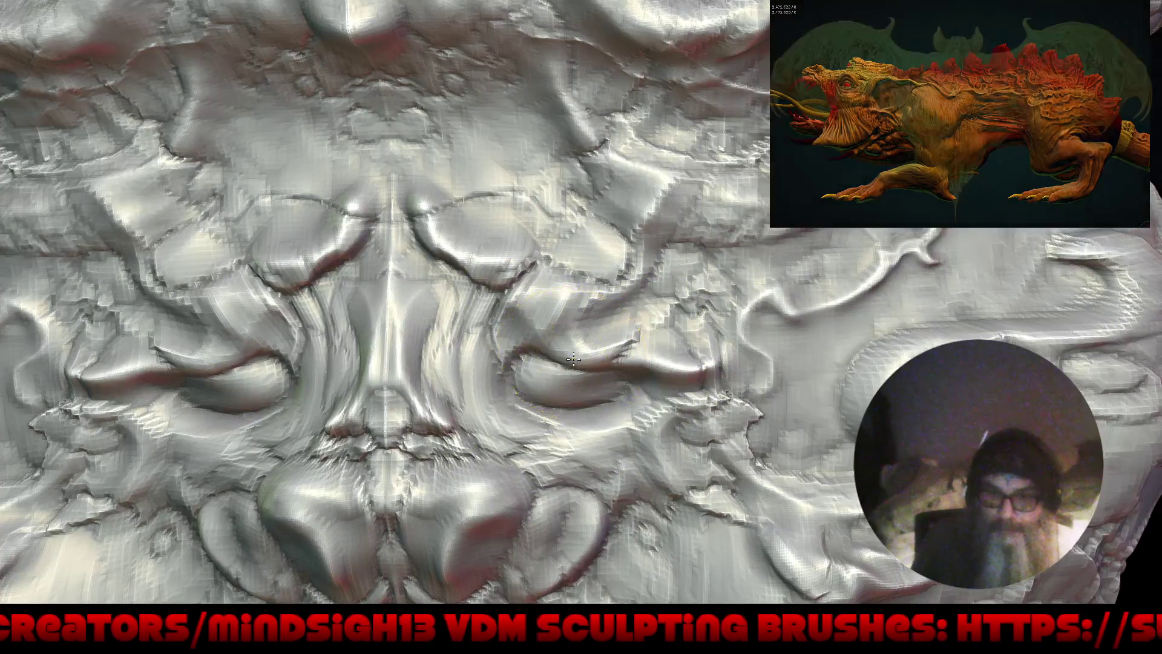
pyautogui.moveTo(568, 288); pyautogui.dragTo(582, 279)
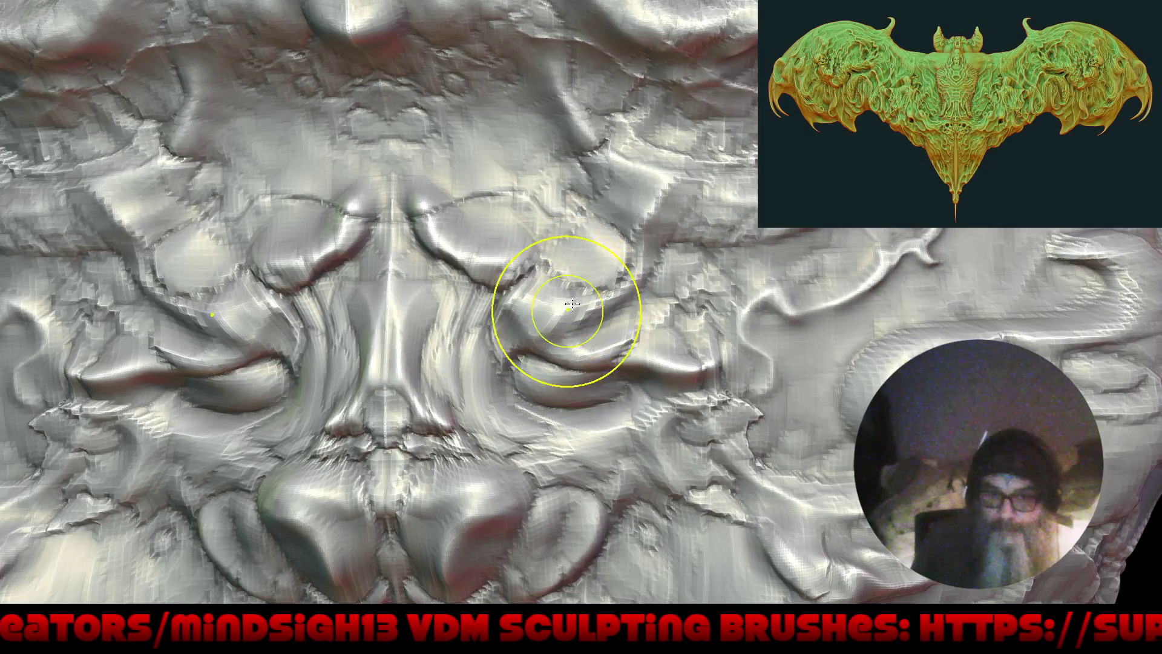
pyautogui.moveTo(583, 279)
pyautogui.keyDown('ctrl'); pyautogui.mouseDown(button='right')
pyautogui.moveTo(490, 478)
pyautogui.moveTo(515, 369)
pyautogui.mouseUp(button='right'); pyautogui.keyUp('ctrl')
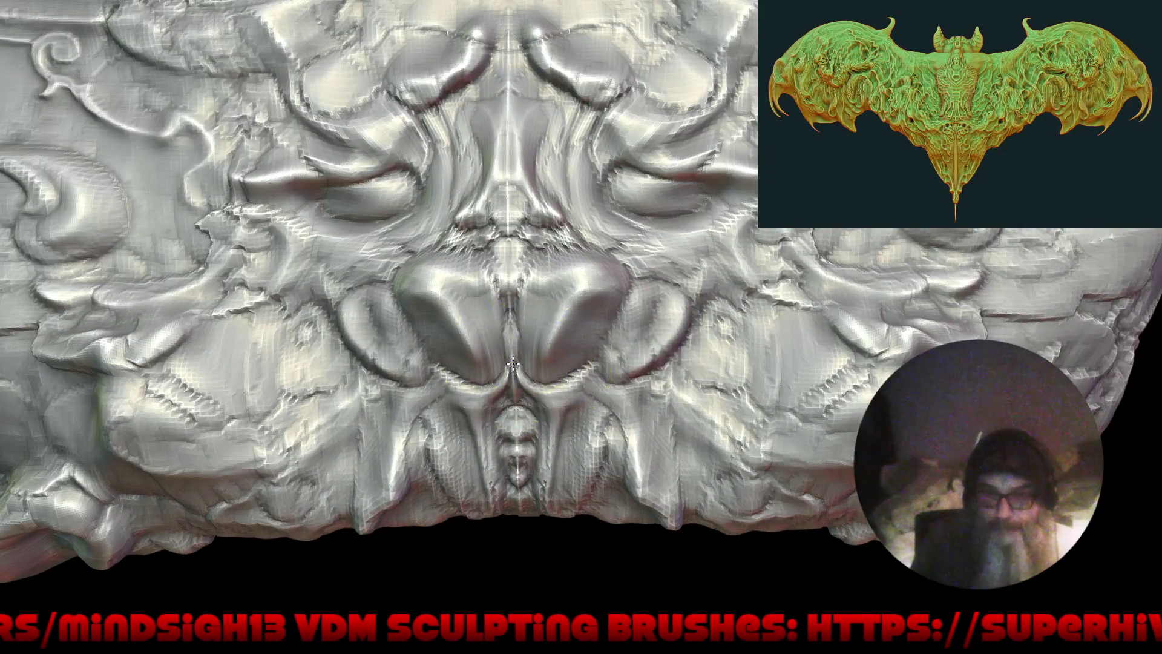
pyautogui.moveTo(509, 333); pyautogui.dragTo(508, 352)
pyautogui.moveTo(547, 318)
pyautogui.mouseDown()
pyautogui.moveTo(551, 303)
pyautogui.moveTo(590, 353)
pyautogui.moveTo(682, 331)
pyautogui.moveTo(776, 335)
pyautogui.moveTo(759, 345)
pyautogui.moveTo(765, 325)
pyautogui.mouseUp()
# Step: Round the nose lobes into bulbous forms, sculpting the right side symmetrically
pyautogui.keyDown('ctrl'); pyautogui.moveTo(635, 389); pyautogui.dragTo(597, 492, button='right'); pyautogui.keyUp('ctrl')
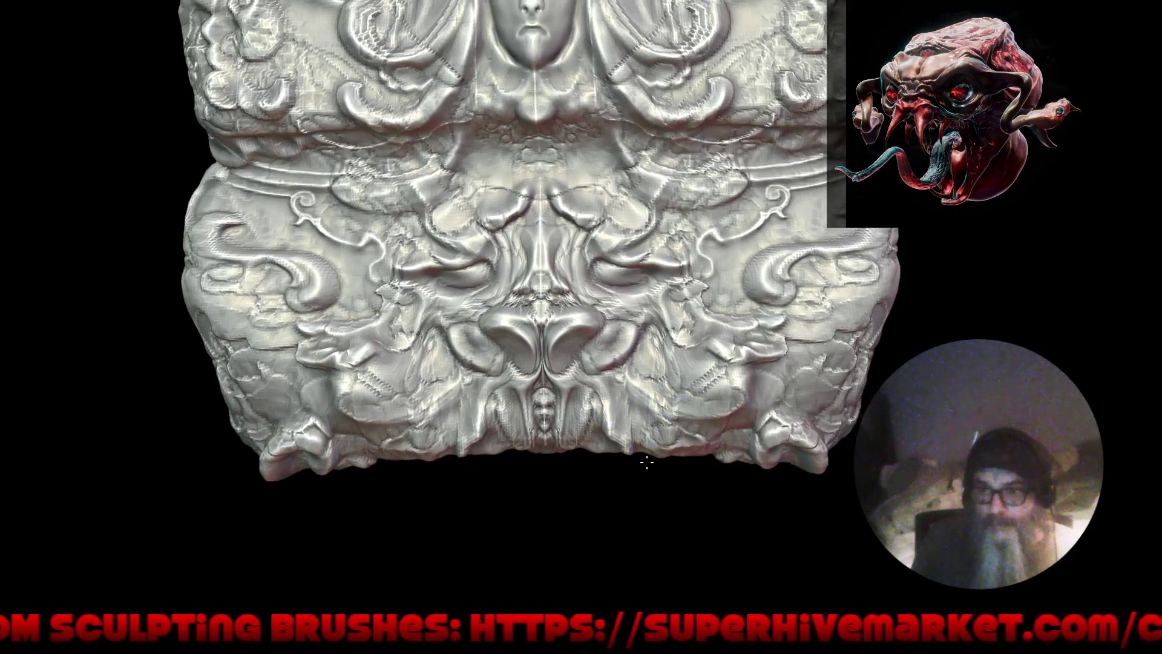
pyautogui.keyDown('alt'); pyautogui.moveTo(649, 461); pyautogui.dragTo(604, 467, button='right'); pyautogui.keyUp('alt')
pyautogui.moveTo(565, 327); pyautogui.dragTo(533, 342)
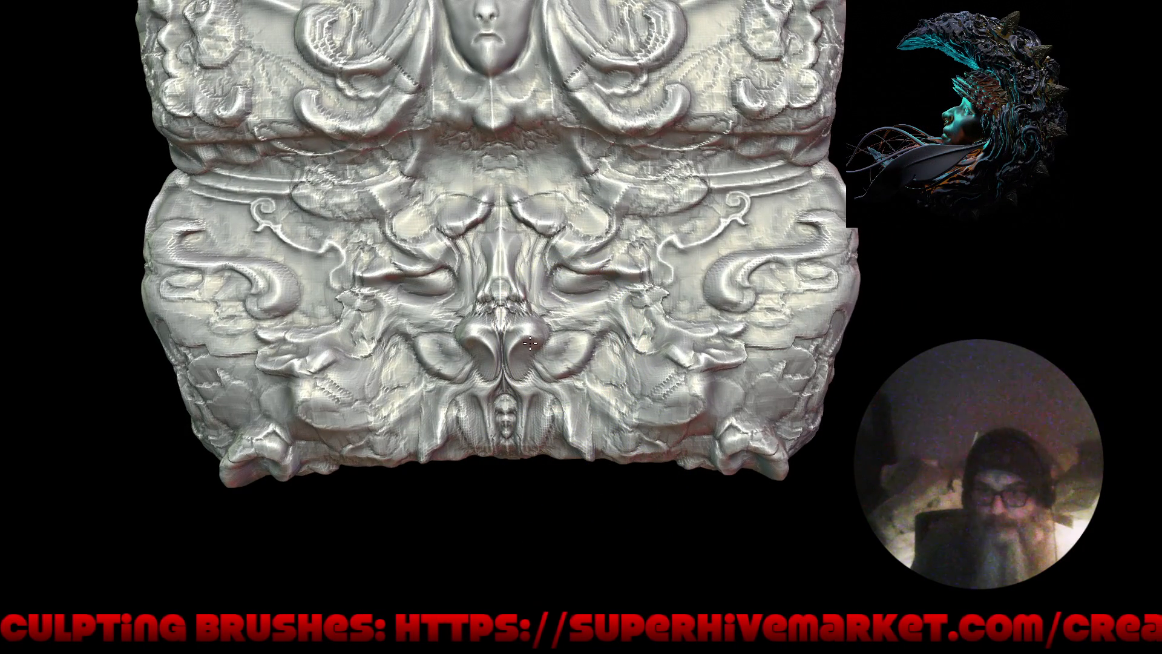
# Step: Switch to another brush and refine the bulbous lobe beside the central nose
pyautogui.hotkey('shift', 'space')
pyautogui.click(492, 404)
pyautogui.keyDown('alt'); pyautogui.moveTo(545, 380); pyautogui.dragTo(516, 411, button='right'); pyautogui.keyUp('alt')
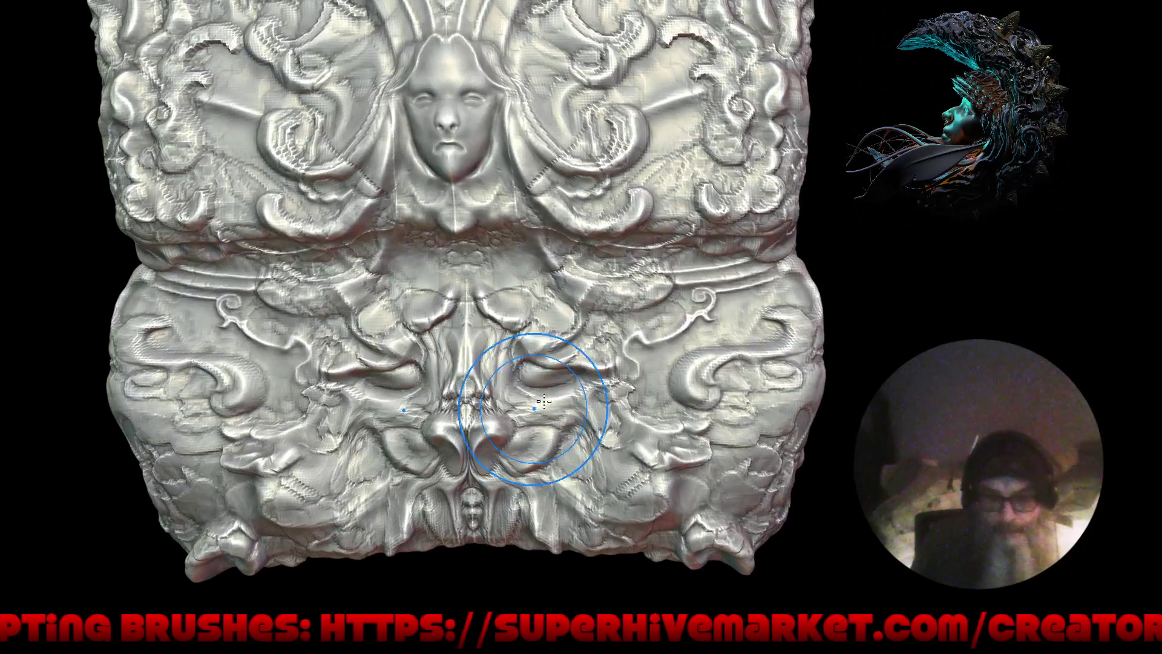
pyautogui.moveTo(597, 440)
pyautogui.mouseDown(button='right')
pyautogui.moveTo(583, 413)
pyautogui.moveTo(490, 414)
pyautogui.mouseUp(button='right')
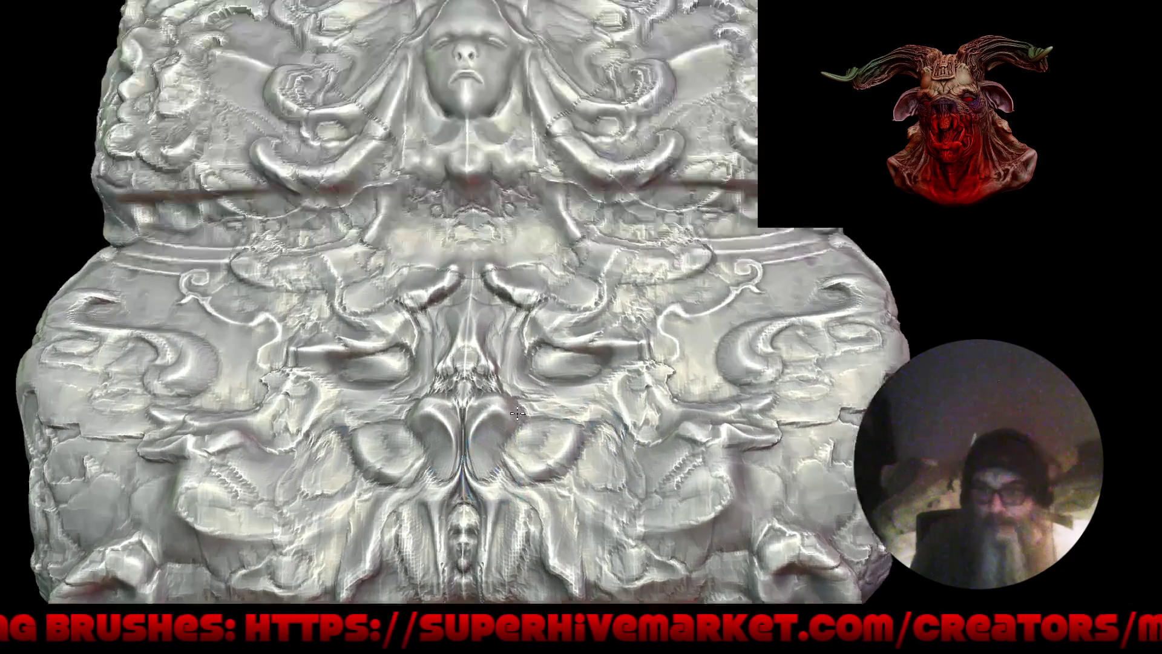
pyautogui.moveTo(487, 417); pyautogui.dragTo(483, 425)
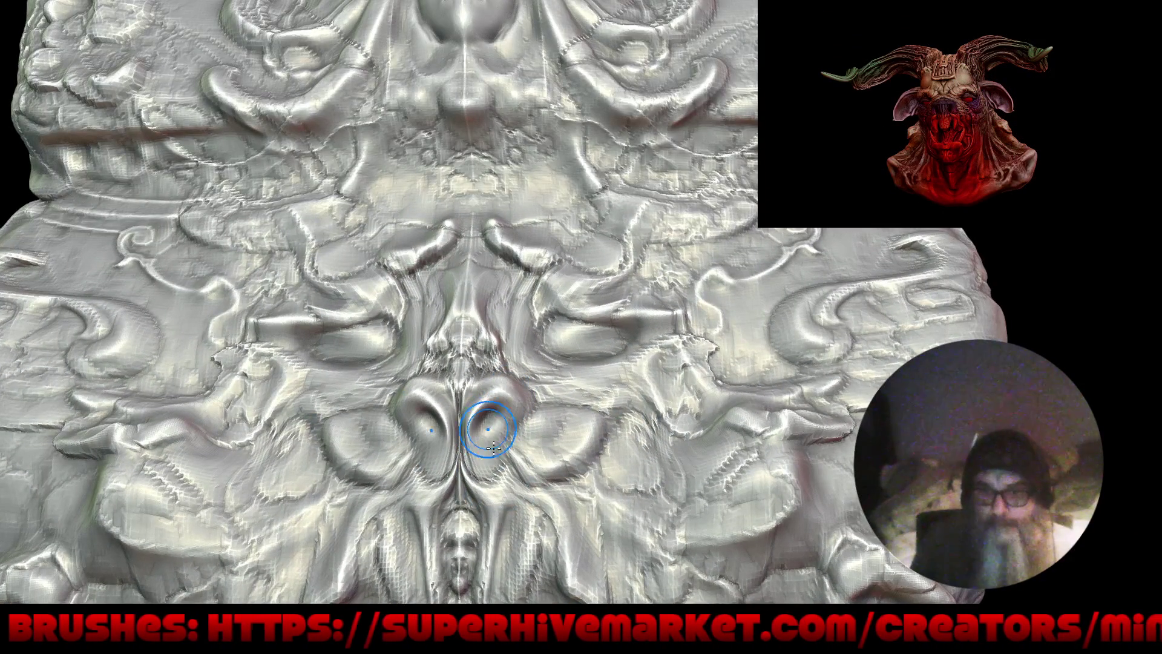
pyautogui.keyDown('ctrl'); pyautogui.moveTo(496, 405); pyautogui.dragTo(511, 534, button='right'); pyautogui.keyUp('ctrl')
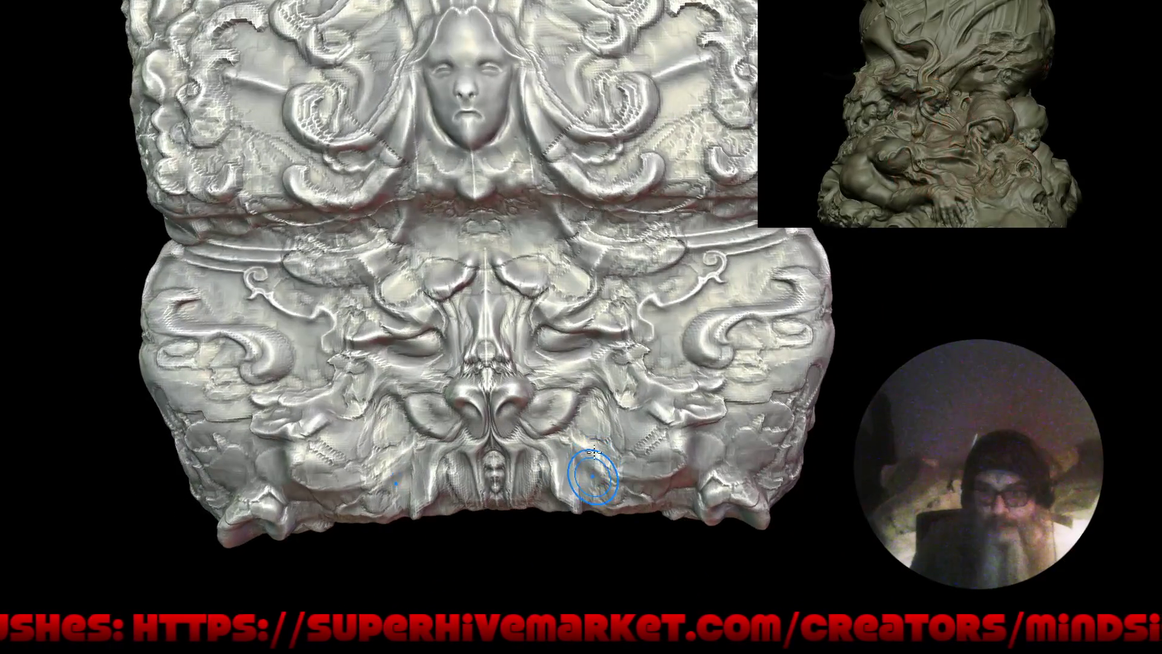
pyautogui.keyDown('ctrl'); pyautogui.moveTo(591, 475); pyautogui.dragTo(615, 361, button='right'); pyautogui.keyUp('ctrl')
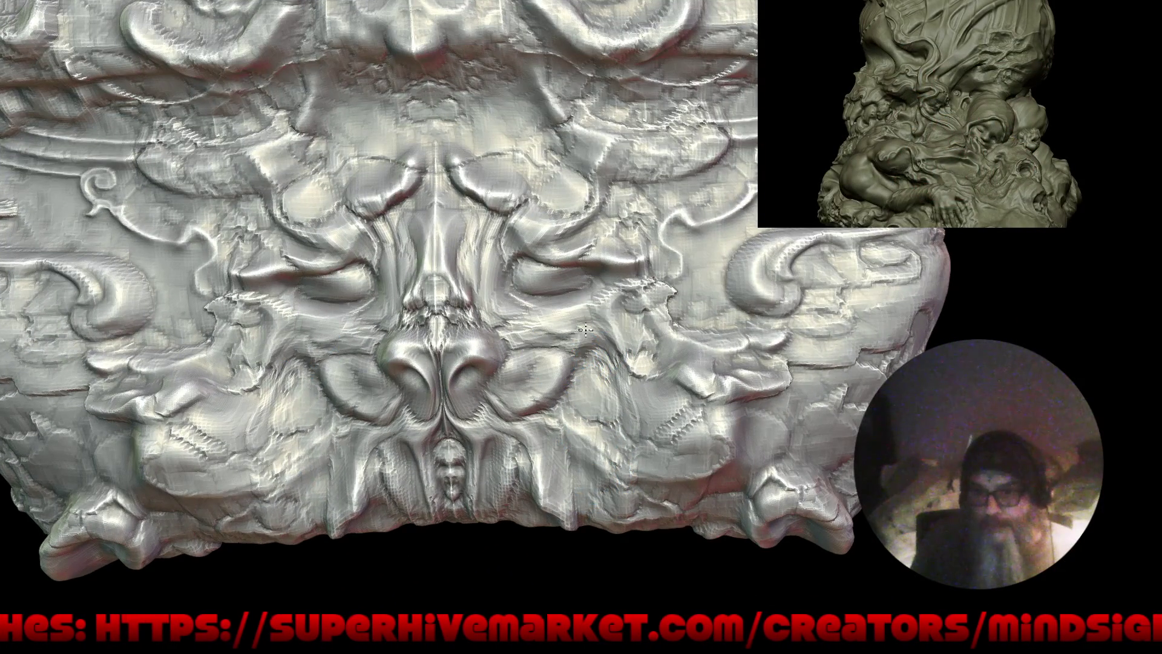
# Step: Smooth and reshape the relief beside the central nose and near the lower-left corner
pyautogui.moveTo(589, 345); pyautogui.dragTo(690, 373)
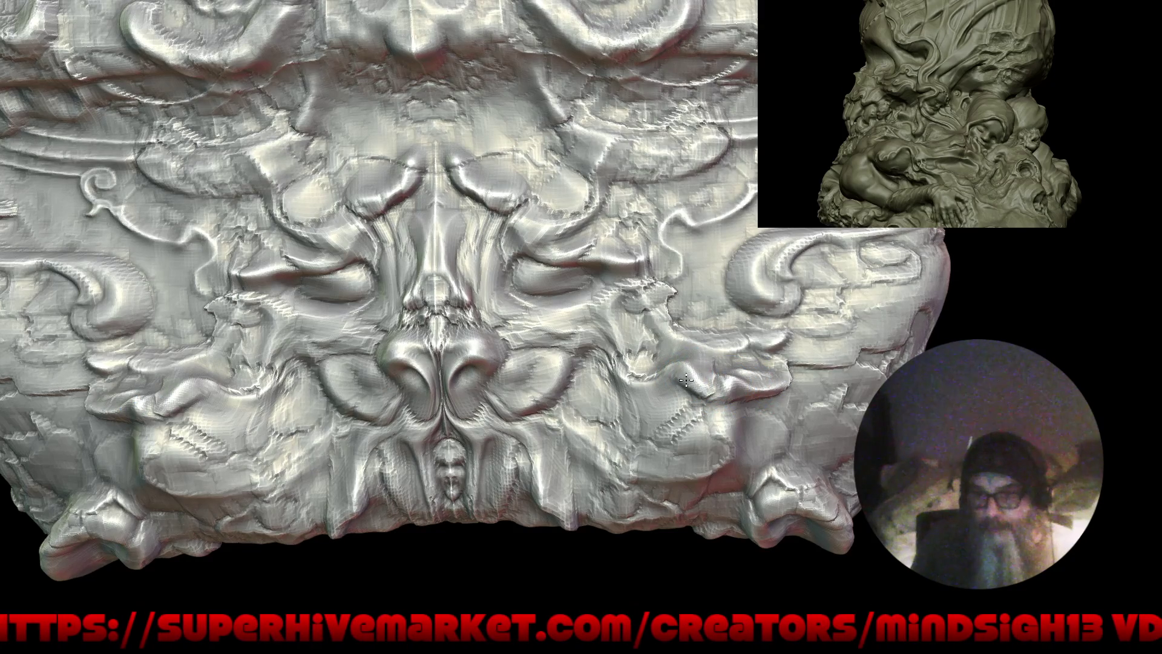
pyautogui.moveTo(615, 376)
pyautogui.mouseDown()
pyautogui.moveTo(675, 392)
pyautogui.moveTo(657, 401)
pyautogui.mouseUp()
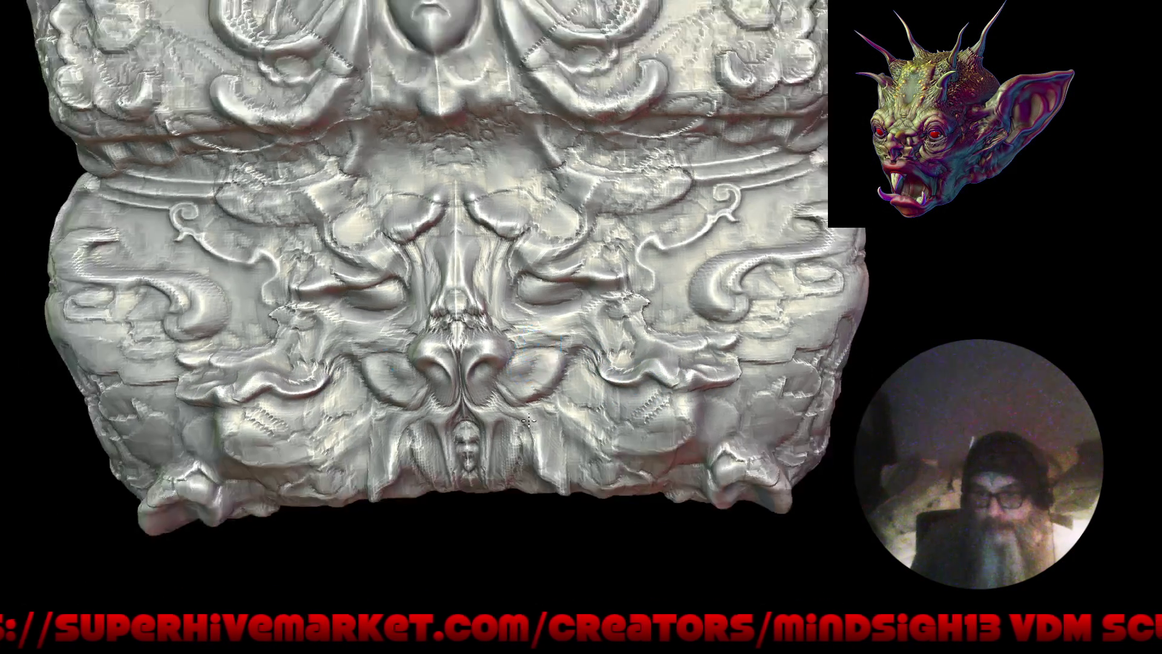
pyautogui.keyDown('ctrl'); pyautogui.moveTo(663, 386); pyautogui.dragTo(377, 346, button='right'); pyautogui.keyUp('ctrl')
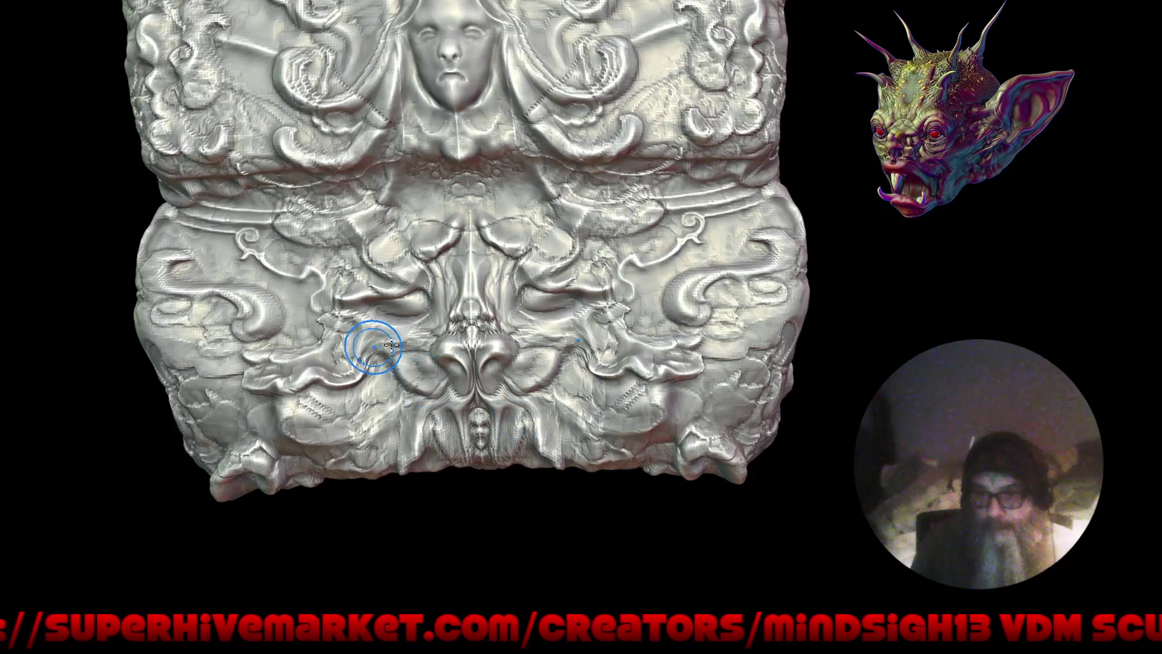
pyautogui.moveTo(377, 326)
pyautogui.mouseDown()
pyautogui.moveTo(415, 365)
pyautogui.moveTo(283, 429)
pyautogui.mouseUp()
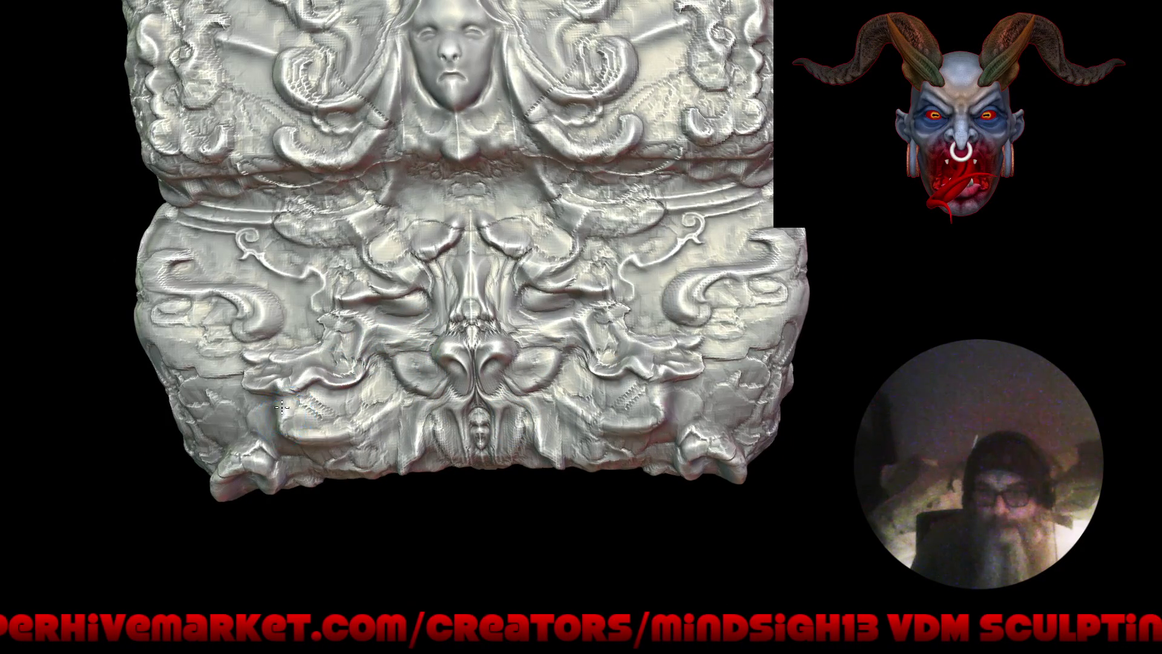
pyautogui.moveTo(257, 433); pyautogui.dragTo(232, 462)
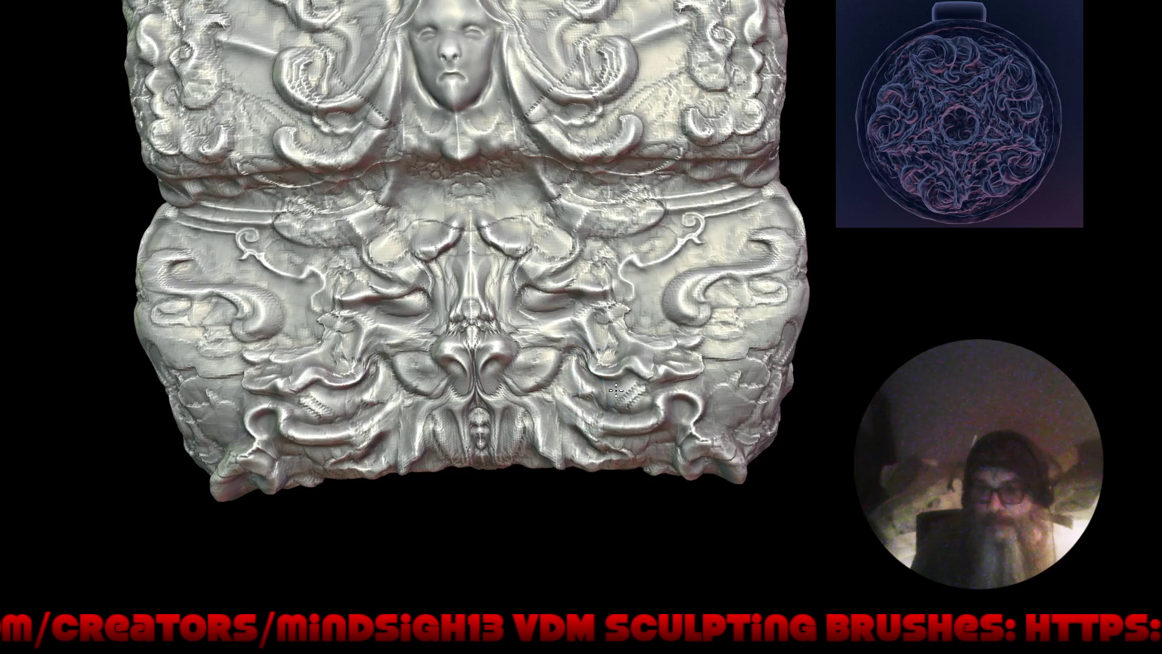
pyautogui.scroll(-5, 552, 506)
# Step: Orbit around the block to inspect its top face and front
pyautogui.moveTo(553, 506)
pyautogui.mouseDown()
pyautogui.moveTo(575, 488)
pyautogui.moveTo(543, 519)
pyautogui.moveTo(541, 428)
pyautogui.moveTo(454, 460)
pyautogui.mouseUp()
pyautogui.scroll(5, 557, 293)
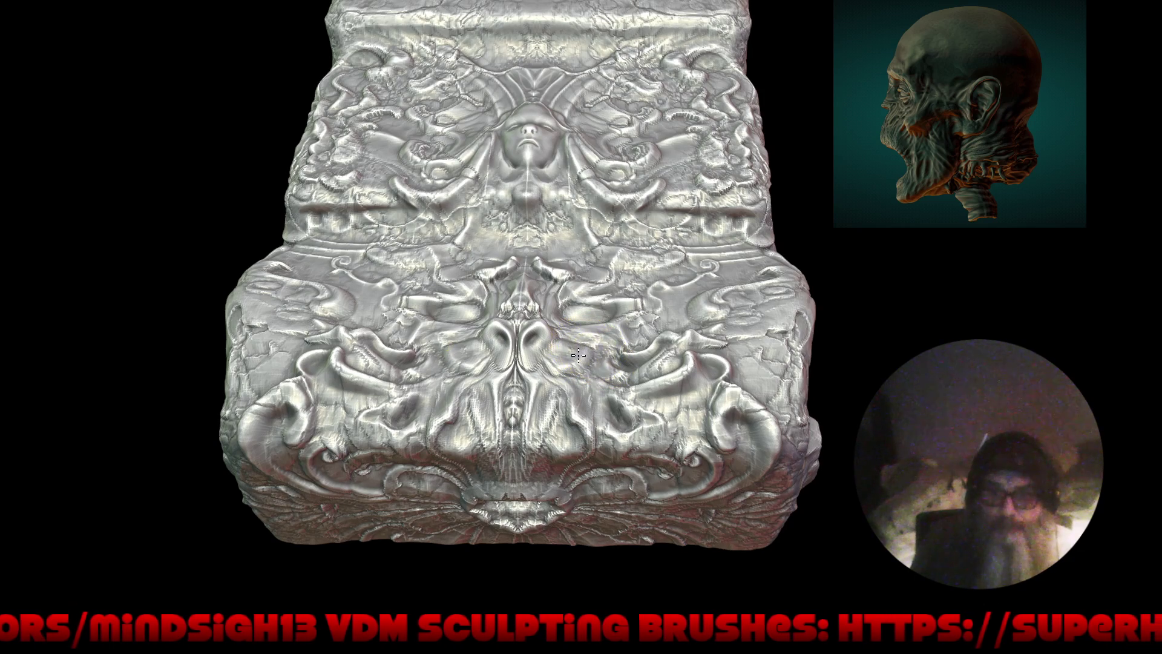
pyautogui.scroll(-3, 571, 360)
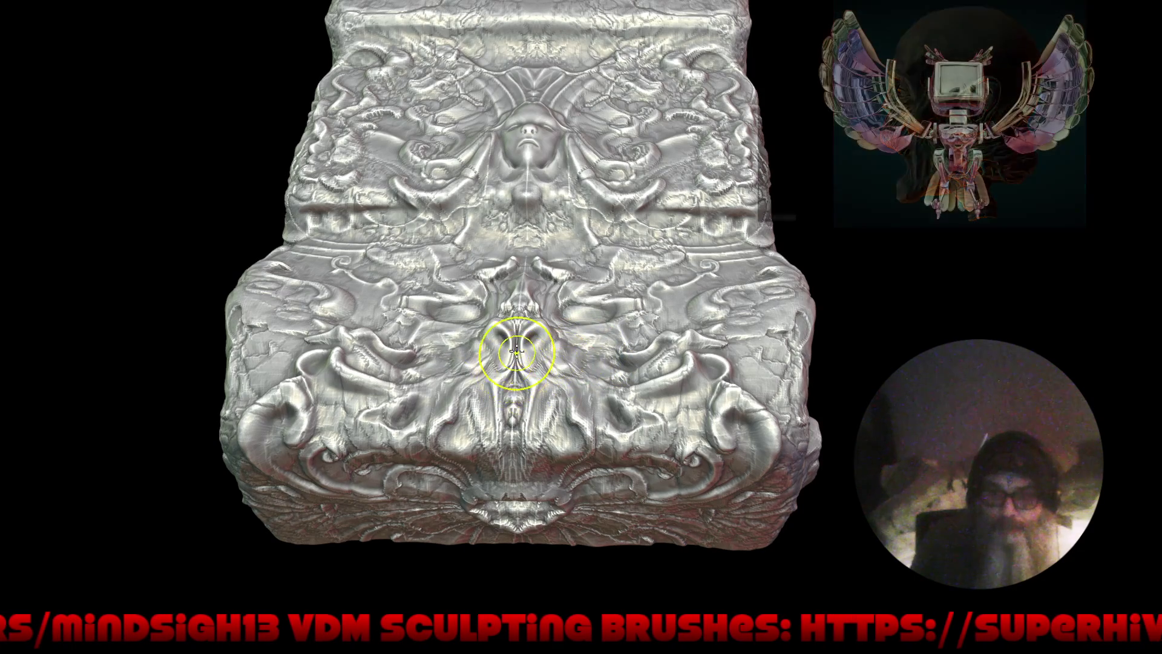
pyautogui.moveTo(520, 403); pyautogui.dragTo(541, 459)
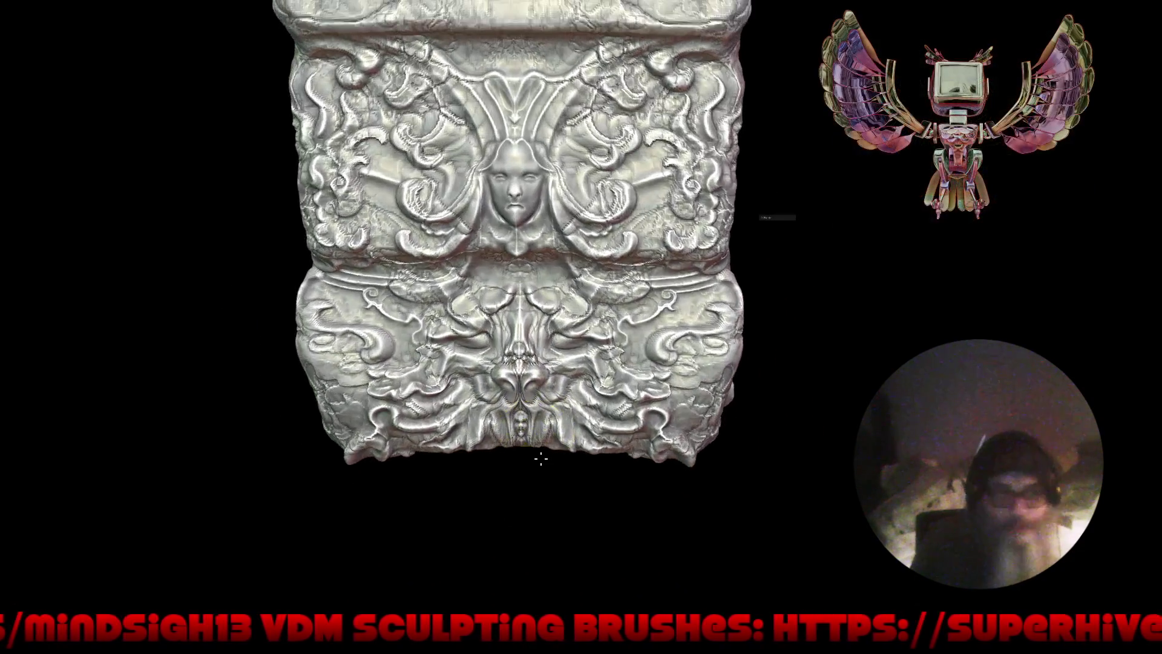
pyautogui.keyDown('shift'); pyautogui.moveTo(541, 458); pyautogui.dragTo(540, 520, button='middle'); pyautogui.keyUp('shift')
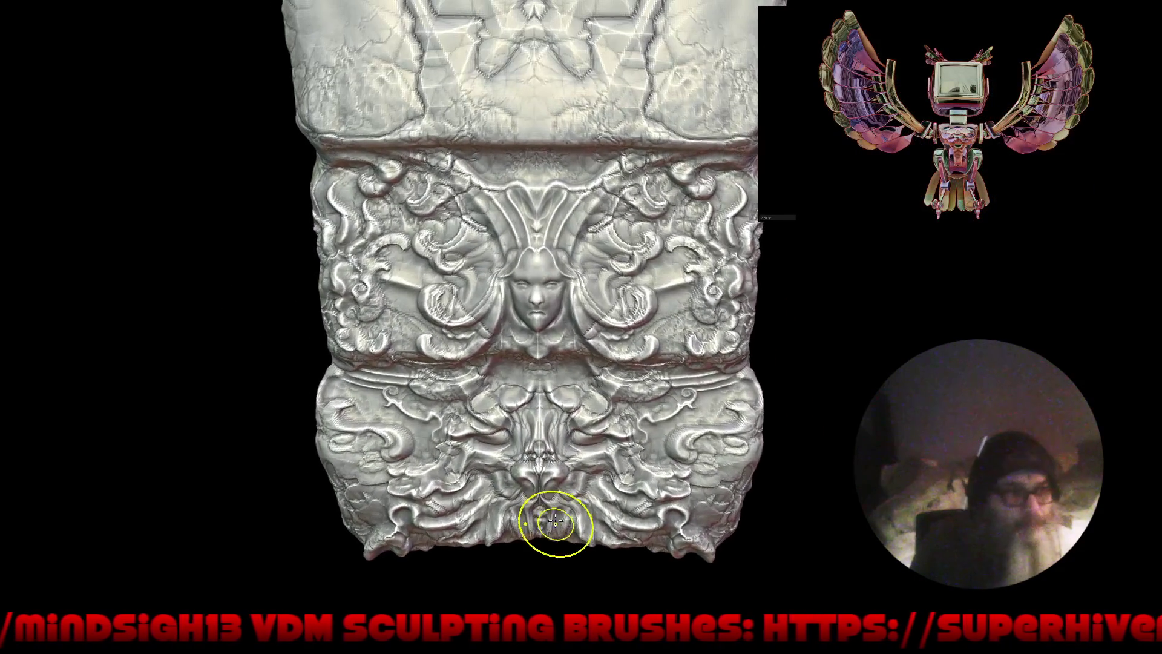
pyautogui.scroll(-3, 513, 415)
pyautogui.moveTo(552, 475); pyautogui.dragTo(559, 418, button='middle')
pyautogui.scroll(3, 559, 417)
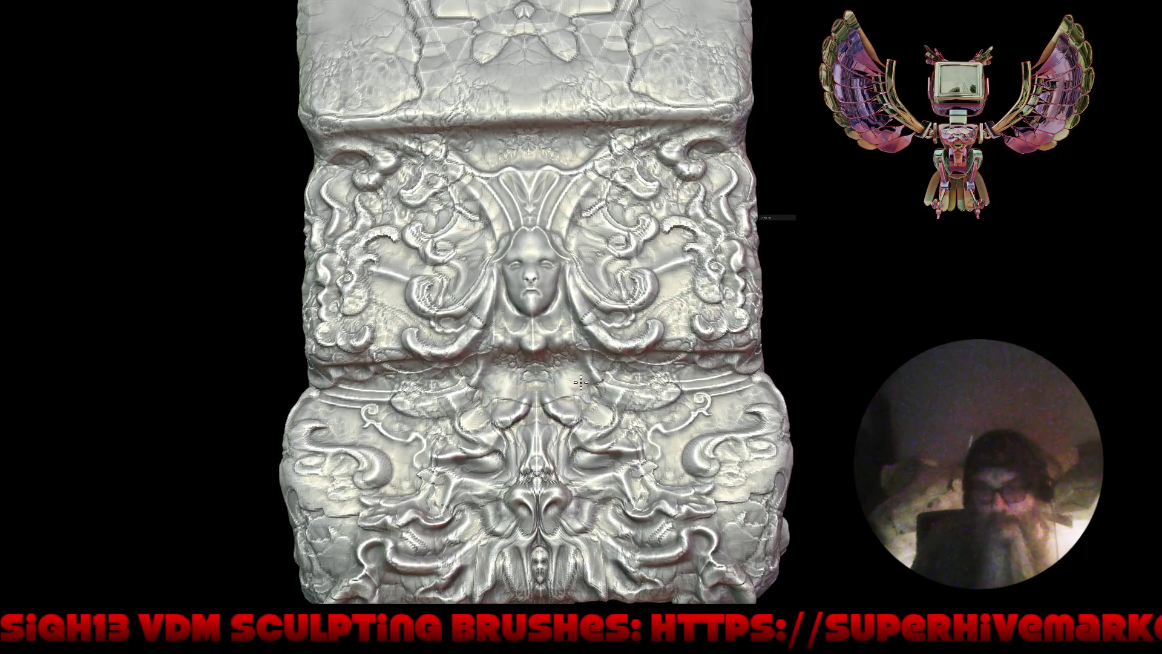
pyautogui.moveTo(571, 387)
pyautogui.mouseDown(button='middle')
pyautogui.moveTo(580, 406)
pyautogui.moveTo(561, 386)
pyautogui.mouseUp(button='middle')
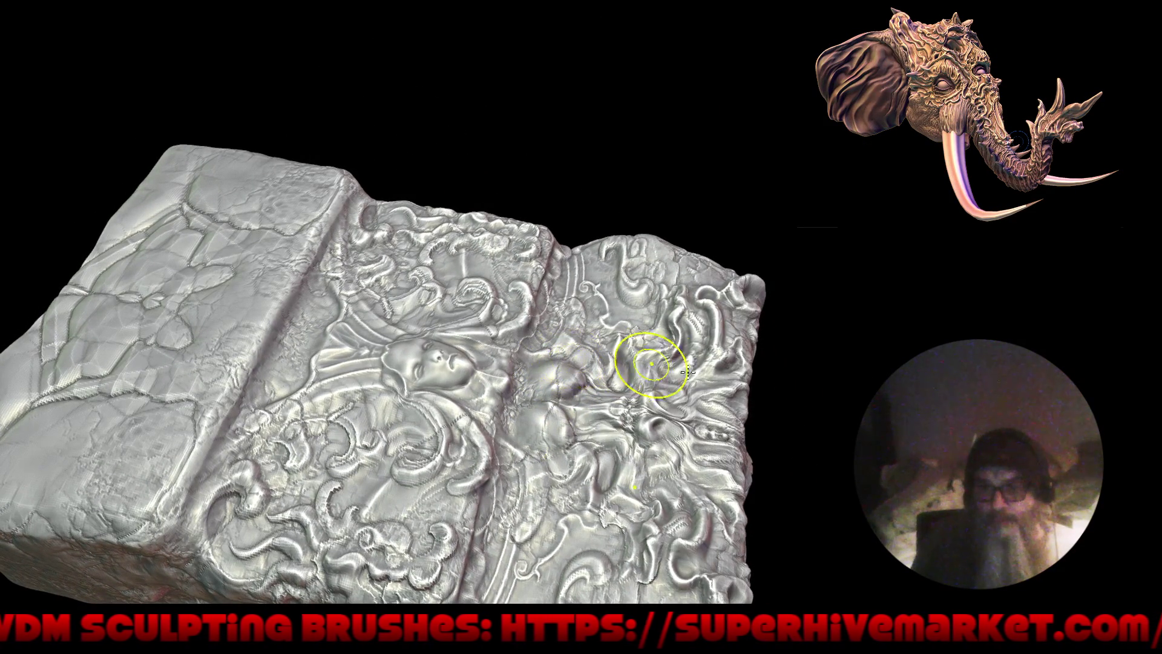
# Step: Smooth and flatten the paired bulbous forms beneath the carved upper face
pyautogui.moveTo(667, 367); pyautogui.dragTo(567, 349, button='middle')
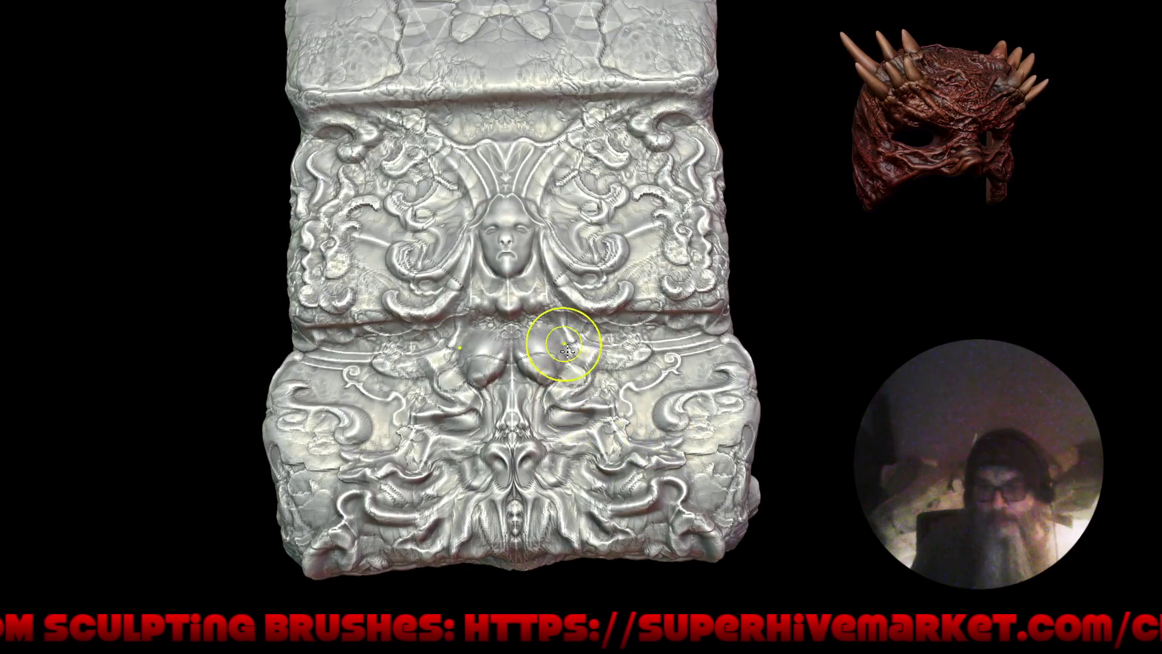
pyautogui.moveTo(567, 349); pyautogui.dragTo(582, 365)
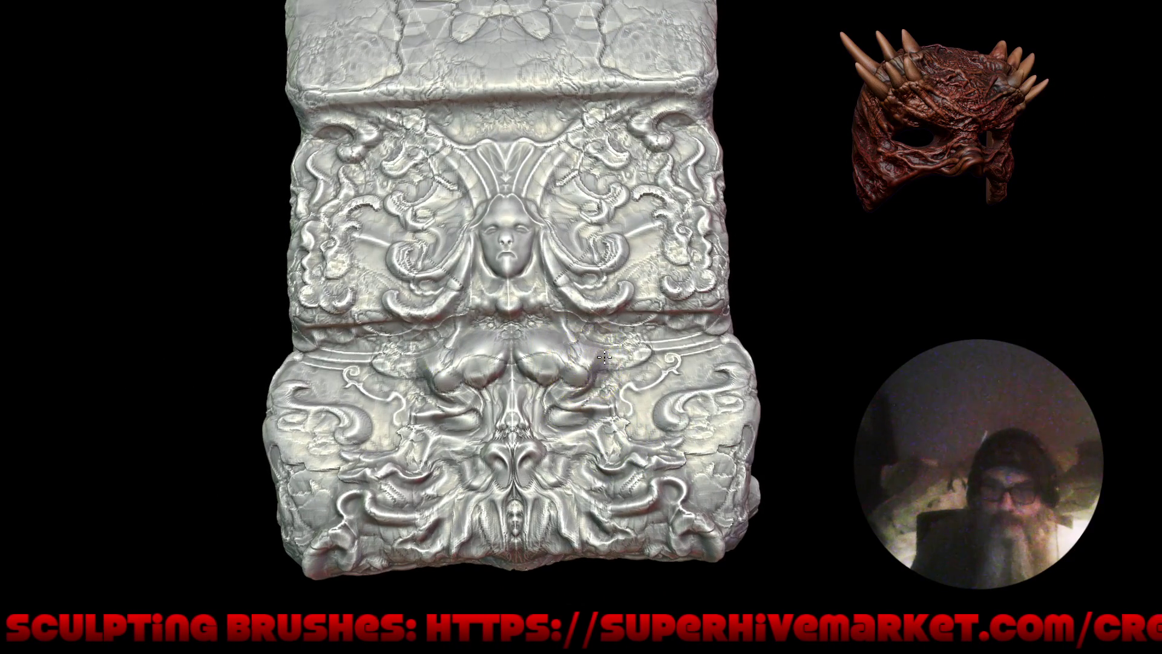
pyautogui.rightClick(577, 368)
pyautogui.click(576, 376)
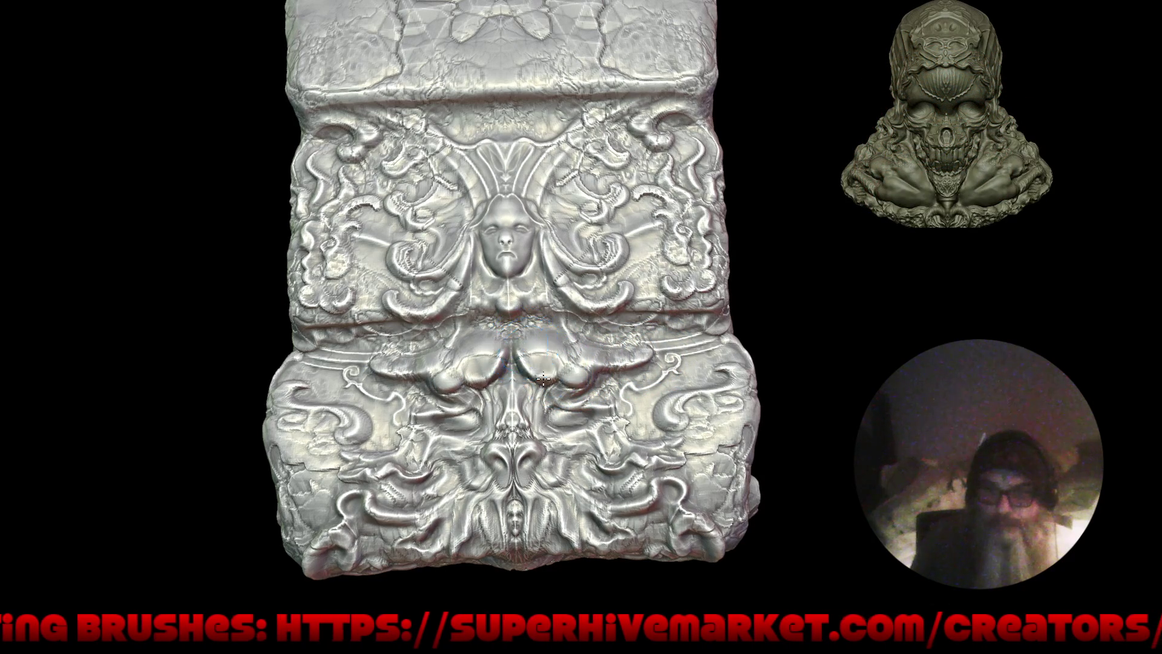
pyautogui.scroll(3, 543, 458)
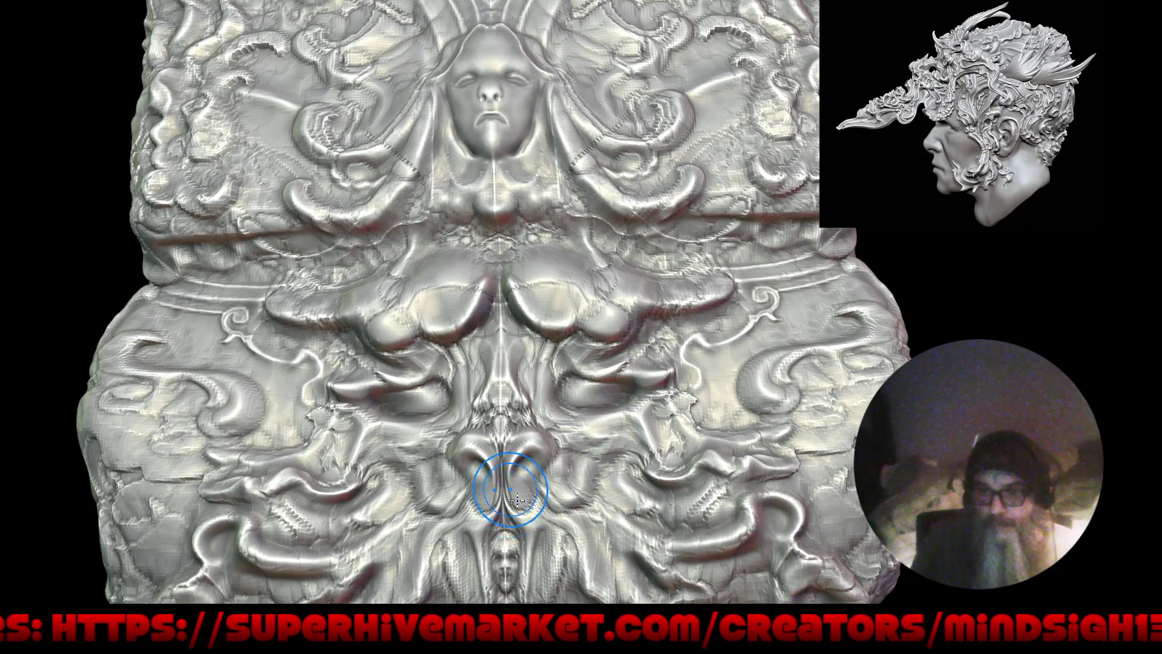
# Step: Reshape the right scroll curl beside the large mouth shape, mirrored on the left
pyautogui.scroll(-10, 513, 362)
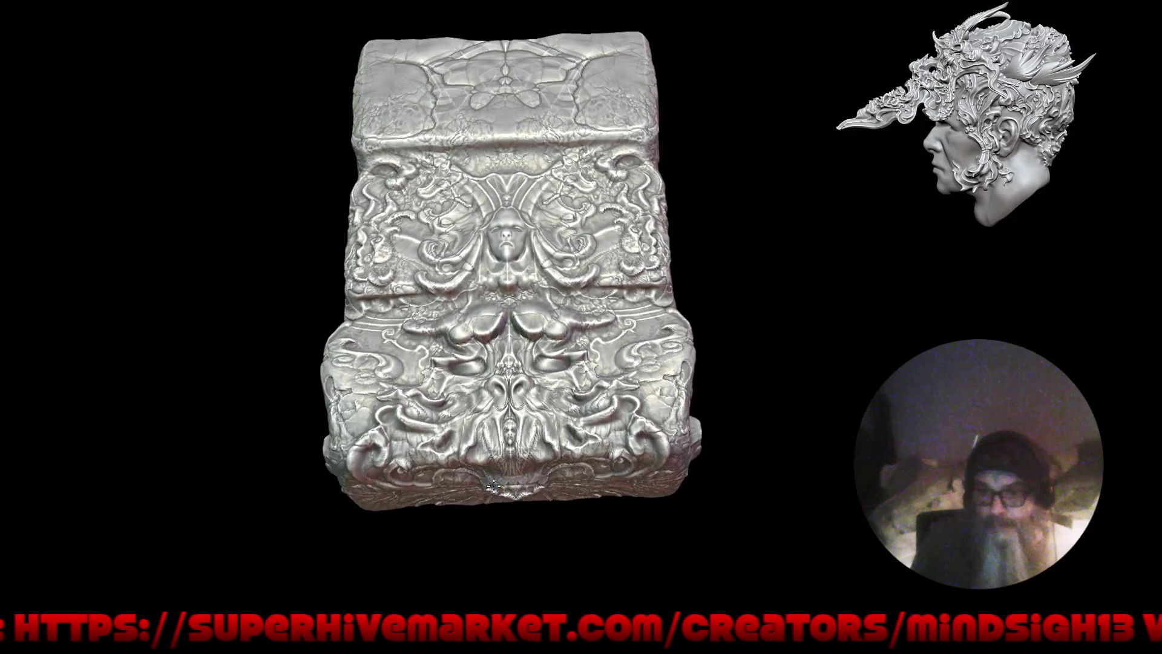
pyautogui.keyDown('shift'); pyautogui.moveTo(492, 467); pyautogui.dragTo(487, 511, button='middle'); pyautogui.keyUp('shift')
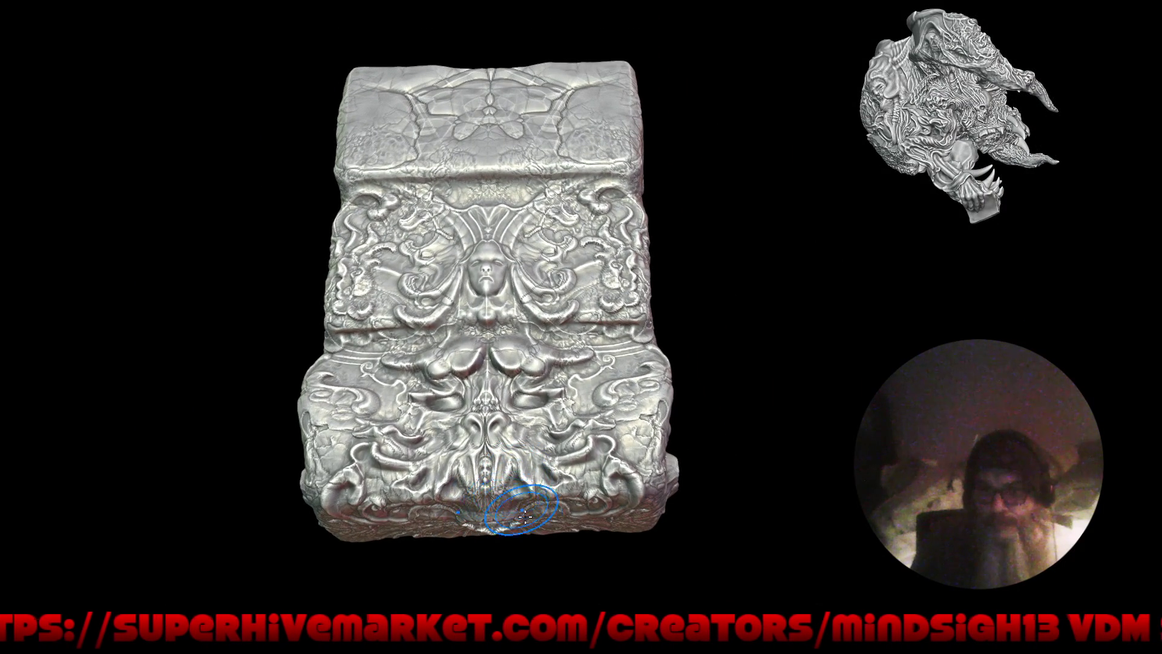
pyautogui.moveTo(522, 512); pyautogui.dragTo(549, 361, button='middle')
pyautogui.scroll(2, 549, 361)
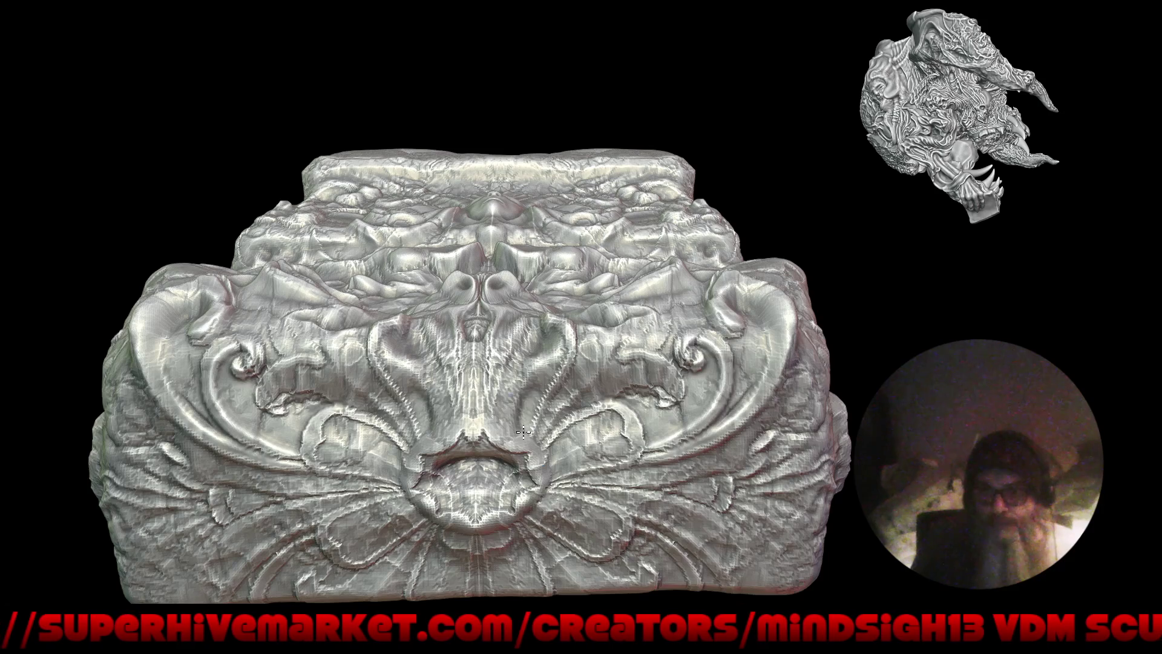
pyautogui.scroll(2, 566, 415)
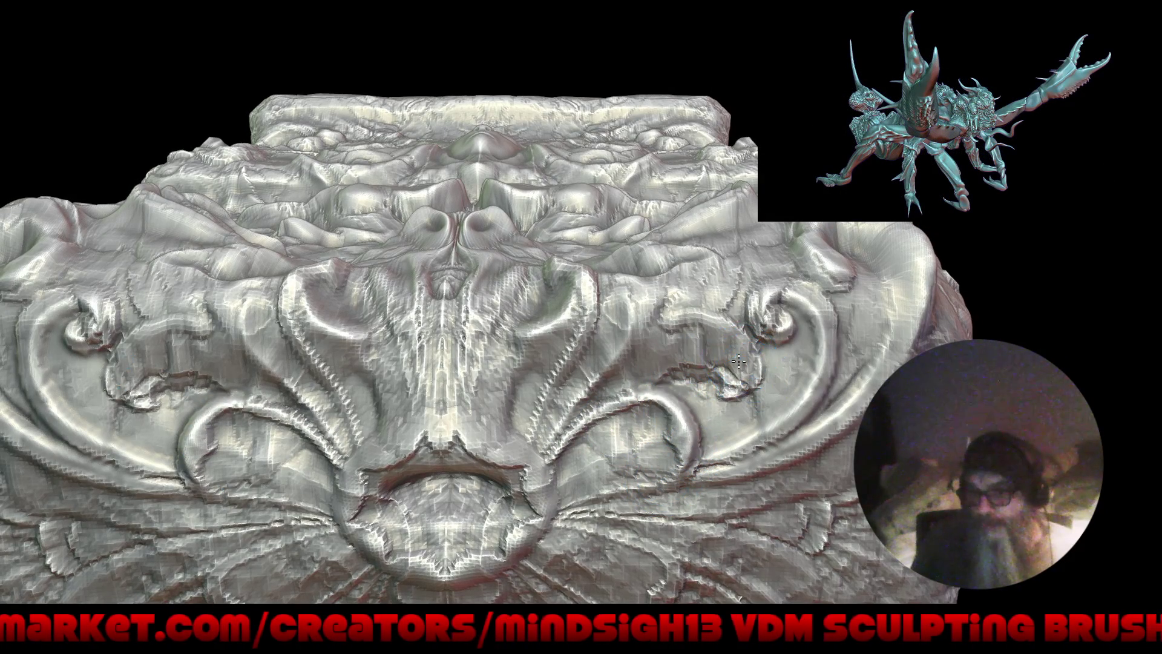
pyautogui.moveTo(739, 364); pyautogui.dragTo(624, 380)
pyautogui.moveTo(639, 334); pyautogui.dragTo(719, 385)
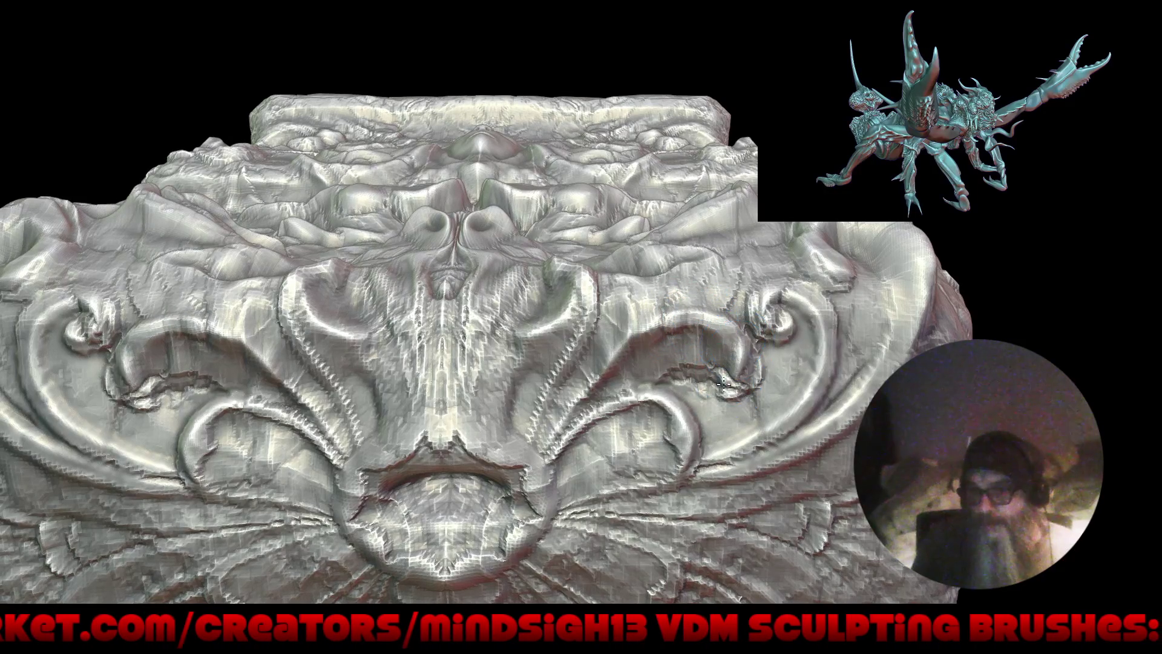
pyautogui.press('f')
pyautogui.moveTo(570, 527)
pyautogui.mouseDown()
pyautogui.moveTo(614, 535)
pyautogui.moveTo(636, 397)
pyautogui.mouseUp()
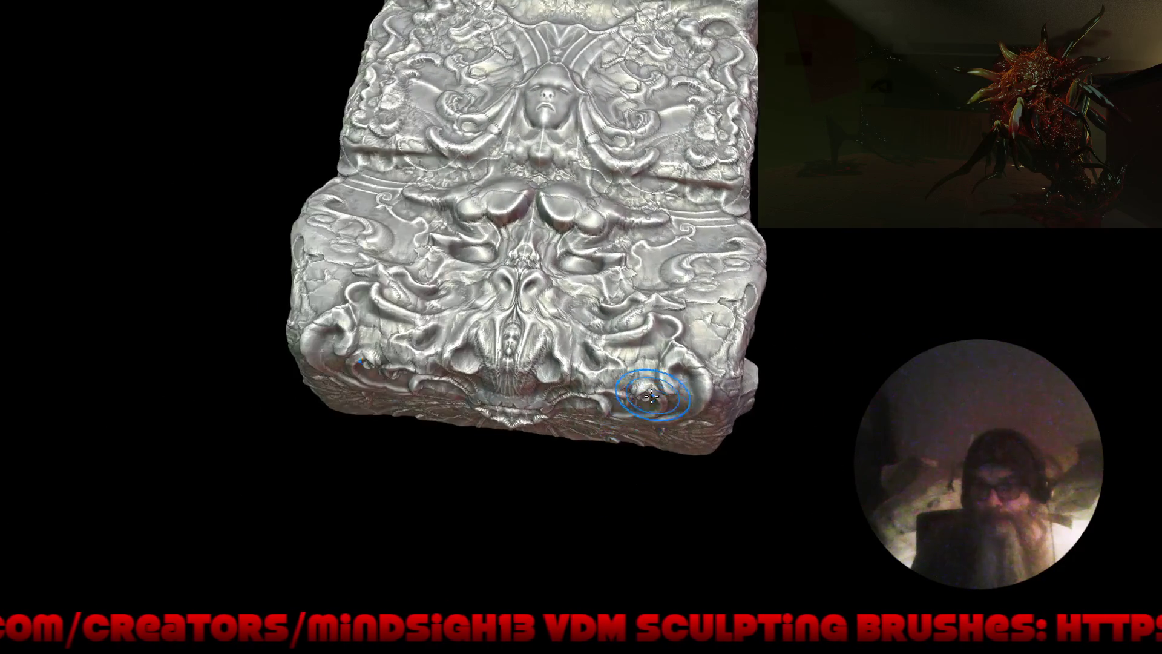
# Step: Orbit and zoom to bring the block's ornate lower-left panel into view
pyautogui.scroll(3, 696, 313)
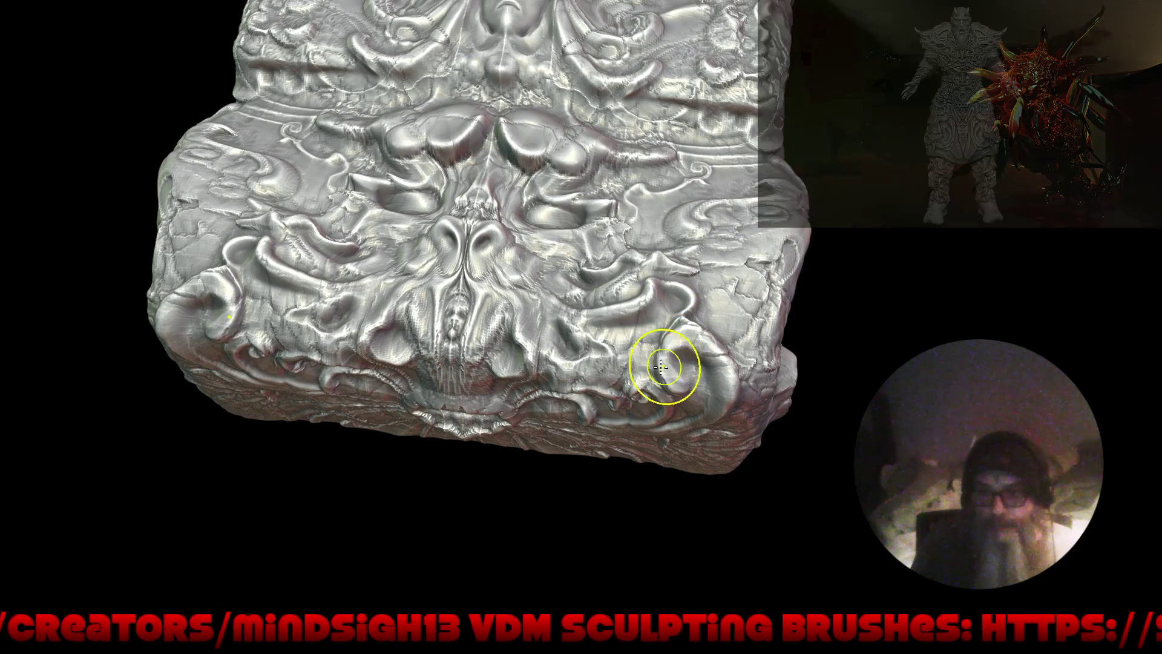
pyautogui.scroll(4, 685, 399)
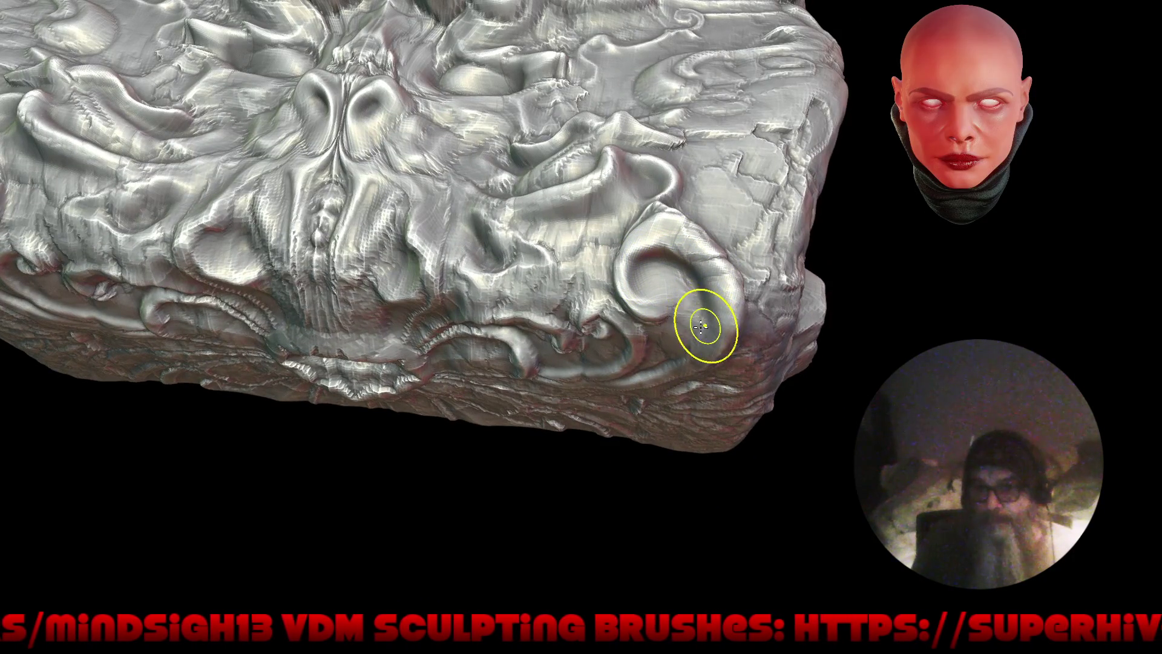
pyautogui.moveTo(703, 325); pyautogui.dragTo(674, 532, button='middle')
pyautogui.moveTo(669, 467); pyautogui.dragTo(627, 461, button='middle')
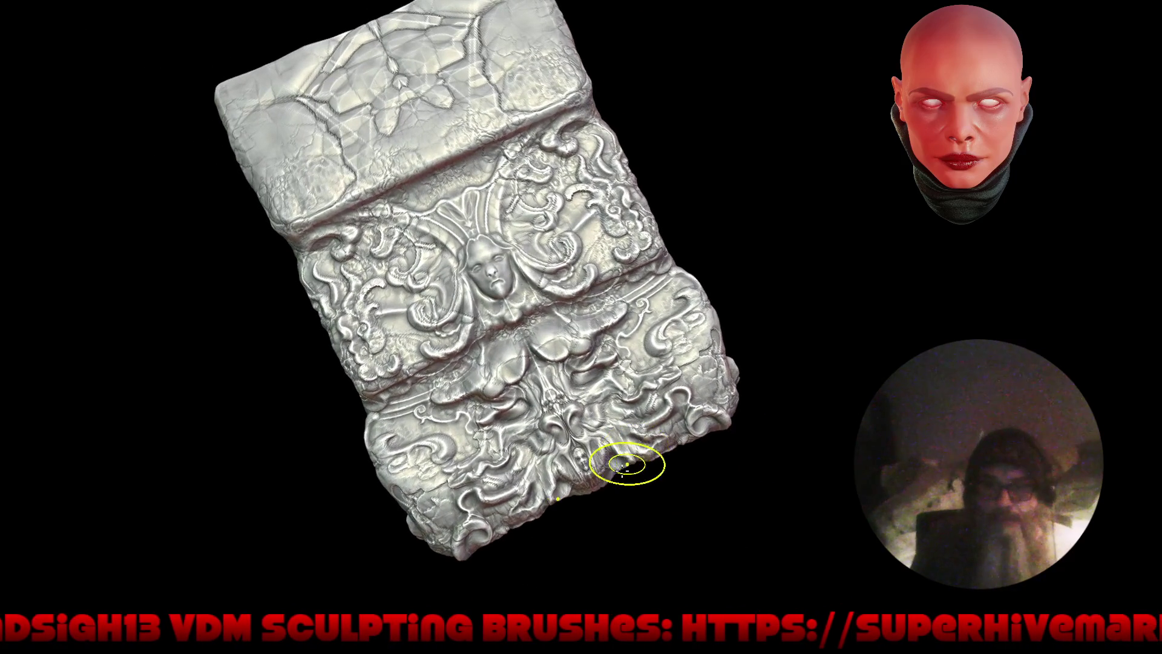
pyautogui.scroll(4, 584, 466)
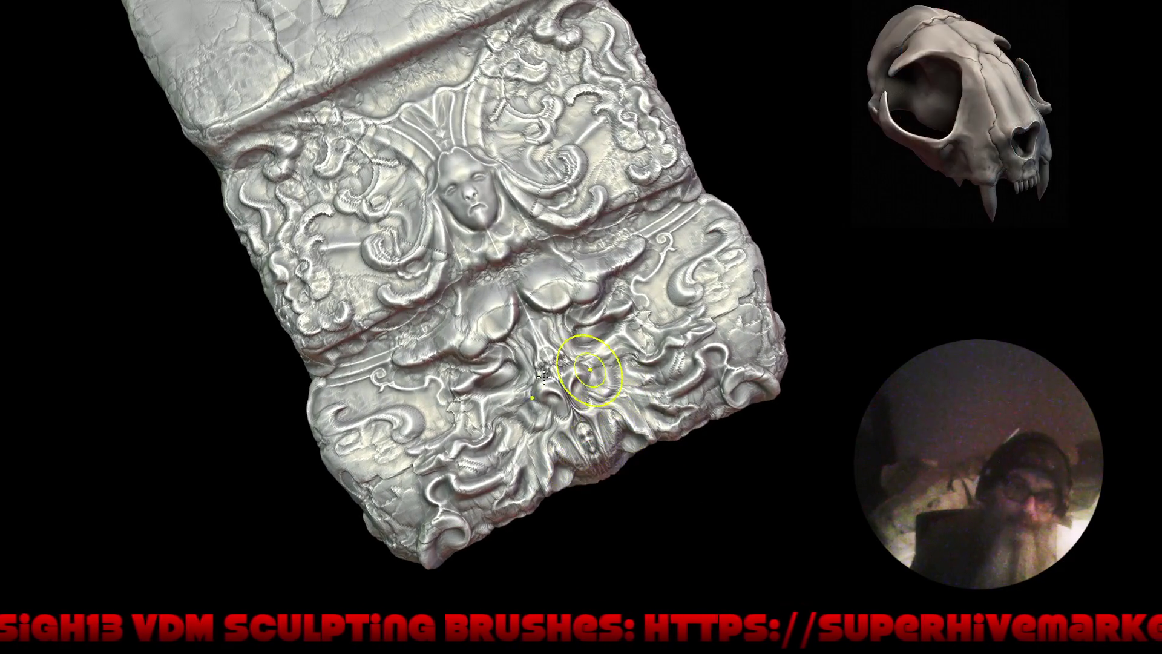
pyautogui.moveTo(584, 466); pyautogui.dragTo(666, 387, button='middle')
pyautogui.scroll(4, 701, 344)
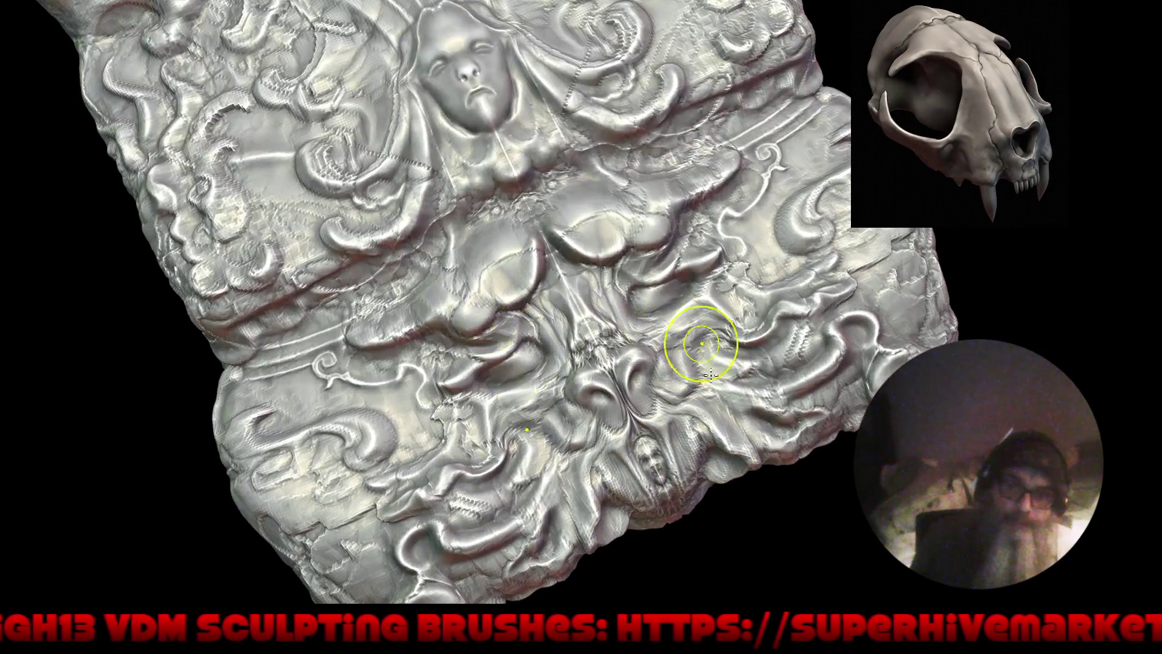
# Step: Thicken and emboss the left snake-like ridge and redefine its end spiral curl
pyautogui.hotkey('shift', 'space')
pyautogui.click(560, 441)
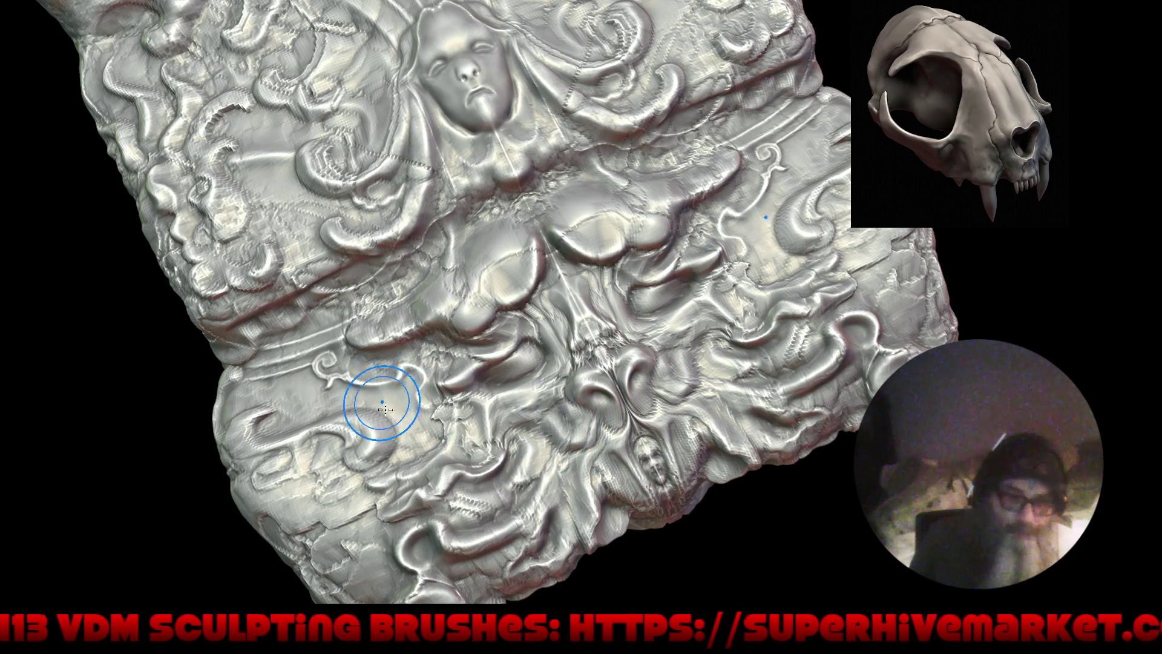
pyautogui.scroll(3, 379, 402)
pyautogui.moveTo(442, 347); pyautogui.dragTo(359, 374)
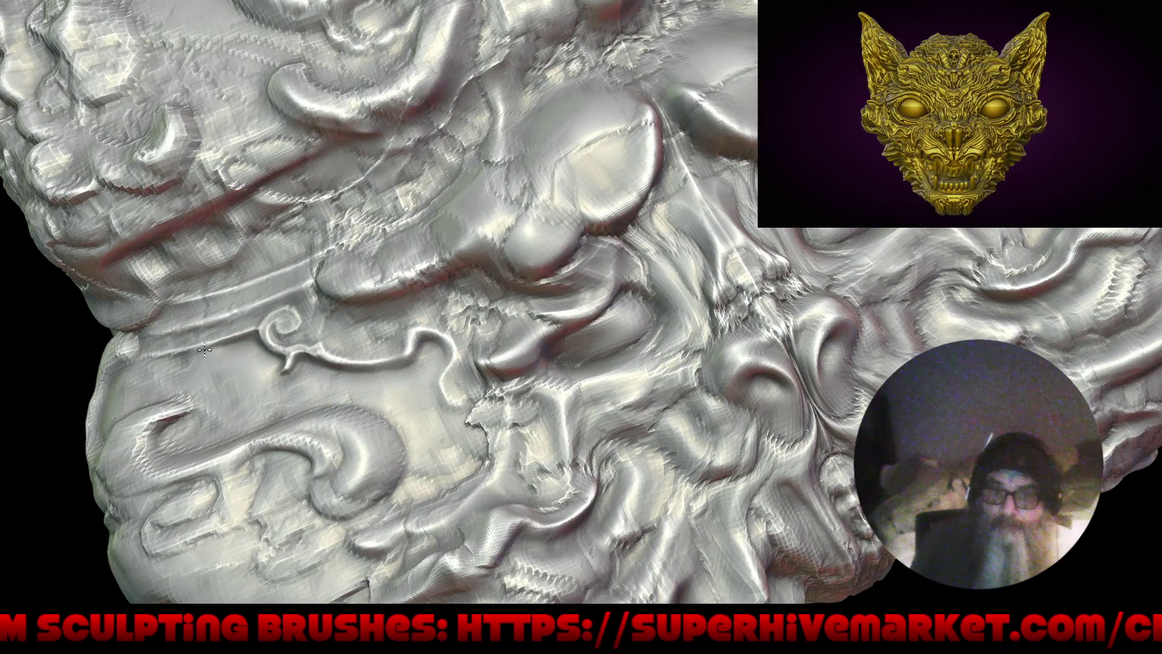
pyautogui.moveTo(291, 345)
pyautogui.mouseDown()
pyautogui.moveTo(272, 331)
pyautogui.moveTo(313, 341)
pyautogui.mouseUp()
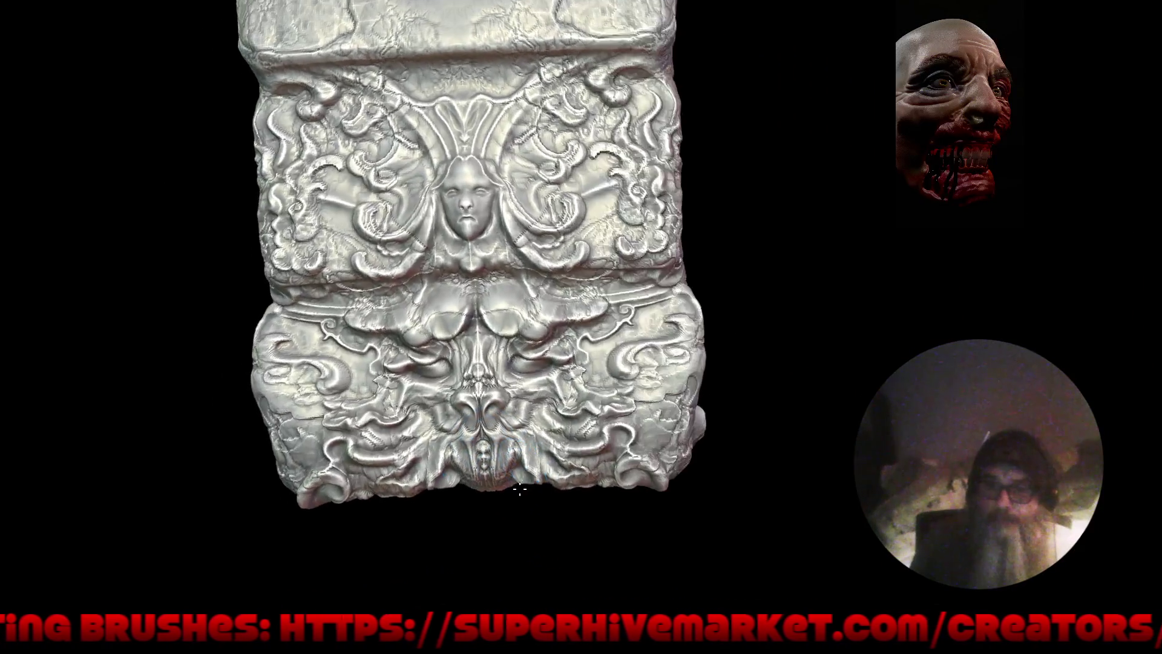
pyautogui.moveTo(519, 489); pyautogui.dragTo(492, 466)
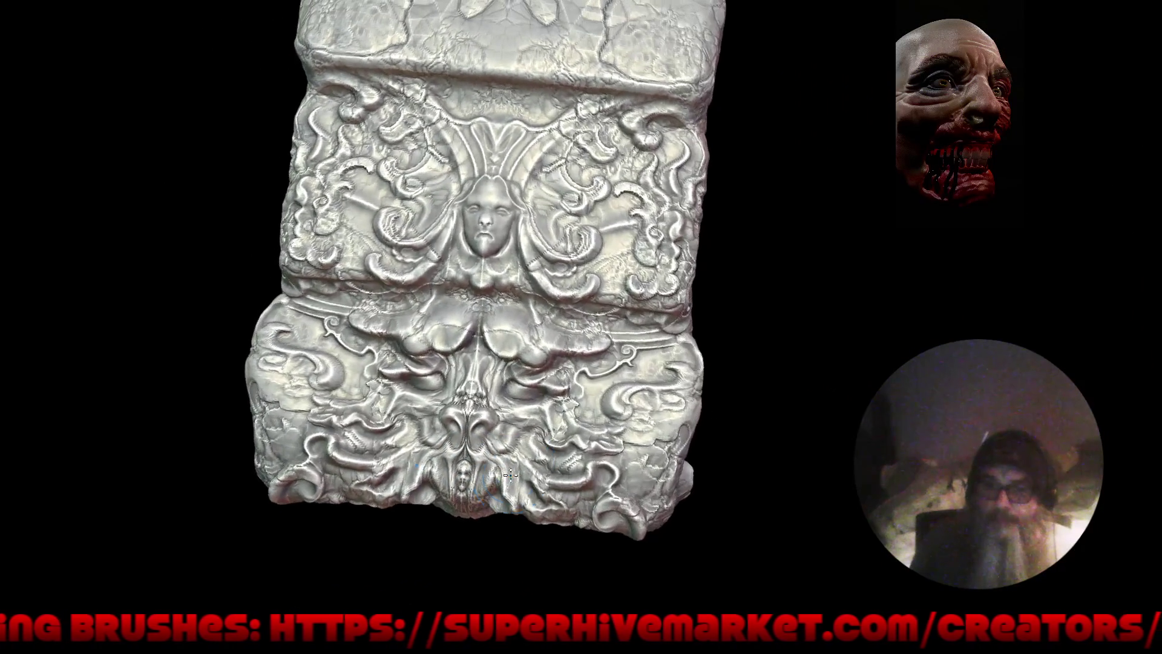
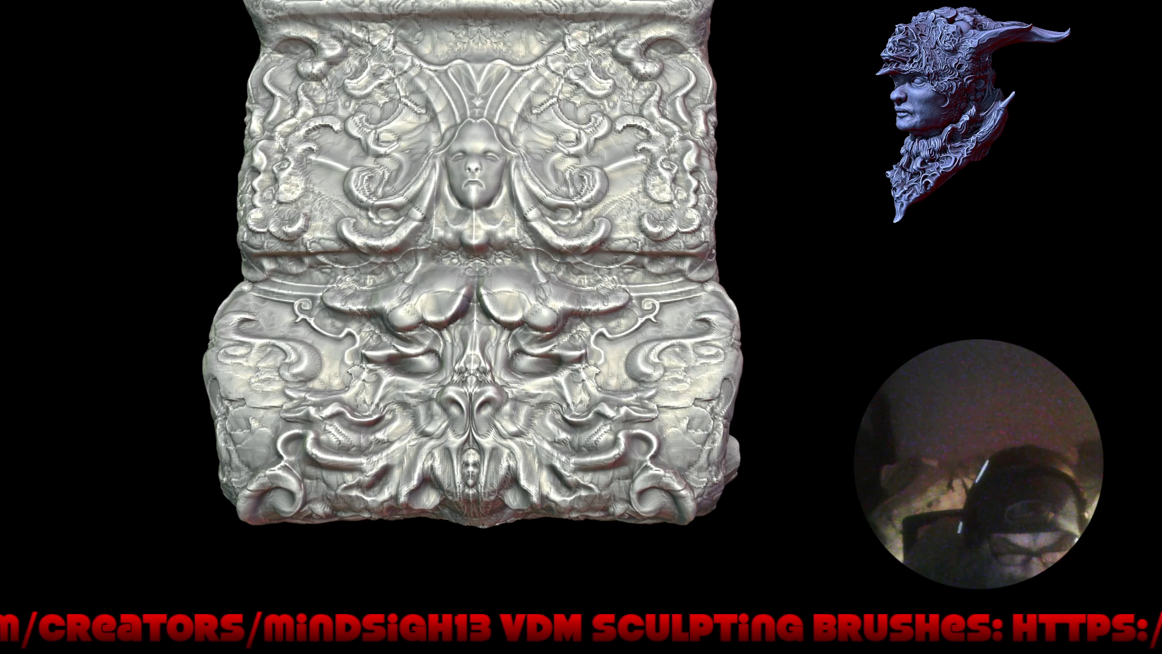
# Step: Build up mirrored mass just below the central face with X-symmetry, then frame the block
pyautogui.moveTo(659, 374)
pyautogui.mouseDown(button='right')
pyautogui.moveTo(632, 362)
pyautogui.moveTo(637, 380)
pyautogui.moveTo(623, 363)
pyautogui.moveTo(511, 330)
pyautogui.moveTo(608, 341)
pyautogui.mouseUp(button='right')
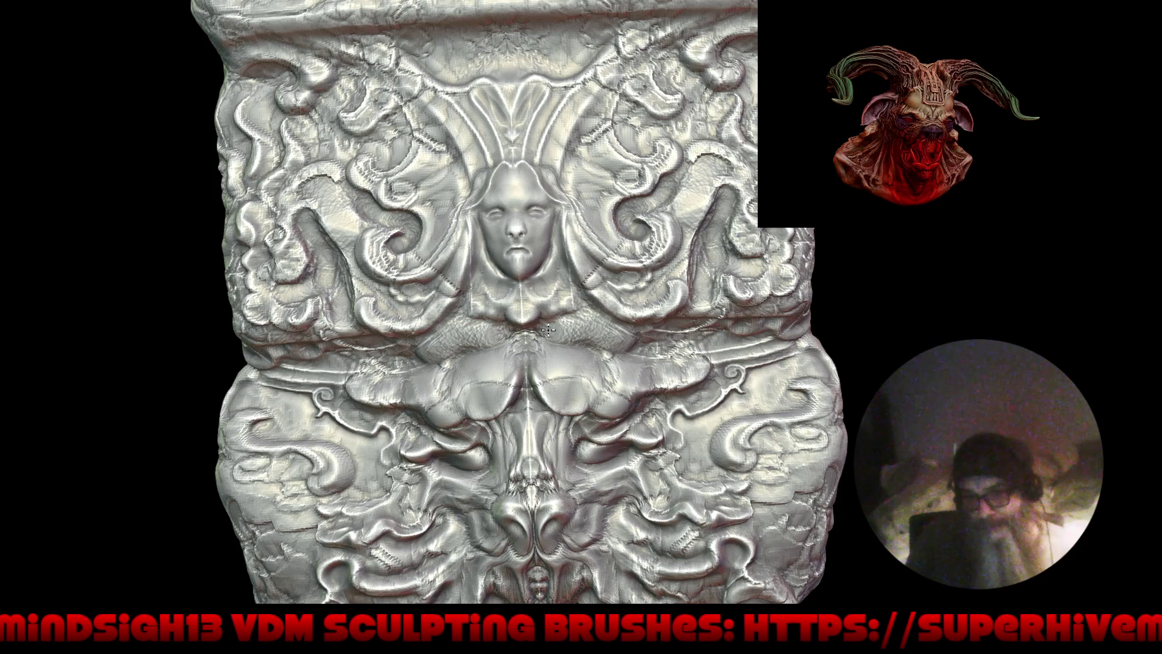
pyautogui.moveTo(544, 344); pyautogui.dragTo(592, 362)
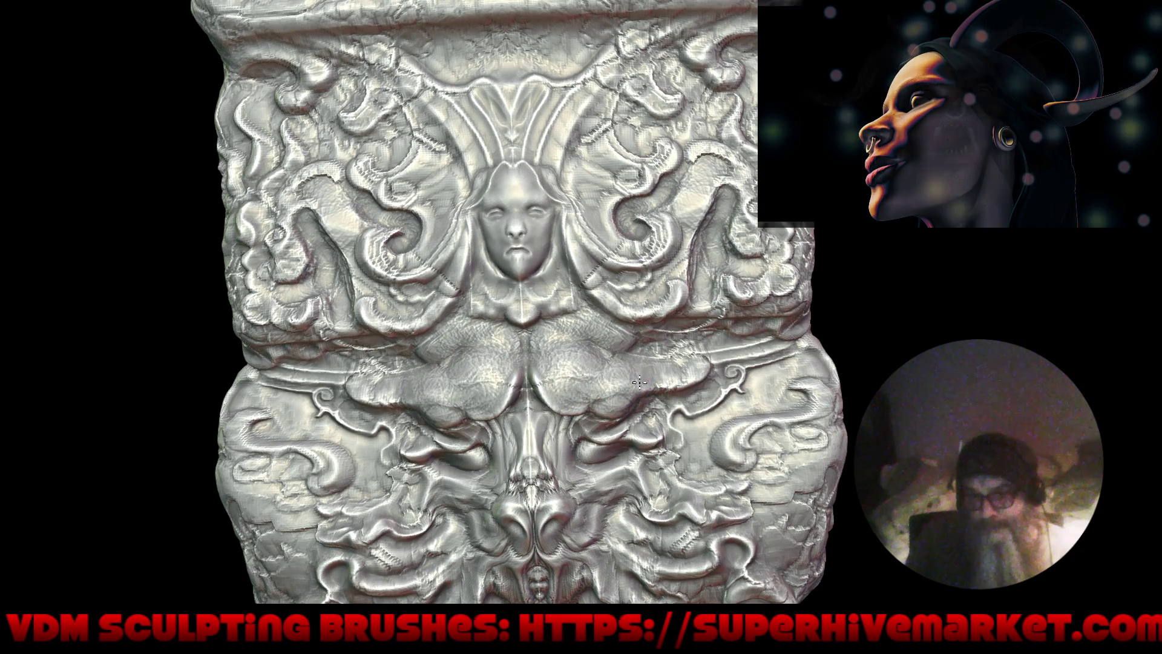
pyautogui.press('f')
pyautogui.moveTo(550, 420); pyautogui.dragTo(588, 309, button='right')
pyautogui.scroll(3, 590, 297)
pyautogui.scroll(2, 632, 230)
pyautogui.scroll(2, 631, 226)
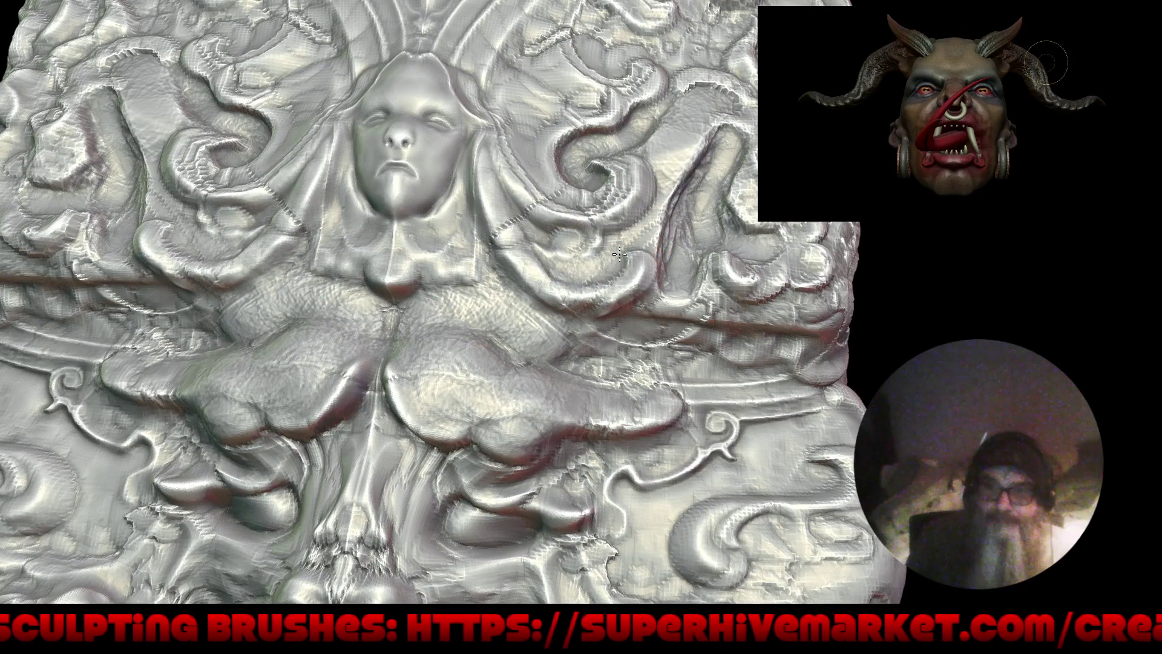
pyautogui.scroll(-5, 623, 267)
# Step: Orbit and zoom to view the block upright and then from its top face
pyautogui.moveTo(622, 267); pyautogui.dragTo(586, 383, button='right')
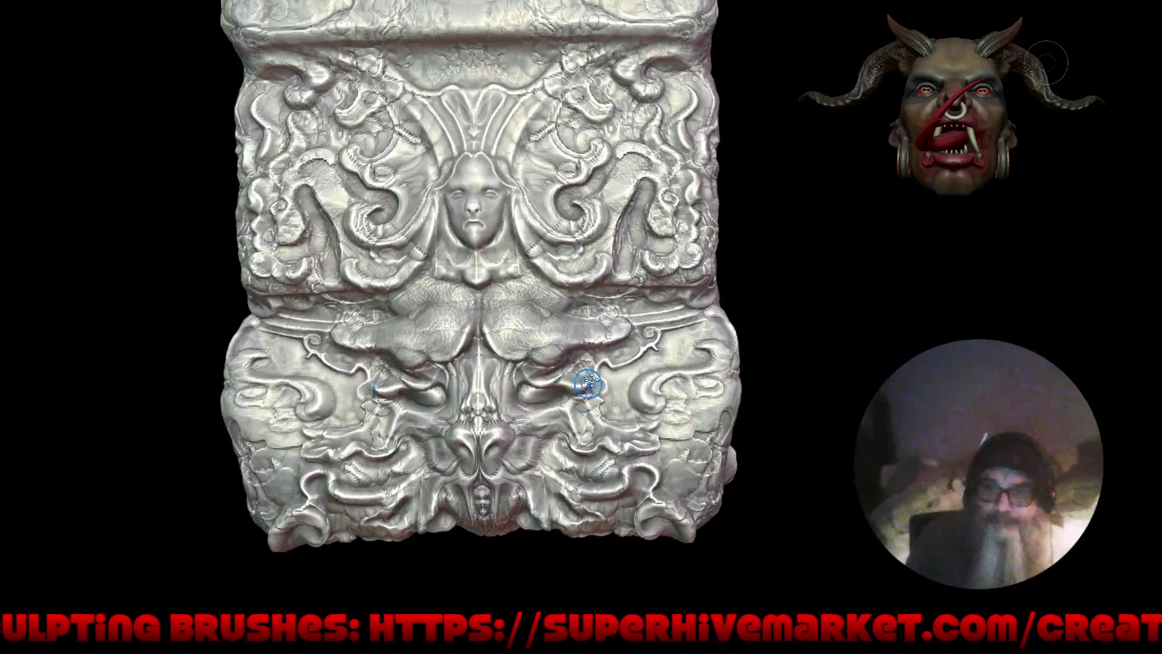
pyautogui.scroll(2, 578, 386)
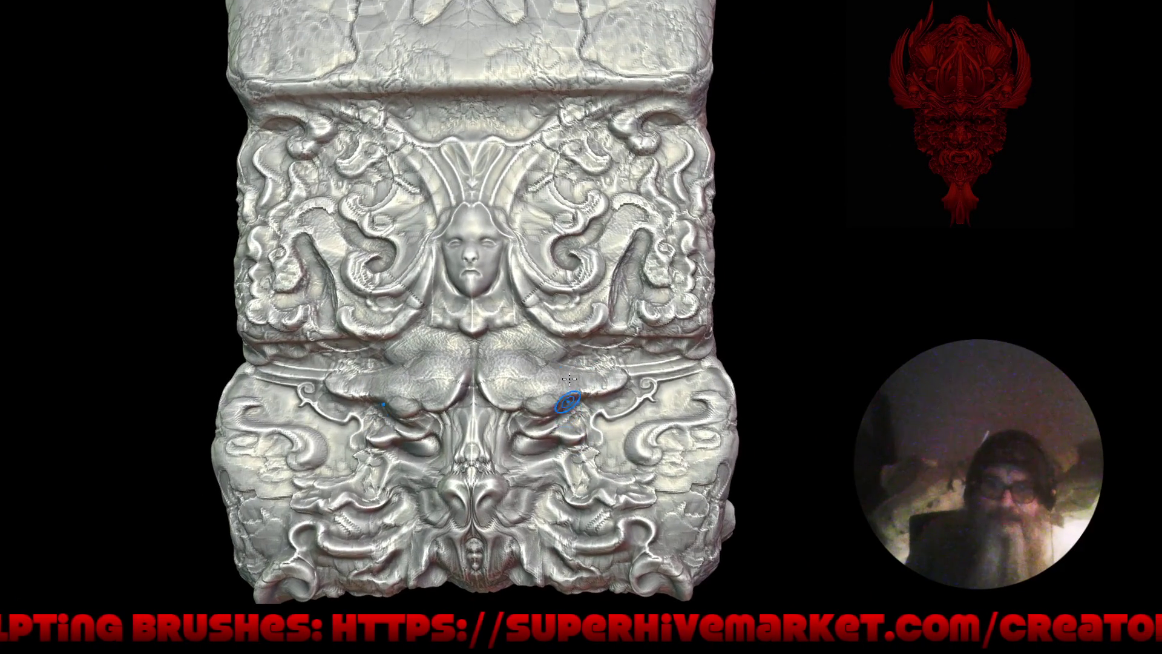
pyautogui.scroll(2, 611, 318)
pyautogui.scroll(2, 631, 305)
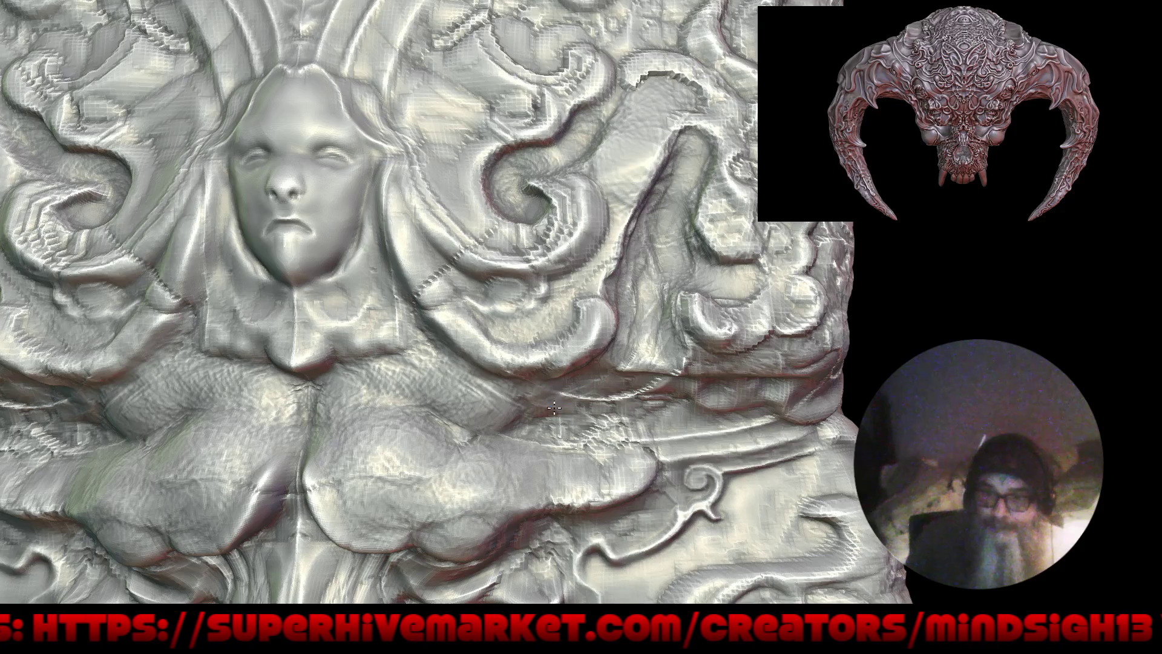
pyautogui.scroll(-5, 604, 272)
pyautogui.moveTo(573, 445); pyautogui.dragTo(550, 412, button='middle')
pyautogui.scroll(3, 546, 386)
pyautogui.scroll(2, 546, 386)
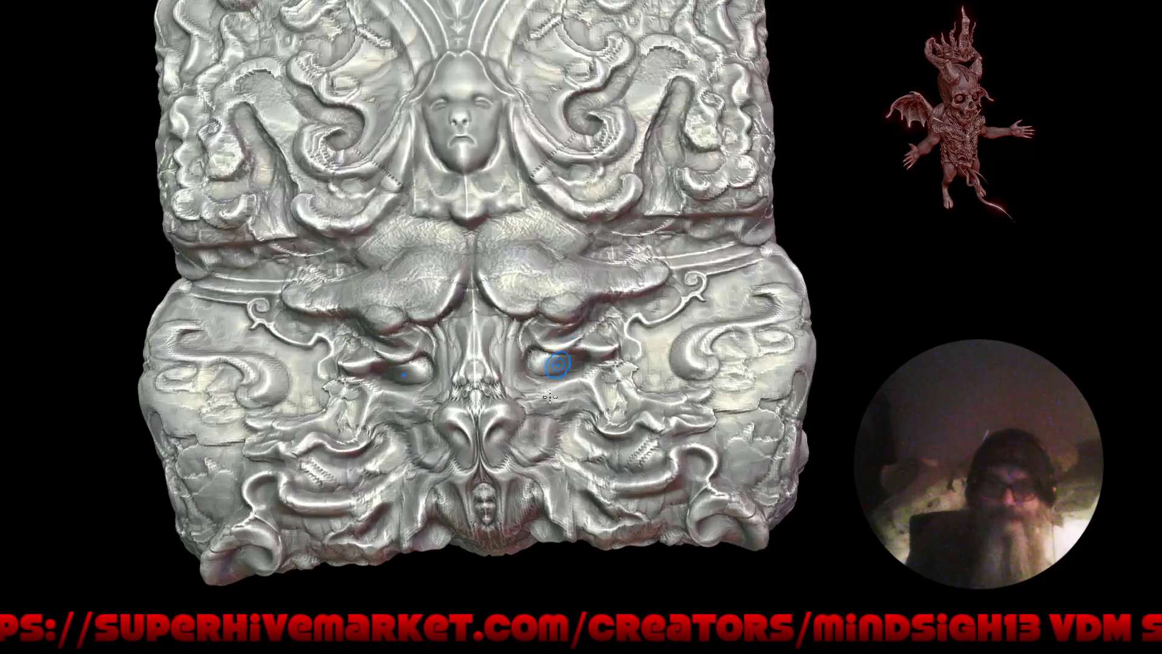
pyautogui.scroll(3, 569, 357)
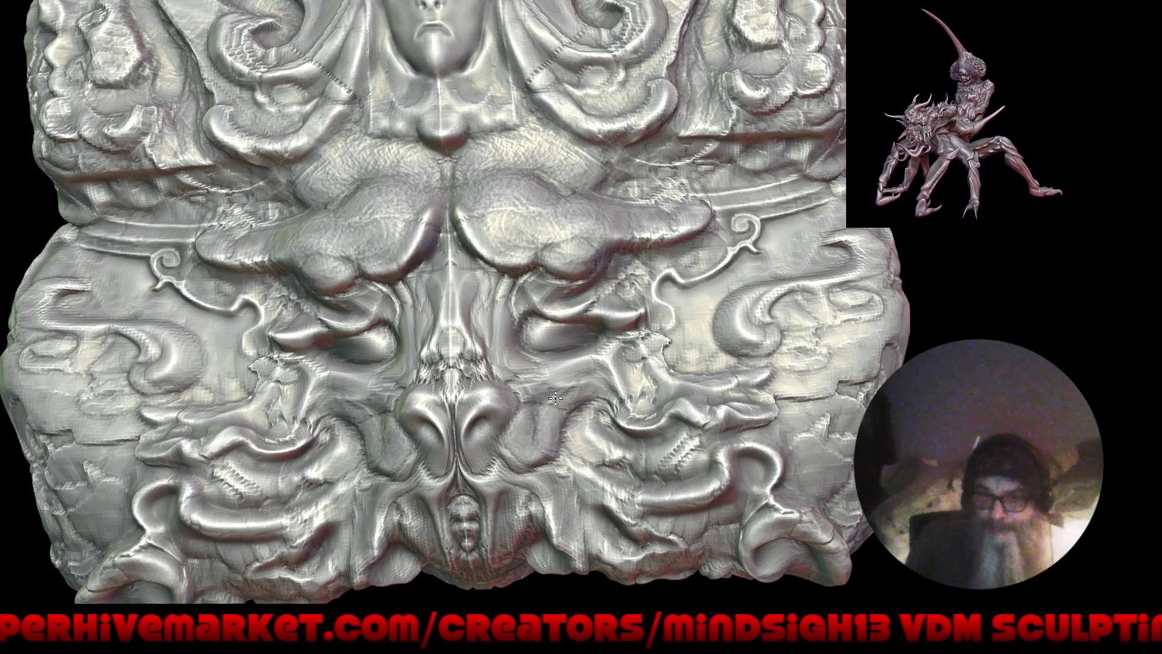
# Step: Carve a mirrored Draw Sharp crease beside the lower central ornament, then review the whole column
pyautogui.press('q')
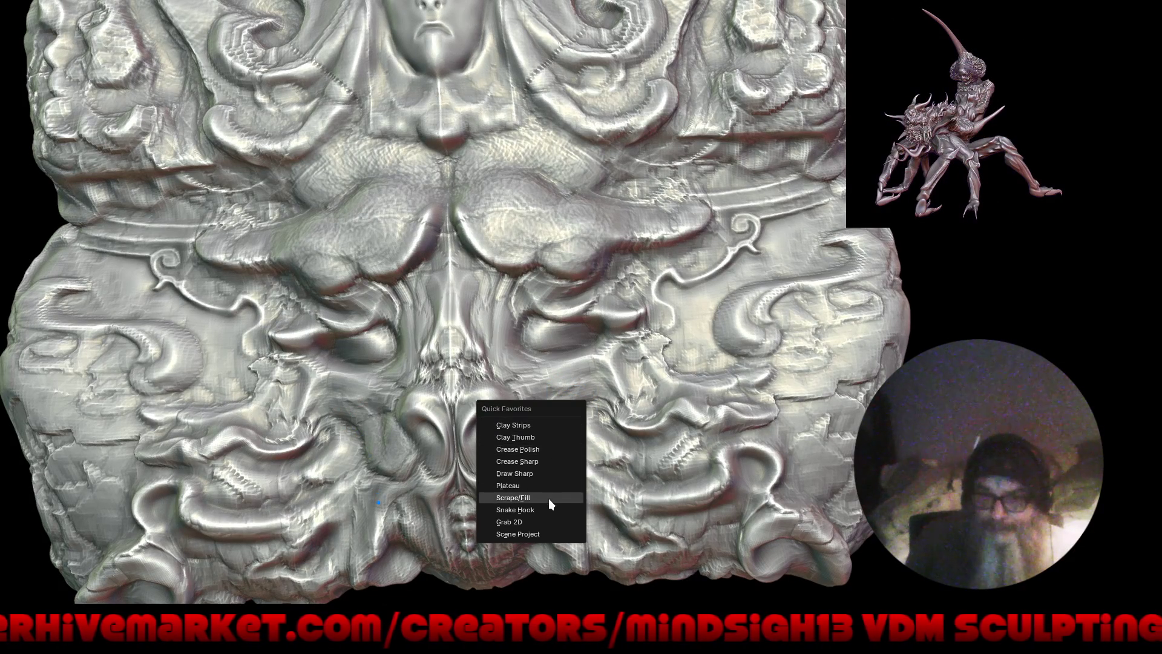
pyautogui.click(550, 472)
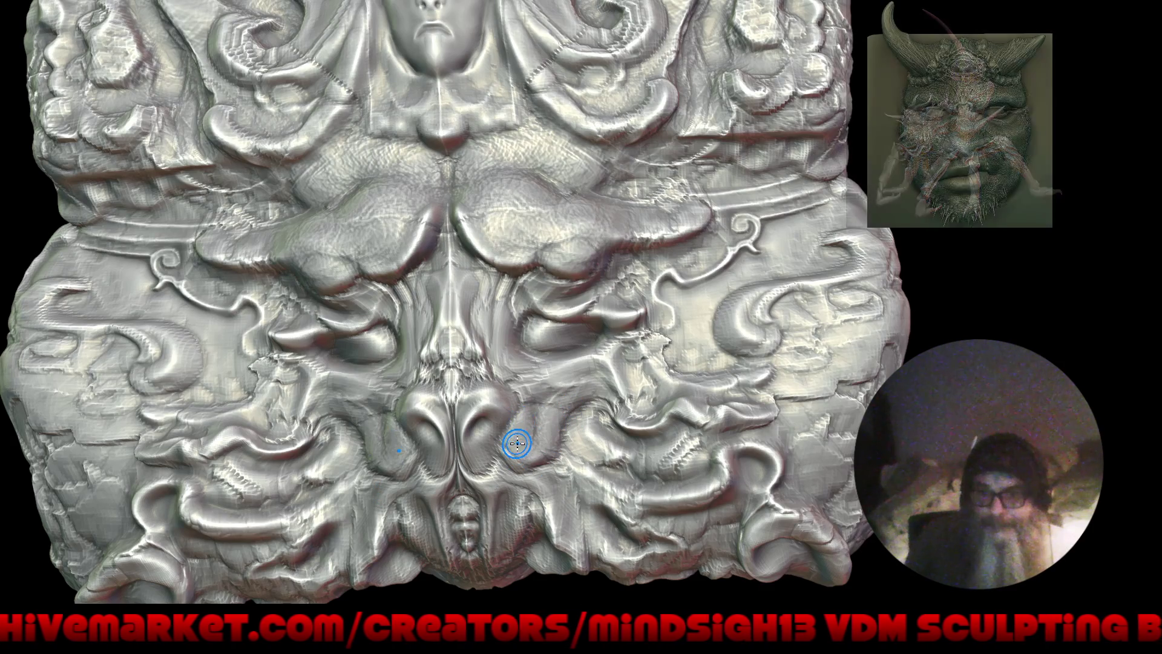
pyautogui.moveTo(529, 414)
pyautogui.mouseDown()
pyautogui.moveTo(541, 453)
pyautogui.moveTo(567, 392)
pyautogui.moveTo(604, 416)
pyautogui.mouseUp()
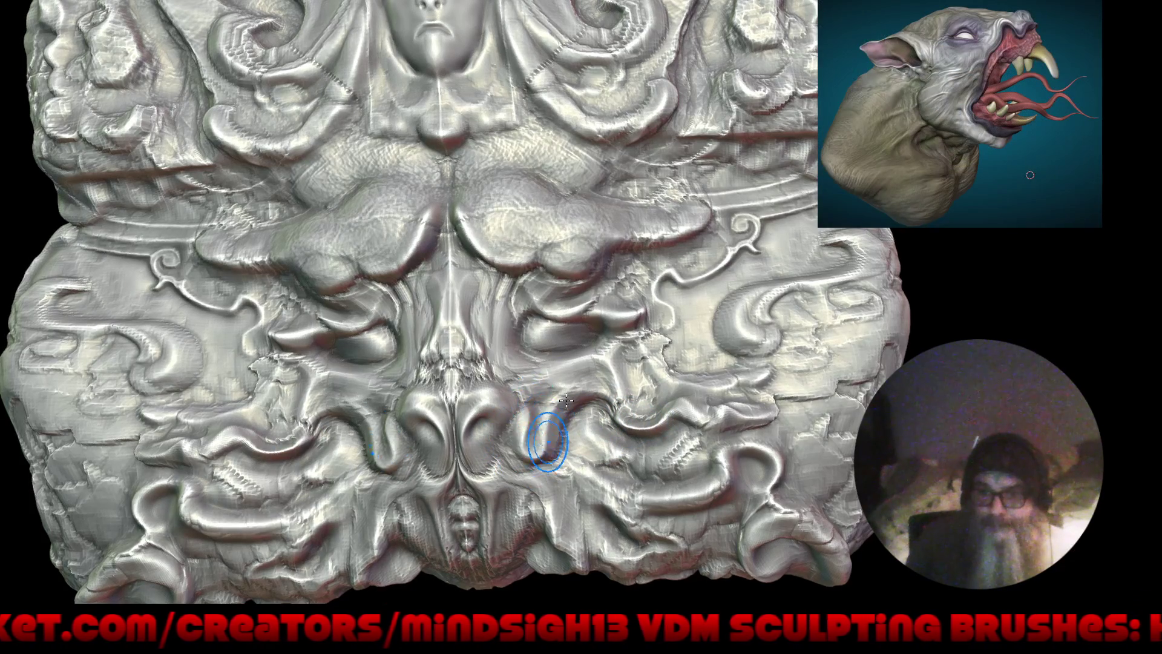
pyautogui.keyDown('alt'); pyautogui.moveTo(543, 446); pyautogui.dragTo(545, 538); pyautogui.keyUp('alt')
pyautogui.moveTo(571, 462)
pyautogui.keyDown('alt'); pyautogui.mouseDown()
pyautogui.moveTo(576, 483)
pyautogui.moveTo(602, 371)
pyautogui.mouseUp(); pyautogui.keyUp('alt')
pyautogui.keyDown('alt'); pyautogui.moveTo(629, 248); pyautogui.dragTo(669, 174); pyautogui.keyUp('alt')
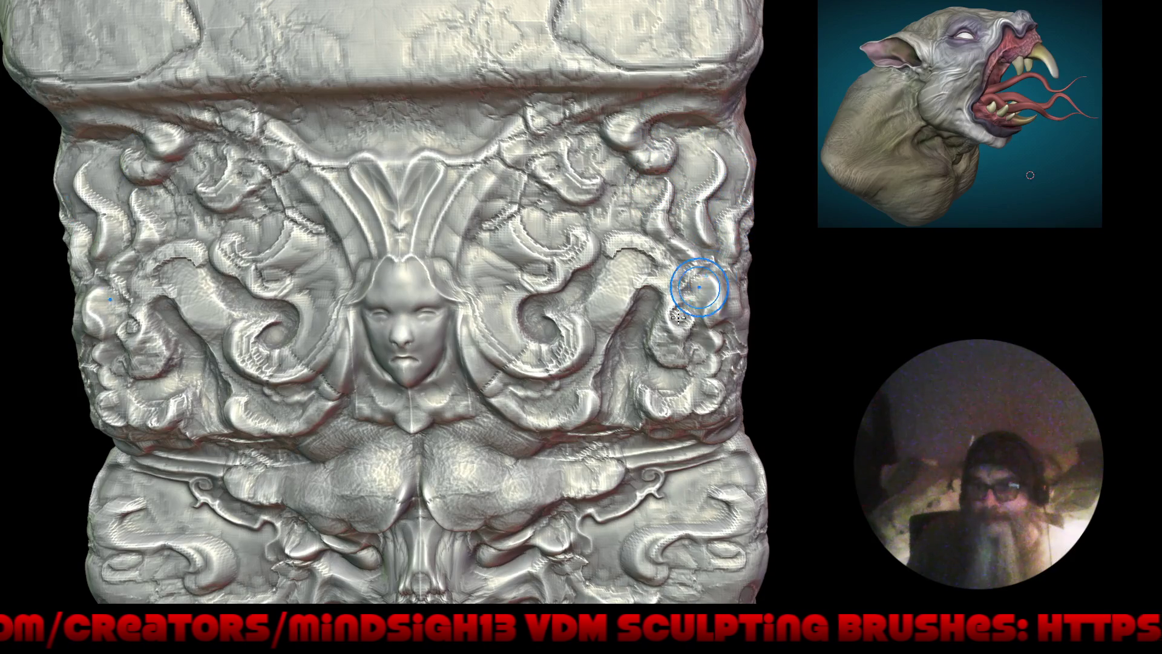
pyautogui.moveTo(623, 285)
pyautogui.keyDown('alt'); pyautogui.mouseDown()
pyautogui.moveTo(688, 363)
pyautogui.moveTo(787, 316)
pyautogui.moveTo(734, 335)
pyautogui.mouseUp(); pyautogui.keyUp('alt')
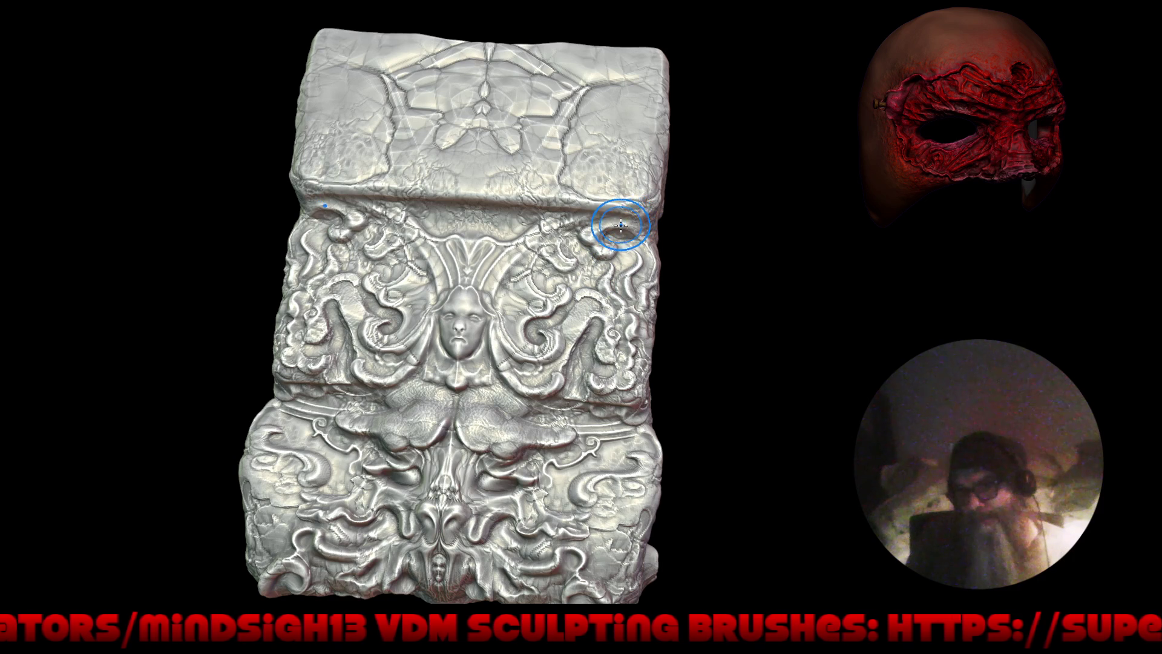
# Step: Choose a different brush and sculpt a stroke across the upper-right tentacle carvings
pyautogui.click(629, 177)
pyautogui.keyDown('alt'); pyautogui.moveTo(804, 270); pyautogui.dragTo(620, 363); pyautogui.keyUp('alt')
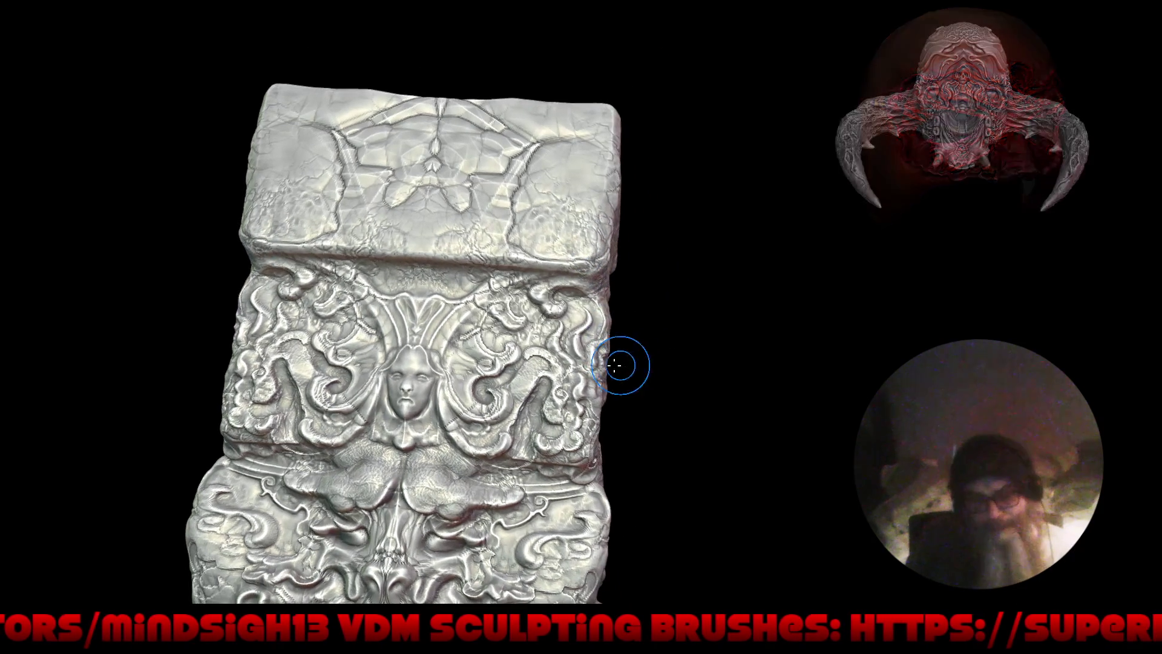
pyautogui.scroll(2, 621, 363)
pyautogui.scroll(3, 621, 363)
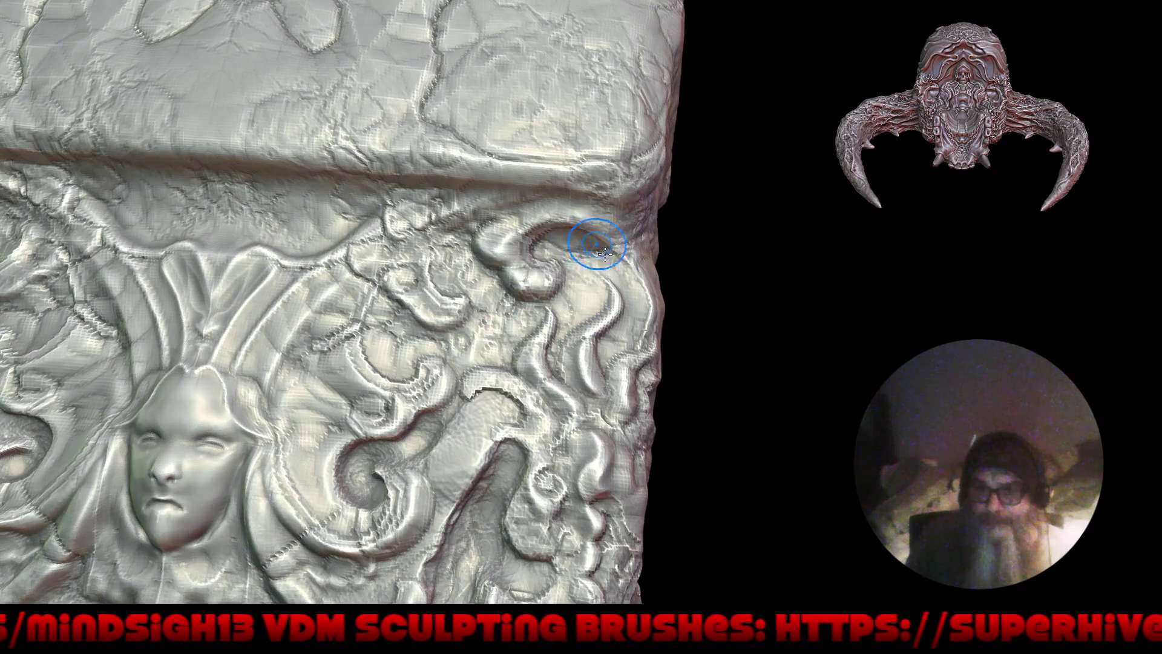
pyautogui.scroll(2, 580, 240)
pyautogui.scroll(1, 579, 245)
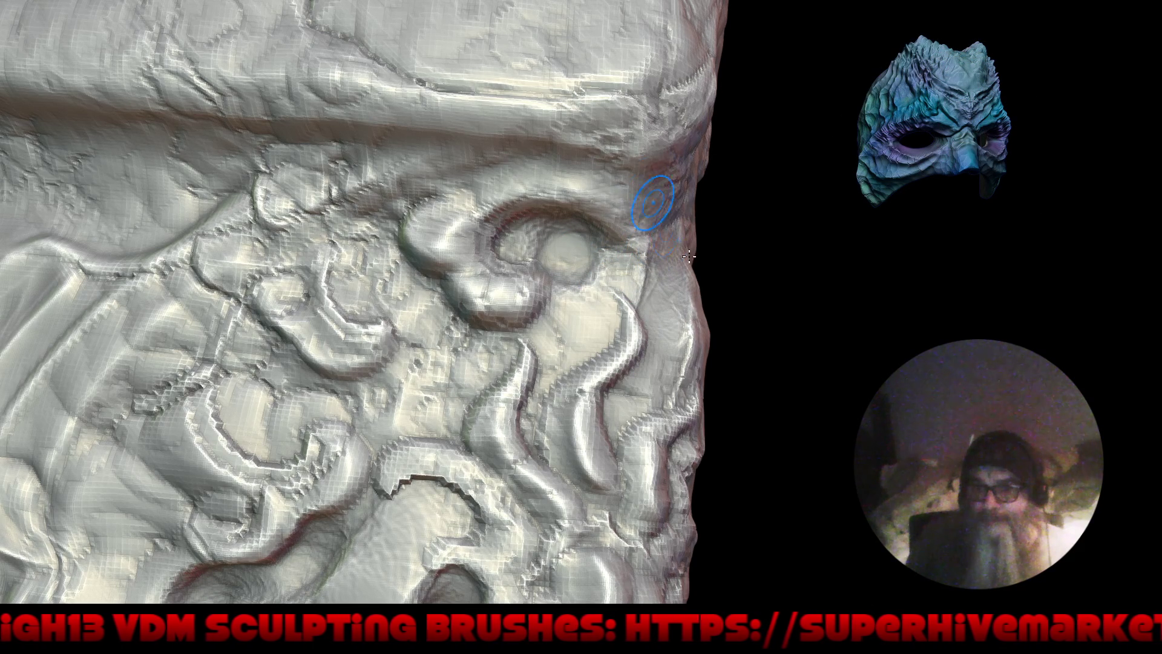
pyautogui.scroll(-3, 674, 238)
pyautogui.moveTo(674, 237)
pyautogui.mouseDown(button='middle')
pyautogui.moveTo(645, 291)
pyautogui.moveTo(653, 356)
pyautogui.mouseUp(button='middle')
pyautogui.scroll(-3, 649, 260)
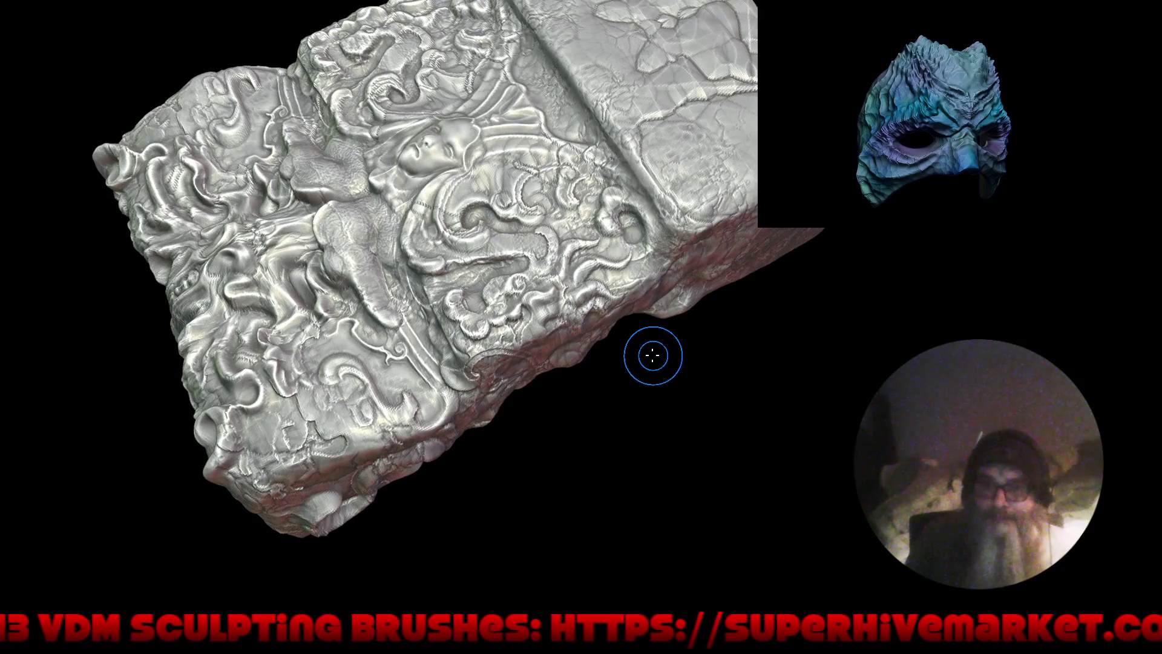
pyautogui.scroll(3, 576, 259)
pyautogui.scroll(2, 733, 221)
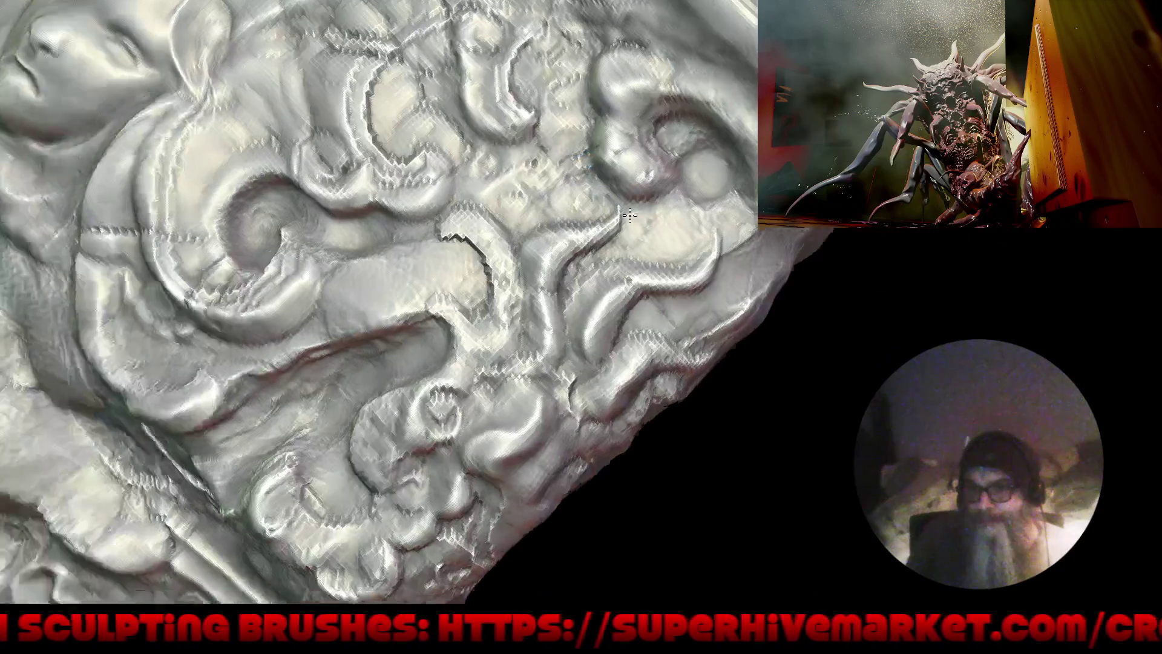
pyautogui.scroll(2, 540, 259)
pyautogui.scroll(3, 506, 230)
pyautogui.moveTo(506, 230)
pyautogui.mouseDown()
pyautogui.moveTo(629, 193)
pyautogui.moveTo(450, 219)
pyautogui.moveTo(570, 180)
pyautogui.moveTo(613, 184)
pyautogui.moveTo(566, 136)
pyautogui.moveTo(510, 169)
pyautogui.mouseUp()
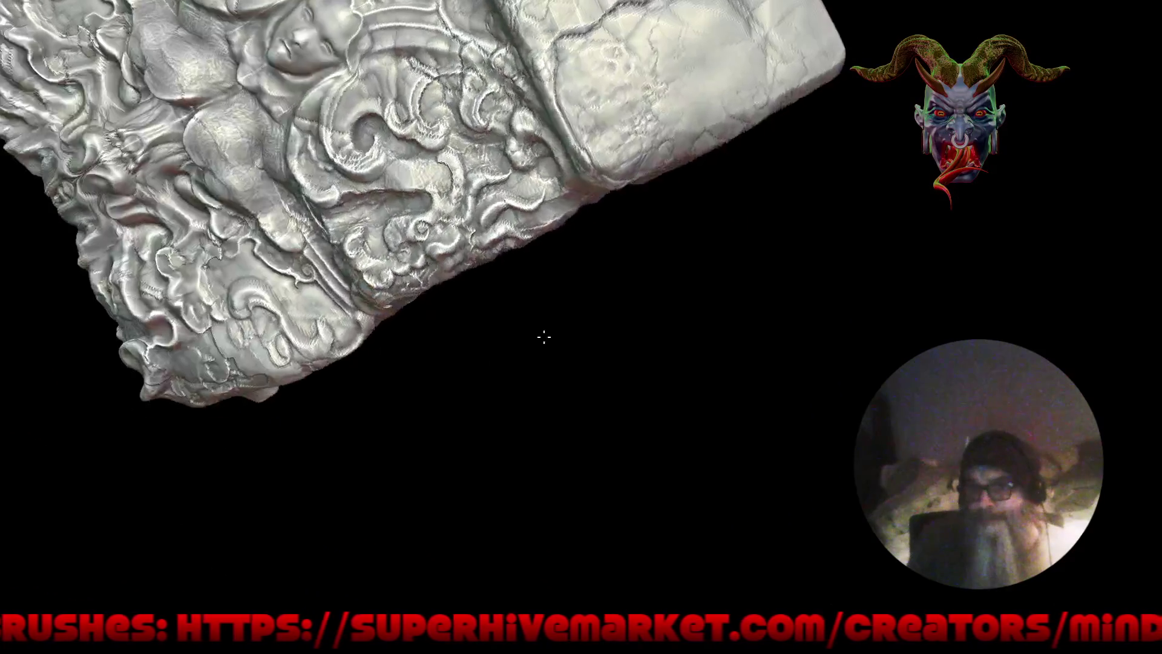
# Step: From a front view, deepen the swirl's rim and add detail to the bulge beside it
pyautogui.moveTo(543, 337)
pyautogui.mouseDown()
pyautogui.moveTo(606, 361)
pyautogui.moveTo(607, 438)
pyautogui.mouseUp()
pyautogui.scroll(2, 586, 208)
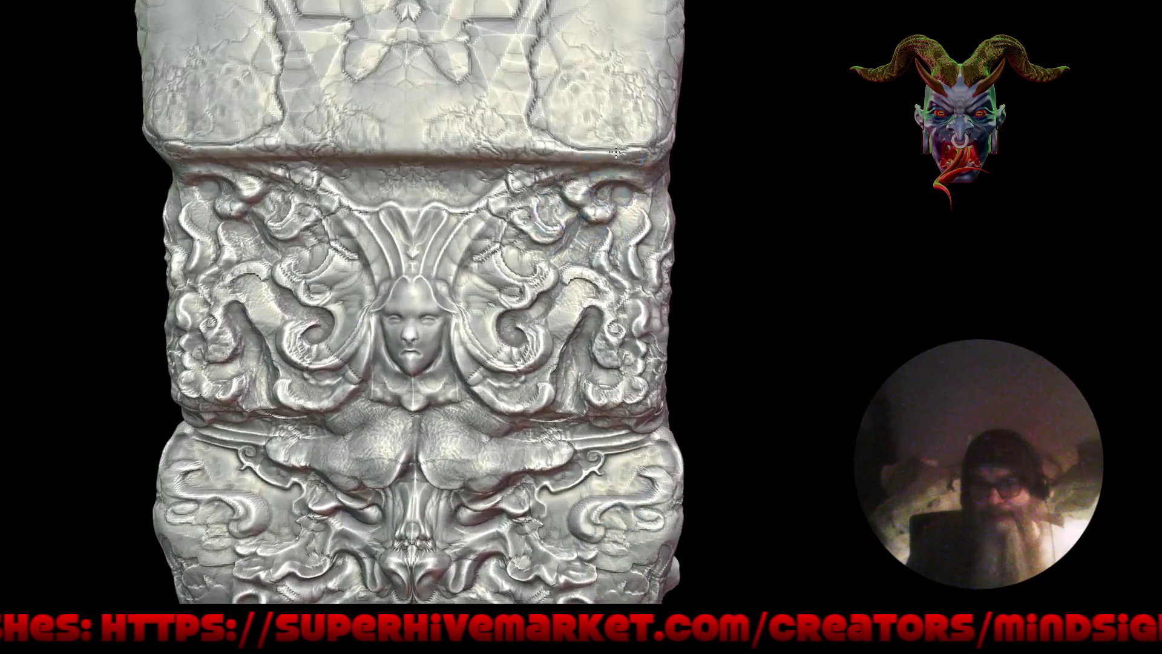
pyautogui.scroll(3, 586, 208)
pyautogui.scroll(3, 586, 208)
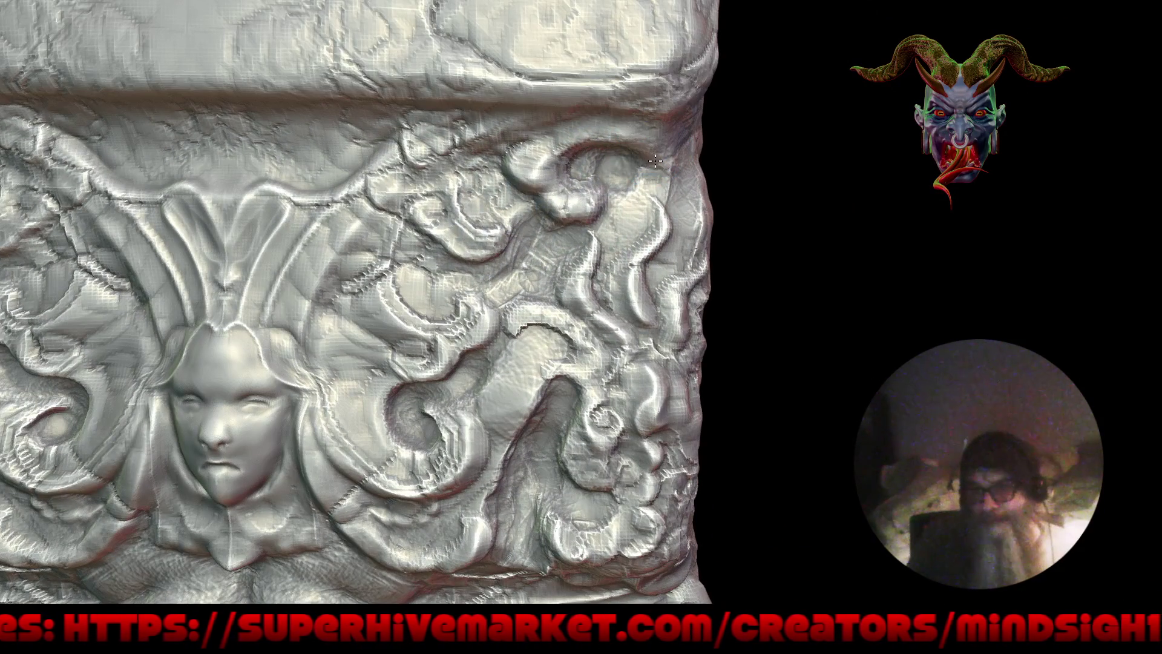
pyautogui.scroll(3, 647, 175)
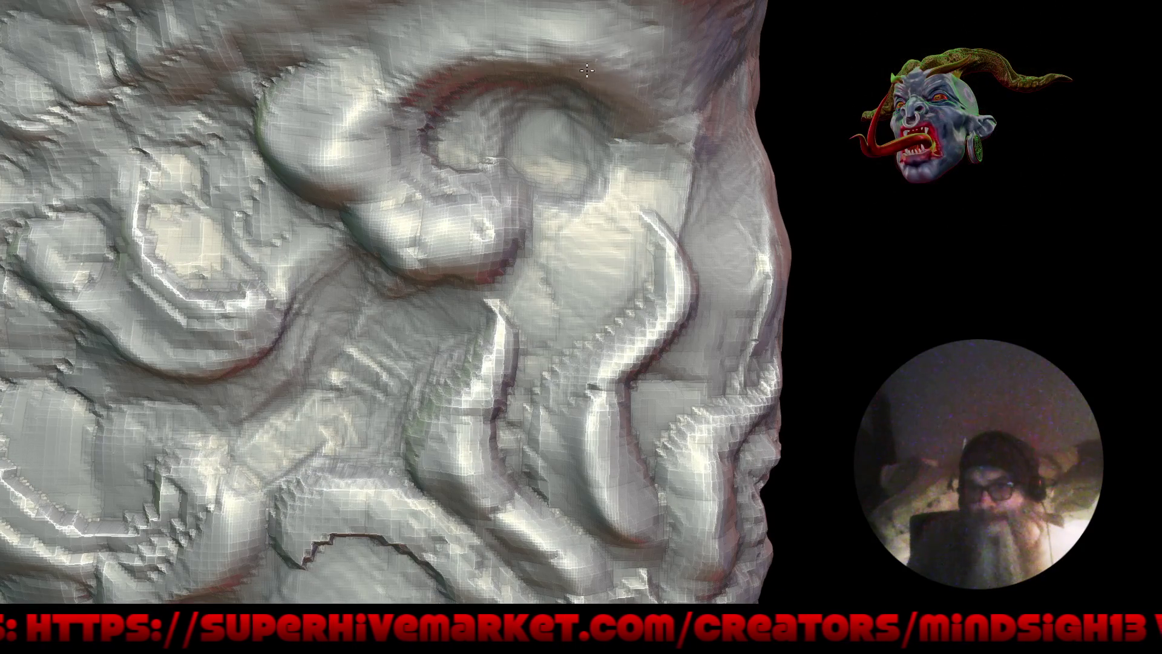
pyautogui.moveTo(647, 112); pyautogui.dragTo(602, 194)
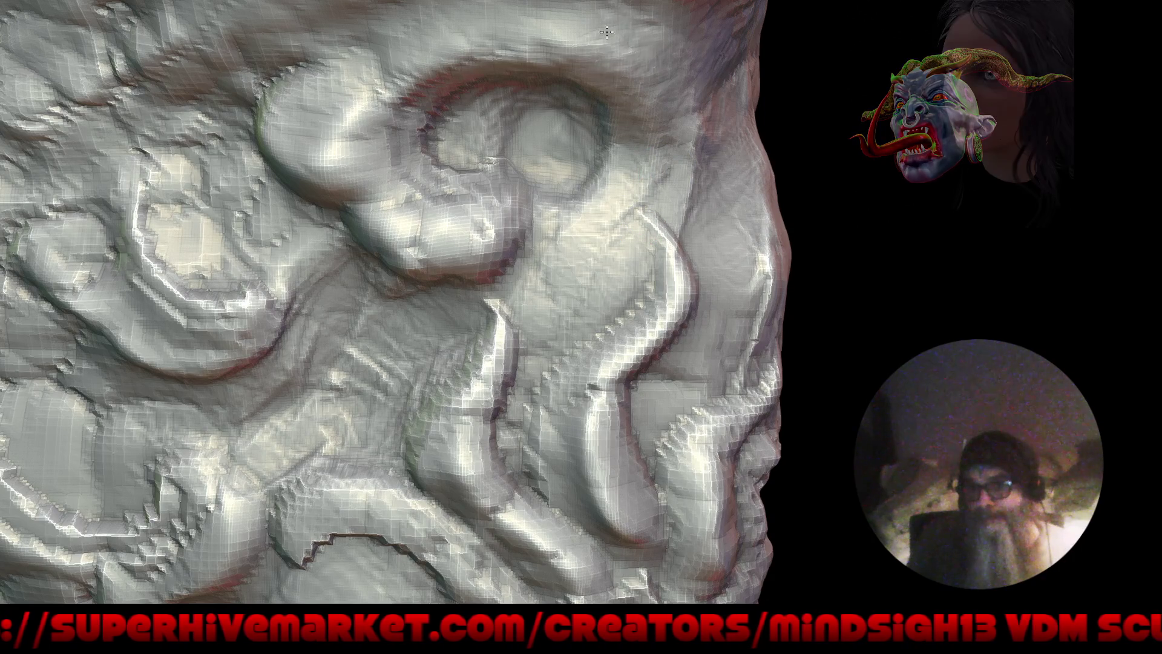
pyautogui.moveTo(395, 54)
pyautogui.mouseDown()
pyautogui.moveTo(398, 80)
pyautogui.moveTo(614, 56)
pyautogui.mouseUp()
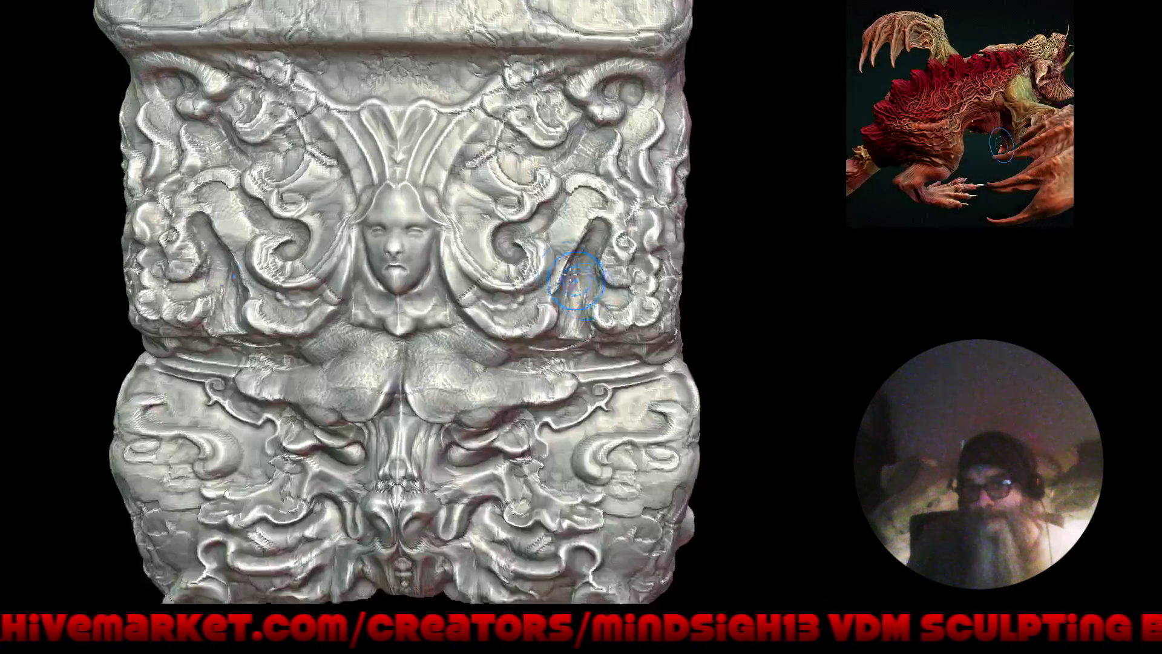
pyautogui.keyDown('ctrl'); pyautogui.moveTo(575, 279); pyautogui.dragTo(545, 337, button='right'); pyautogui.keyUp('ctrl')
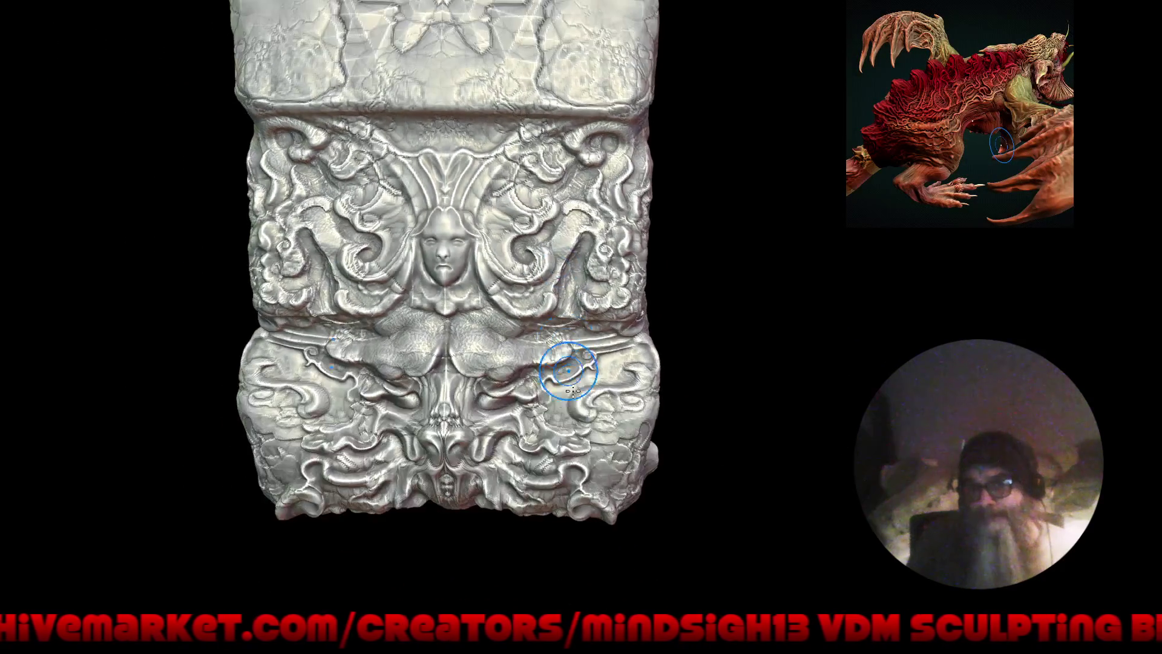
# Step: Reframe the pillar and reshape the mirrored bulges below the face with small symmetric strokes
pyautogui.moveTo(601, 462)
pyautogui.mouseDown(button='right')
pyautogui.moveTo(652, 477)
pyautogui.moveTo(649, 442)
pyautogui.mouseUp(button='right')
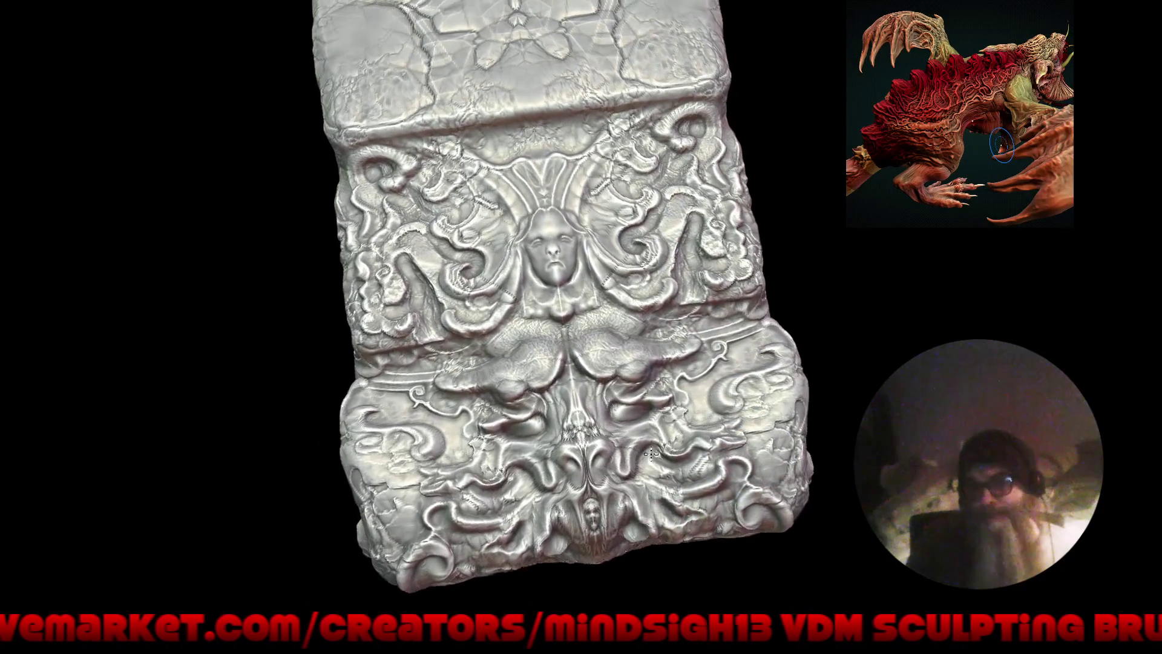
pyautogui.keyDown('ctrl'); pyautogui.moveTo(615, 304); pyautogui.dragTo(596, 302, button='right'); pyautogui.keyUp('ctrl')
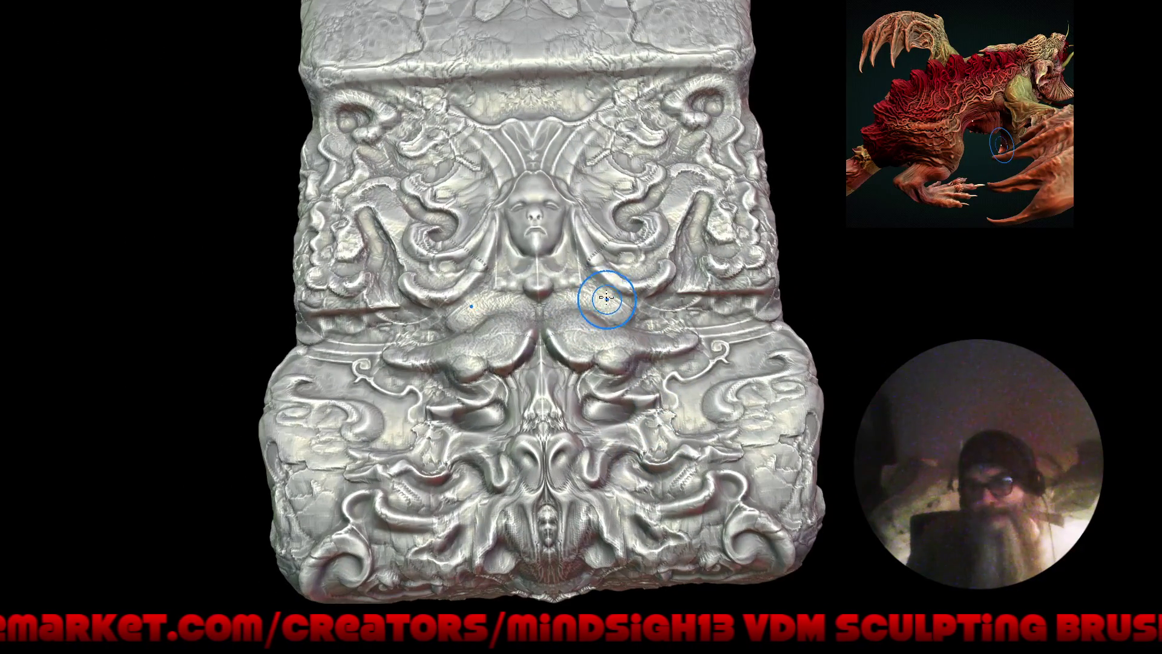
pyautogui.moveTo(596, 311); pyautogui.dragTo(589, 309)
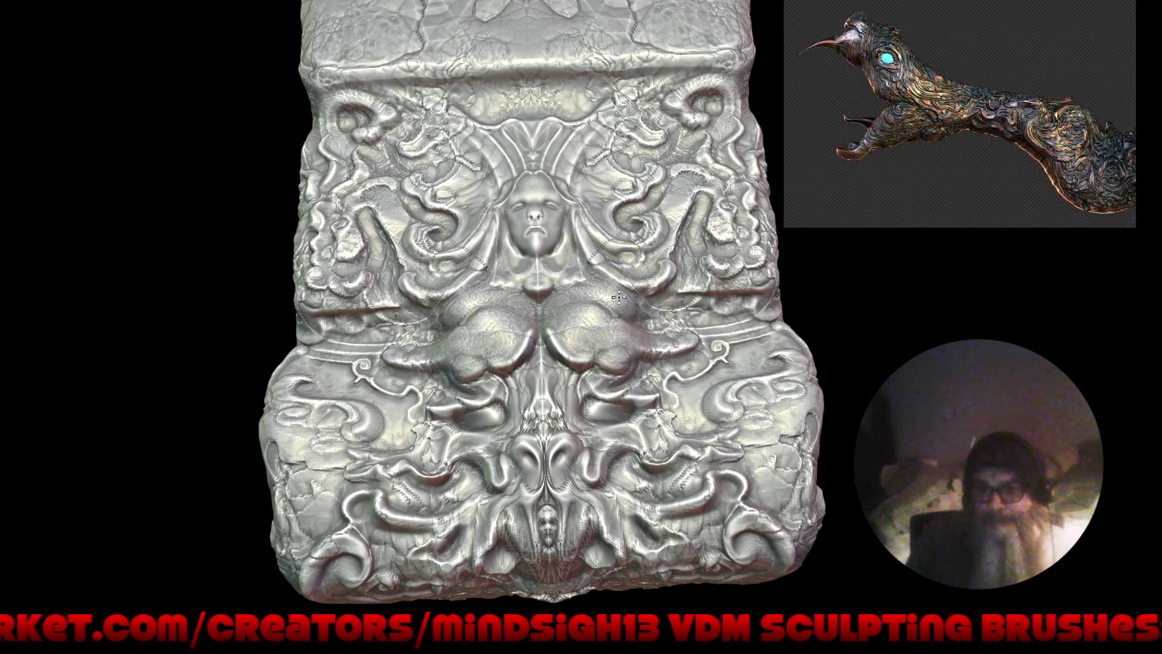
pyautogui.moveTo(633, 276)
pyautogui.mouseDown()
pyautogui.moveTo(734, 121)
pyautogui.moveTo(691, 165)
pyautogui.moveTo(703, 143)
pyautogui.moveTo(686, 91)
pyautogui.mouseUp()
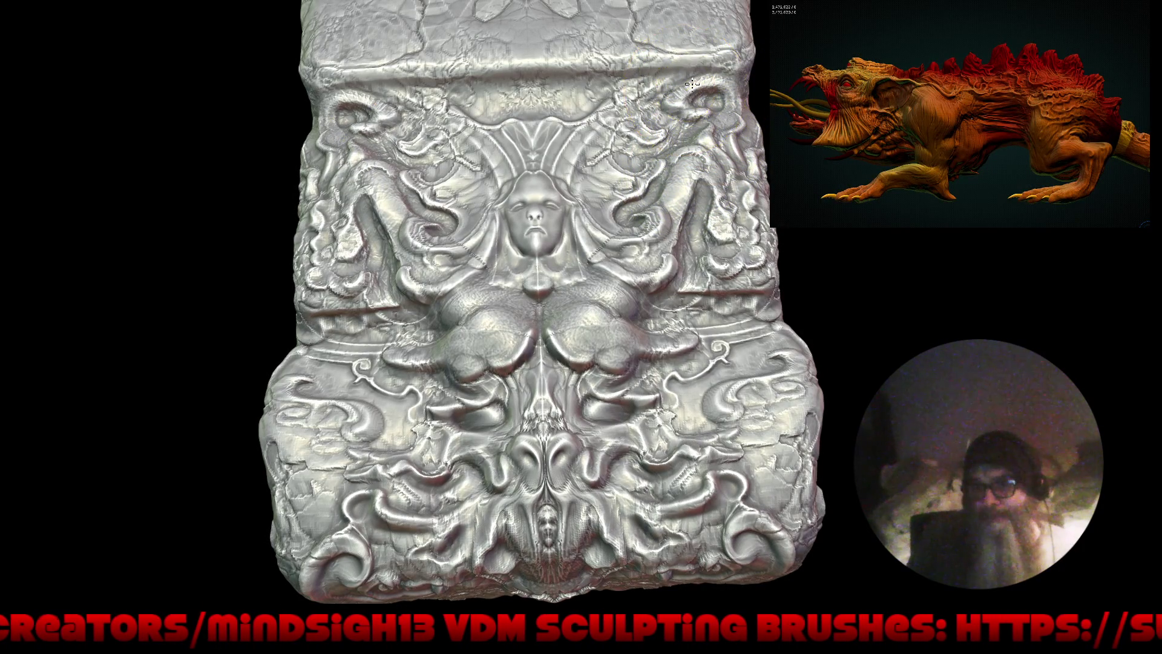
# Step: Tilt the block and smooth the lower ornament into a creased bulge
pyautogui.scroll(-2, 556, 399)
pyautogui.scroll(-4, 636, 424)
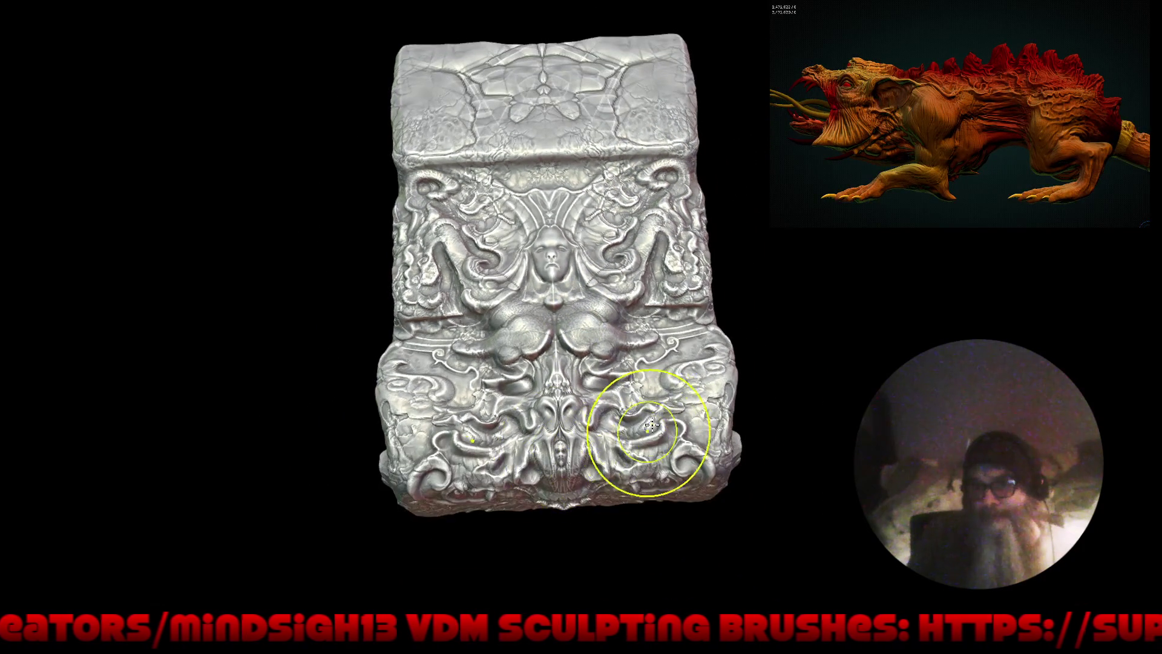
pyautogui.moveTo(659, 416); pyautogui.dragTo(623, 462)
pyautogui.scroll(3, 571, 403)
pyautogui.moveTo(578, 362); pyautogui.dragTo(514, 398)
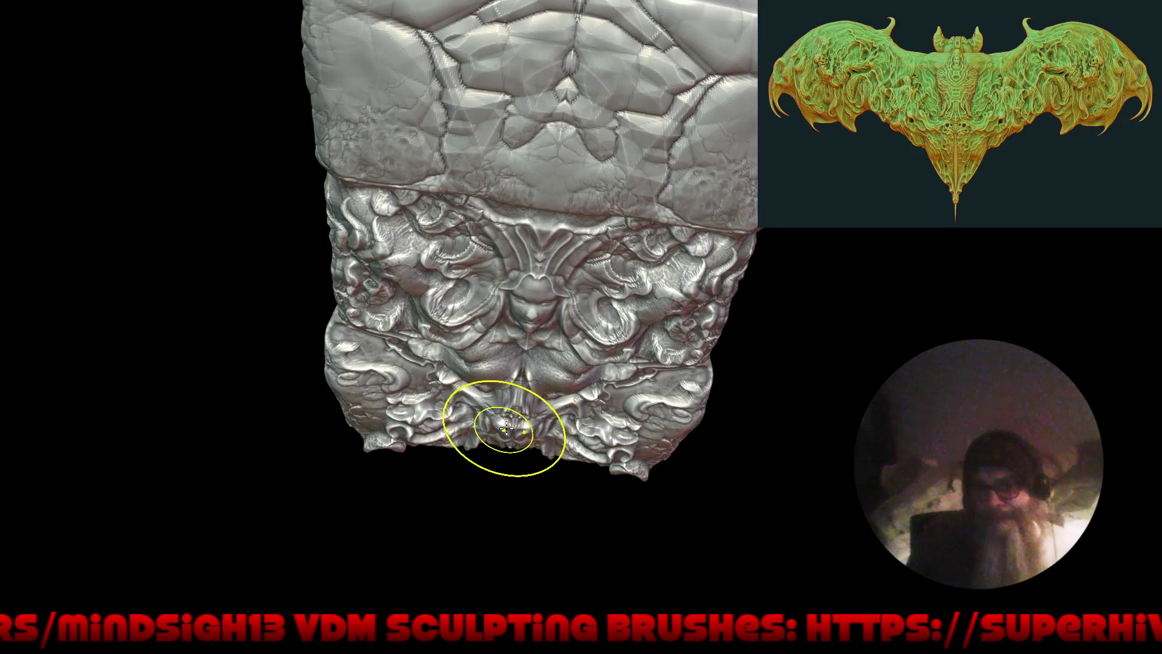
pyautogui.moveTo(513, 398); pyautogui.dragTo(510, 435)
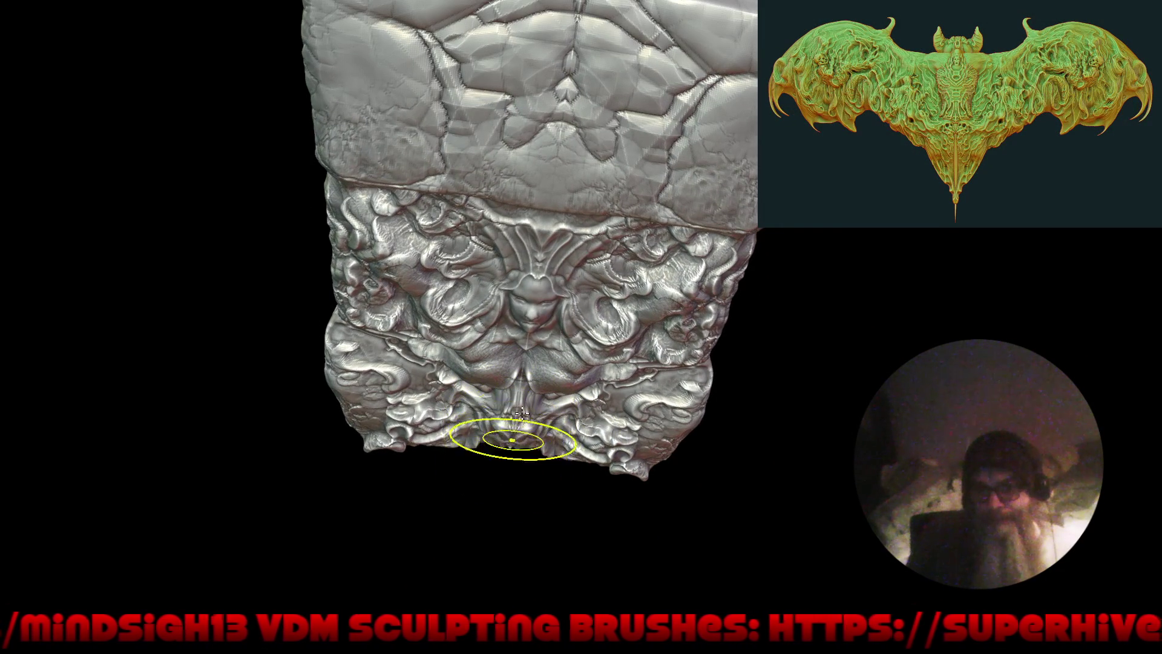
# Step: Sculpt a symmetric skull form into the lower centre, then frame the whole model
pyautogui.scroll(5, 506, 480)
pyautogui.moveTo(662, 376); pyautogui.dragTo(663, 330)
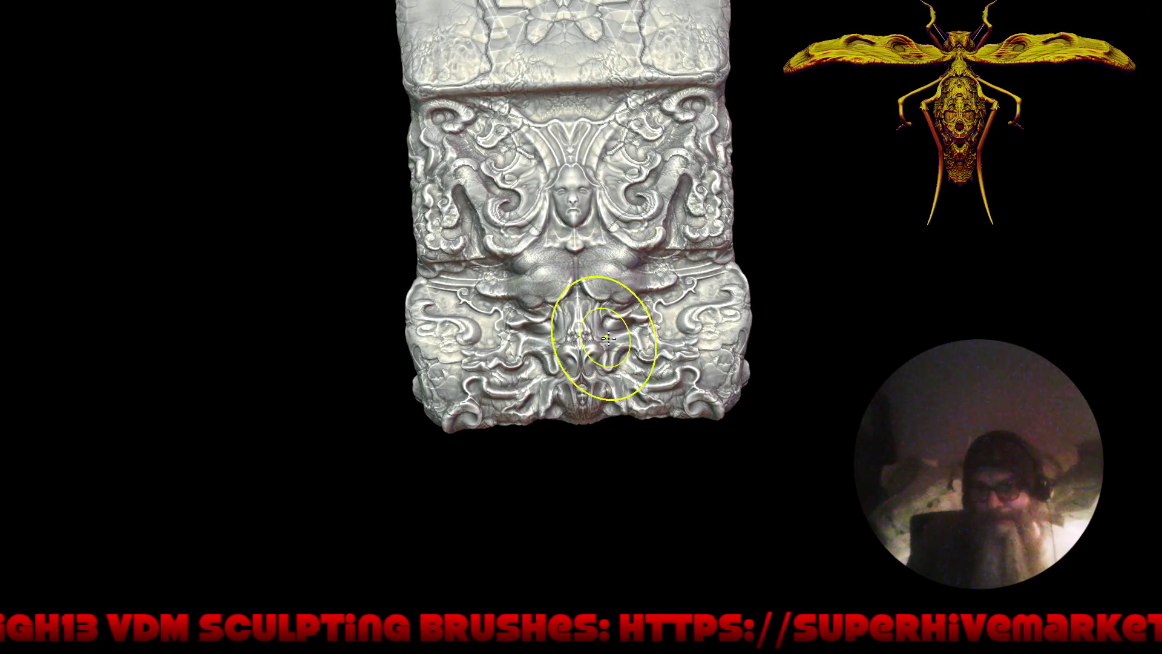
pyautogui.moveTo(616, 327); pyautogui.dragTo(627, 311)
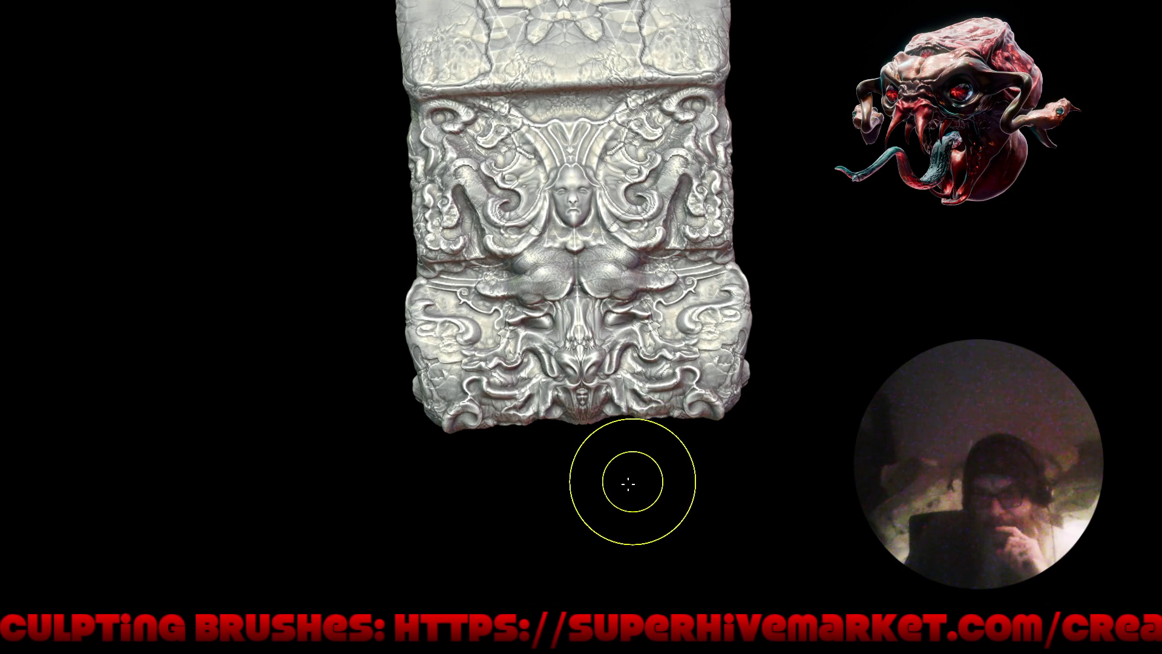
pyautogui.moveTo(729, 441)
pyautogui.mouseDown()
pyautogui.moveTo(734, 434)
pyautogui.moveTo(701, 505)
pyautogui.mouseUp()
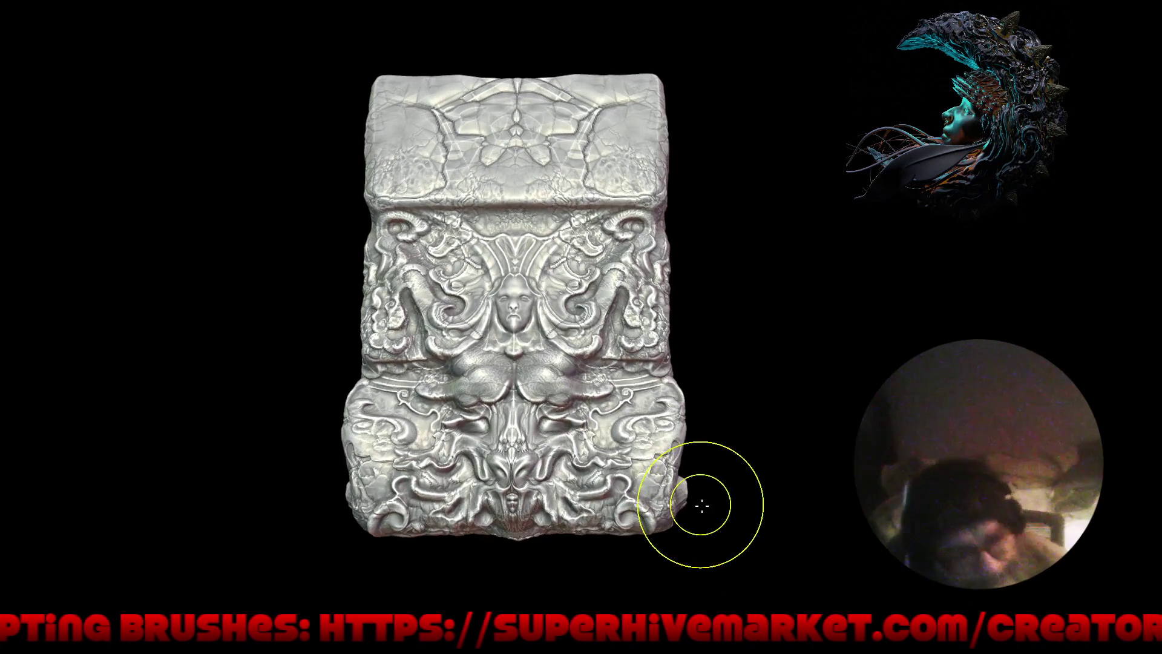
pyautogui.moveTo(610, 536)
pyautogui.mouseDown()
pyautogui.moveTo(536, 479)
pyautogui.moveTo(587, 497)
pyautogui.moveTo(654, 348)
pyautogui.mouseUp()
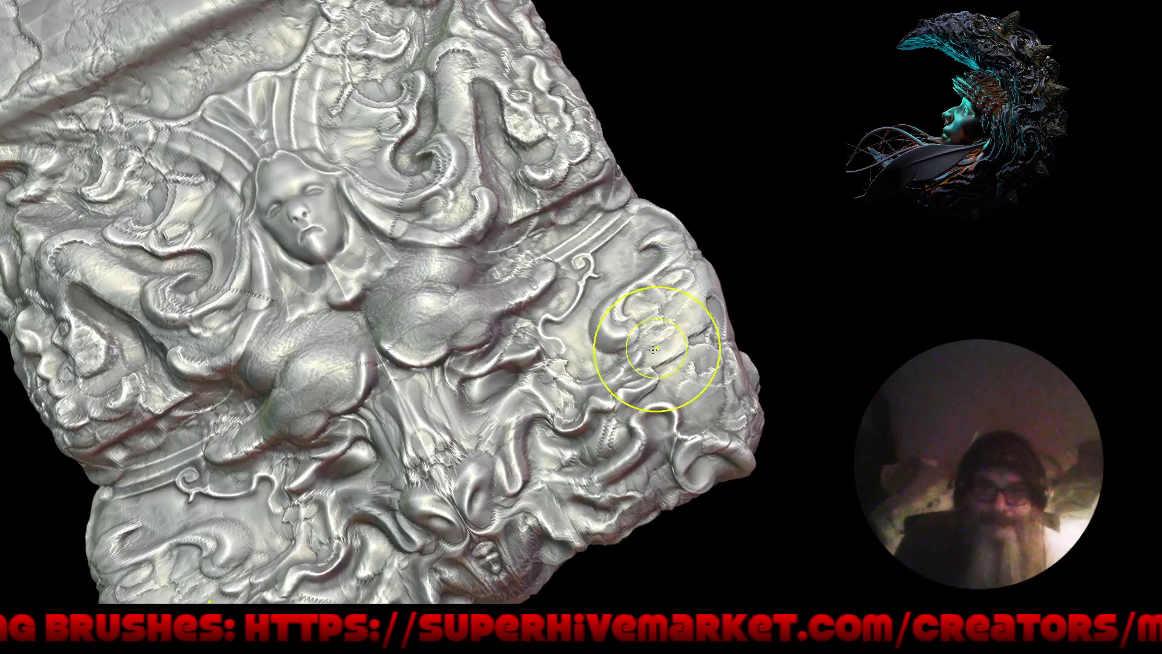
pyautogui.press('f')
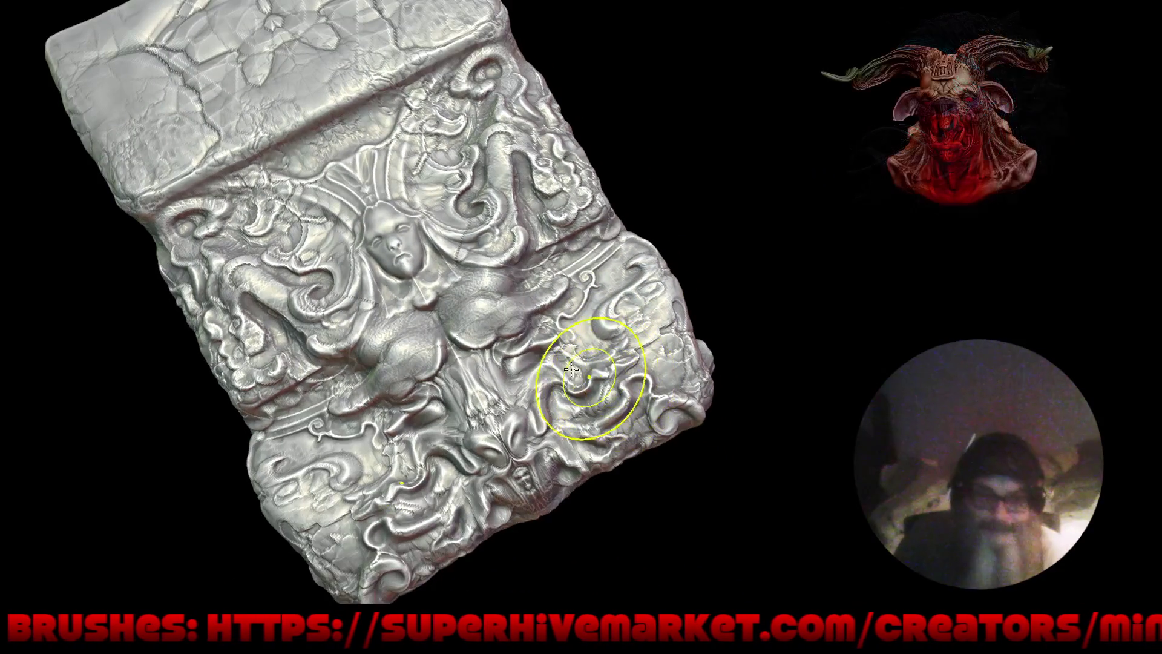
pyautogui.moveTo(493, 325); pyautogui.dragTo(488, 325)
pyautogui.press('shift')
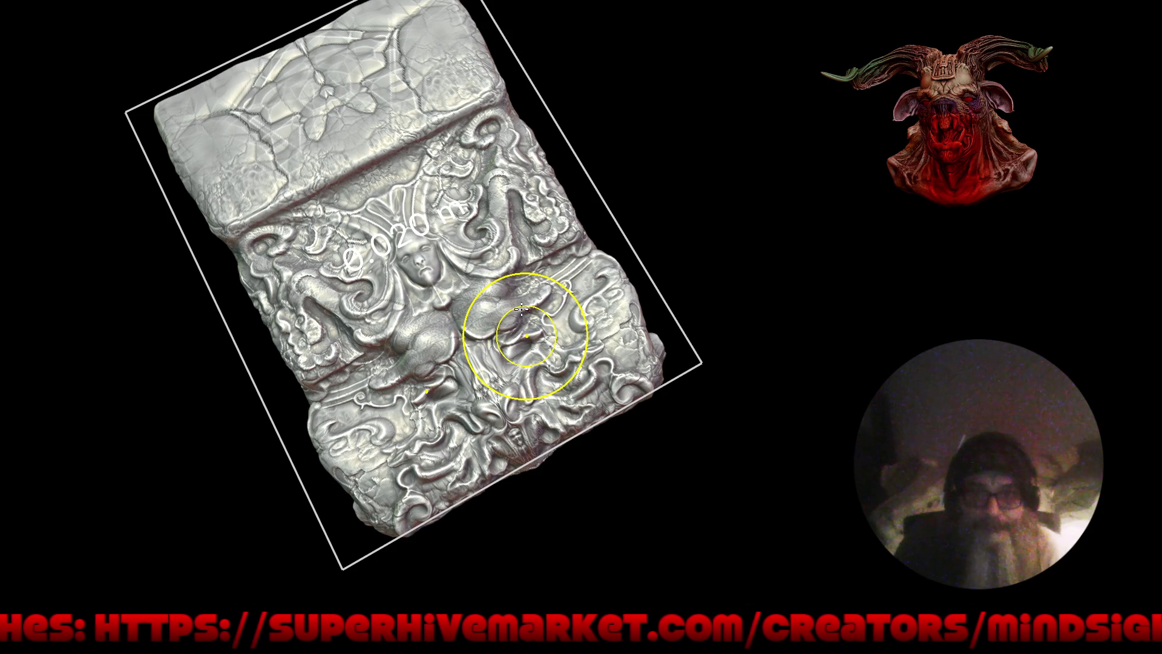
pyautogui.click(518, 466)
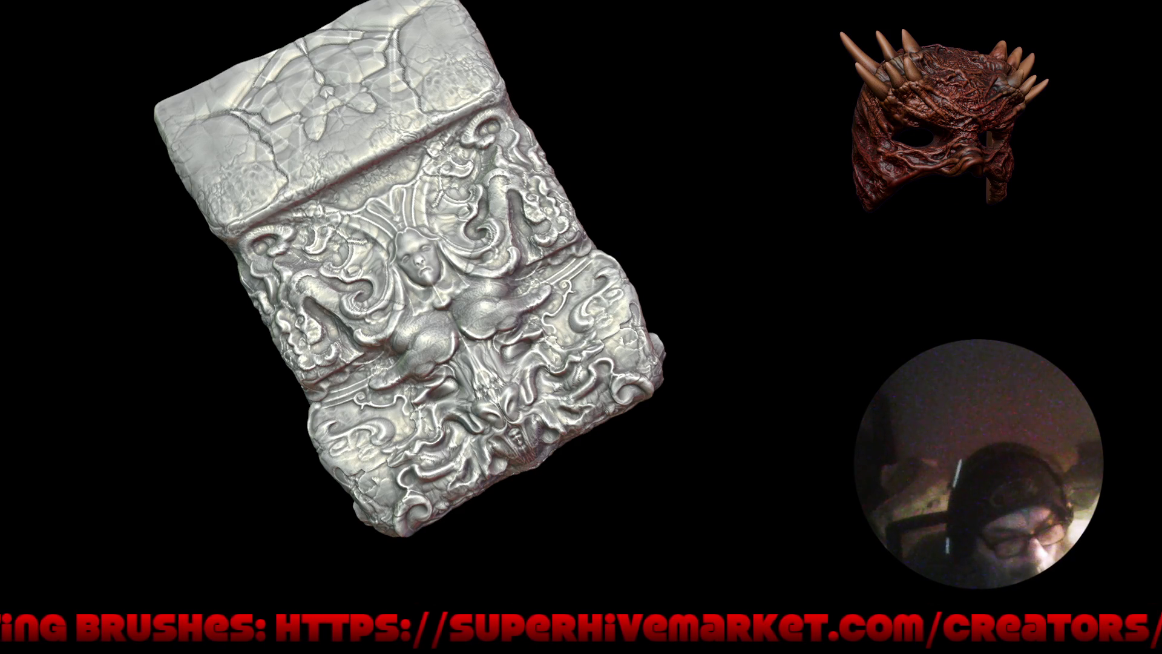
# Step: Turn the block front-on, reshape the lower tier's right side, then zoom around to inspect the panel
pyautogui.moveTo(882, 363)
pyautogui.mouseDown()
pyautogui.moveTo(739, 454)
pyautogui.moveTo(724, 430)
pyautogui.moveTo(744, 415)
pyautogui.moveTo(651, 346)
pyautogui.moveTo(684, 303)
pyautogui.mouseUp()
pyautogui.moveTo(655, 389)
pyautogui.mouseDown()
pyautogui.moveTo(641, 378)
pyautogui.moveTo(706, 428)
pyautogui.moveTo(724, 418)
pyautogui.moveTo(714, 435)
pyautogui.moveTo(764, 454)
pyautogui.moveTo(778, 416)
pyautogui.moveTo(747, 337)
pyautogui.moveTo(720, 337)
pyautogui.mouseUp()
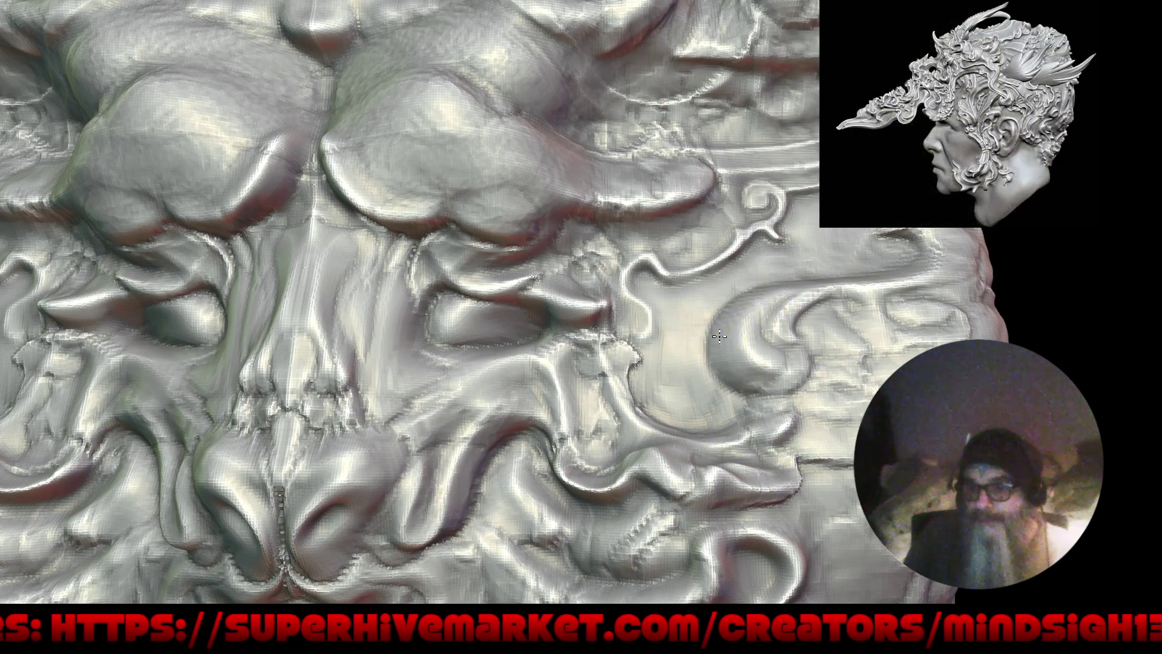
pyautogui.keyDown('alt'); pyautogui.moveTo(705, 385); pyautogui.dragTo(705, 553); pyautogui.keyUp('alt')
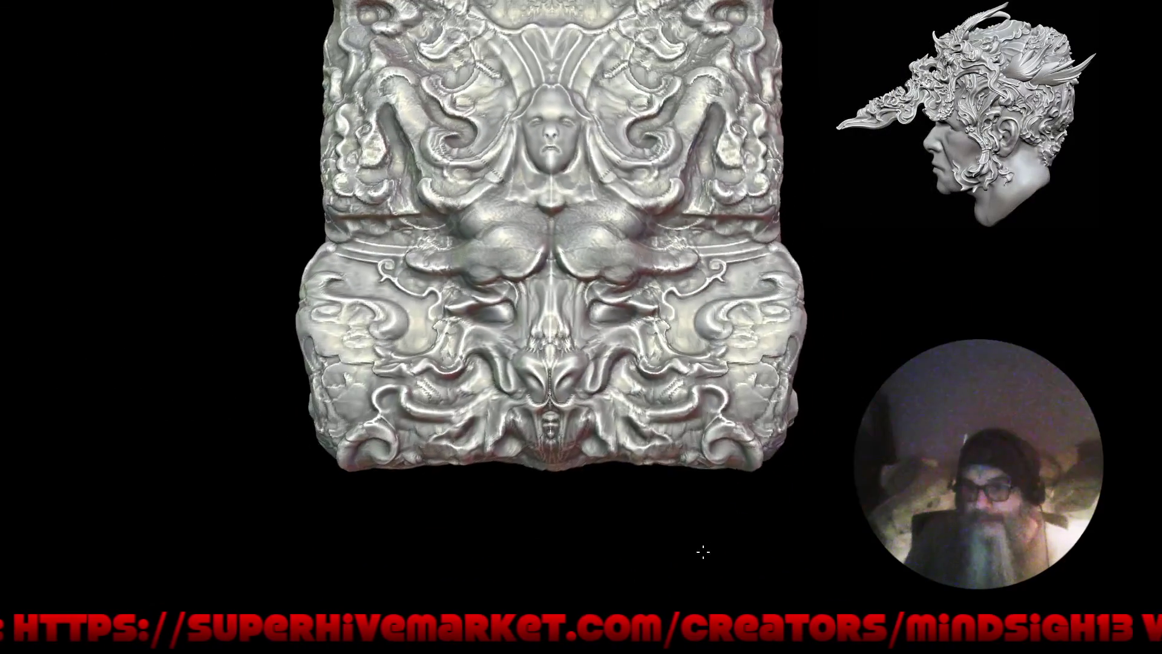
pyautogui.keyDown('alt'); pyautogui.moveTo(553, 500); pyautogui.dragTo(351, 336); pyautogui.keyUp('alt')
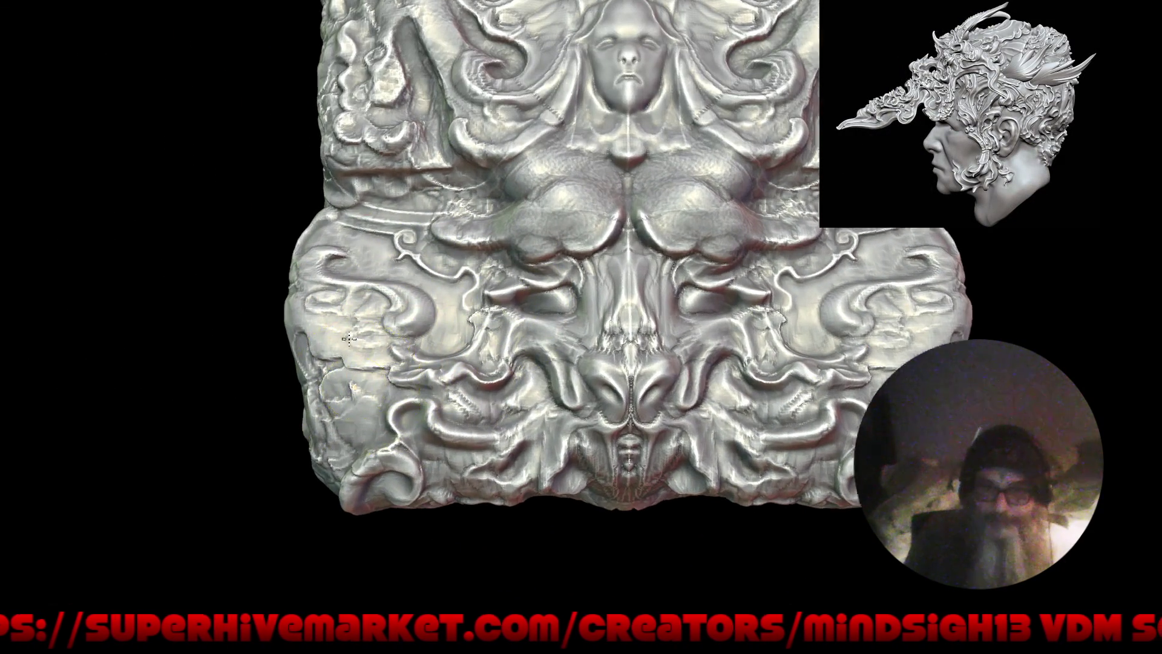
pyautogui.keyDown('alt'); pyautogui.moveTo(359, 318); pyautogui.dragTo(385, 296); pyautogui.keyUp('alt')
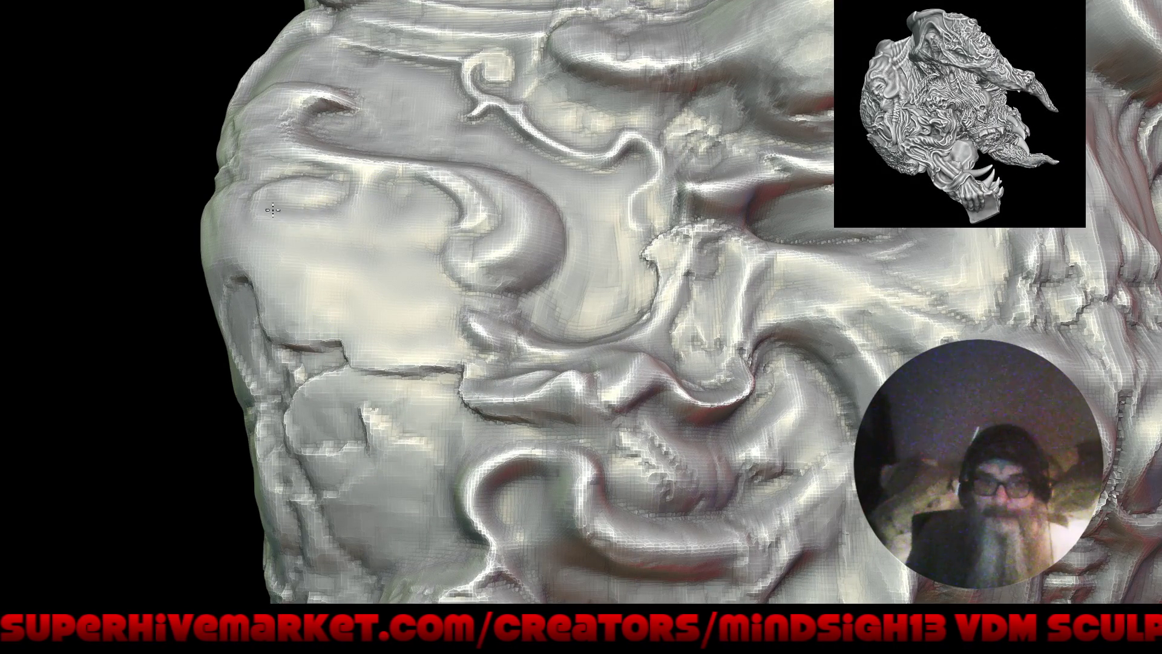
pyautogui.keyDown('alt'); pyautogui.moveTo(367, 265); pyautogui.dragTo(325, 466); pyautogui.keyUp('alt')
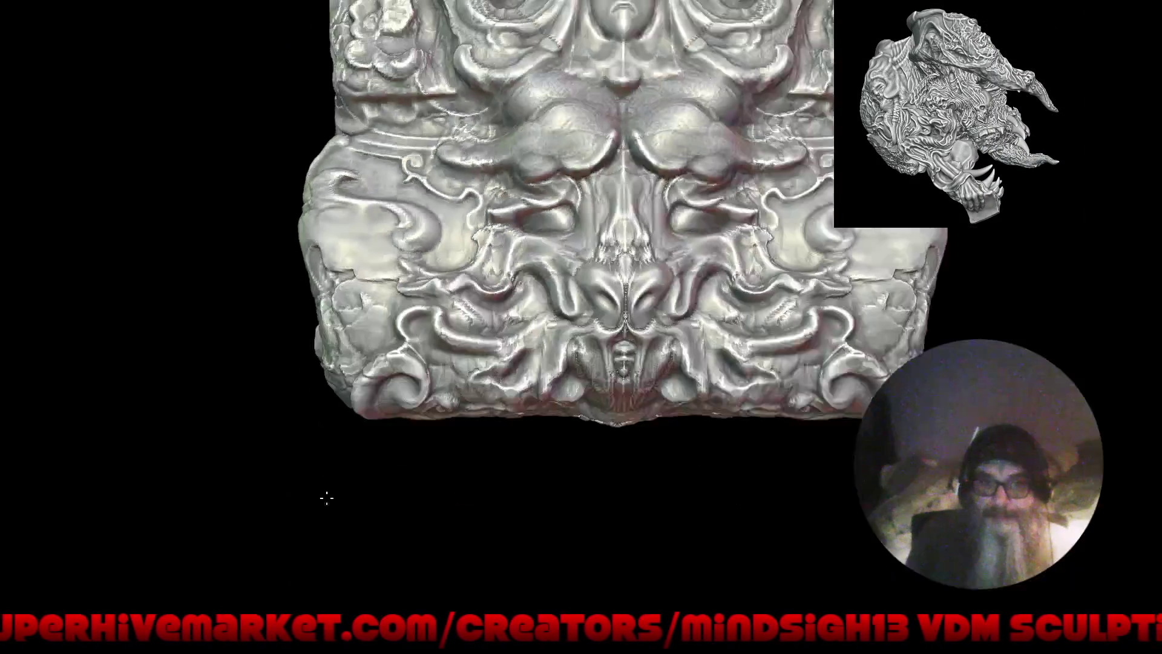
pyautogui.keyDown('alt'); pyautogui.moveTo(416, 458); pyautogui.dragTo(672, 395); pyautogui.keyUp('alt')
pyautogui.moveTo(672, 395); pyautogui.dragTo(730, 417, button='right')
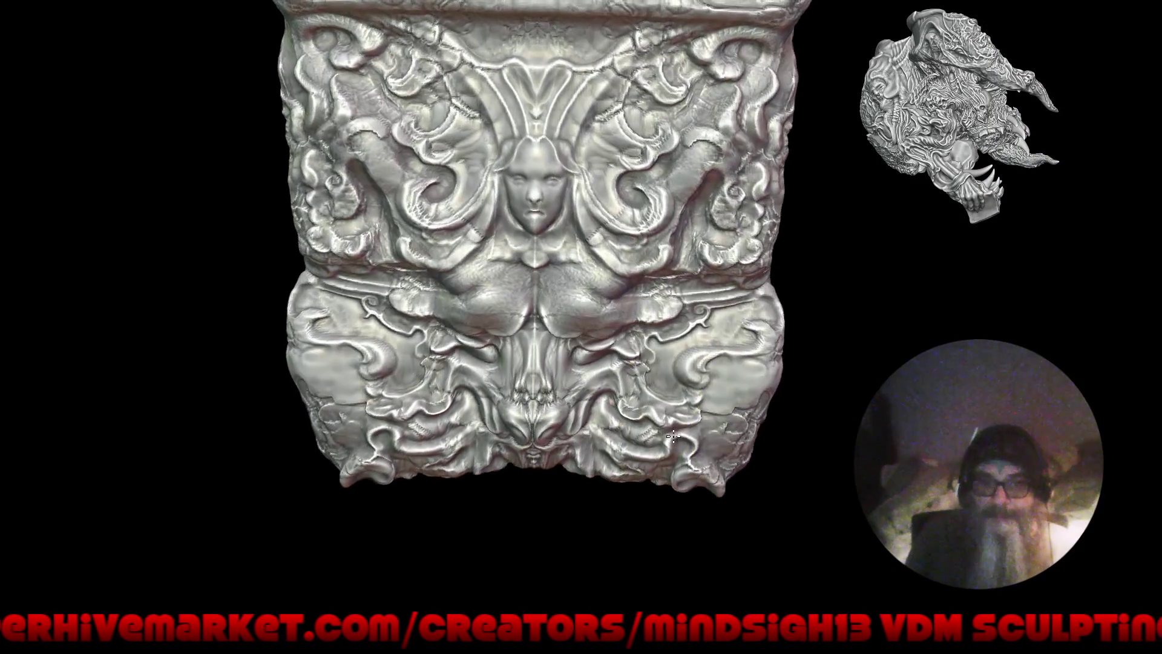
pyautogui.scroll(3, 730, 416)
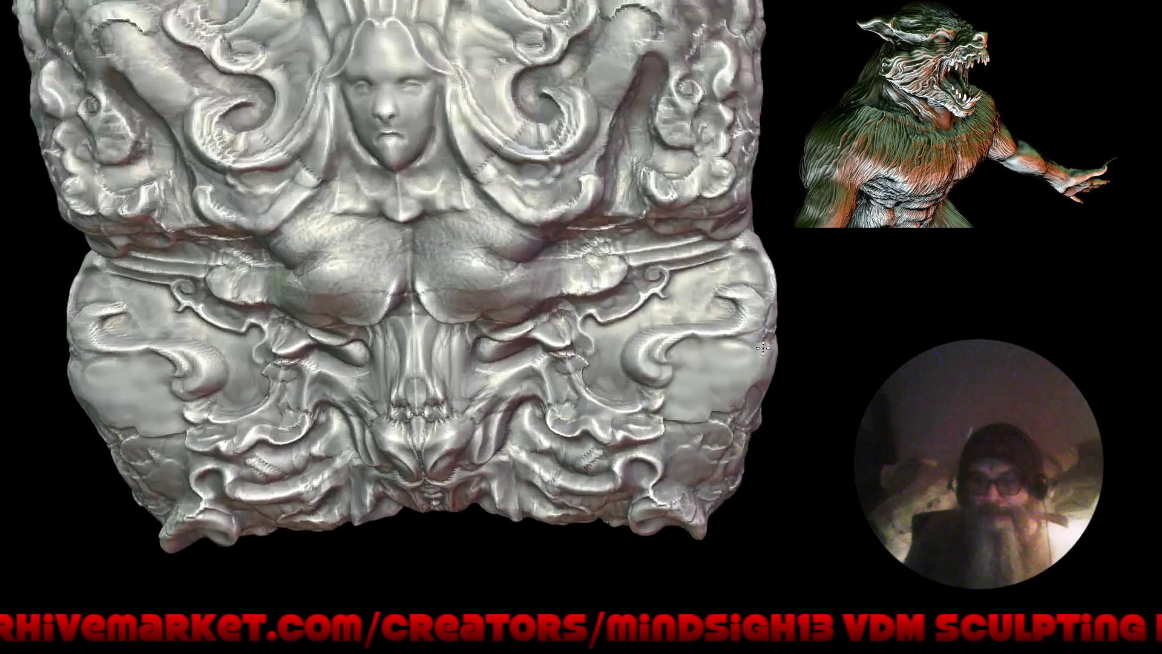
# Step: With Draw Sharp, carve sharper grooves into the lower-right light patch and swirl hook, then frame the model
pyautogui.press('q')
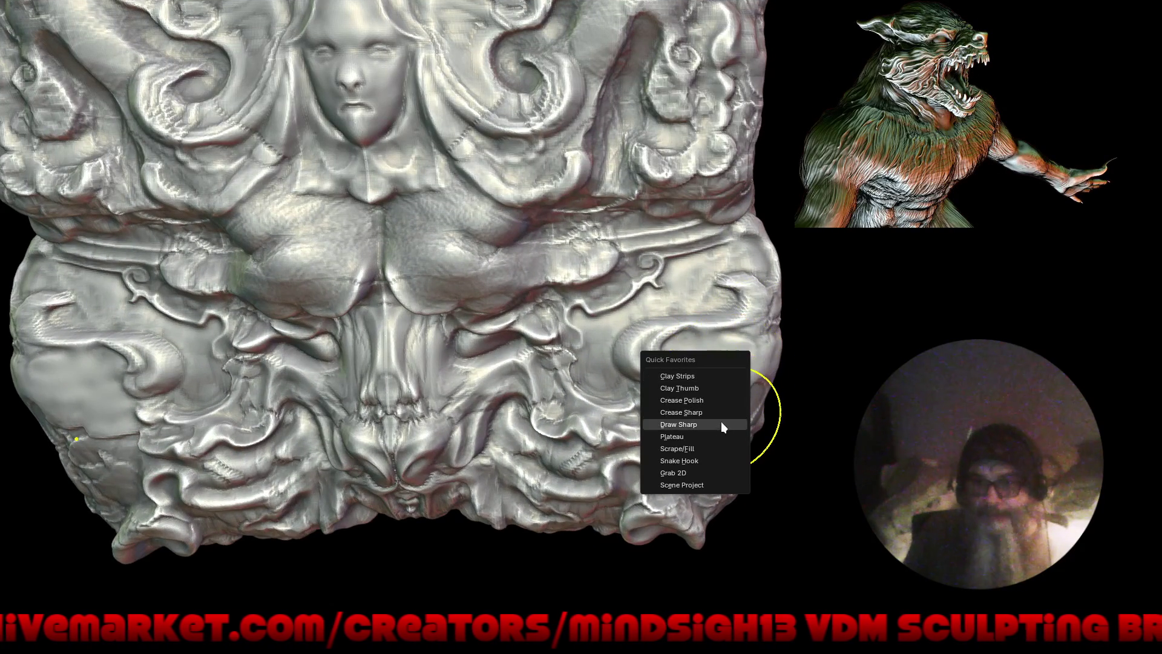
pyautogui.click(721, 424)
pyautogui.scroll(1, 758, 406)
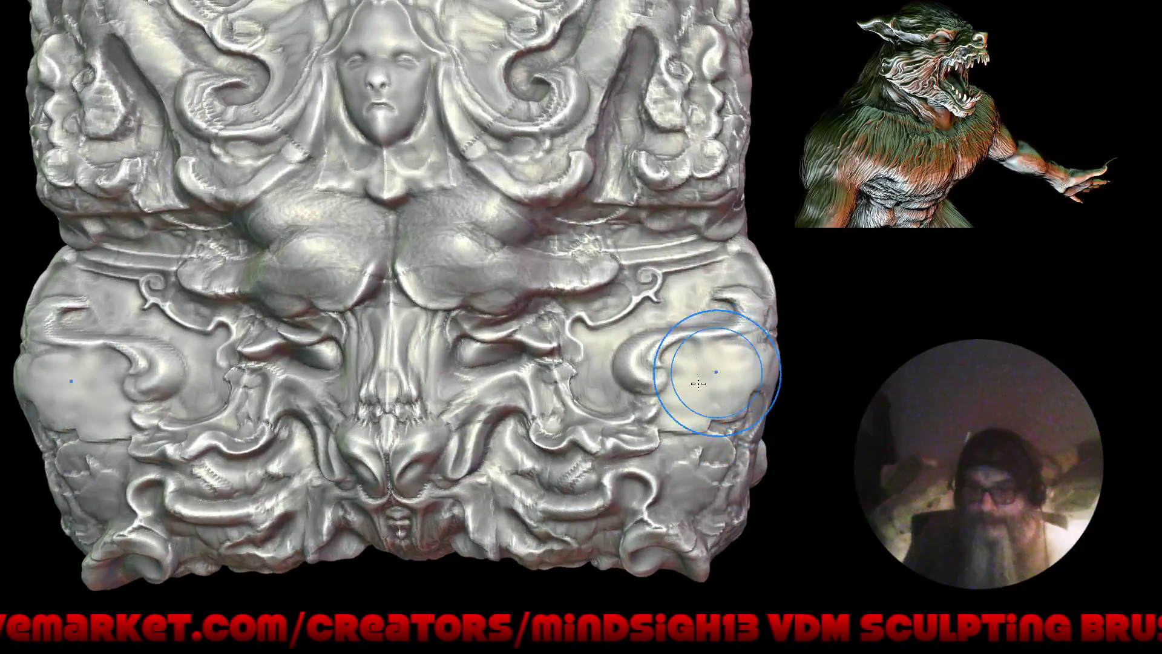
pyautogui.scroll(2, 729, 369)
pyautogui.scroll(2, 757, 393)
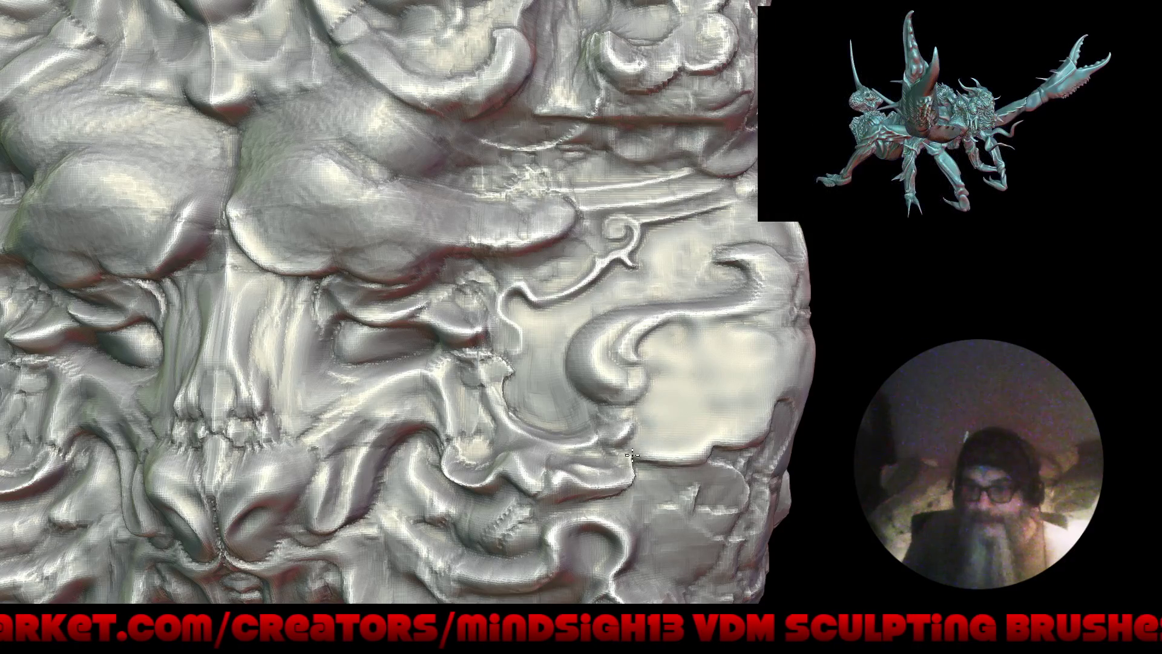
pyautogui.moveTo(623, 477); pyautogui.dragTo(750, 325)
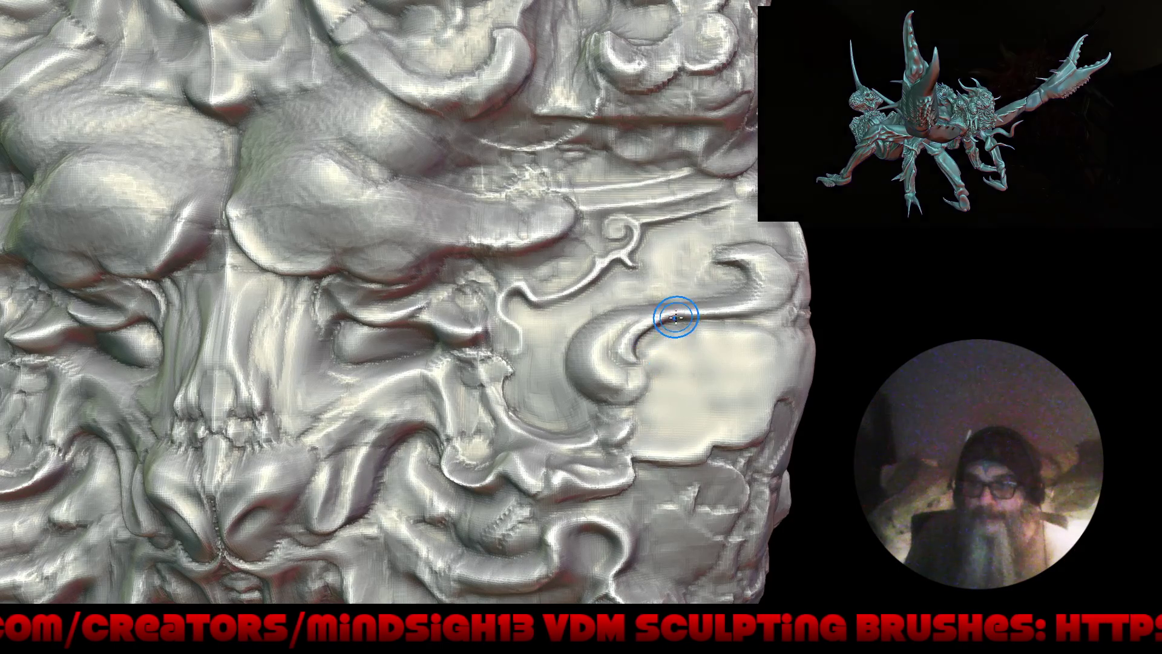
pyautogui.moveTo(640, 330); pyautogui.dragTo(594, 334)
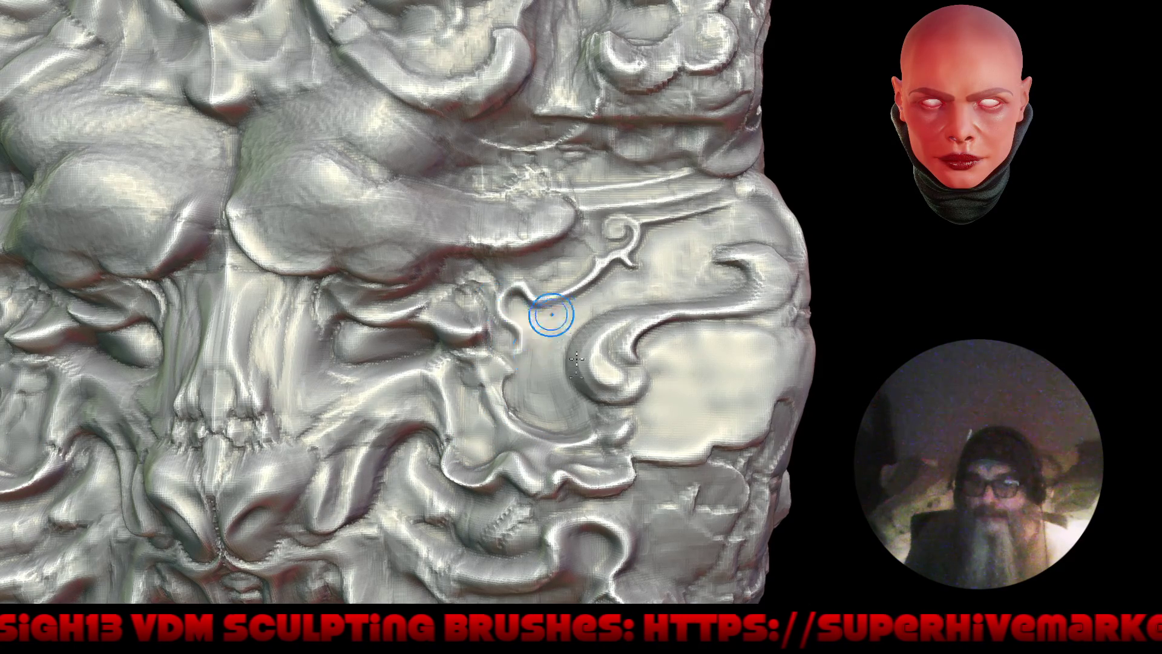
pyautogui.press('f')
pyautogui.moveTo(537, 493)
pyautogui.mouseDown()
pyautogui.moveTo(628, 401)
pyautogui.moveTo(566, 529)
pyautogui.mouseUp()
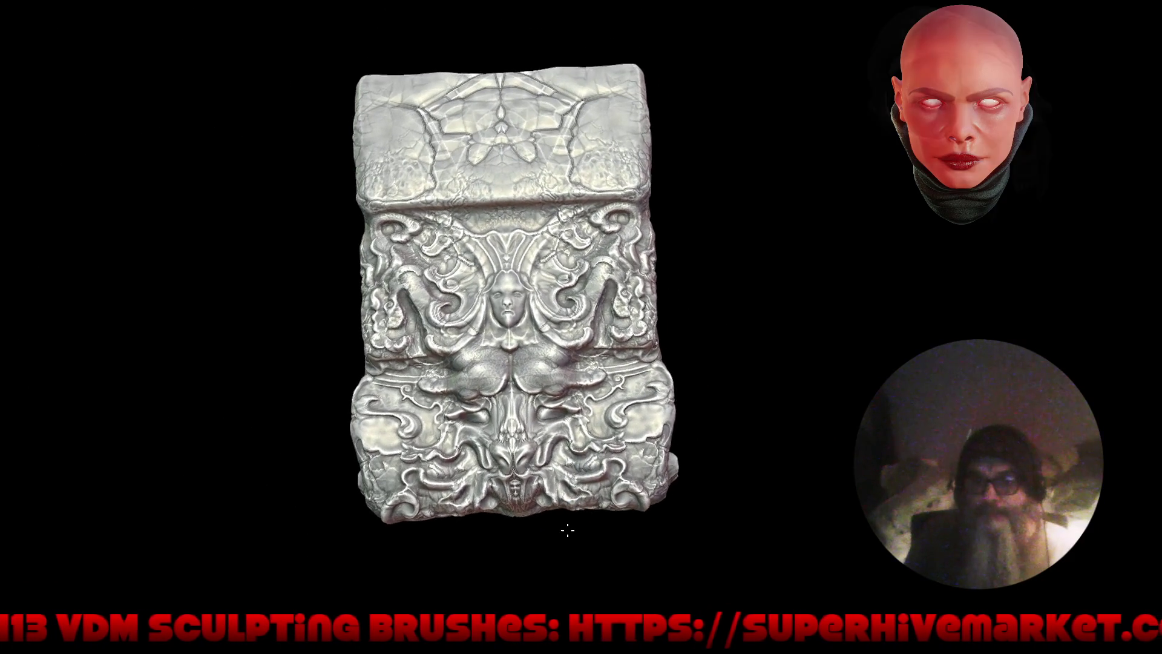
pyautogui.scroll(5, 609, 225)
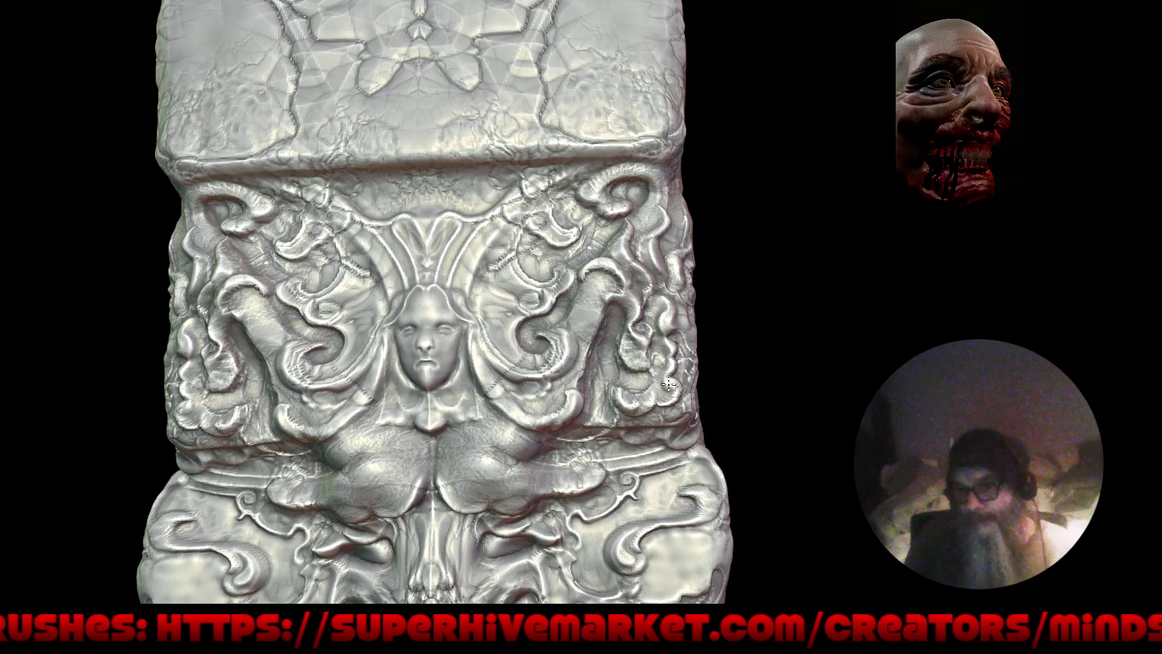
pyautogui.press('f')
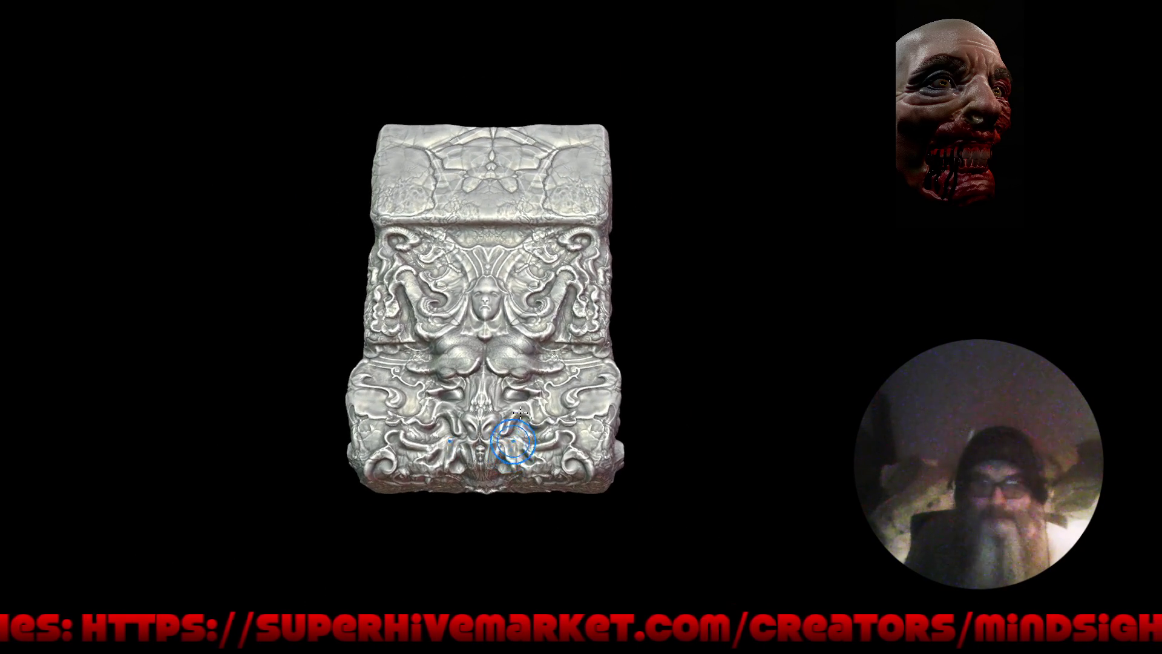
pyautogui.scroll(5, 545, 411)
pyautogui.scroll(2, 590, 366)
pyautogui.scroll(2, 590, 366)
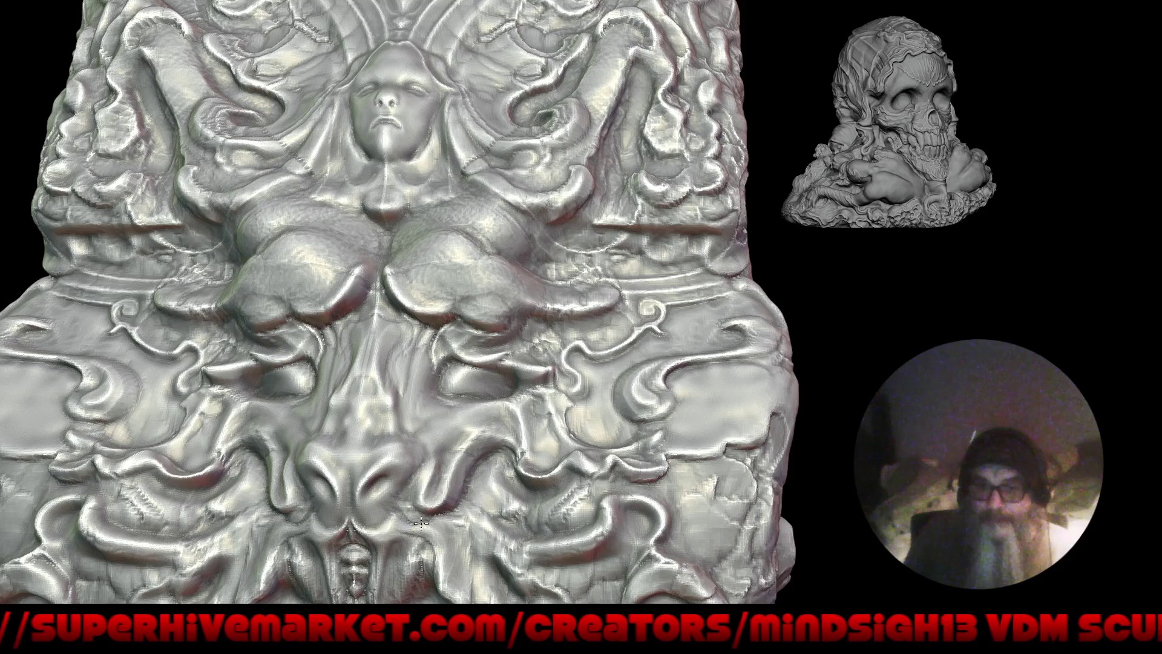
pyautogui.scroll(-5, 493, 264)
pyautogui.moveTo(571, 425); pyautogui.dragTo(559, 514, button='middle')
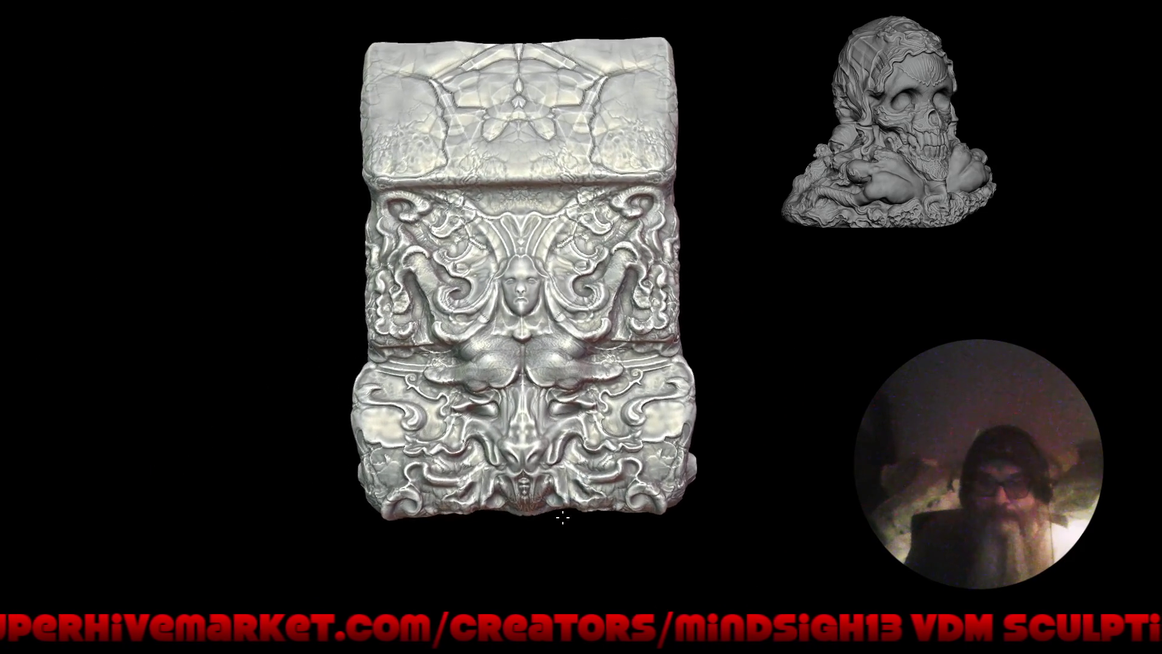
pyautogui.scroll(5, 576, 394)
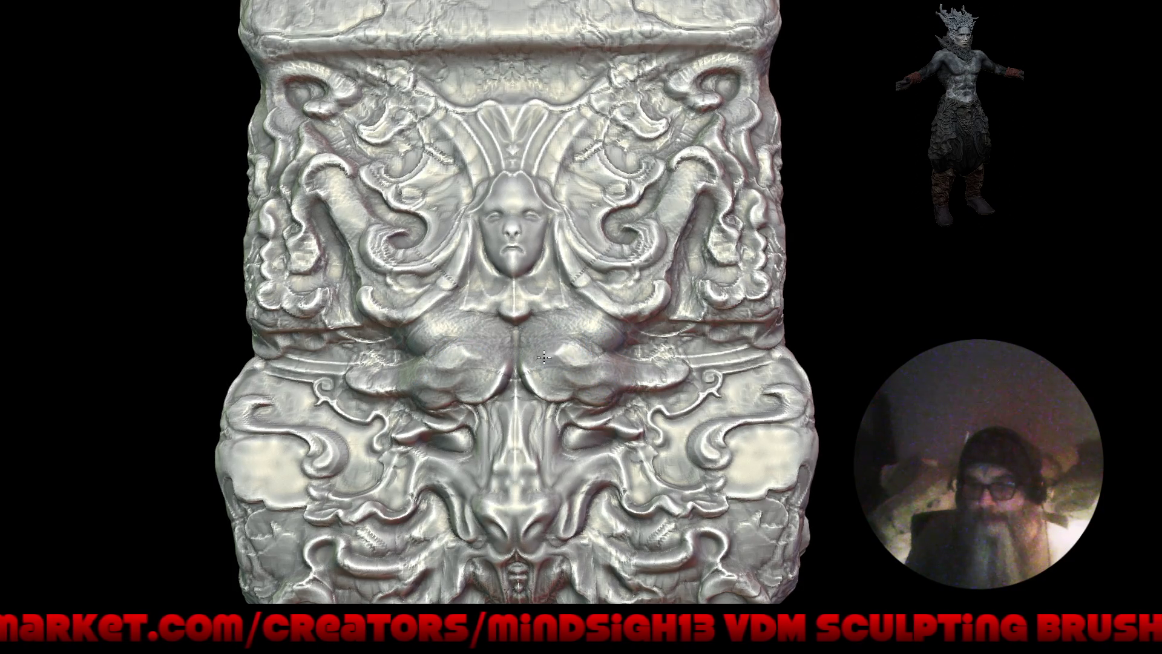
# Step: Fill the chin mark with a neck and chest bulge and rework the forehead and eye area
pyautogui.moveTo(532, 310); pyautogui.dragTo(524, 289)
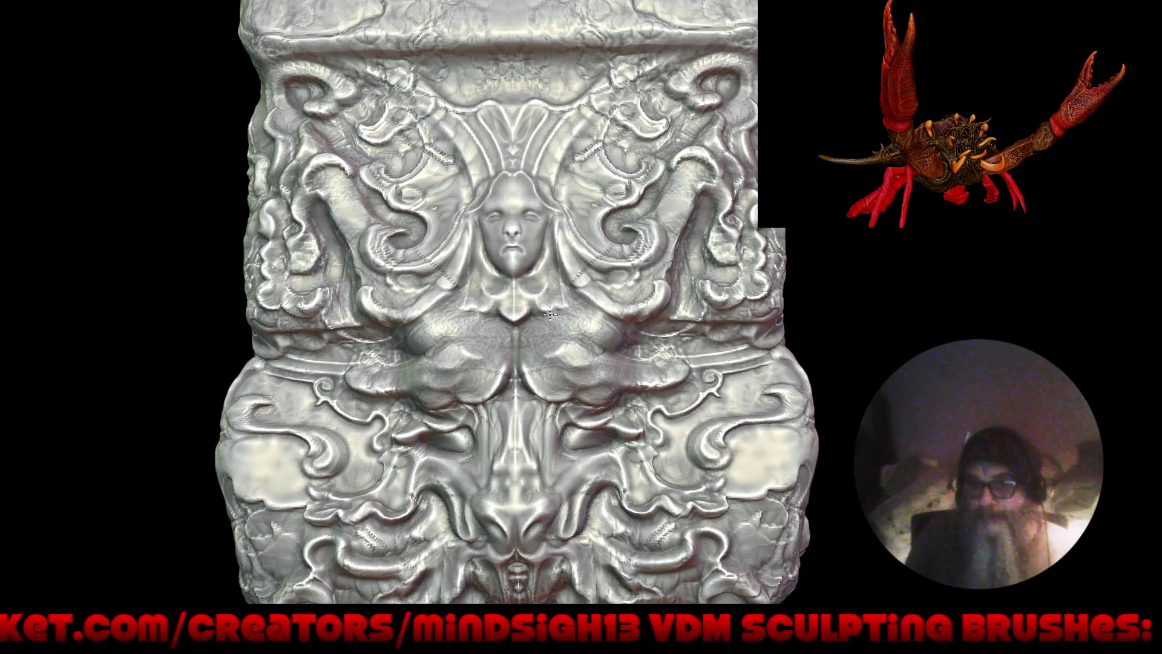
pyautogui.keyDown('alt'); pyautogui.moveTo(537, 301); pyautogui.dragTo(590, 294, button='right'); pyautogui.keyUp('alt')
pyautogui.moveTo(590, 293)
pyautogui.mouseDown()
pyautogui.moveTo(580, 285)
pyautogui.moveTo(585, 314)
pyautogui.mouseUp()
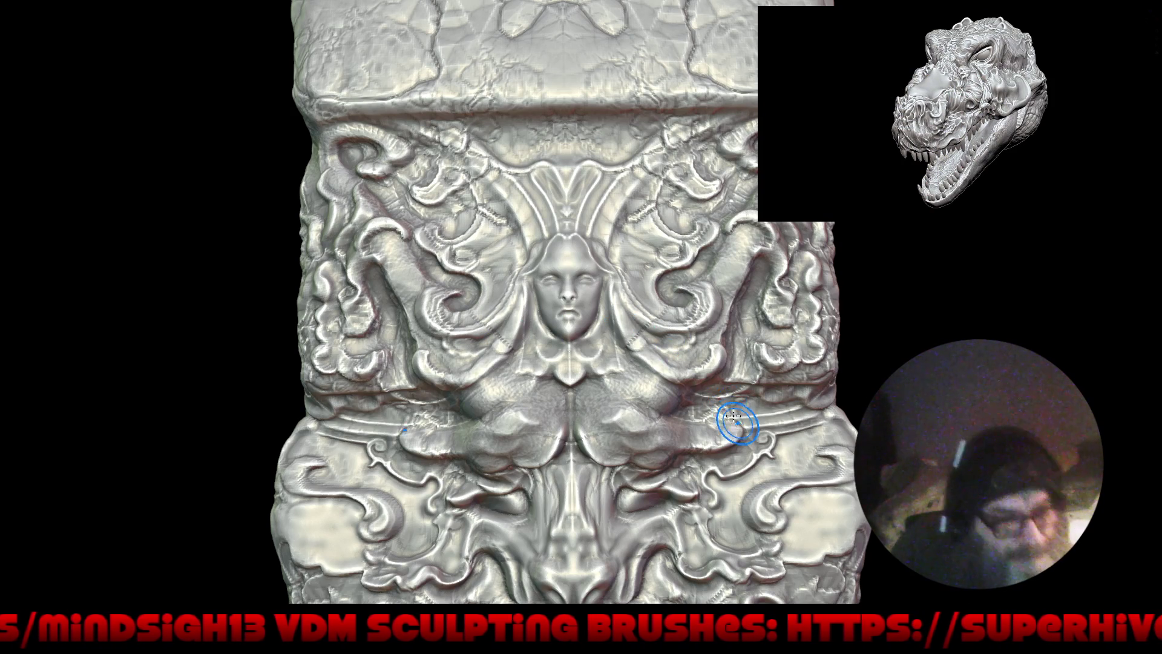
# Step: Frame the model, zoom in on the face, and dab sculpt beside the chin
pyautogui.press('f')
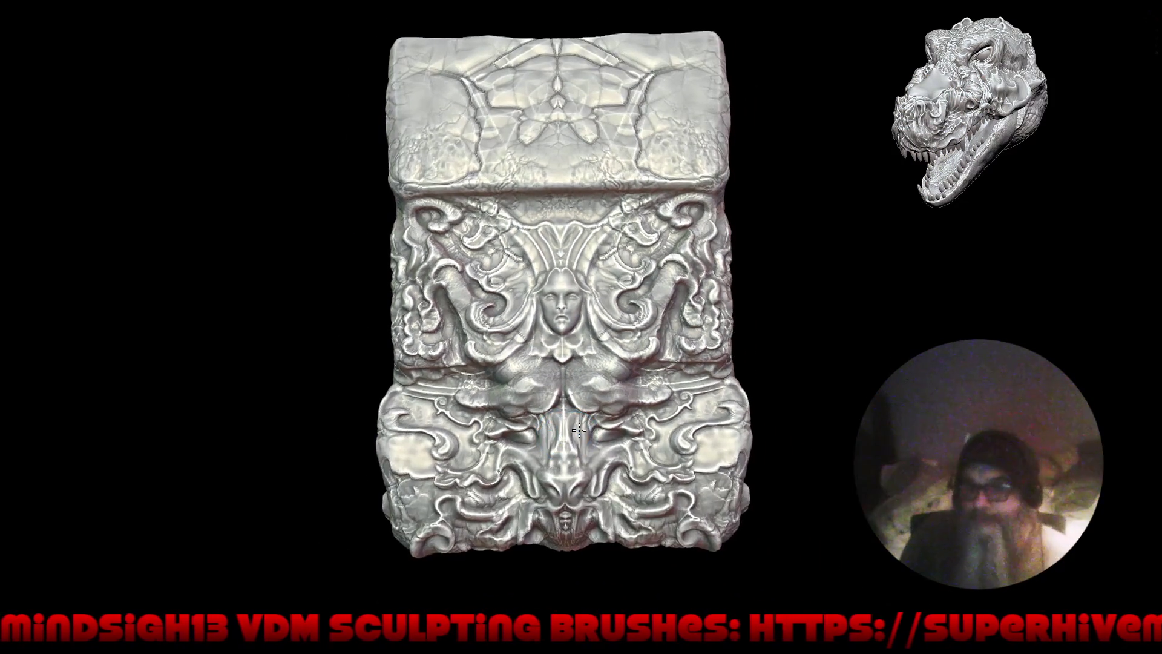
pyautogui.scroll(3, 629, 284)
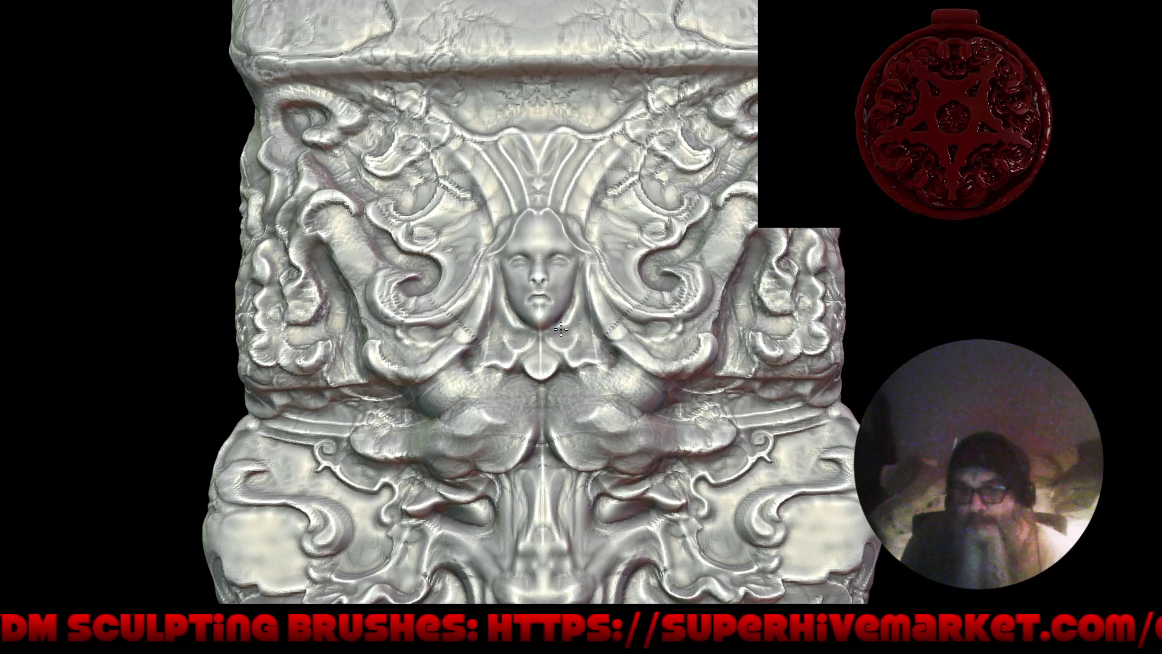
pyautogui.click(571, 309)
# Step: Smooth the surface beside the chin with a mirrored stroke, then check it from a low oblique angle
pyautogui.moveTo(570, 330); pyautogui.dragTo(573, 341)
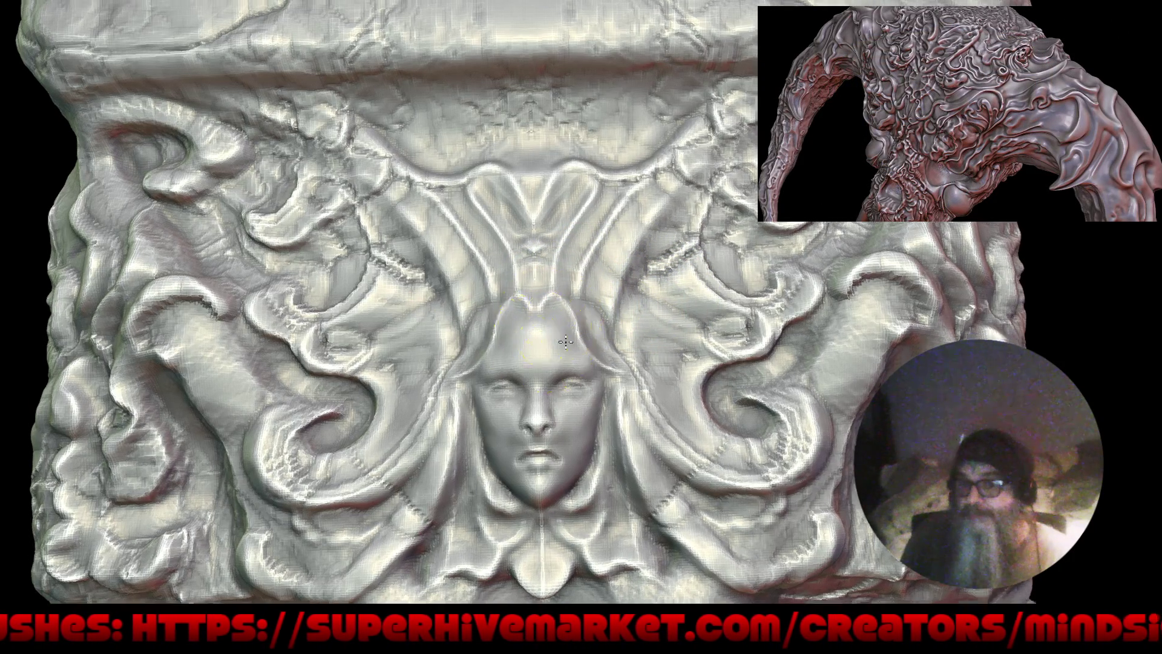
pyautogui.moveTo(550, 313); pyautogui.dragTo(526, 321, button='right')
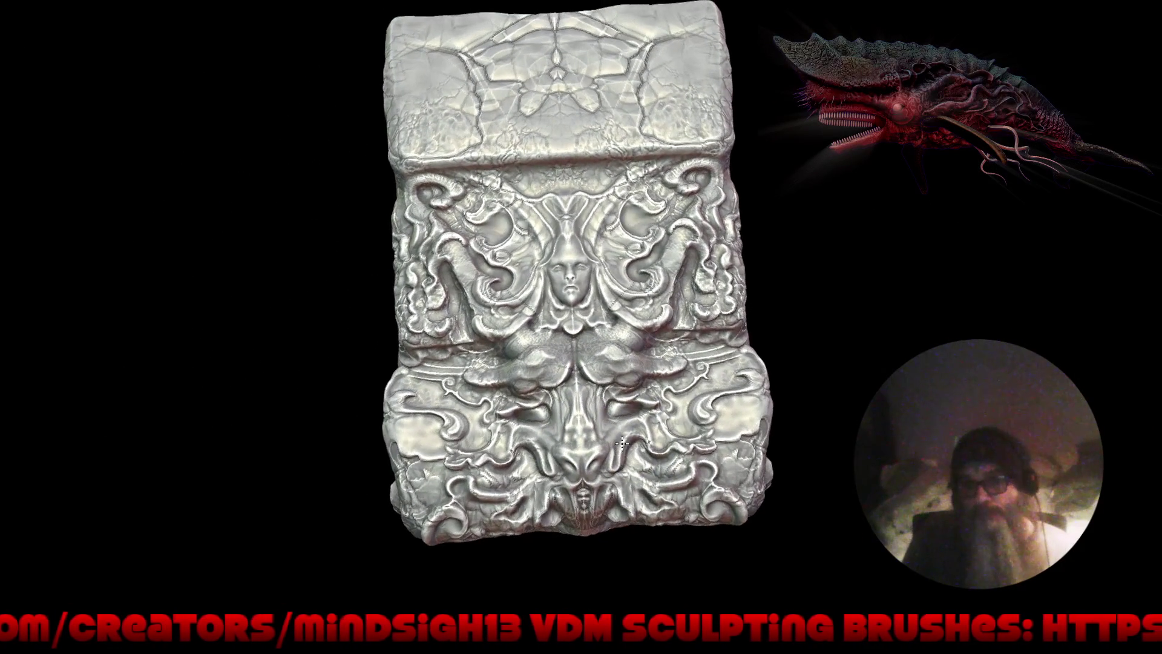
# Step: Zoom into the block's lower half and sculpt Draw Sharp ridges across its lower-right area
pyautogui.keyDown('ctrl'); pyautogui.moveTo(625, 458); pyautogui.dragTo(618, 346, button='right'); pyautogui.keyUp('ctrl')
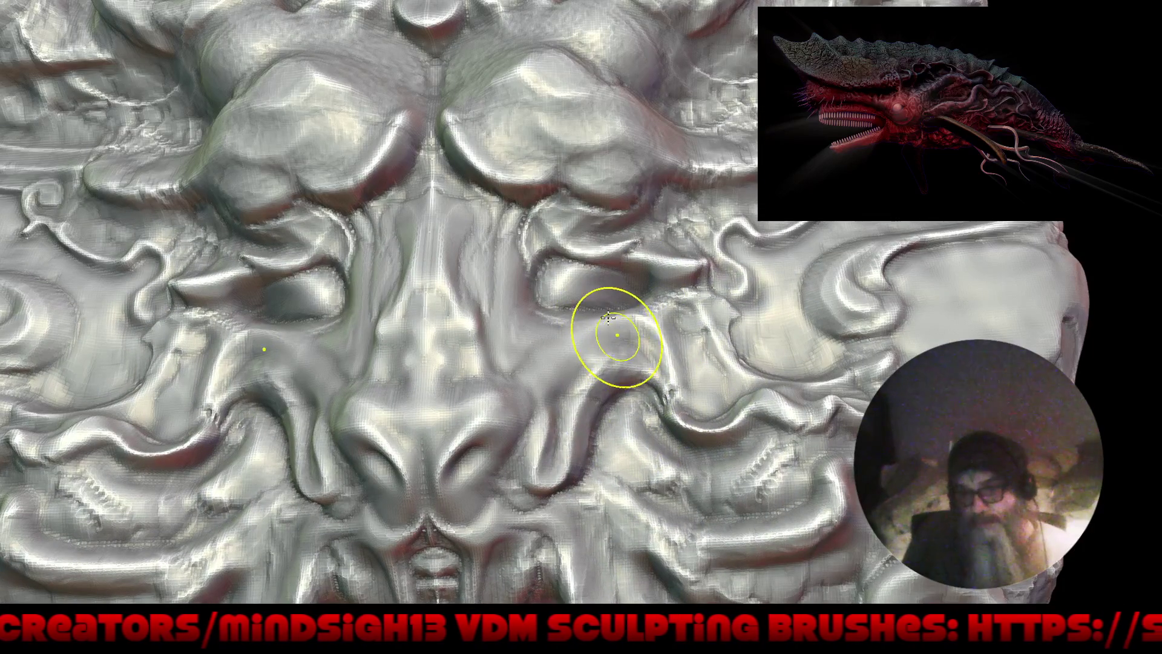
pyautogui.rightClick(617, 343)
pyautogui.click(617, 337)
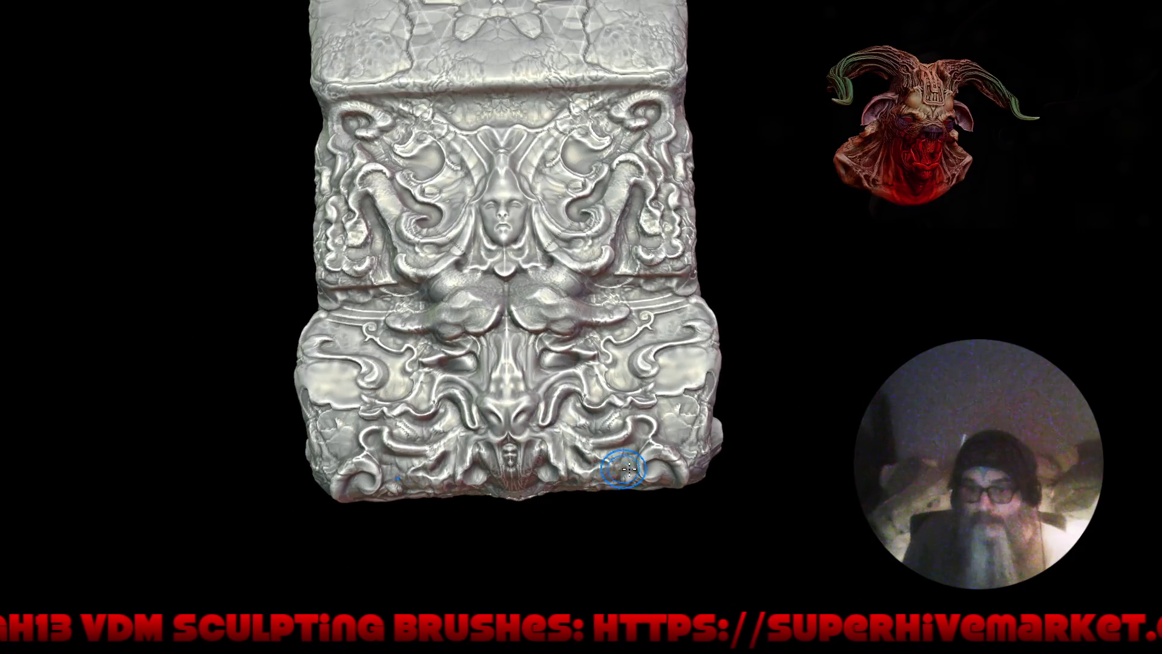
pyautogui.scroll(5, 623, 446)
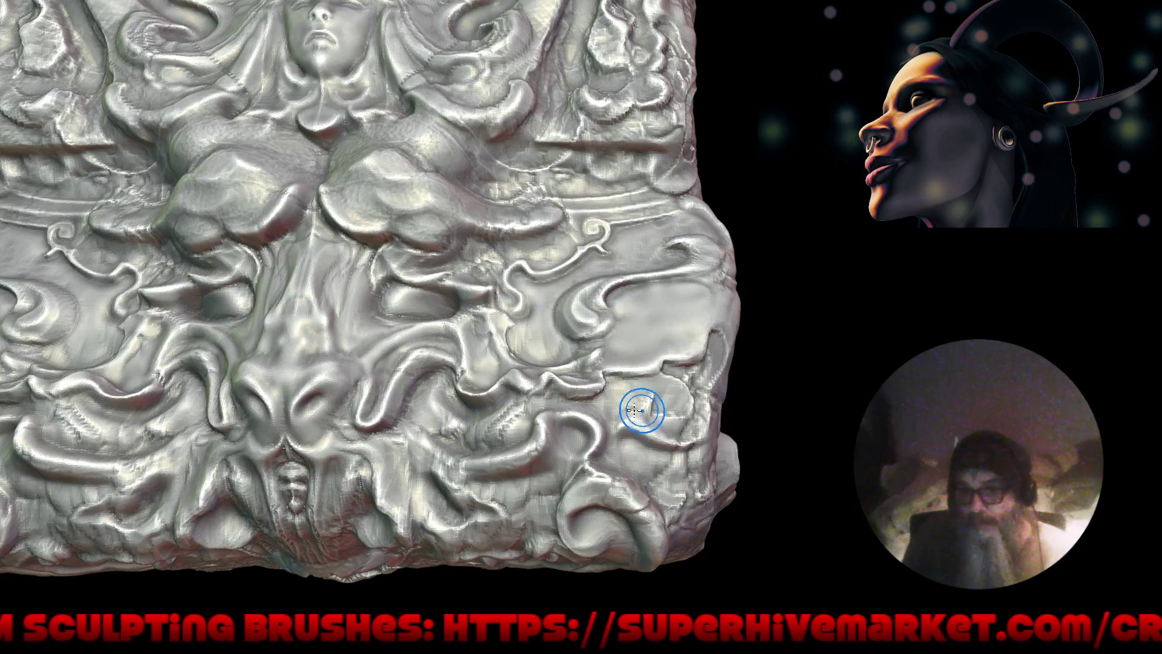
pyautogui.scroll(-5, 631, 484)
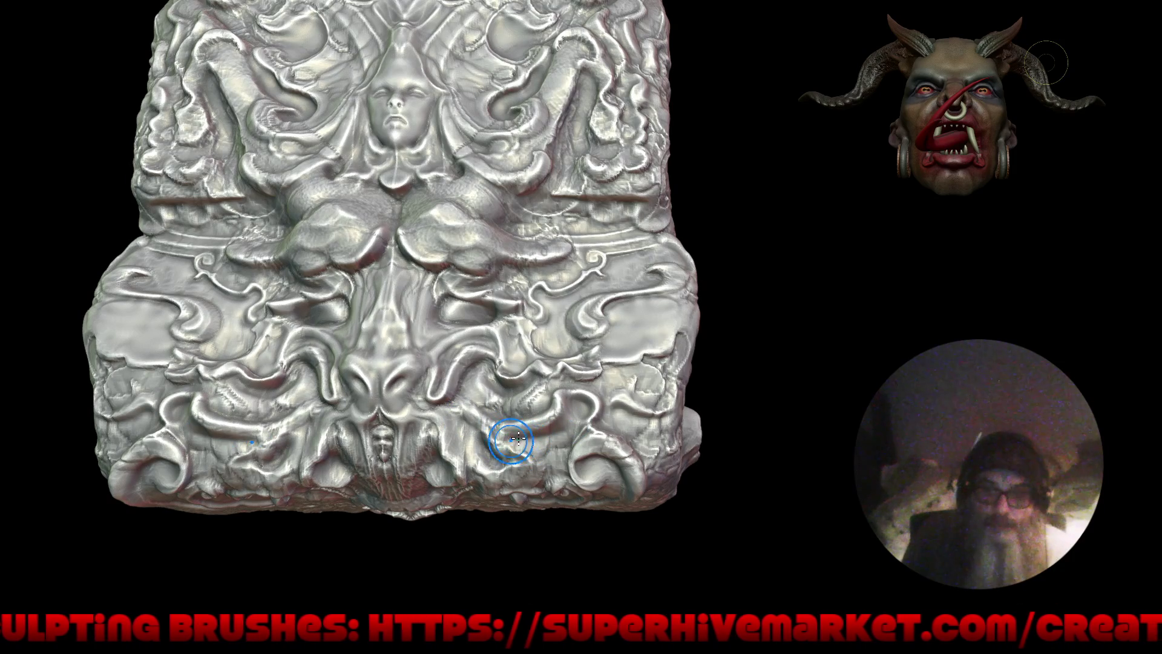
pyautogui.scroll(5, 548, 452)
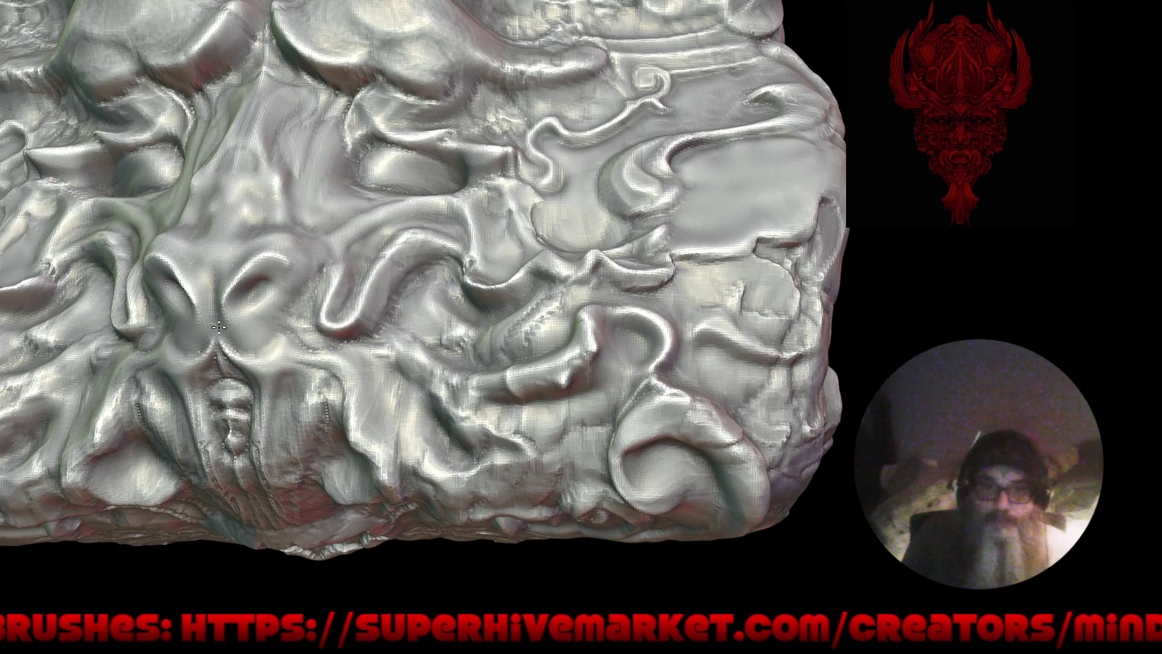
pyautogui.moveTo(223, 247); pyautogui.dragTo(298, 237)
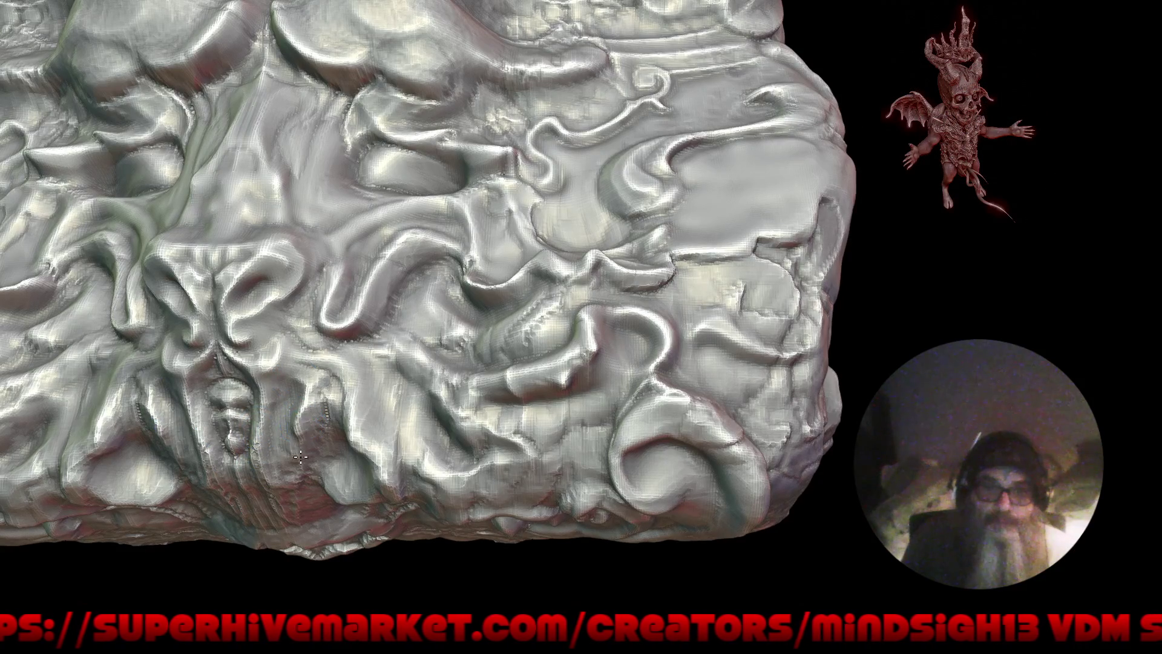
pyautogui.press('f')
pyautogui.moveTo(321, 478)
pyautogui.keyDown('alt'); pyautogui.mouseDown()
pyautogui.moveTo(537, 451)
pyautogui.moveTo(553, 462)
pyautogui.moveTo(531, 513)
pyautogui.moveTo(533, 488)
pyautogui.moveTo(615, 362)
pyautogui.mouseUp(); pyautogui.keyUp('alt')
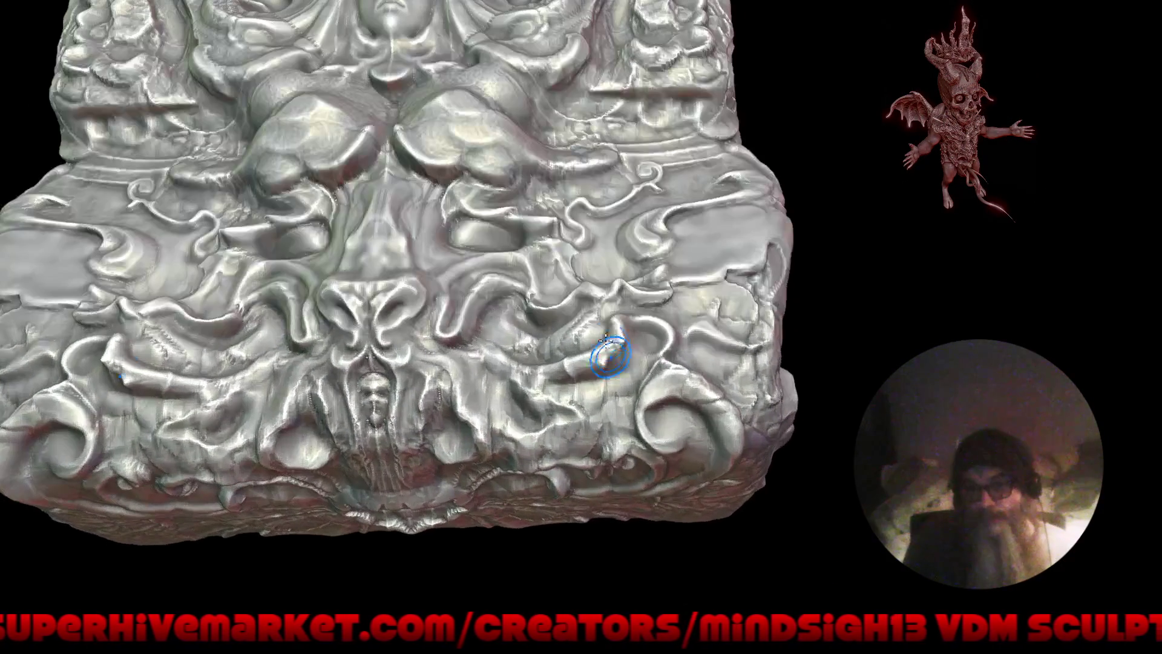
pyautogui.keyDown('alt'); pyautogui.moveTo(545, 428); pyautogui.dragTo(565, 423); pyautogui.keyUp('alt')
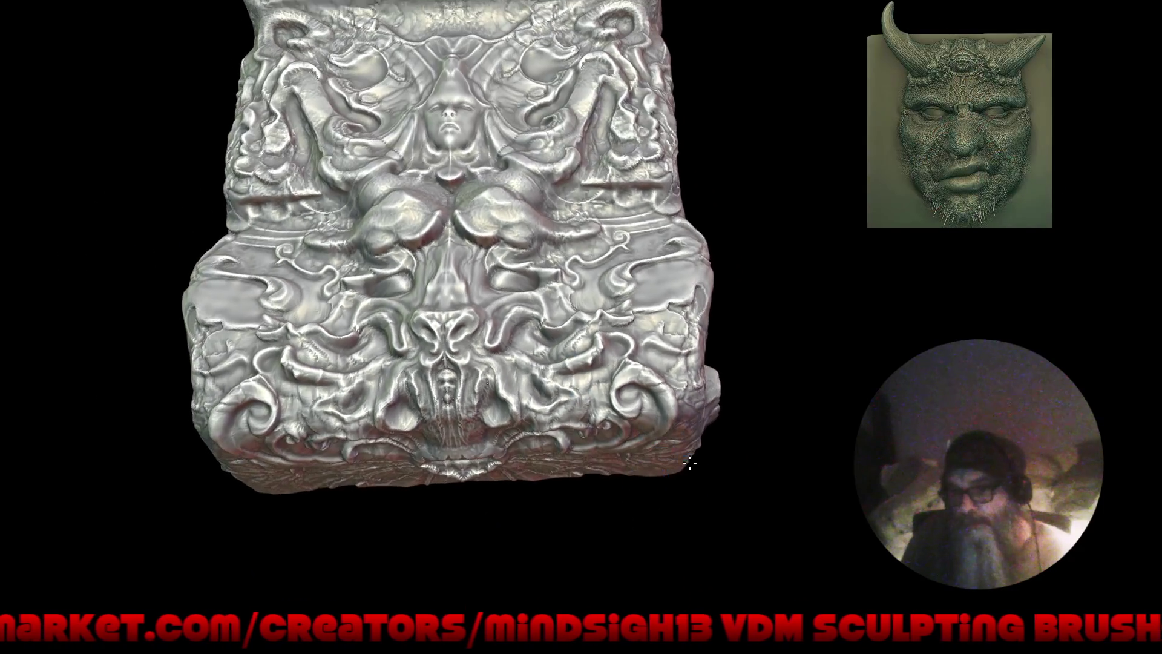
pyautogui.moveTo(690, 464); pyautogui.dragTo(708, 357)
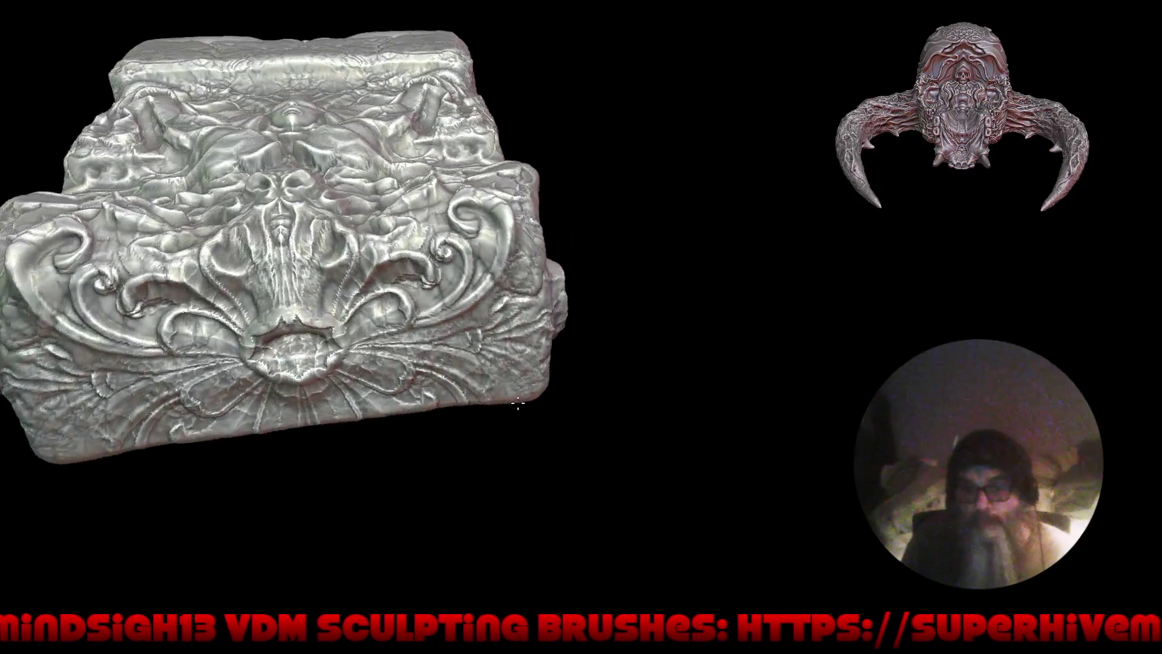
# Step: Orbit and zoom around the block's front face and mouth ornament from several angles
pyautogui.moveTo(518, 404); pyautogui.dragTo(468, 430)
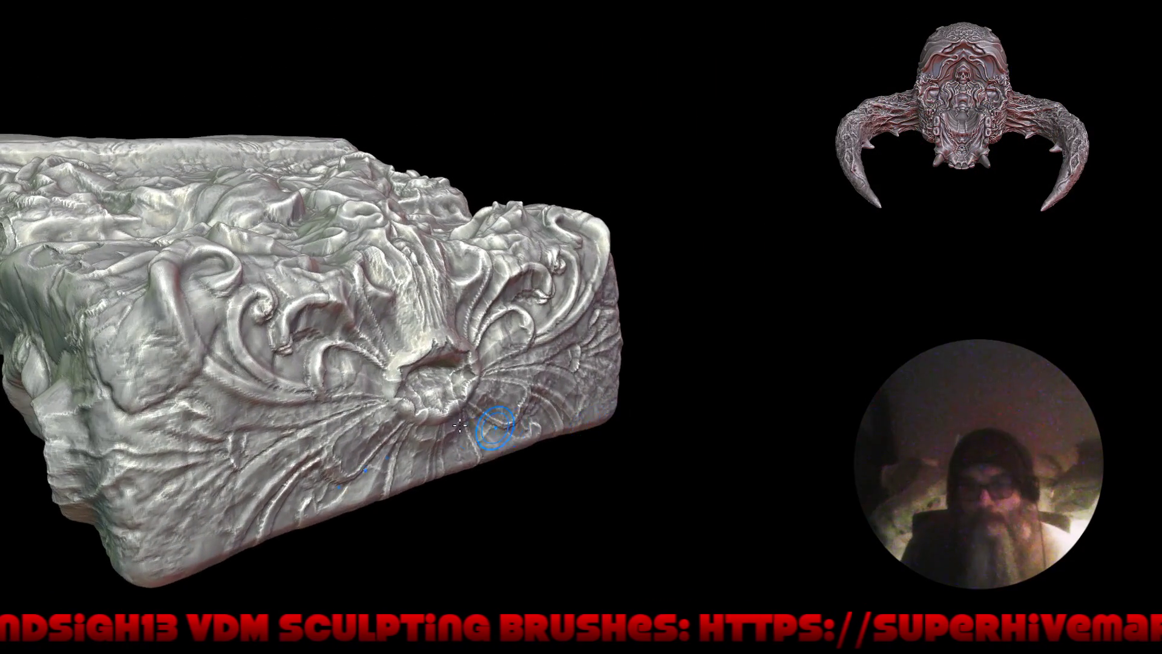
pyautogui.moveTo(468, 429); pyautogui.dragTo(500, 326, button='middle')
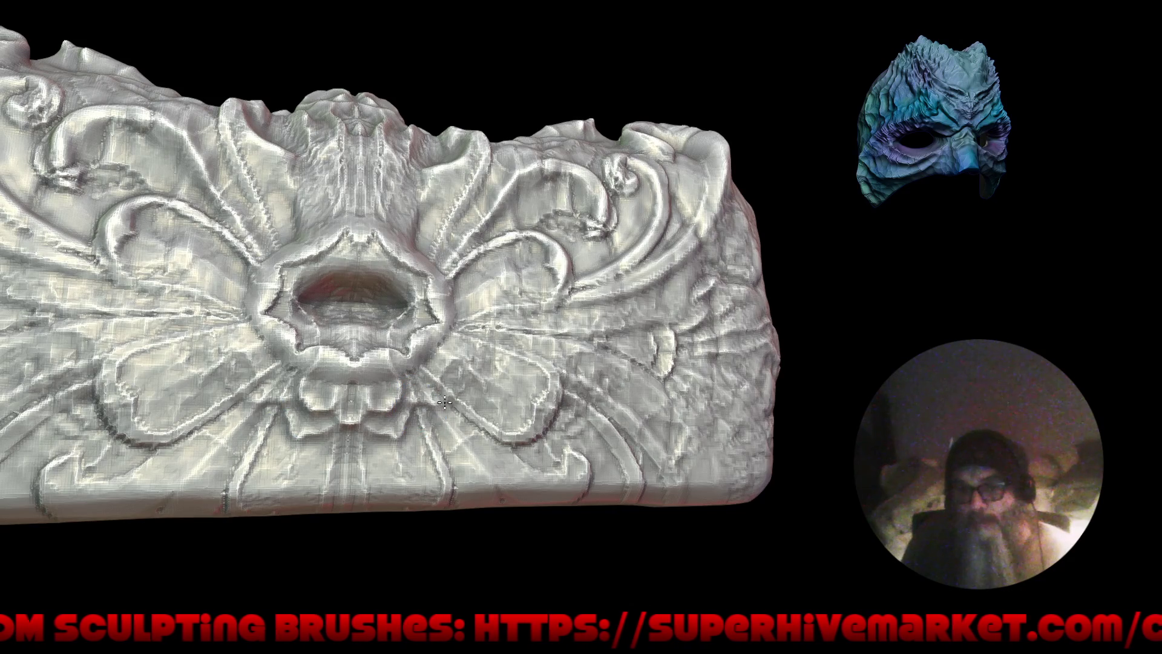
pyautogui.scroll(-3, 423, 345)
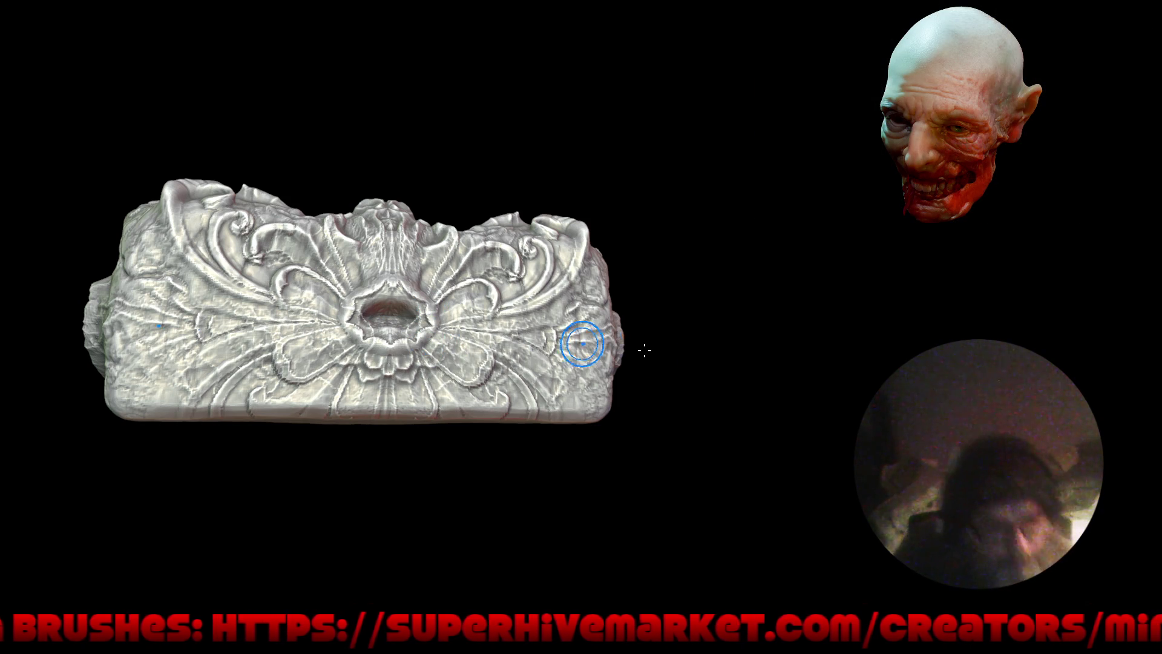
pyautogui.moveTo(778, 408); pyautogui.dragTo(759, 426)
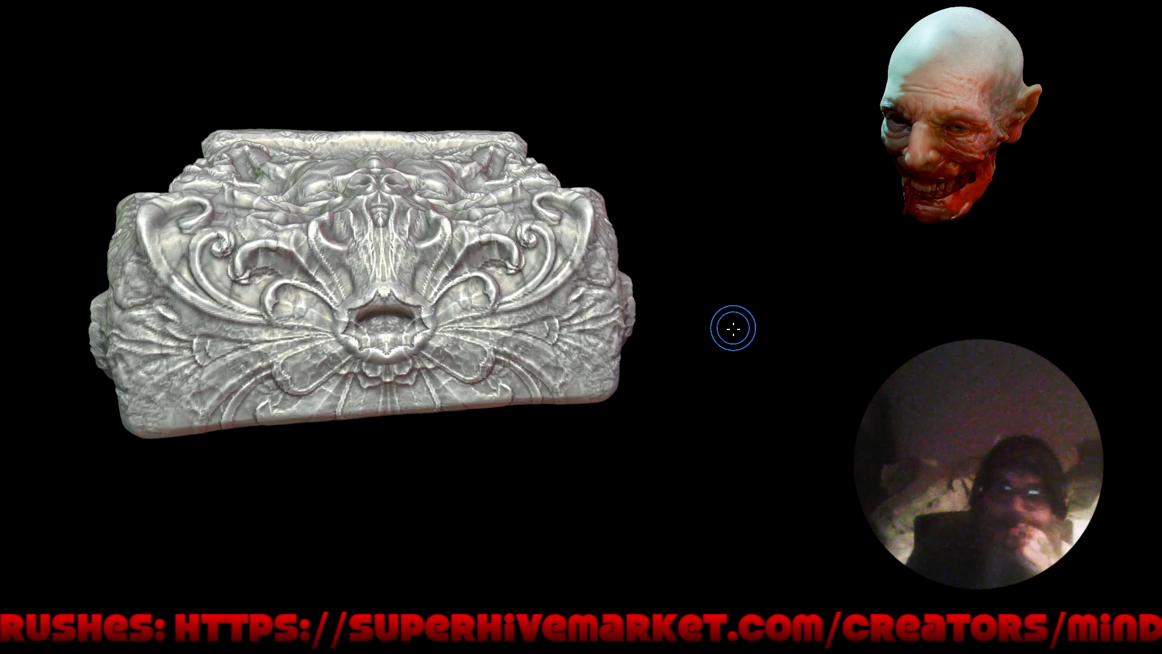
pyautogui.moveTo(731, 322); pyautogui.dragTo(328, 368)
pyautogui.scroll(5, 327, 368)
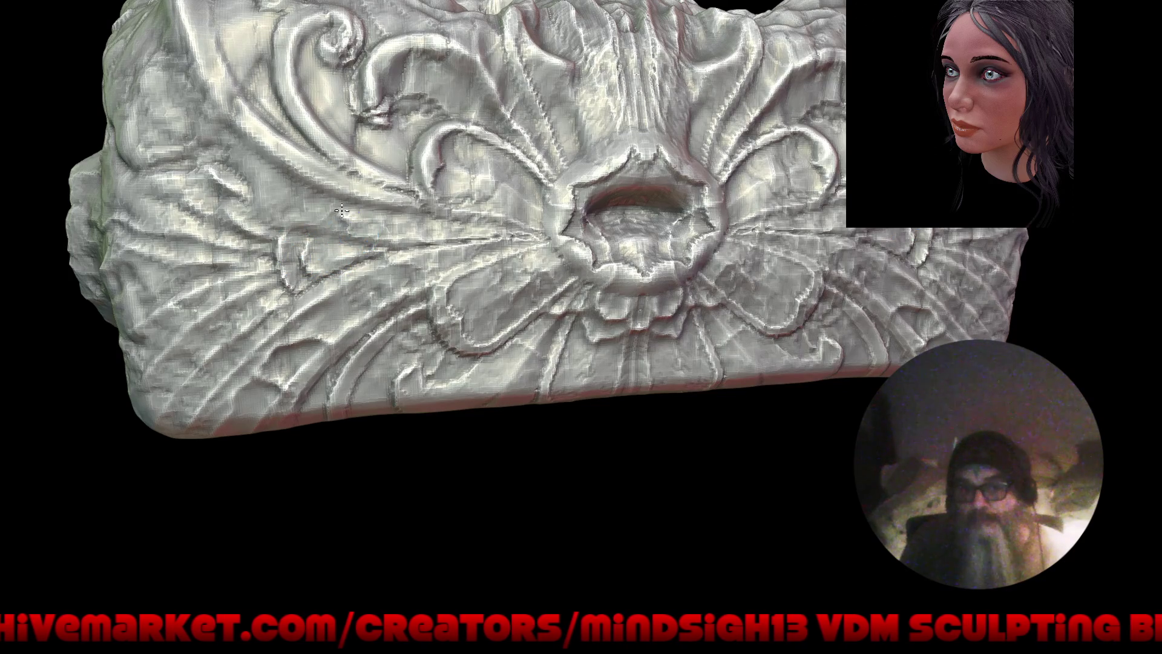
pyautogui.scroll(3, 336, 233)
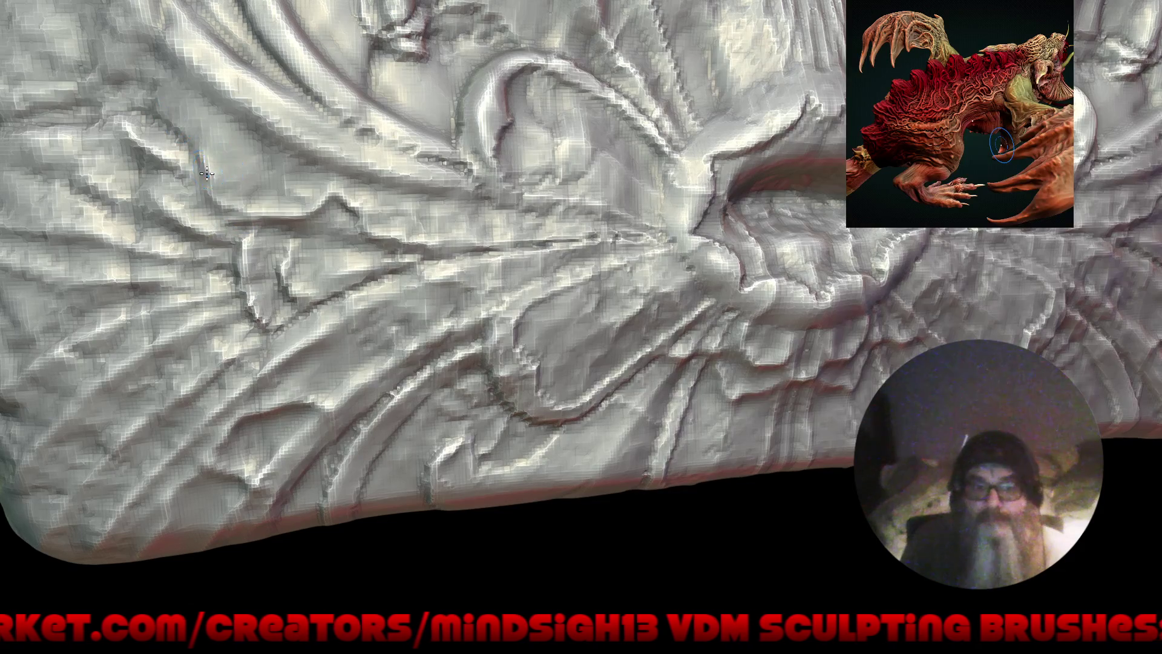
# Step: Frame the whole block and exit the fullscreen viewport with Ctrl+Alt+Space
pyautogui.press('f')
pyautogui.moveTo(397, 397)
pyautogui.mouseDown()
pyautogui.moveTo(595, 371)
pyautogui.moveTo(639, 467)
pyautogui.moveTo(536, 301)
pyautogui.moveTo(568, 480)
pyautogui.mouseUp()
pyautogui.hotkey('ctrl', 'alt', 'space')
pyautogui.moveTo(519, 373); pyautogui.dragTo(675, 252, button='middle')
# Step: Try several matcaps in Viewport Shading, settling on a plain matte grey one
pyautogui.click(1020, 10)
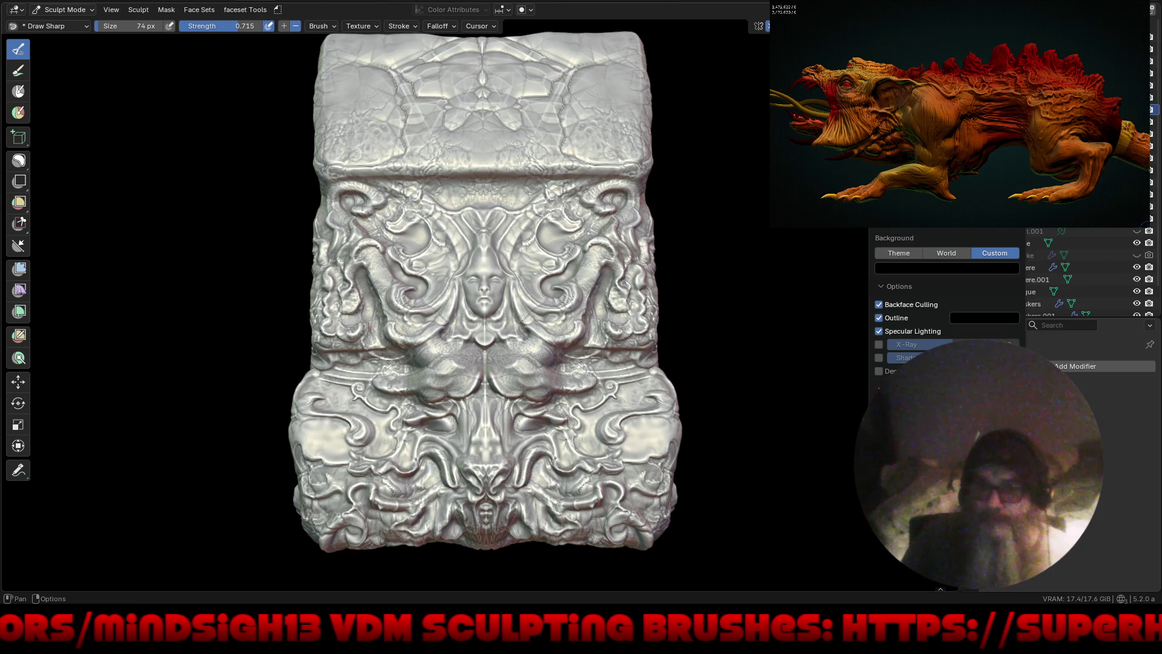
pyautogui.click(1011, 304)
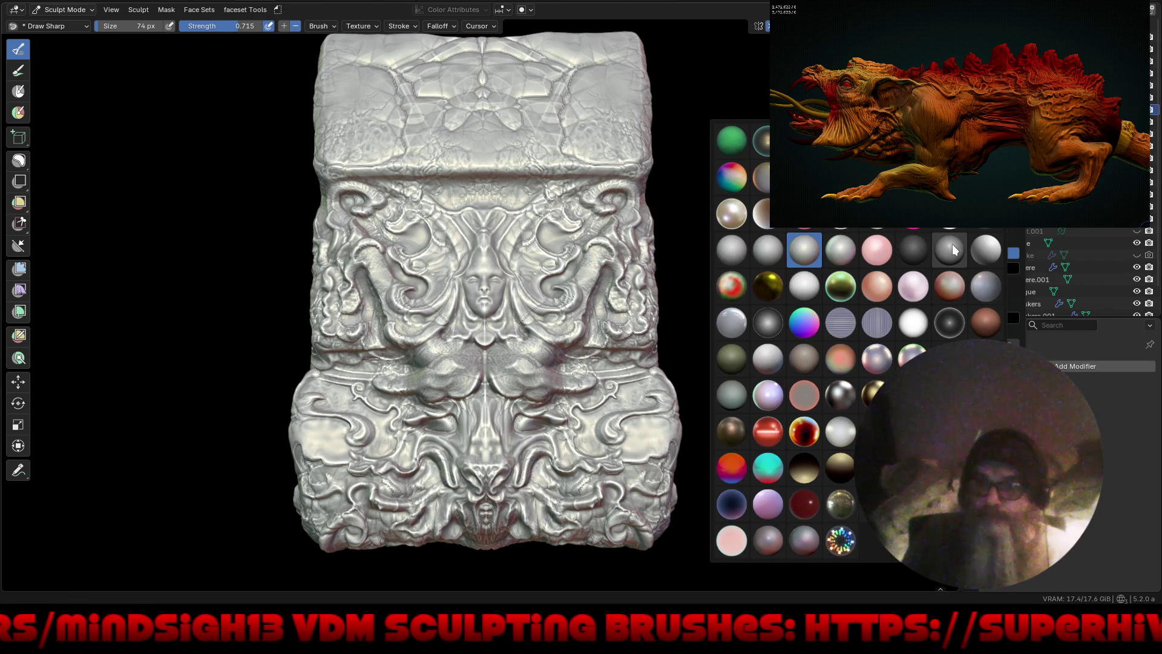
pyautogui.click(917, 244)
pyautogui.click(1010, 303)
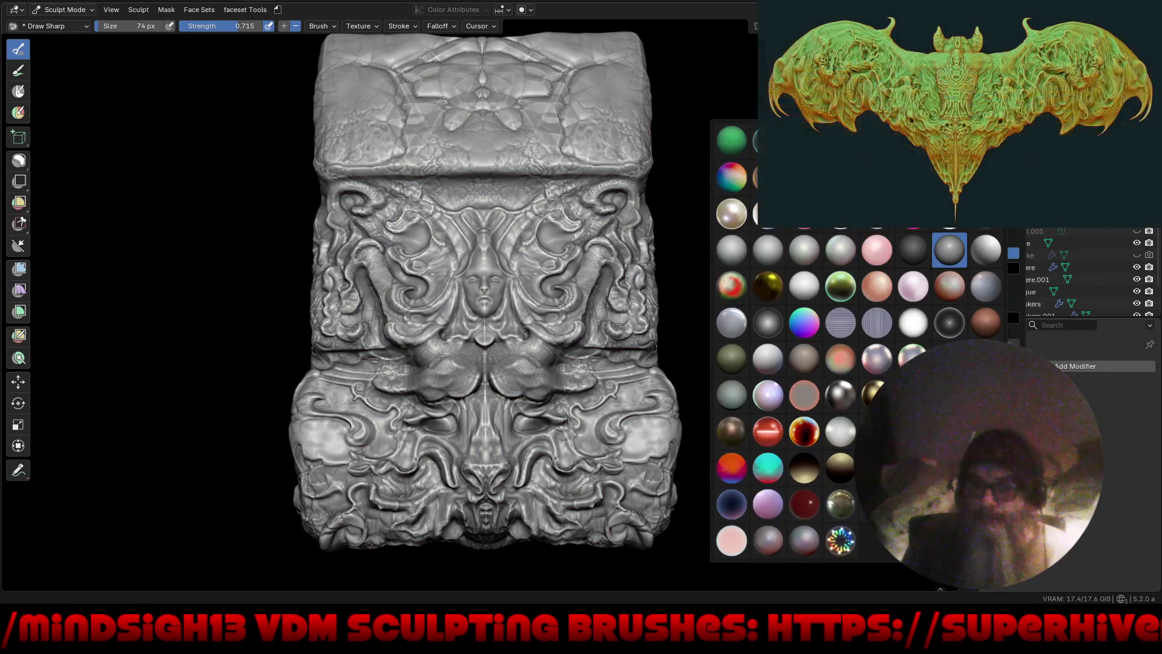
pyautogui.click(737, 253)
pyautogui.click(1010, 303)
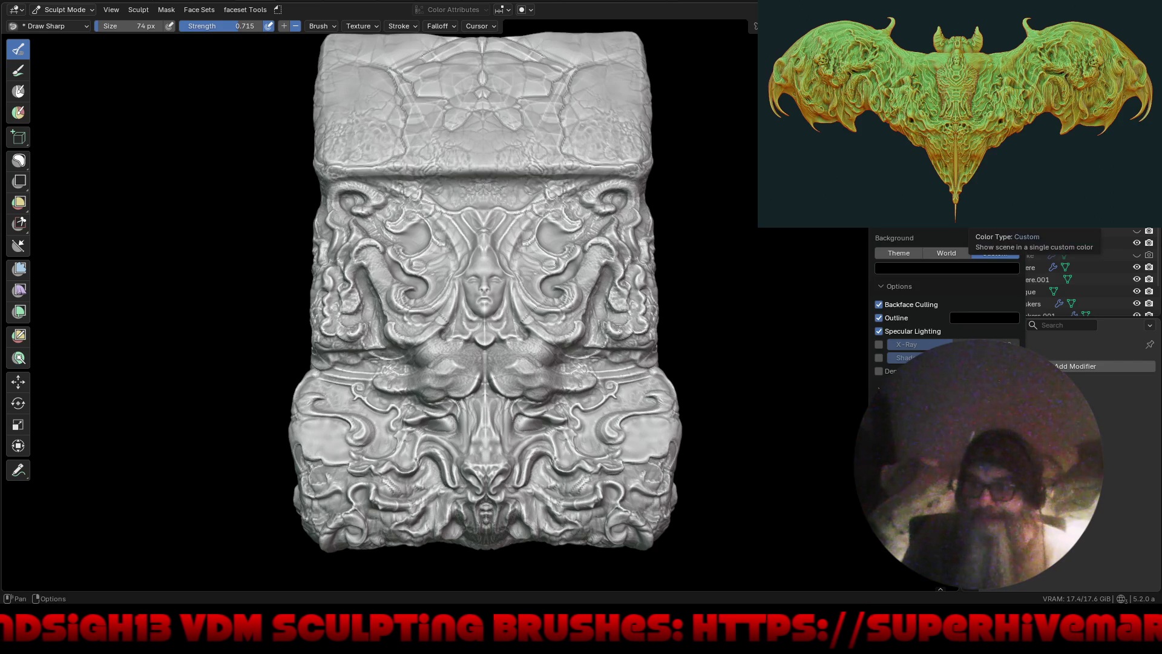
pyautogui.moveTo(726, 298)
pyautogui.mouseDown(button='middle')
pyautogui.moveTo(673, 411)
pyautogui.moveTo(605, 393)
pyautogui.mouseUp(button='middle')
# Step: Zoom into the central carving and sculpt it symmetrically below the two bulges
pyautogui.scroll(6, 557, 387)
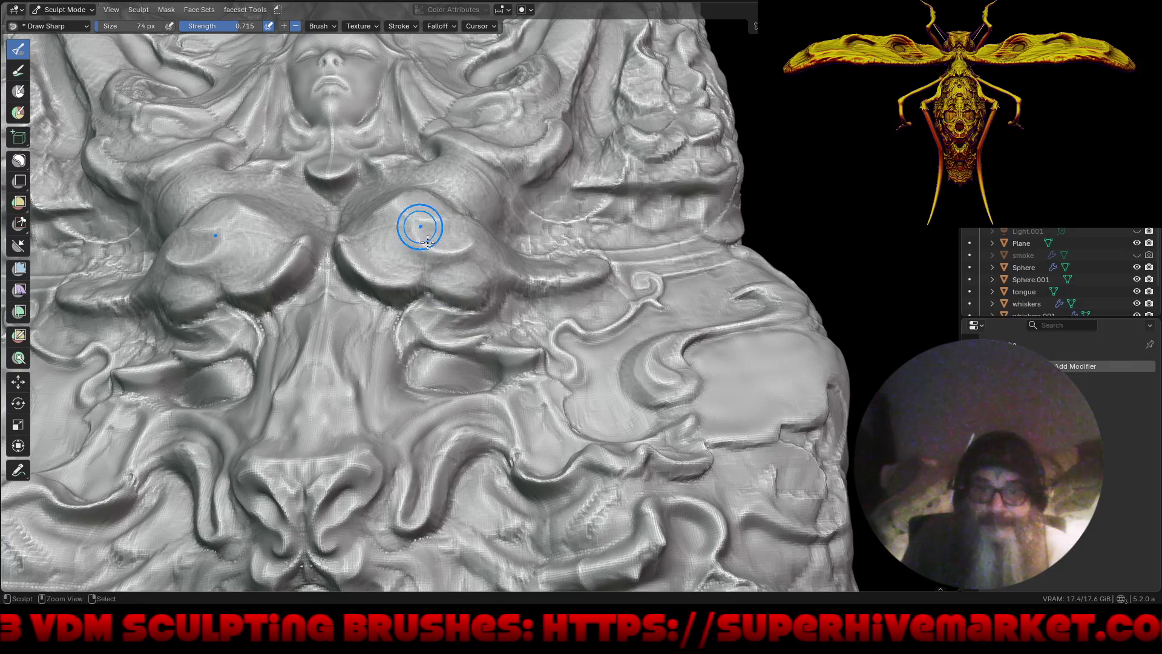
pyautogui.moveTo(424, 230); pyautogui.dragTo(451, 259, button='middle')
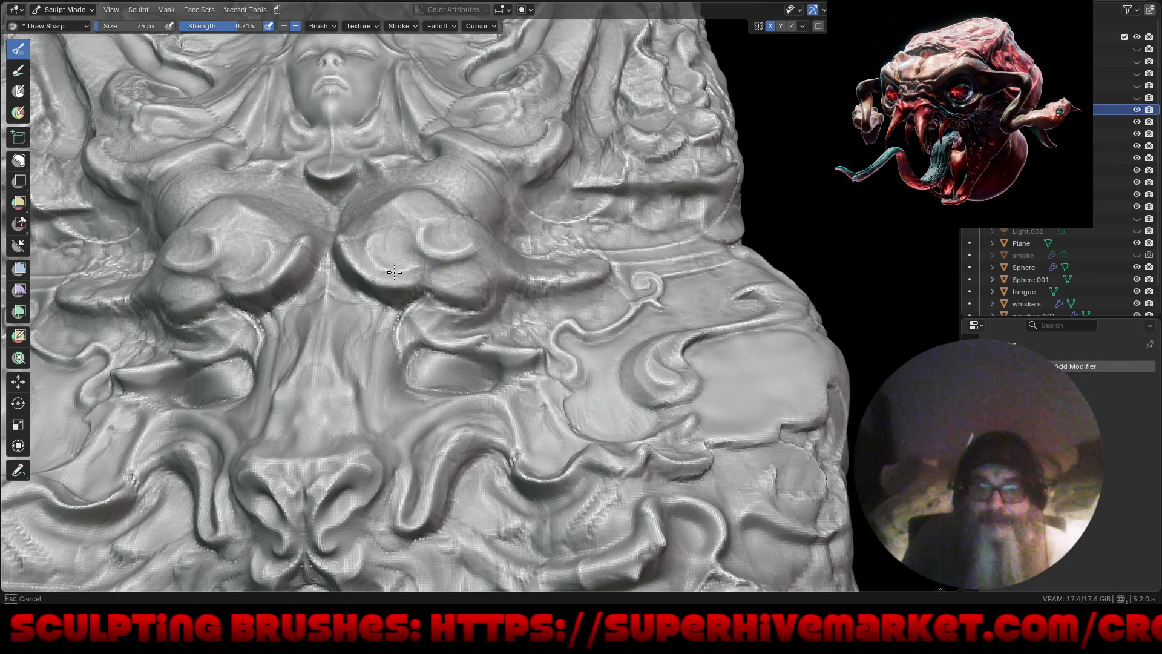
pyautogui.moveTo(372, 242); pyautogui.dragTo(363, 258, button='middle')
pyautogui.moveTo(363, 259); pyautogui.dragTo(362, 267)
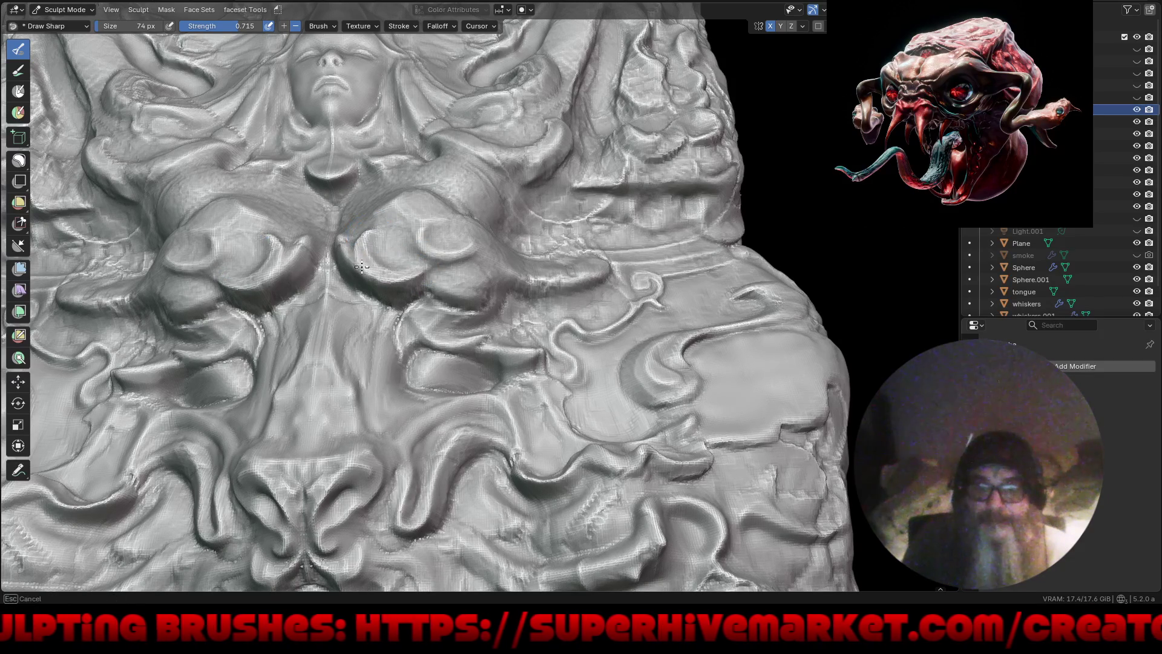
# Step: Review the whole block from the front, toggling the fullscreen viewport on and off
pyautogui.scroll(-5, 447, 271)
pyautogui.moveTo(447, 271)
pyautogui.mouseDown(button='middle')
pyautogui.moveTo(556, 359)
pyautogui.moveTo(565, 382)
pyautogui.mouseUp(button='middle')
pyautogui.scroll(3, 531, 302)
pyautogui.scroll(1, 502, 417)
pyautogui.scroll(2, 475, 526)
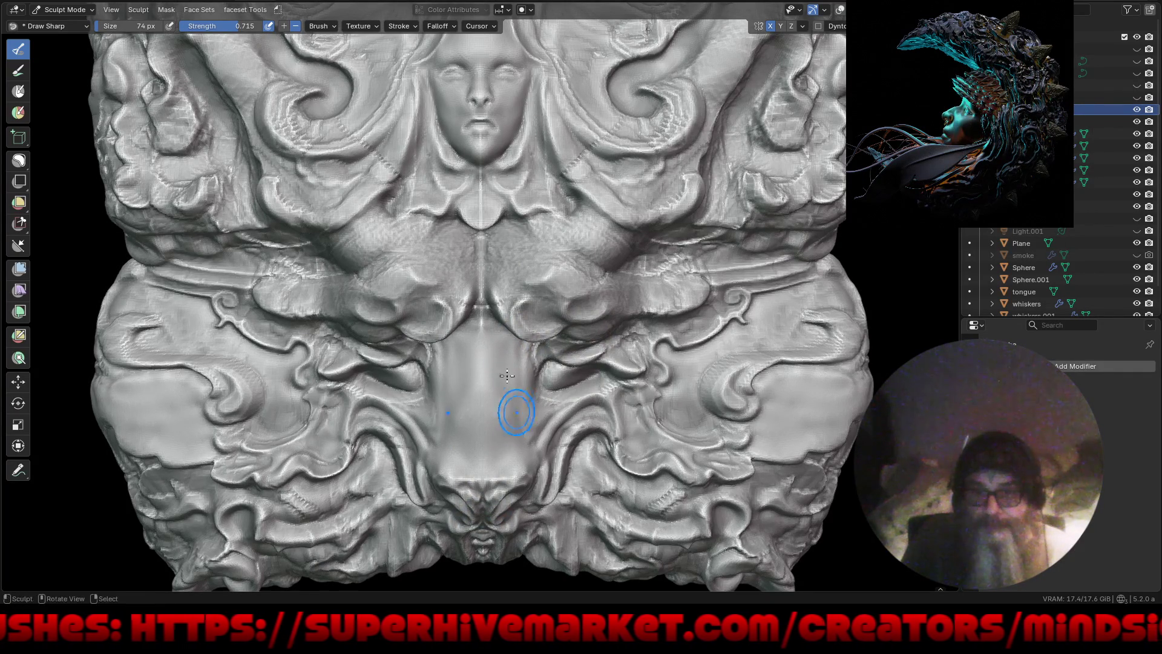
pyautogui.scroll(-3, 514, 392)
pyautogui.moveTo(527, 441); pyautogui.dragTo(566, 446, button='middle')
pyautogui.hotkey('ctrl', 'alt', 'space')
pyautogui.moveTo(533, 390); pyautogui.dragTo(487, 392, button='middle')
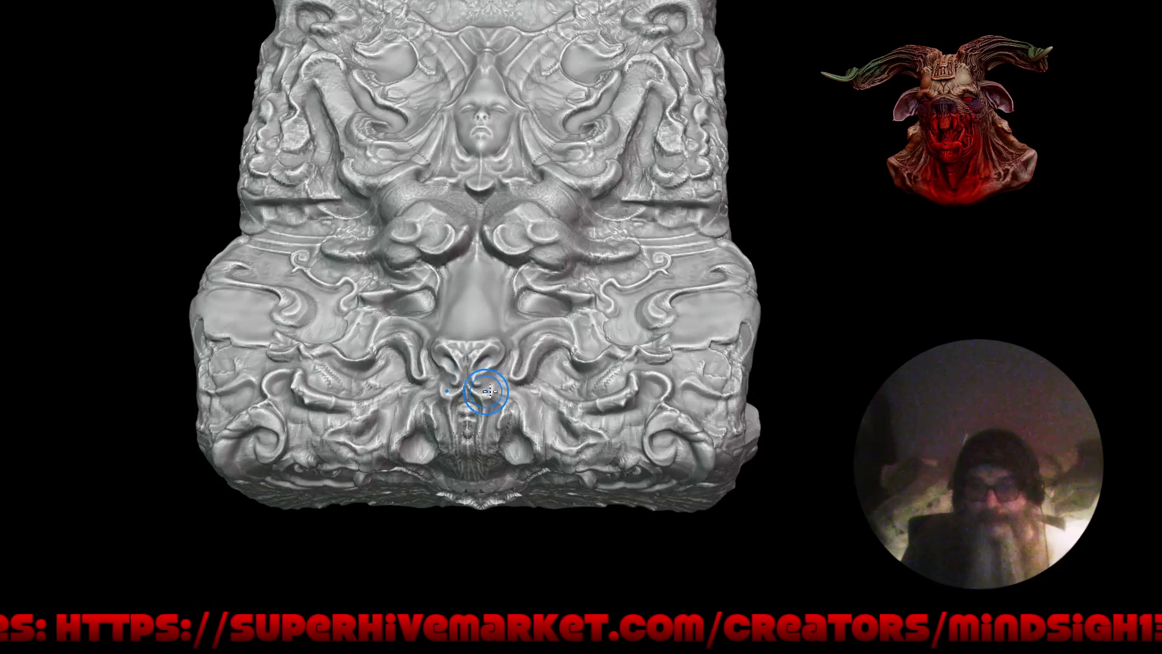
pyautogui.hotkey('ctrl', 'alt', 'space')
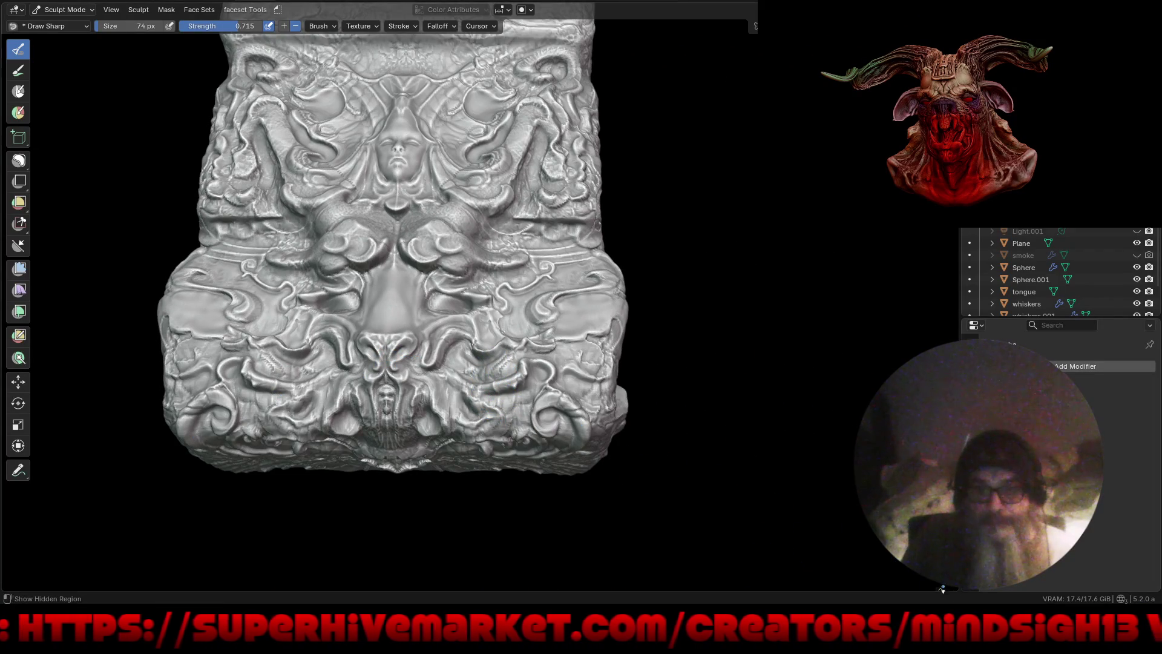
# Step: Pick the Dragon_Belly VDM brush from the enlarged asset shelf, then collapse the shelf
pyautogui.click(943, 588)
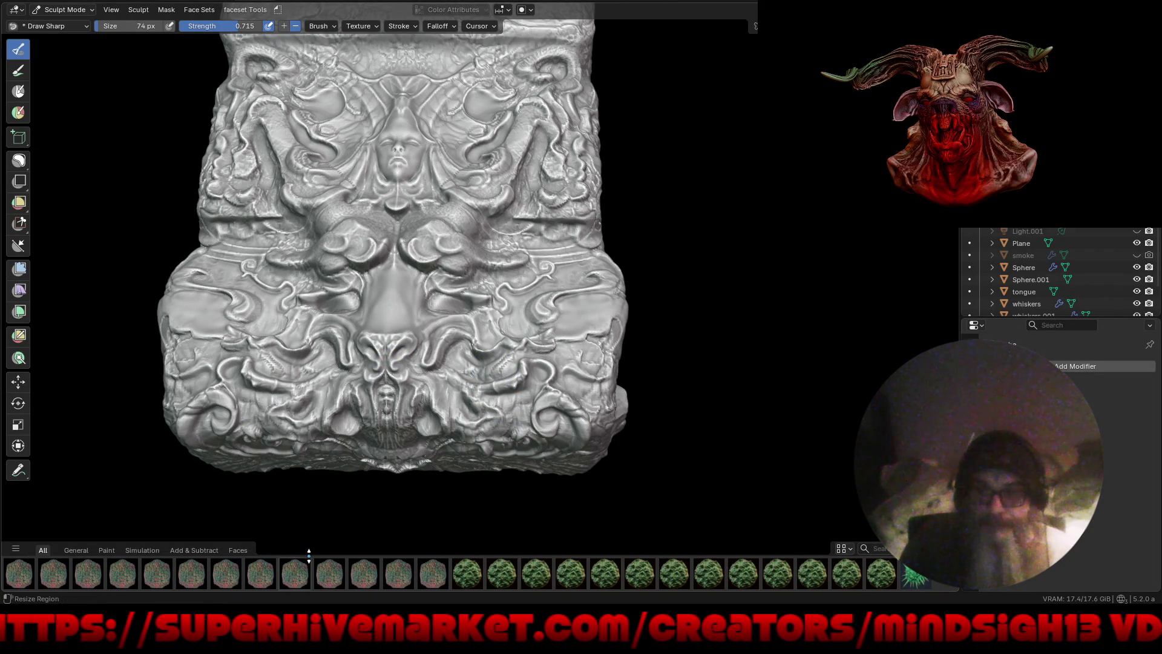
pyautogui.moveTo(309, 552); pyautogui.dragTo(315, 304)
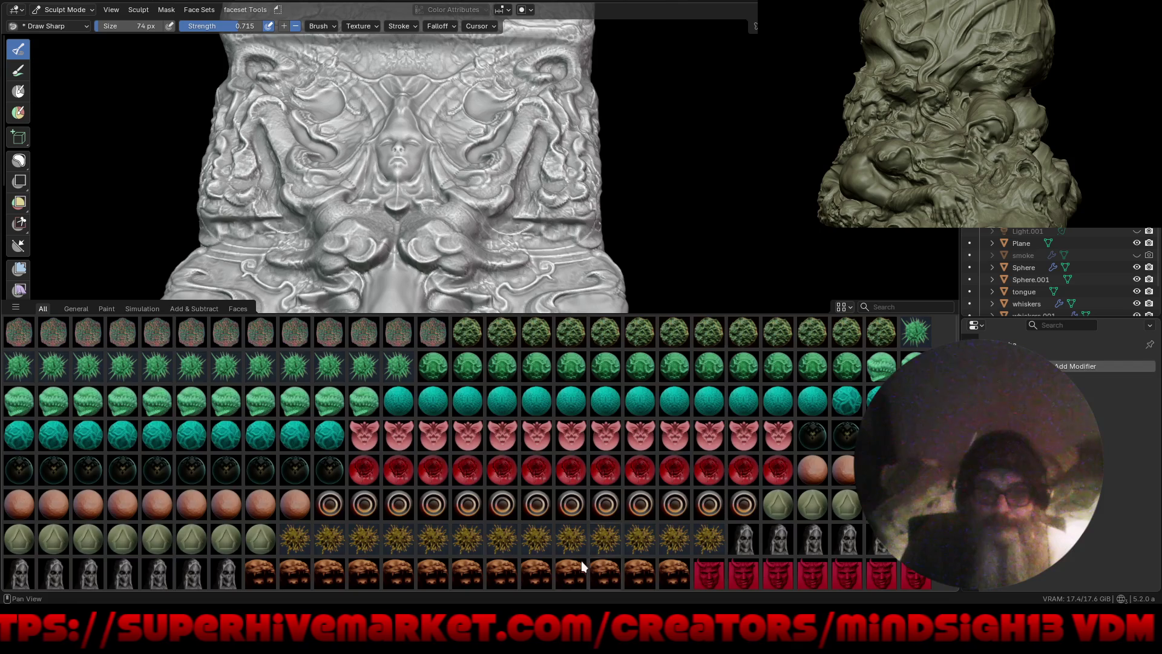
pyautogui.scroll(-5, 582, 566)
pyautogui.scroll(-5, 593, 477)
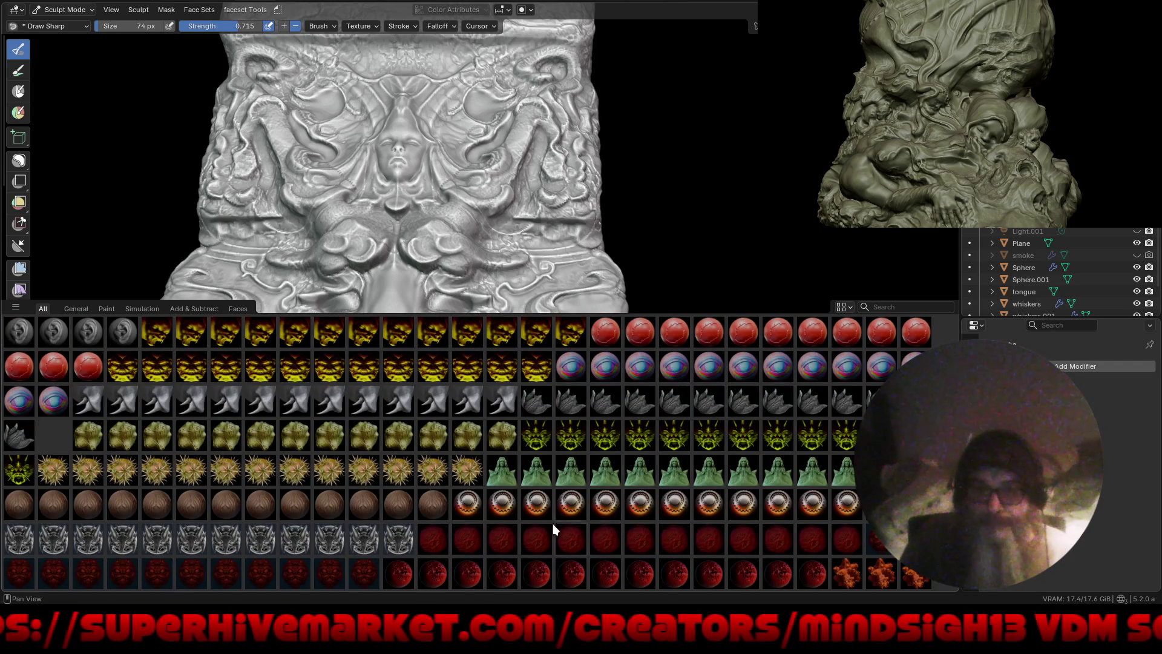
pyautogui.scroll(-3, 557, 524)
pyautogui.scroll(-3, 547, 509)
pyautogui.scroll(-3, 539, 493)
pyautogui.scroll(-3, 532, 484)
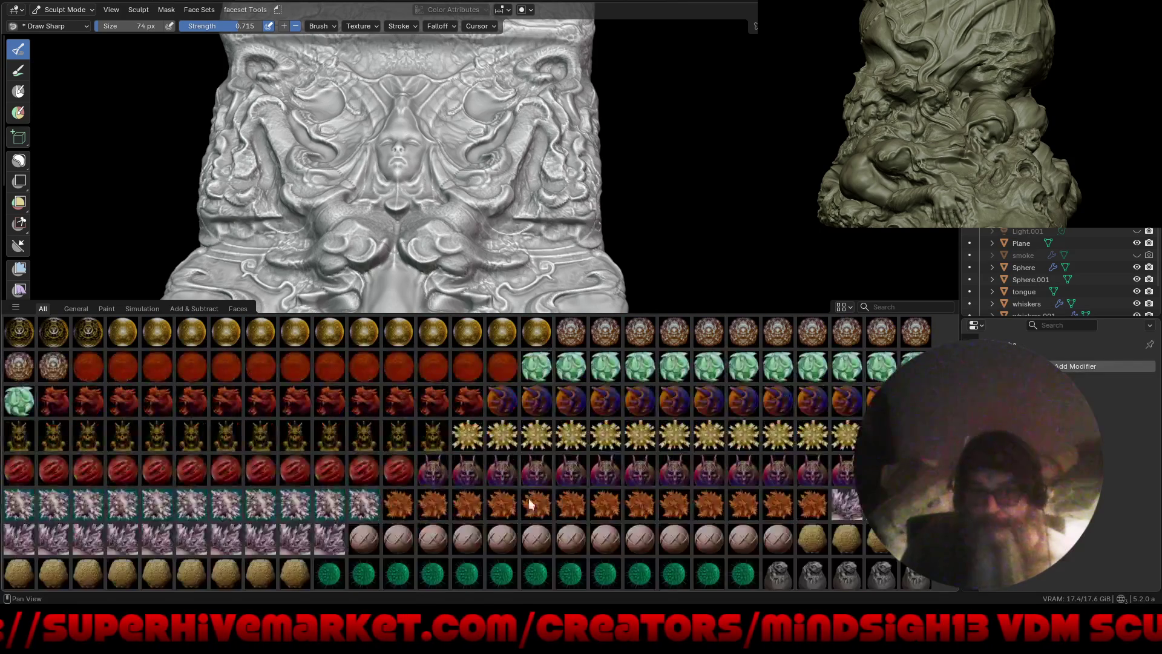
pyautogui.scroll(-3, 533, 484)
pyautogui.scroll(-3, 538, 435)
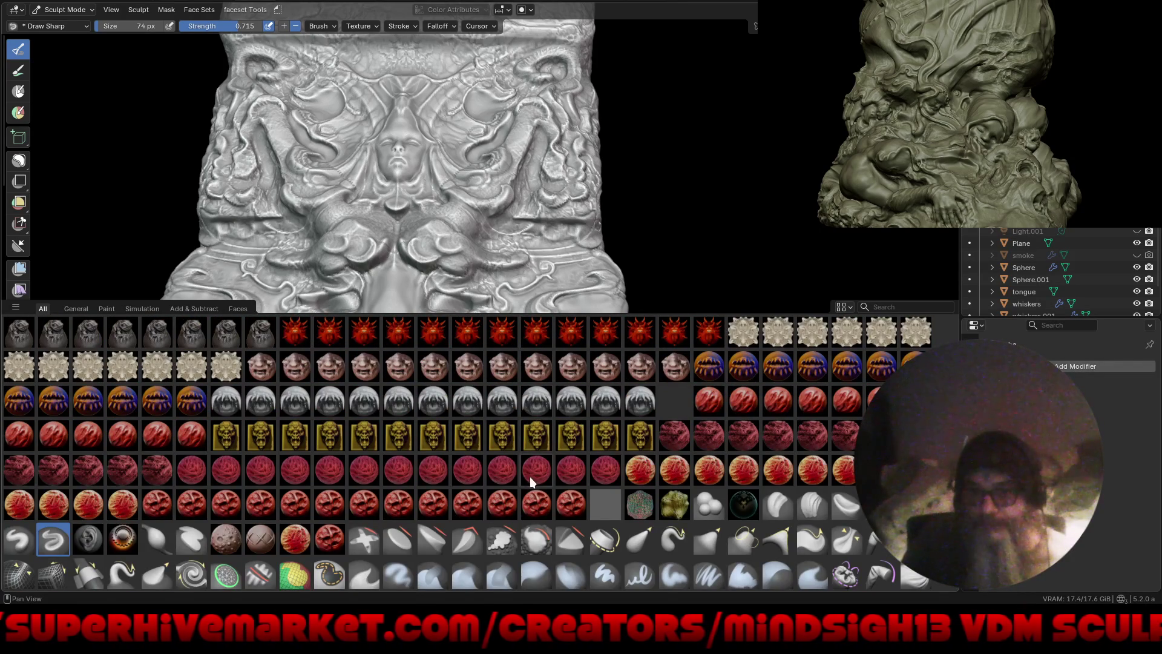
pyautogui.scroll(-1, 544, 412)
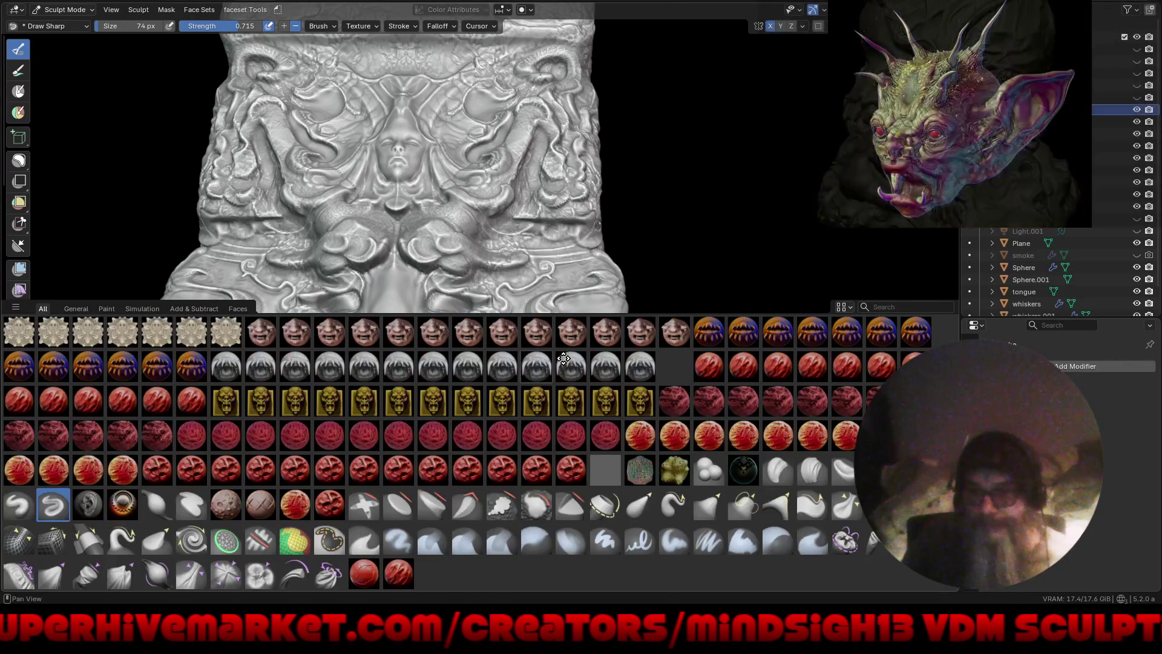
pyautogui.moveTo(556, 391); pyautogui.dragTo(543, 540, button='middle')
pyautogui.moveTo(560, 439); pyautogui.dragTo(552, 516, button='middle')
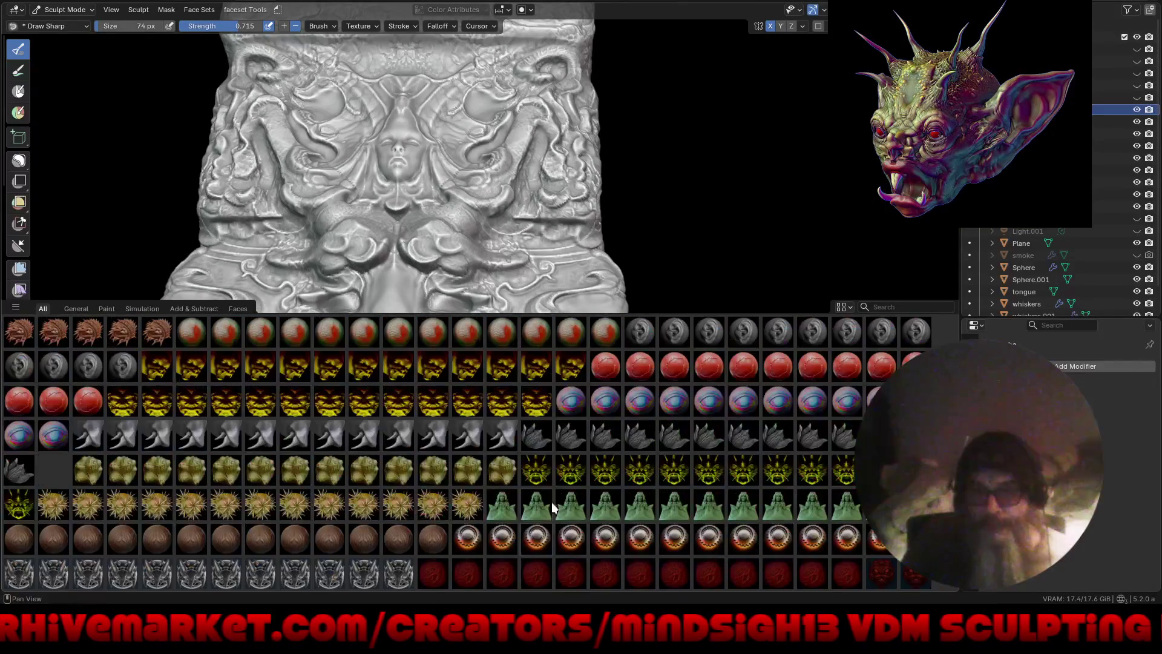
pyautogui.click(612, 332)
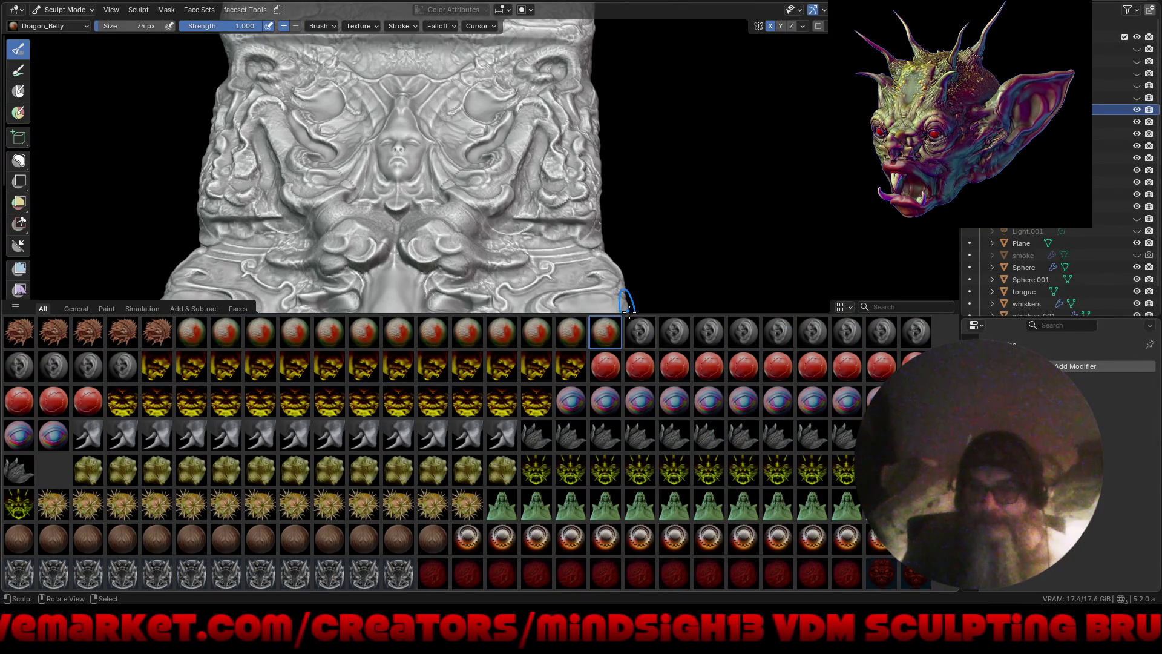
pyautogui.moveTo(627, 312); pyautogui.dragTo(577, 499)
# Step: Stamp two mirrored Dragon_Belly ridges into the block's smoothed centre
pyautogui.moveTo(415, 286)
pyautogui.keyDown('ctrl'); pyautogui.mouseDown(button='middle')
pyautogui.moveTo(529, 335)
pyautogui.moveTo(531, 363)
pyautogui.mouseUp(button='middle'); pyautogui.keyUp('ctrl')
pyautogui.moveTo(511, 380); pyautogui.dragTo(503, 400)
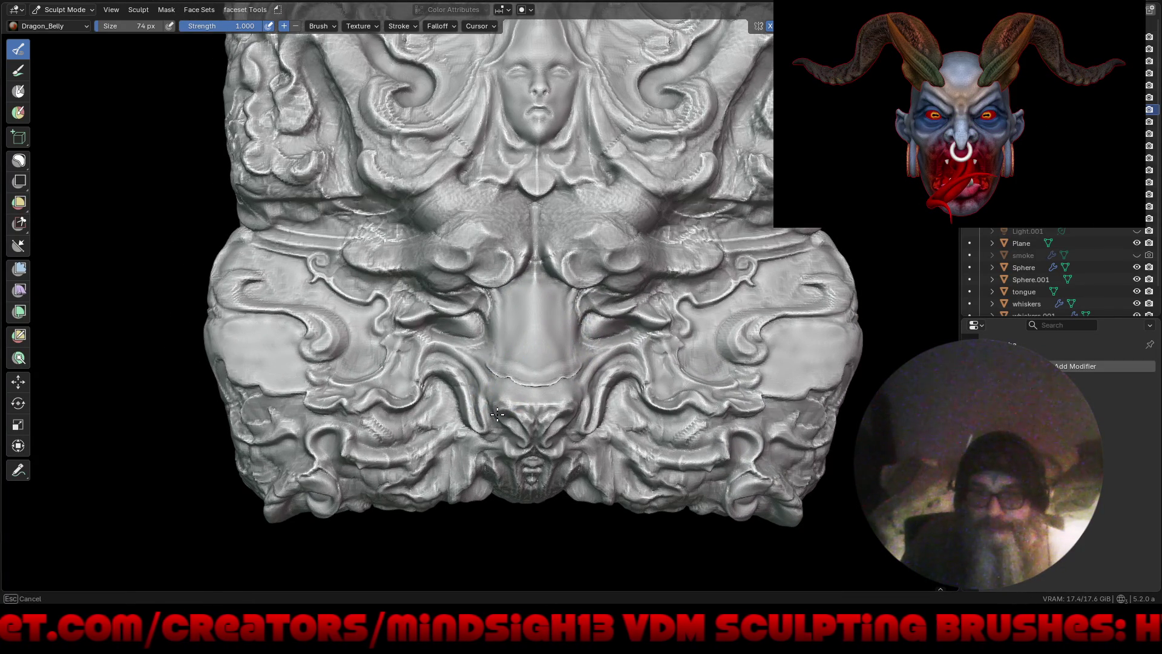
pyautogui.moveTo(496, 329); pyautogui.dragTo(494, 371)
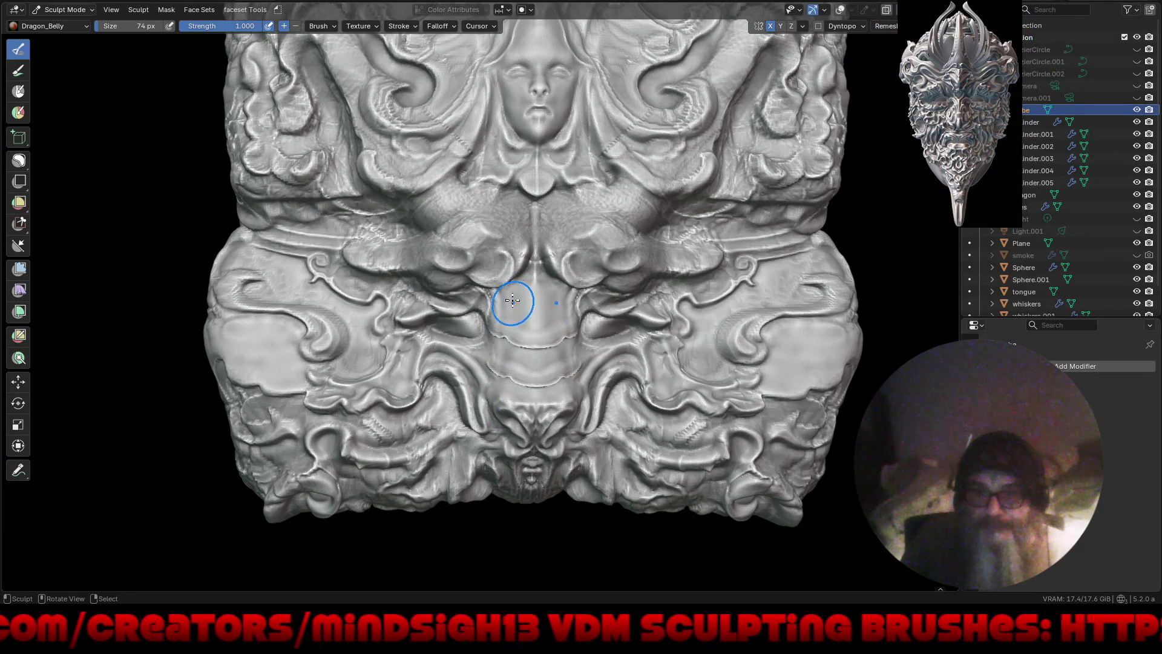
pyautogui.moveTo(484, 351); pyautogui.dragTo(682, 491, button='middle')
pyautogui.scroll(2, 507, 364)
# Step: Select the Draw Sharp brush from the Quick Favorites menu
pyautogui.scroll(2, 424, 339)
pyautogui.scroll(2, 376, 316)
pyautogui.press('q')
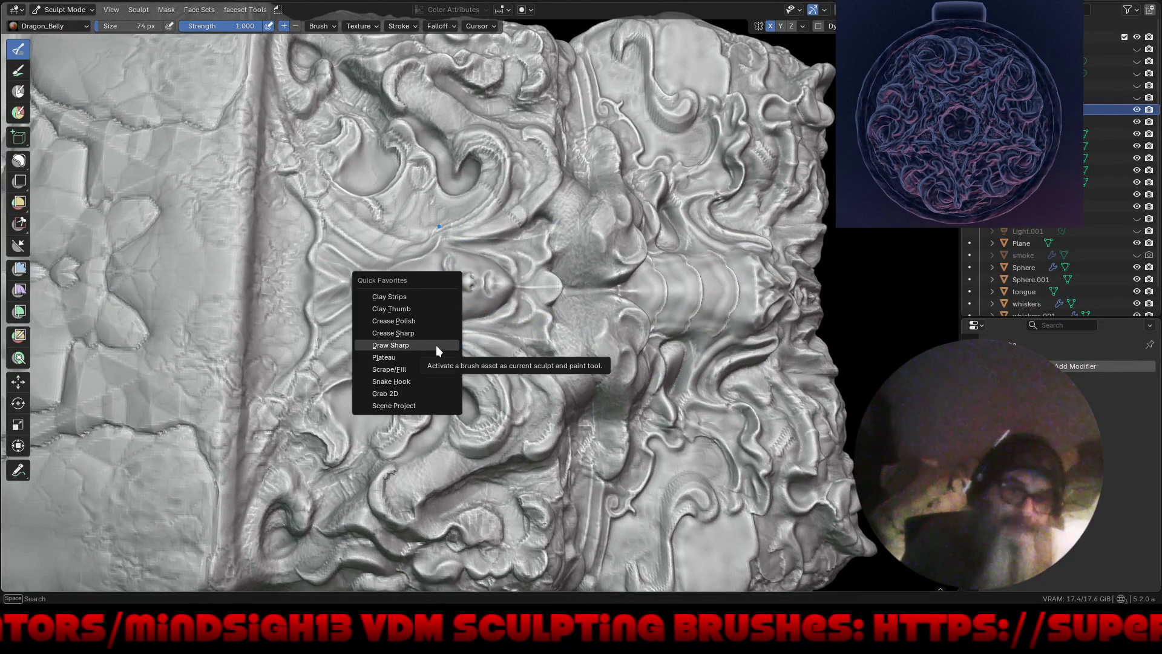
pyautogui.click(437, 347)
# Step: Sharpen the groove beside the carved central face
pyautogui.moveTo(402, 382); pyautogui.dragTo(424, 309, button='middle')
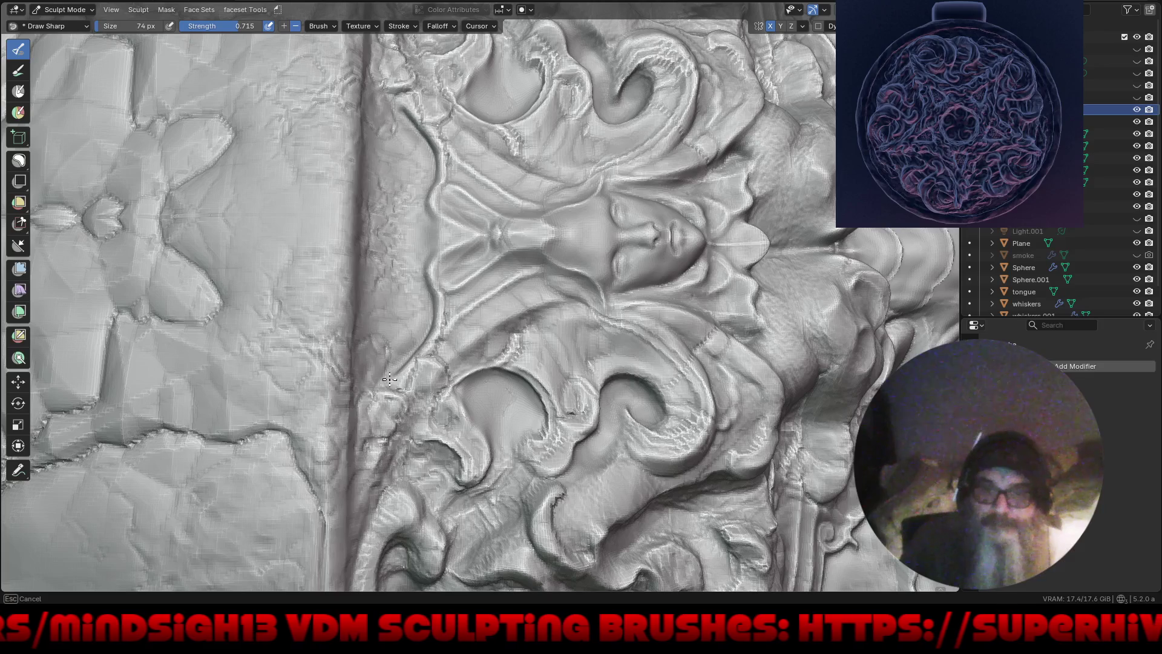
pyautogui.moveTo(391, 377); pyautogui.dragTo(386, 384, button='middle')
pyautogui.keyDown('ctrl'); pyautogui.moveTo(403, 399); pyautogui.dragTo(418, 392); pyautogui.keyUp('ctrl')
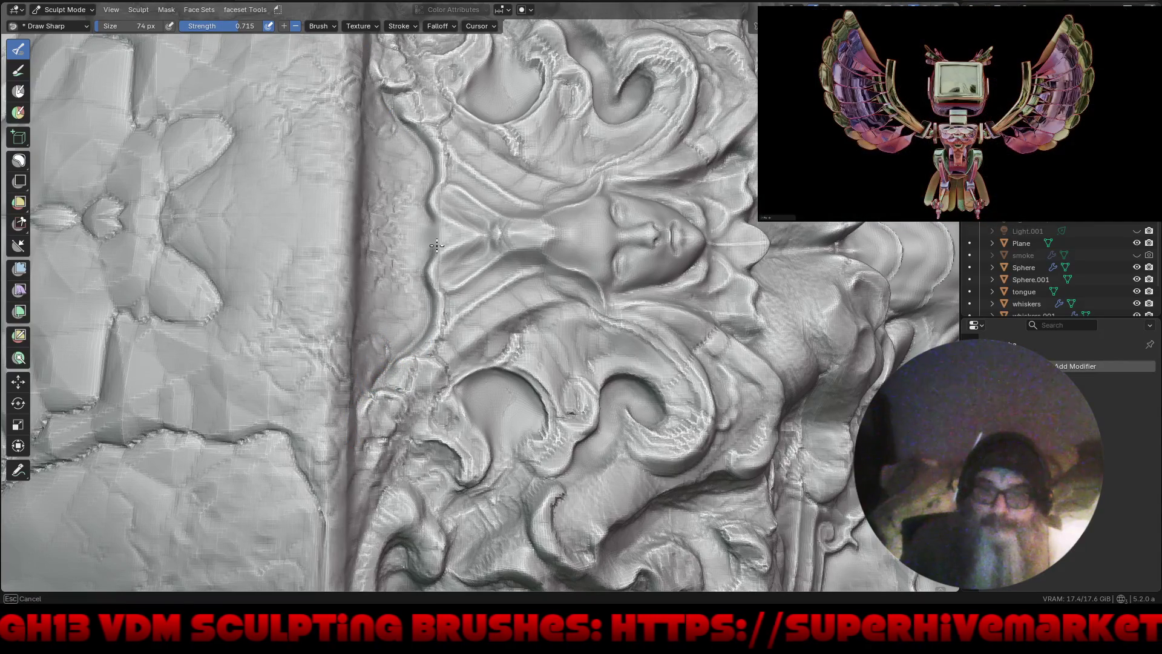
pyautogui.moveTo(419, 274); pyautogui.dragTo(430, 264)
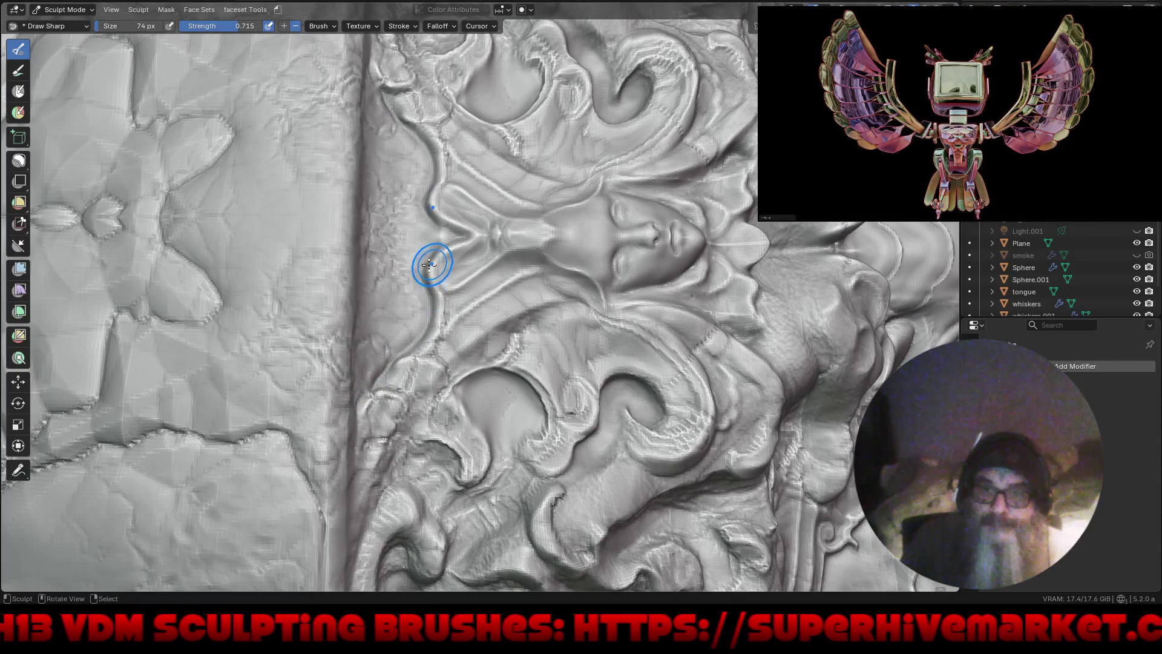
pyautogui.scroll(-10, 469, 303)
pyautogui.moveTo(524, 433)
pyautogui.mouseDown(button='middle')
pyautogui.moveTo(495, 444)
pyautogui.moveTo(548, 449)
pyautogui.mouseUp(button='middle')
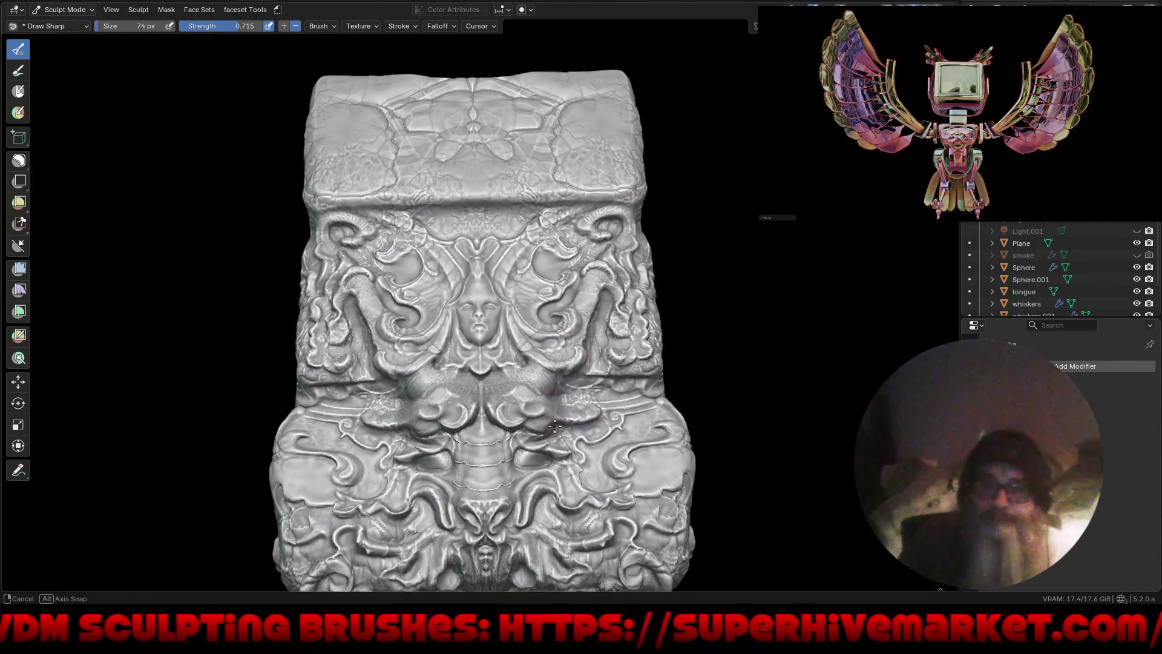
pyautogui.scroll(5, 532, 327)
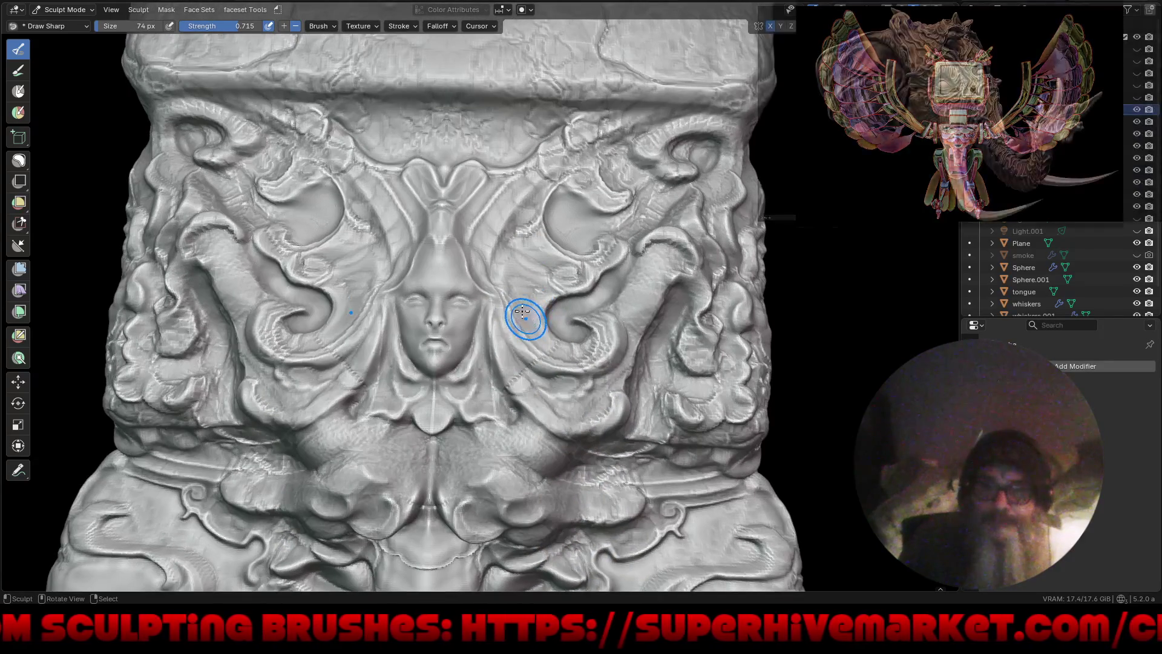
# Step: Incise crisp mirrored lines along the right scroll curl and its neighbouring groove
pyautogui.moveTo(532, 327); pyautogui.dragTo(571, 353)
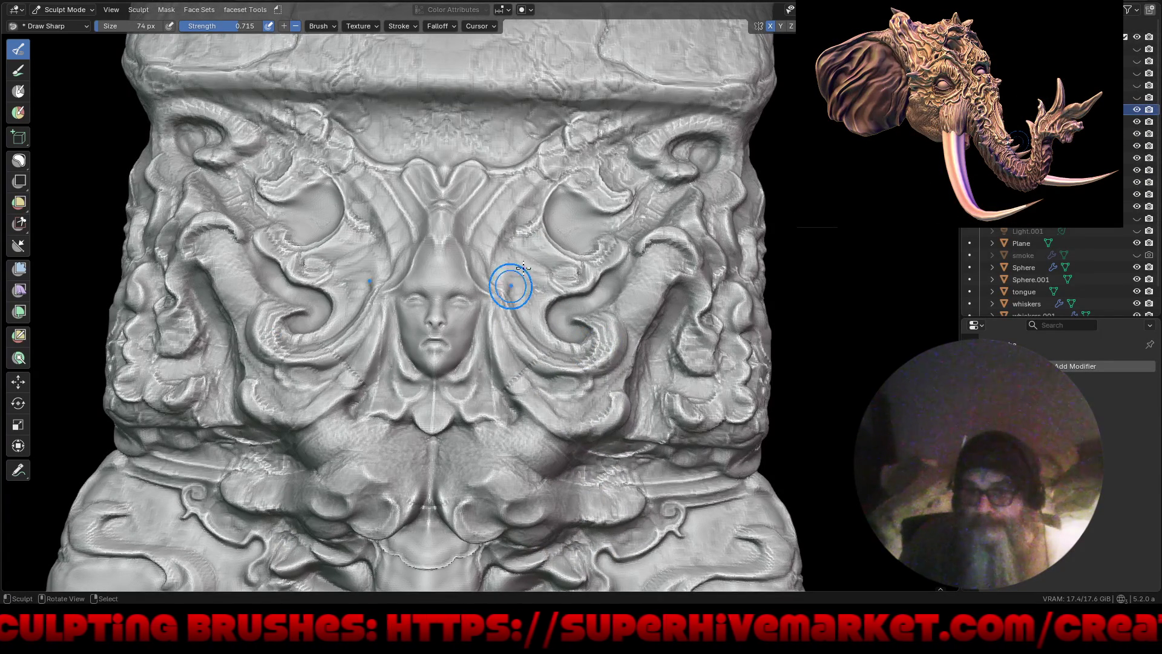
pyautogui.moveTo(523, 238)
pyautogui.mouseDown()
pyautogui.moveTo(519, 223)
pyautogui.moveTo(537, 222)
pyautogui.moveTo(535, 209)
pyautogui.mouseUp()
pyautogui.moveTo(627, 206); pyautogui.dragTo(577, 205)
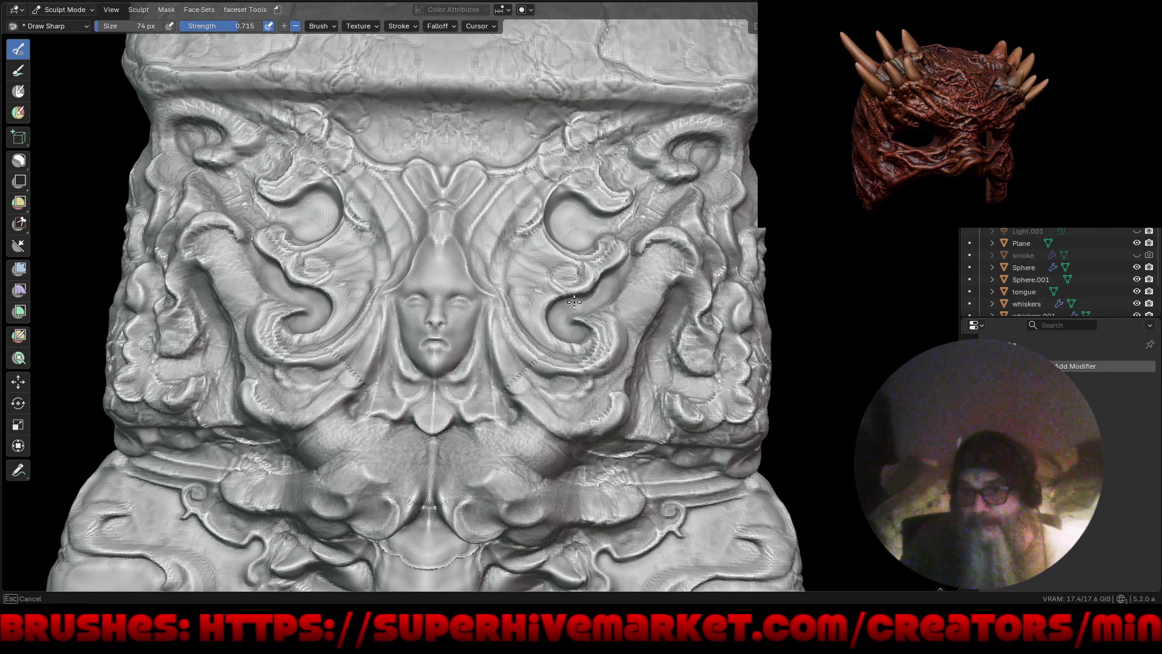
pyautogui.moveTo(557, 327); pyautogui.dragTo(579, 322)
pyautogui.keyDown('ctrl'); pyautogui.moveTo(522, 265); pyautogui.dragTo(539, 436, button='middle'); pyautogui.keyUp('ctrl')
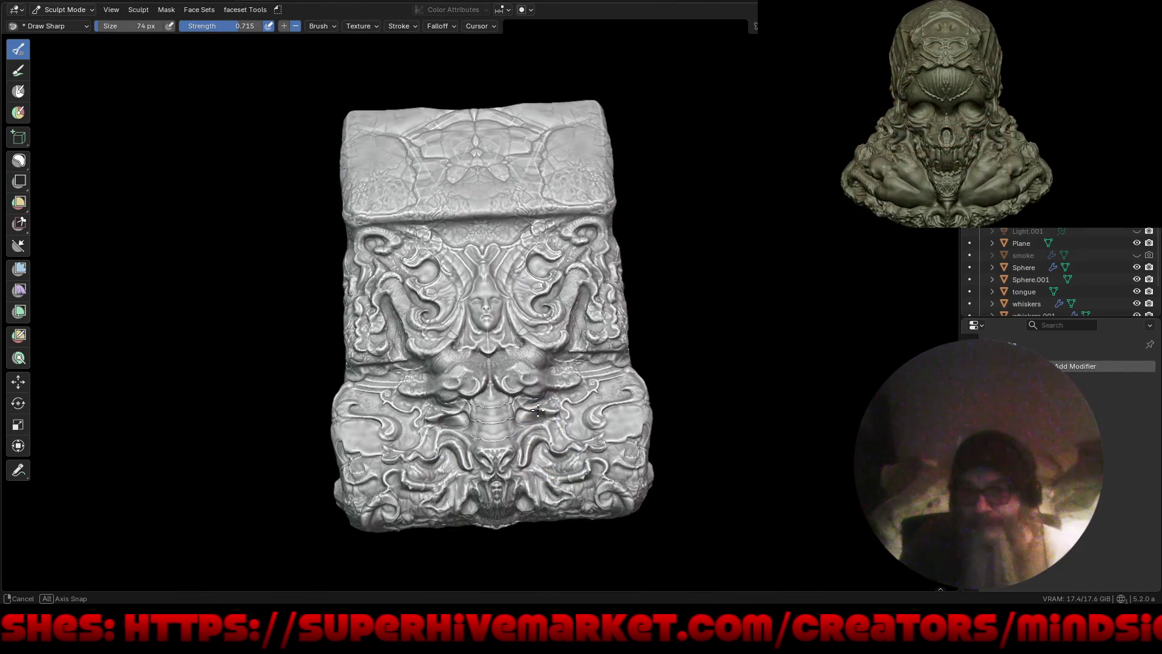
pyautogui.scroll(6, 538, 439)
pyautogui.moveTo(538, 439); pyautogui.dragTo(539, 367, button='middle')
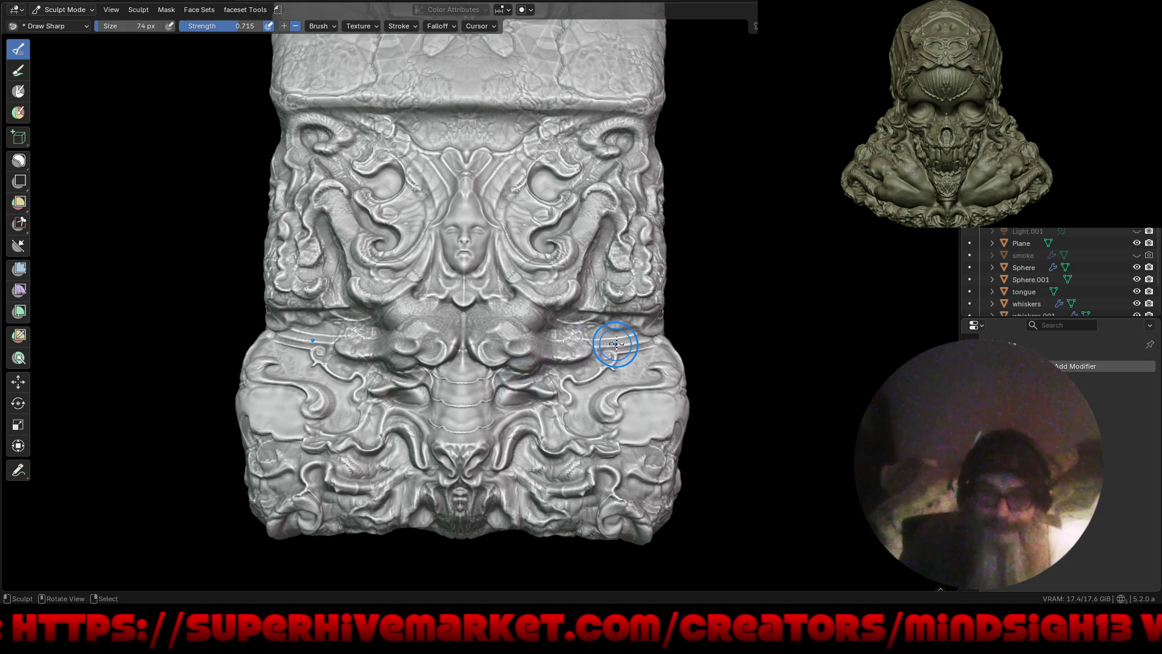
pyautogui.press('g')
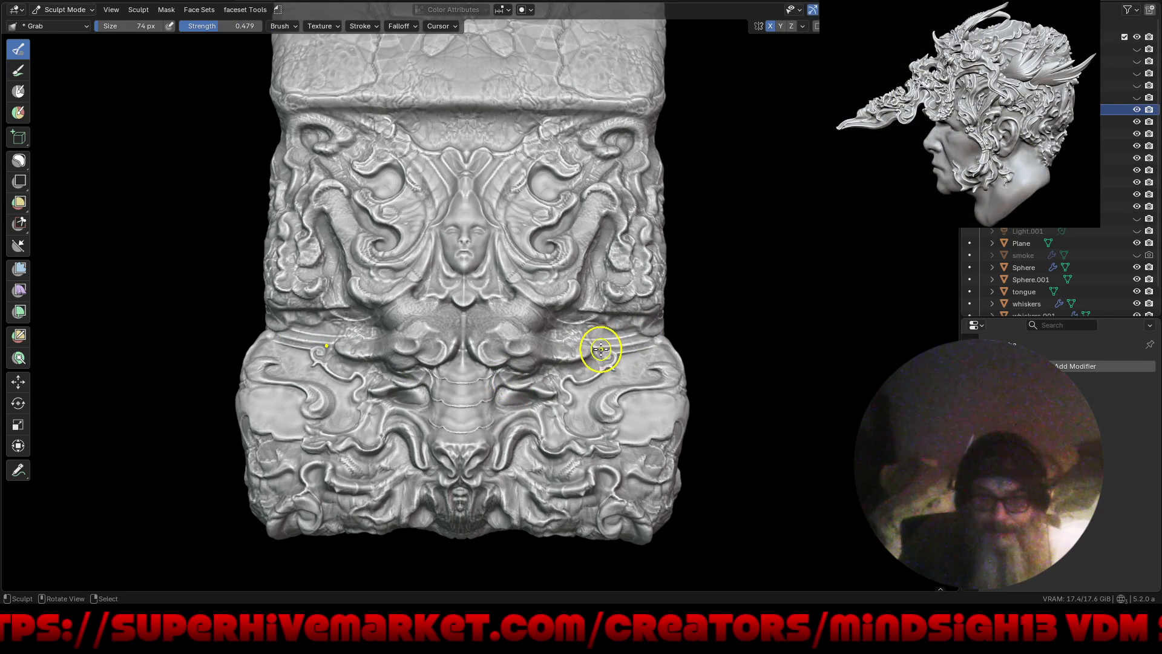
# Step: Enlarge the Grab brush to 174 px and pull the lobe right of centre into a mirrored bump
pyautogui.press(']')
pyautogui.press(']')
pyautogui.press(']')
pyautogui.press(']')
pyautogui.press(']')
pyautogui.press(']')
pyautogui.scroll(3, 535, 366)
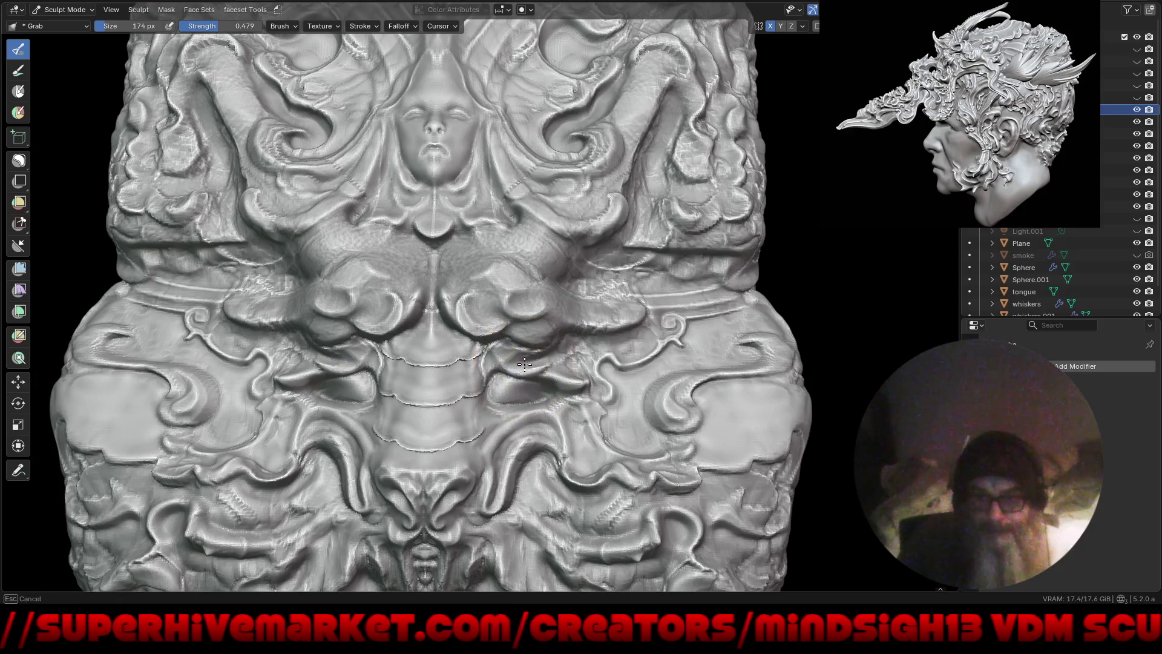
pyautogui.moveTo(528, 363); pyautogui.dragTo(531, 351)
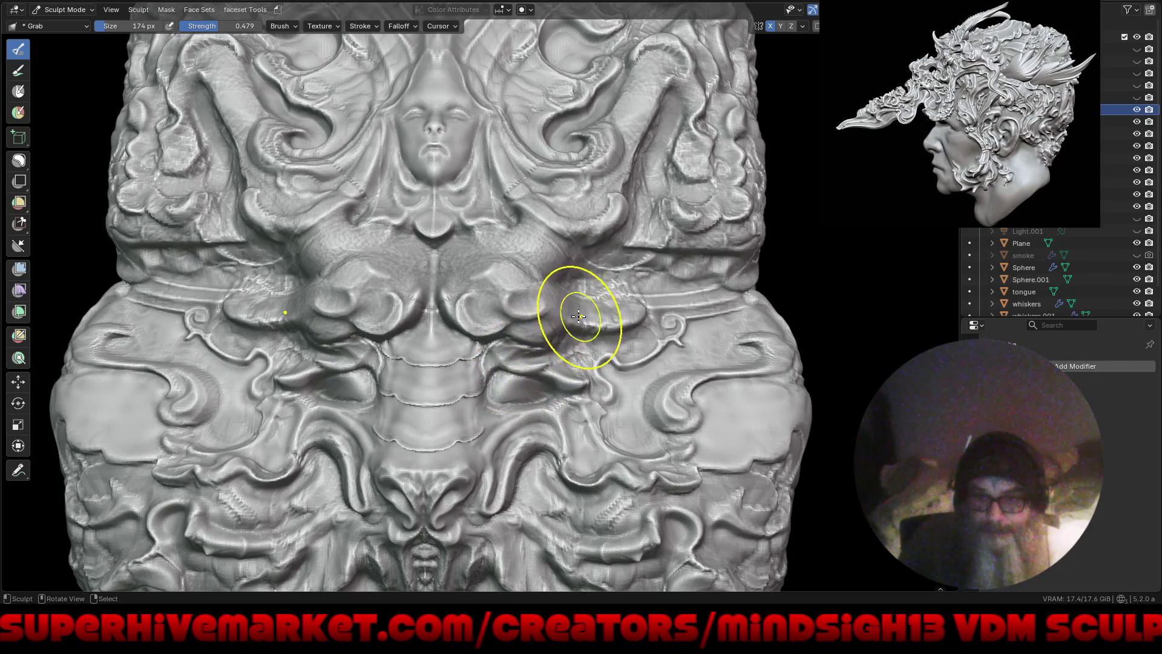
pyautogui.moveTo(635, 307)
pyautogui.mouseDown()
pyautogui.moveTo(652, 285)
pyautogui.moveTo(639, 300)
pyautogui.moveTo(590, 304)
pyautogui.mouseUp()
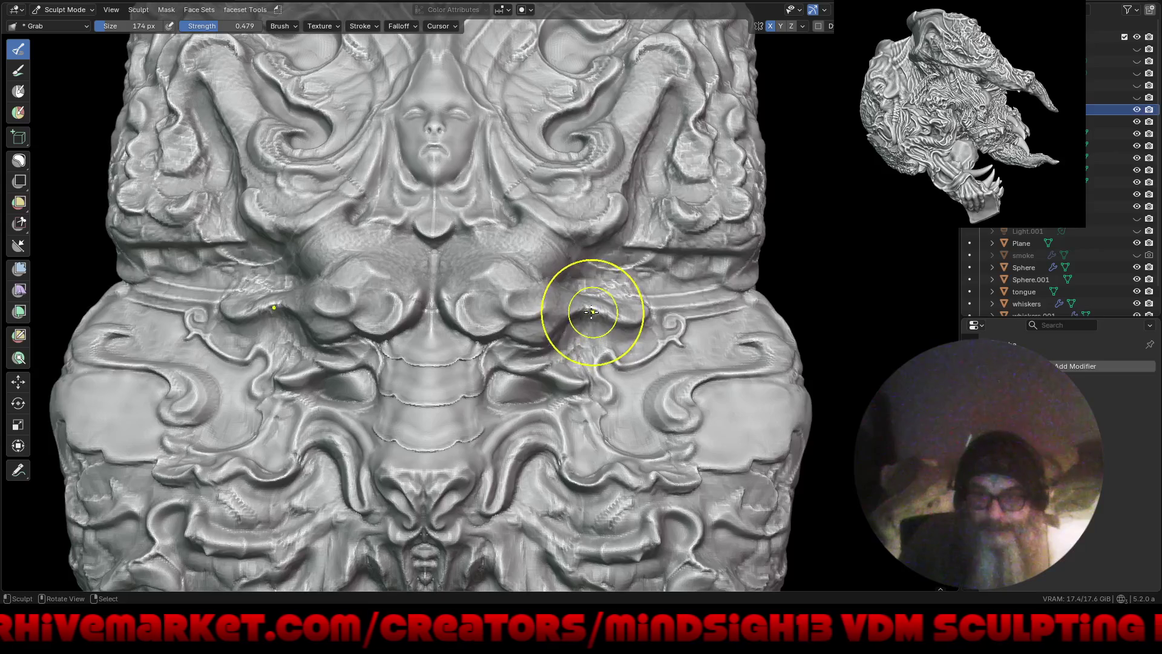
pyautogui.moveTo(577, 339); pyautogui.dragTo(563, 362)
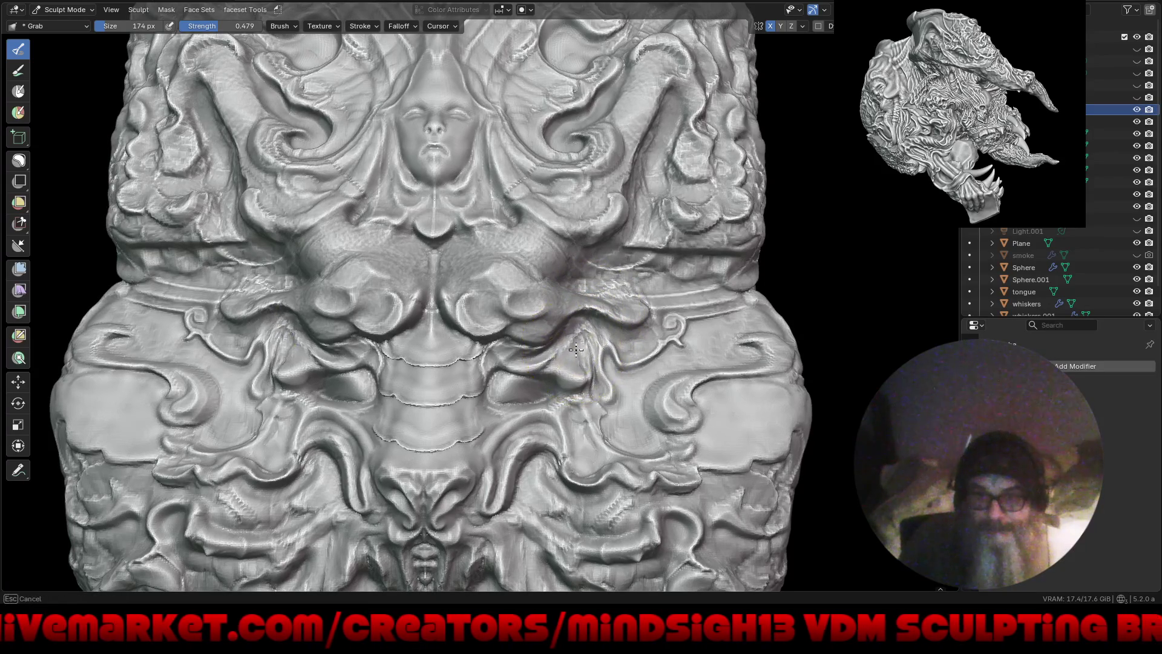
pyautogui.moveTo(564, 379); pyautogui.dragTo(535, 333)
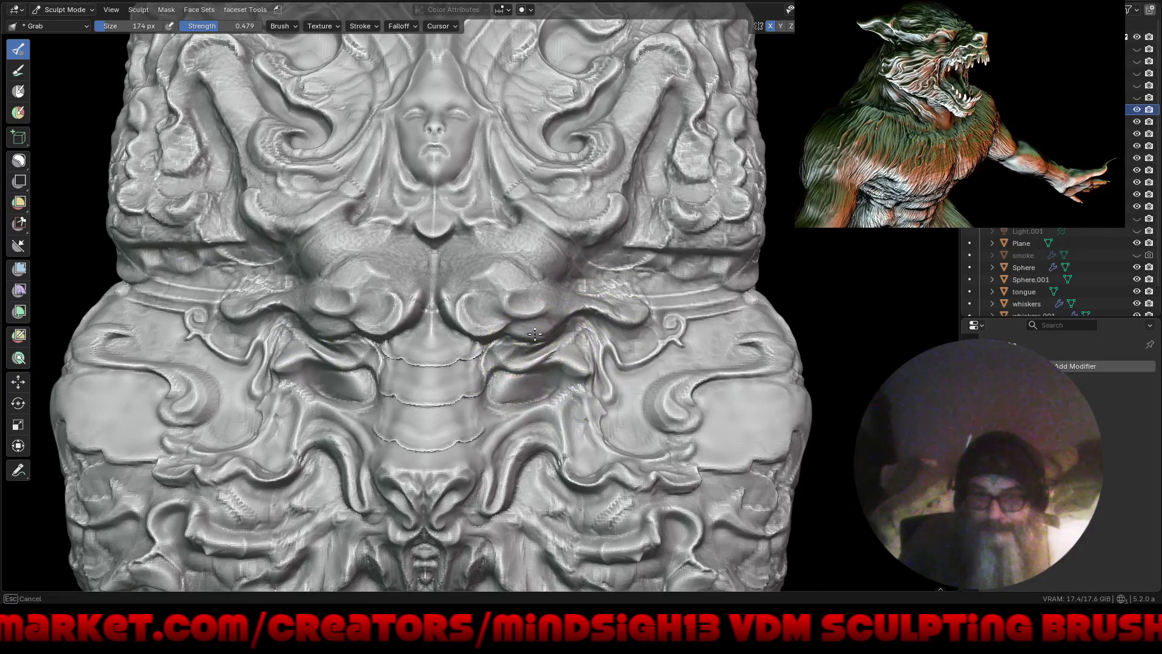
# Step: Pull the lower-right relief upward and reshape the eye-socket rims on both sides
pyautogui.scroll(-2, 552, 328)
pyautogui.scroll(-3, 546, 344)
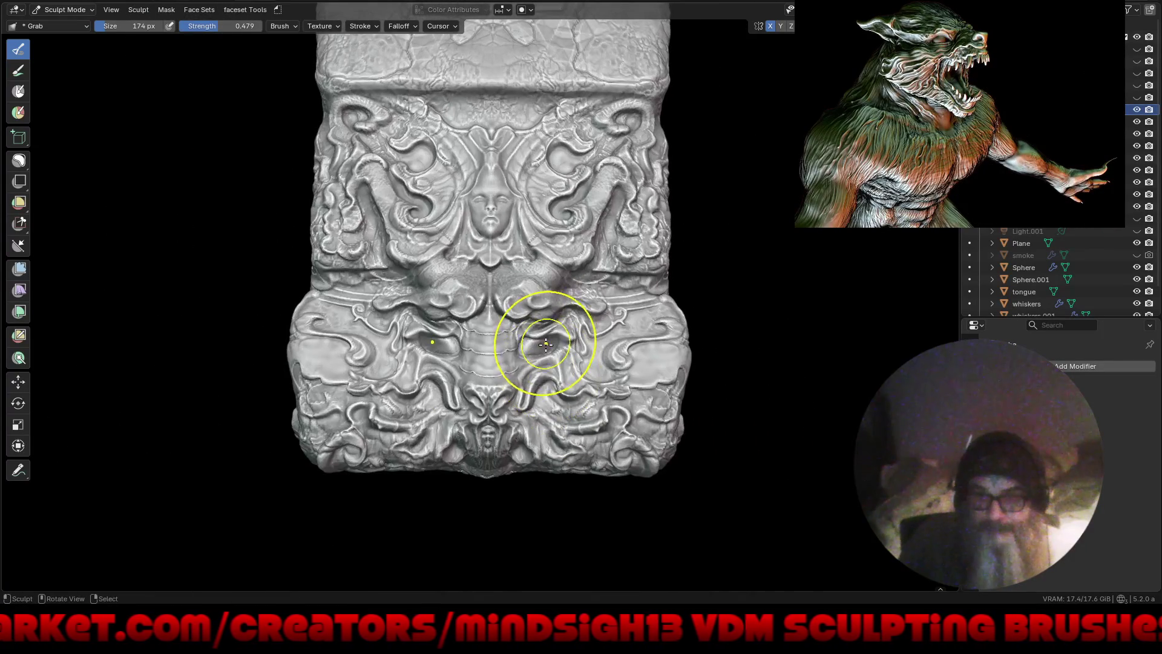
pyautogui.moveTo(541, 345)
pyautogui.mouseDown()
pyautogui.moveTo(536, 334)
pyautogui.moveTo(542, 364)
pyautogui.mouseUp()
pyautogui.scroll(3, 542, 363)
pyautogui.scroll(3, 557, 254)
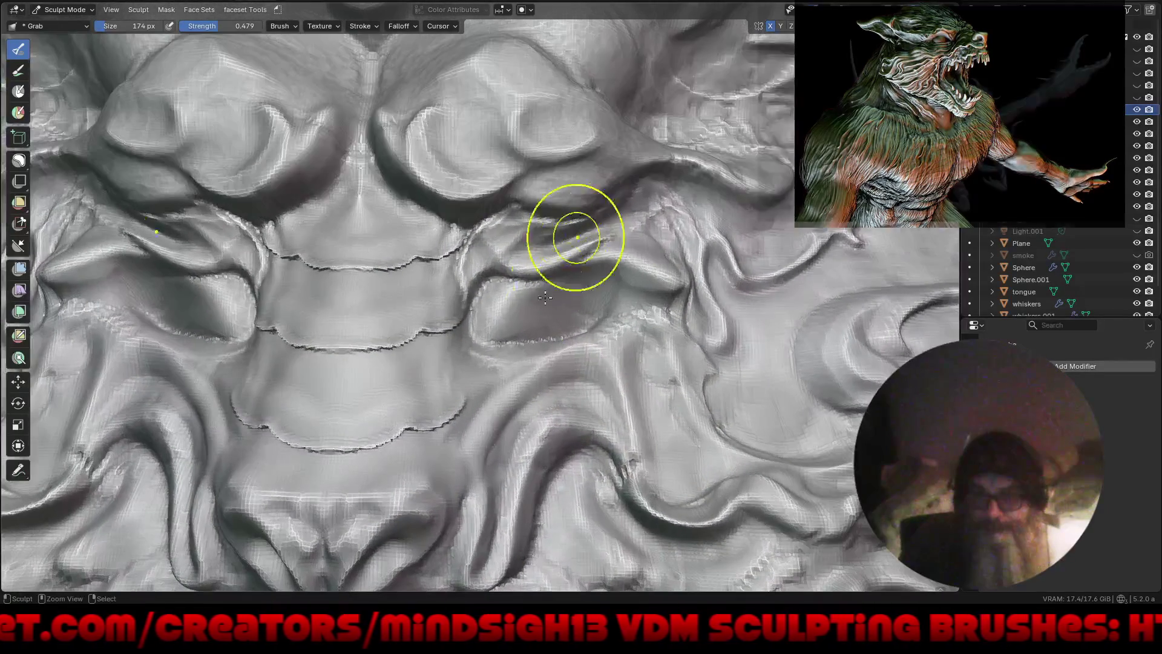
pyautogui.moveTo(548, 313)
pyautogui.mouseDown()
pyautogui.moveTo(571, 312)
pyautogui.moveTo(520, 353)
pyautogui.mouseUp()
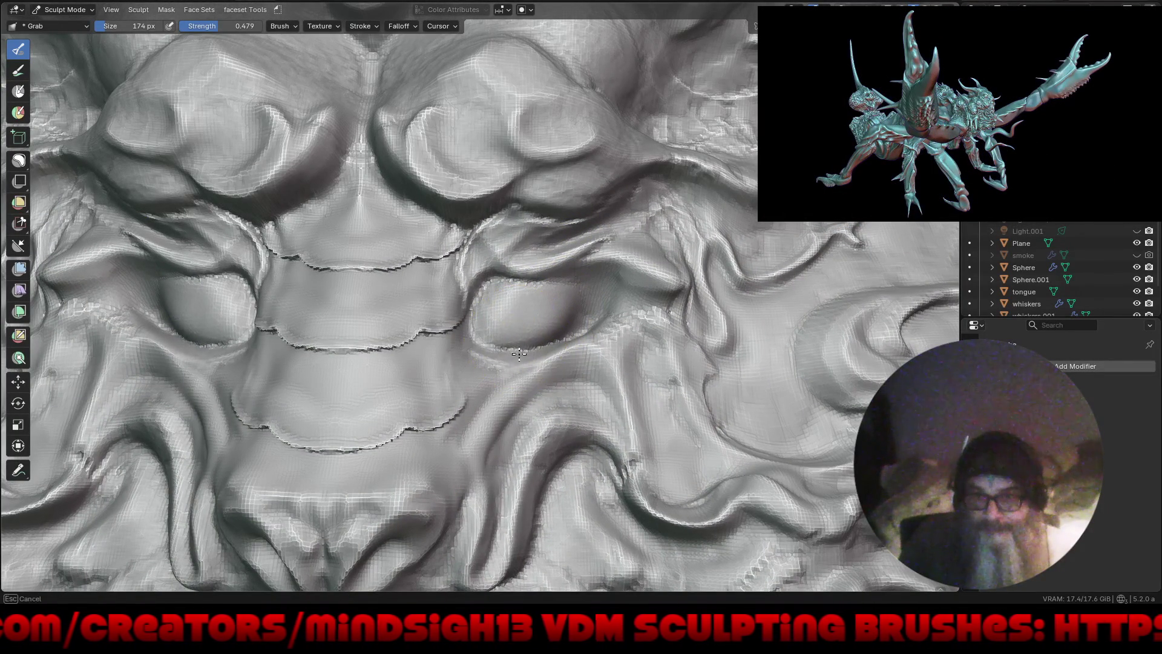
pyautogui.moveTo(579, 312); pyautogui.dragTo(596, 301)
# Step: Reshape the surface around the eye, the brow ridge folds and the mirrored upper-right scroll
pyautogui.scroll(5, 607, 291)
pyautogui.moveTo(597, 246)
pyautogui.mouseDown()
pyautogui.moveTo(628, 235)
pyautogui.moveTo(664, 252)
pyautogui.moveTo(649, 236)
pyautogui.moveTo(713, 272)
pyautogui.mouseUp()
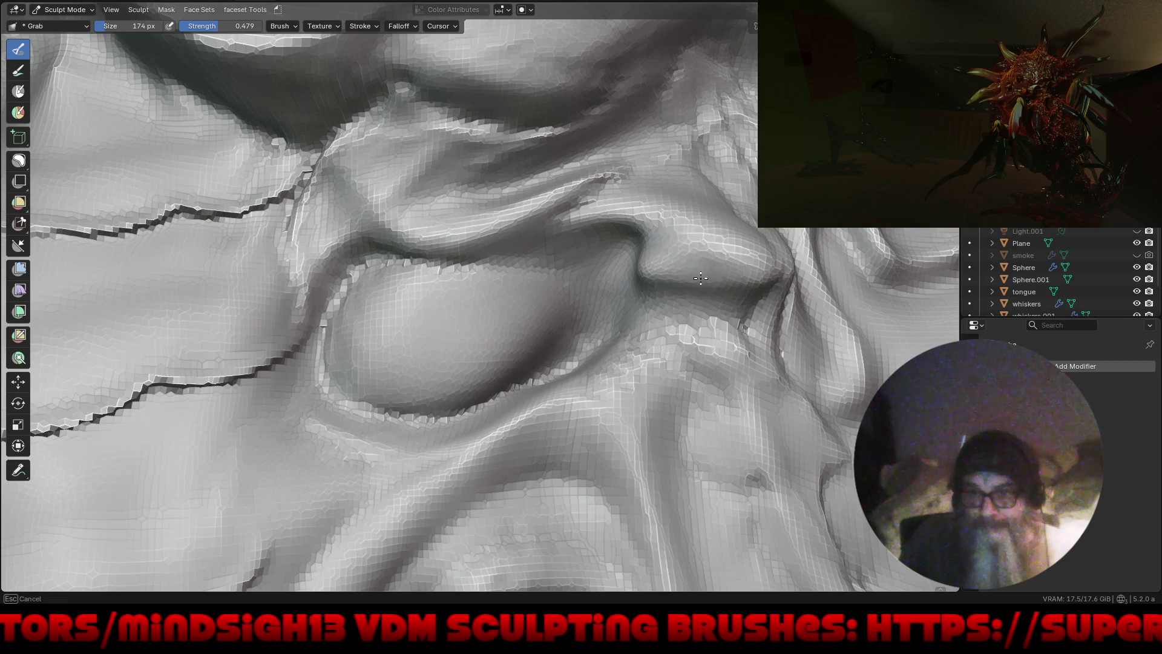
pyautogui.scroll(-5, 715, 223)
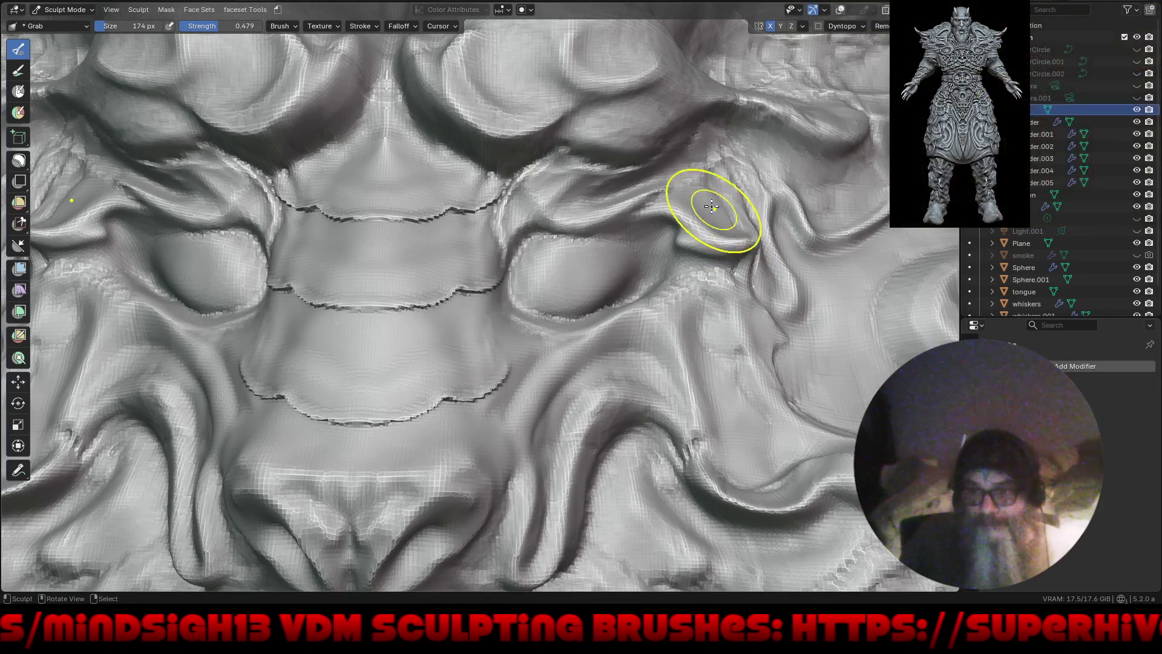
pyautogui.moveTo(674, 177); pyautogui.dragTo(654, 195)
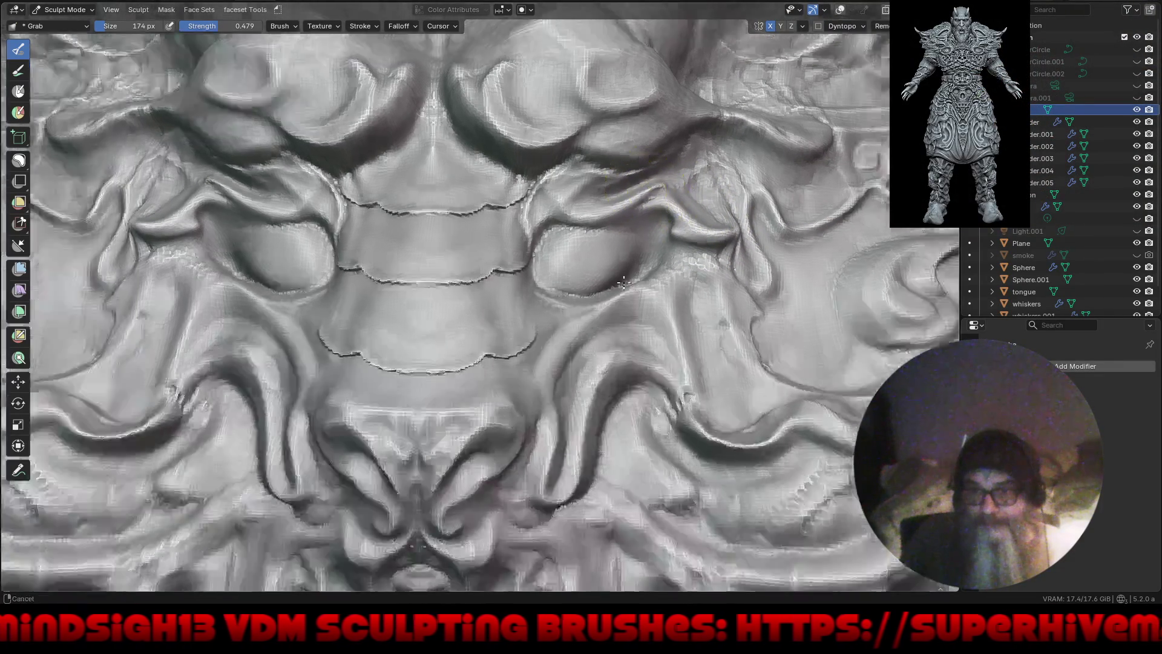
pyautogui.scroll(-5, 636, 363)
pyautogui.moveTo(636, 364)
pyautogui.keyDown('shift'); pyautogui.mouseDown(button='middle')
pyautogui.moveTo(535, 479)
pyautogui.moveTo(572, 452)
pyautogui.mouseUp(button='middle'); pyautogui.keyUp('shift')
pyautogui.scroll(-3, 535, 480)
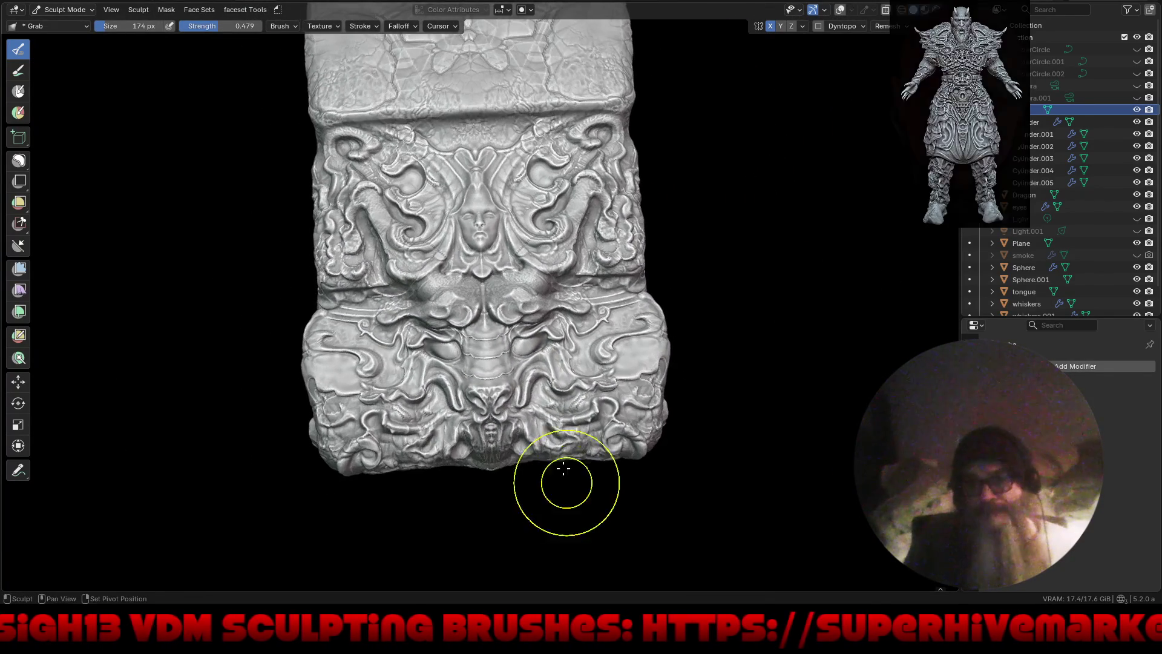
pyautogui.scroll(1, 572, 453)
pyautogui.scroll(3, 621, 189)
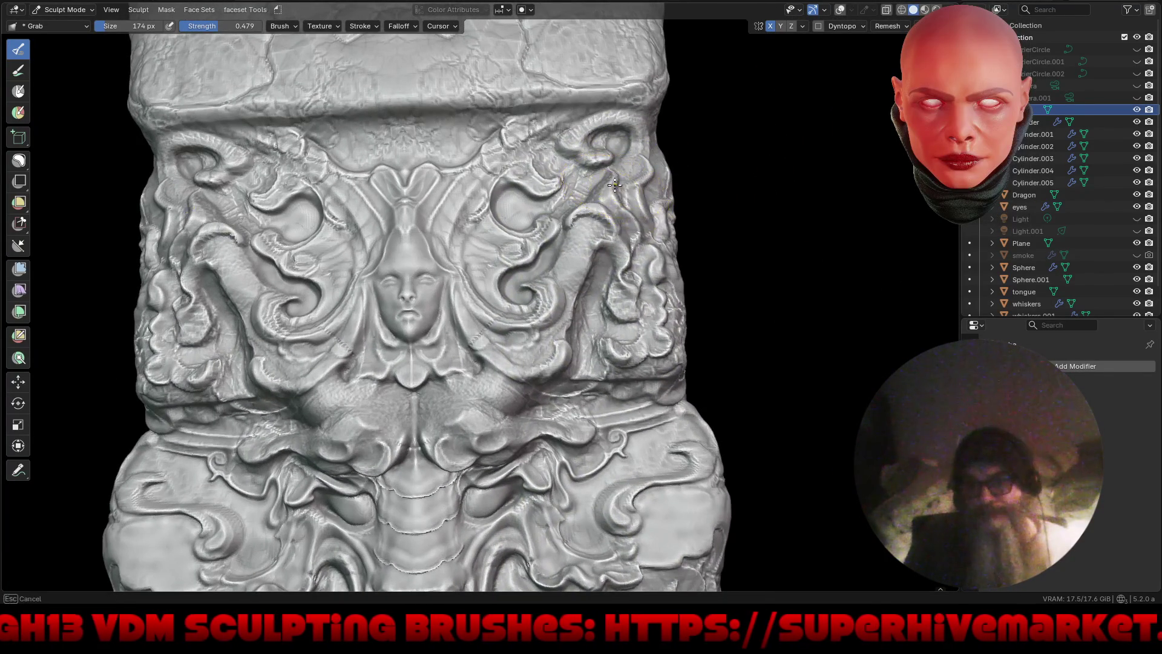
pyautogui.moveTo(618, 175); pyautogui.dragTo(594, 201)
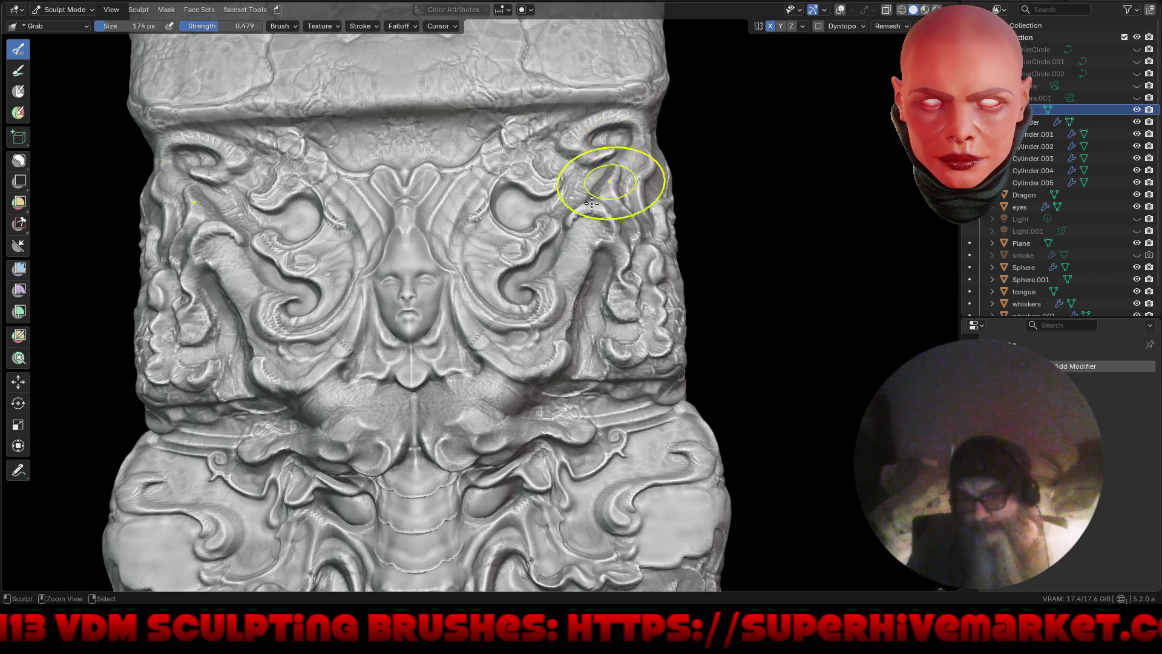
pyautogui.scroll(-3, 594, 209)
# Step: Pull the relief near the block's centre from an oblique view, mirrored
pyautogui.moveTo(584, 260); pyautogui.dragTo(541, 175, button='middle')
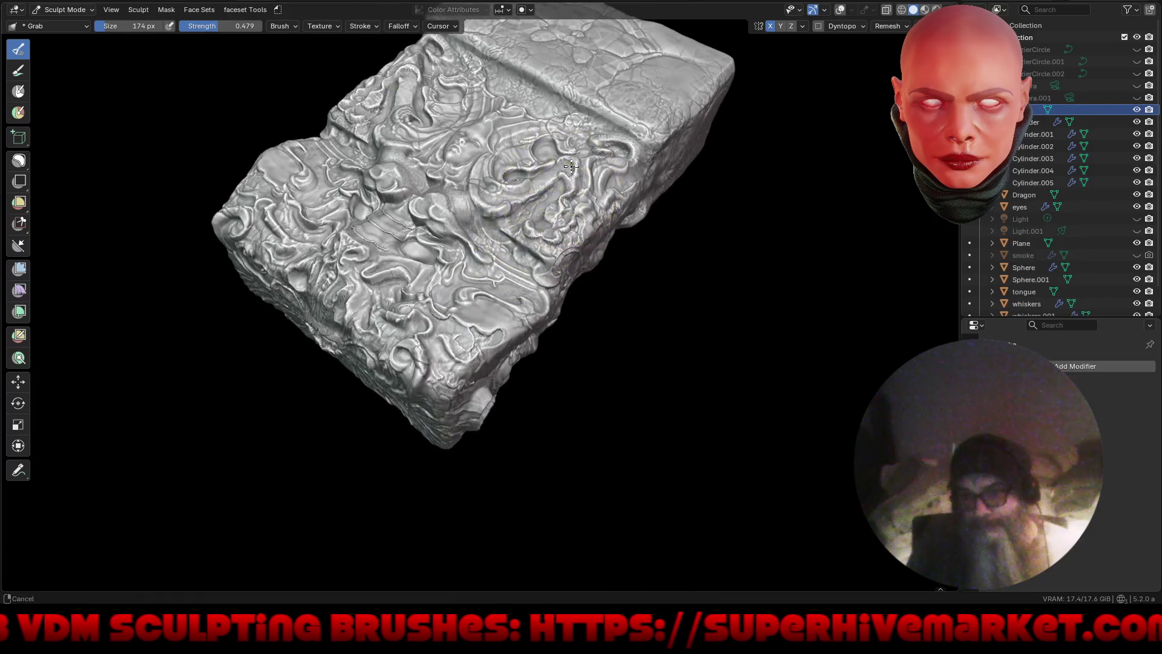
pyautogui.moveTo(541, 175); pyautogui.dragTo(494, 193)
pyautogui.moveTo(564, 222); pyautogui.dragTo(453, 299, button='middle')
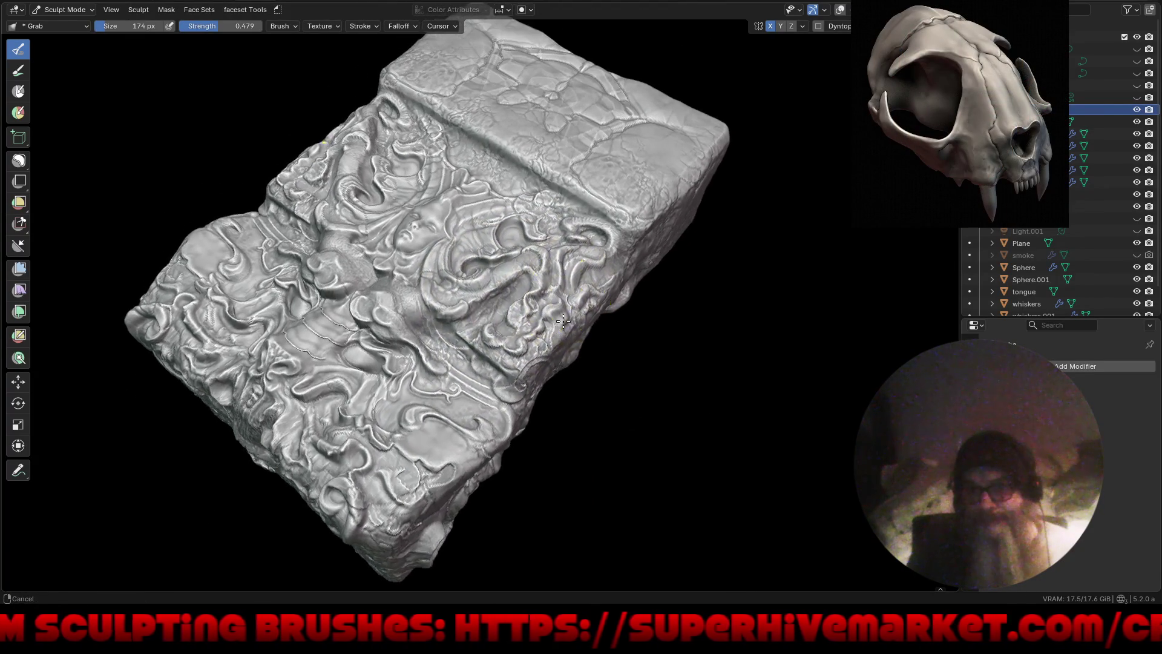
pyautogui.scroll(2, 448, 284)
pyautogui.moveTo(442, 269); pyautogui.dragTo(461, 277)
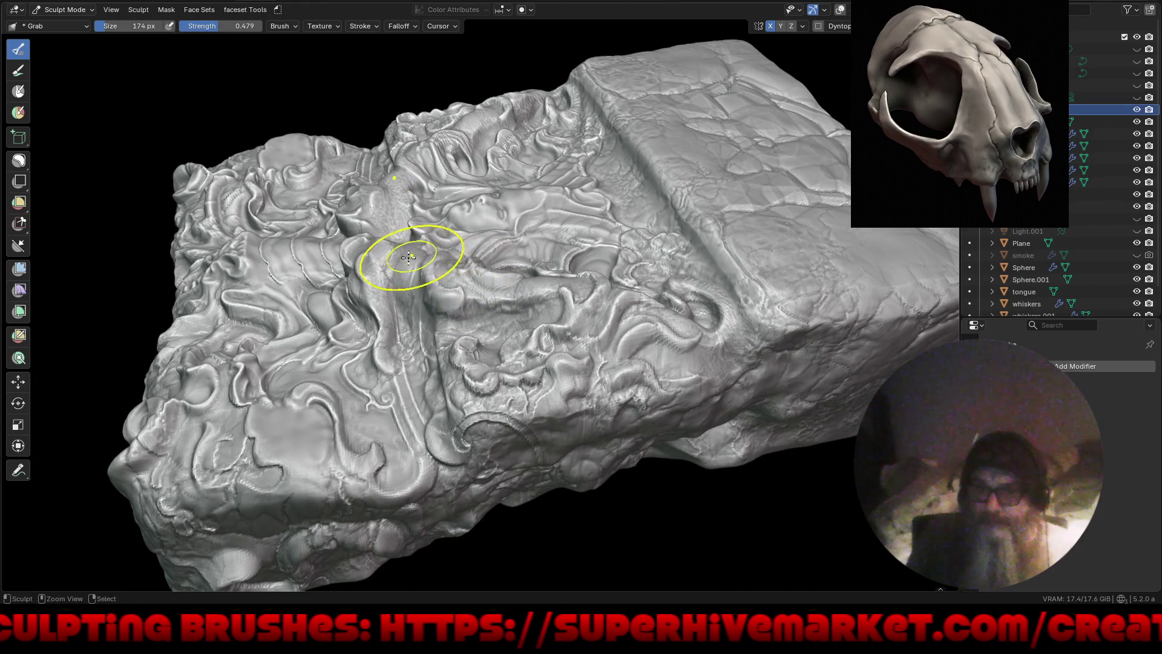
pyautogui.moveTo(378, 253)
pyautogui.mouseDown(button='middle')
pyautogui.moveTo(503, 229)
pyautogui.moveTo(446, 246)
pyautogui.moveTo(450, 311)
pyautogui.moveTo(426, 330)
pyautogui.mouseUp(button='middle')
# Step: Resize the brush to 238 px and bring the view close and front-on to the block
pyautogui.press('f')
pyautogui.click(443, 343)
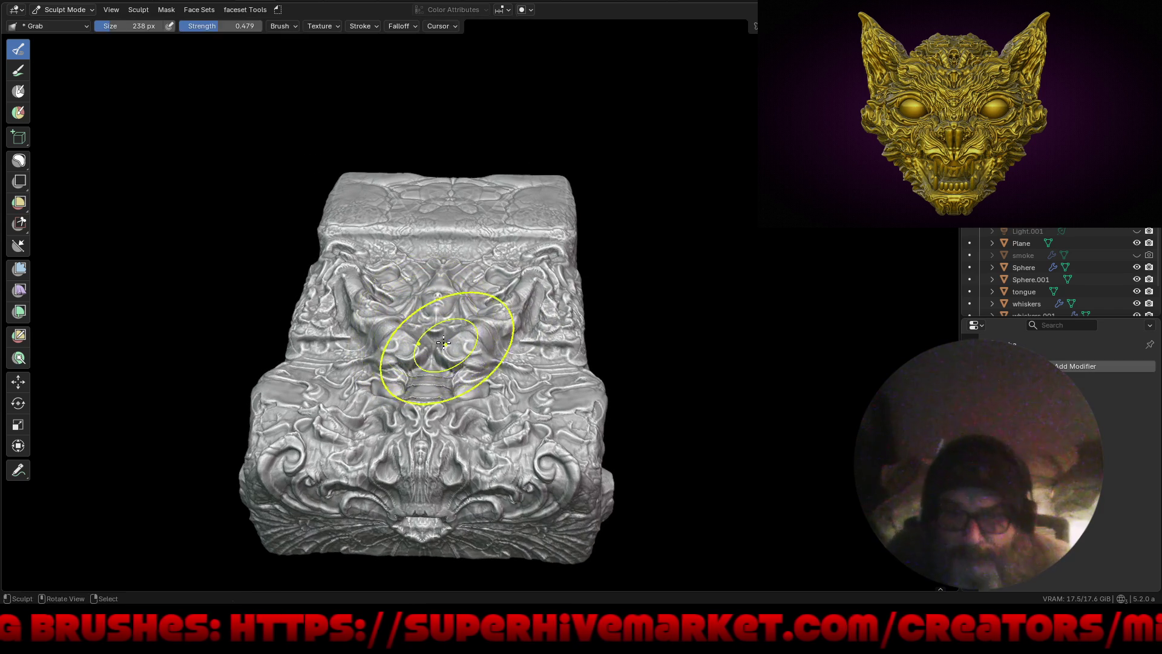
pyautogui.scroll(4, 436, 354)
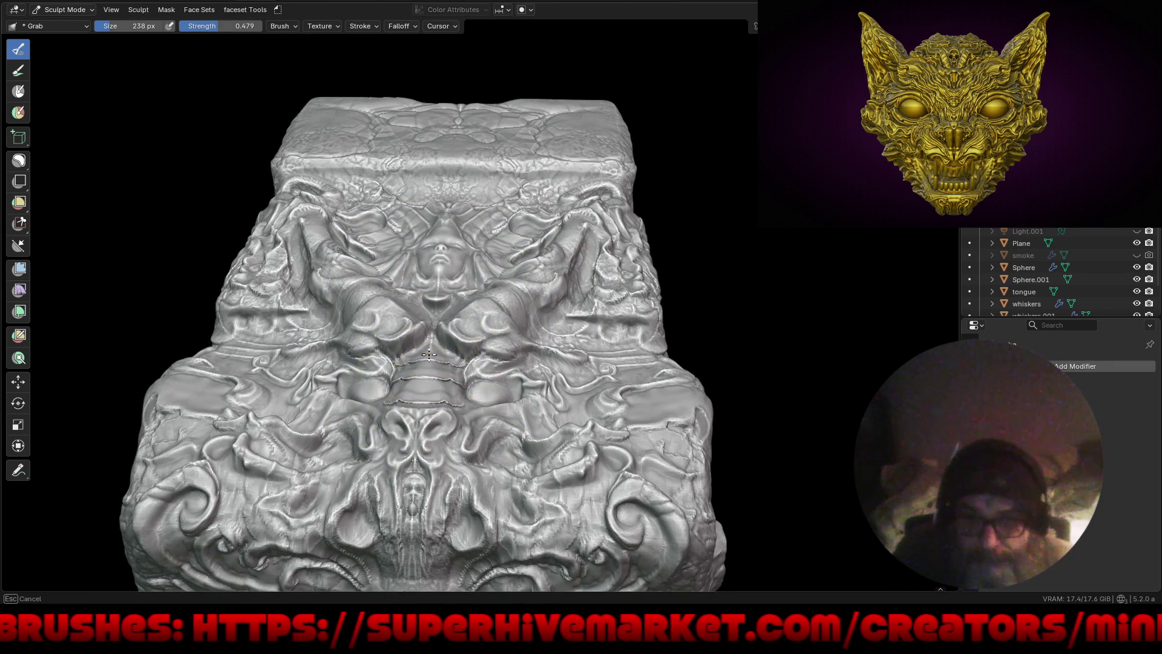
pyautogui.moveTo(428, 340); pyautogui.dragTo(526, 343, button='middle')
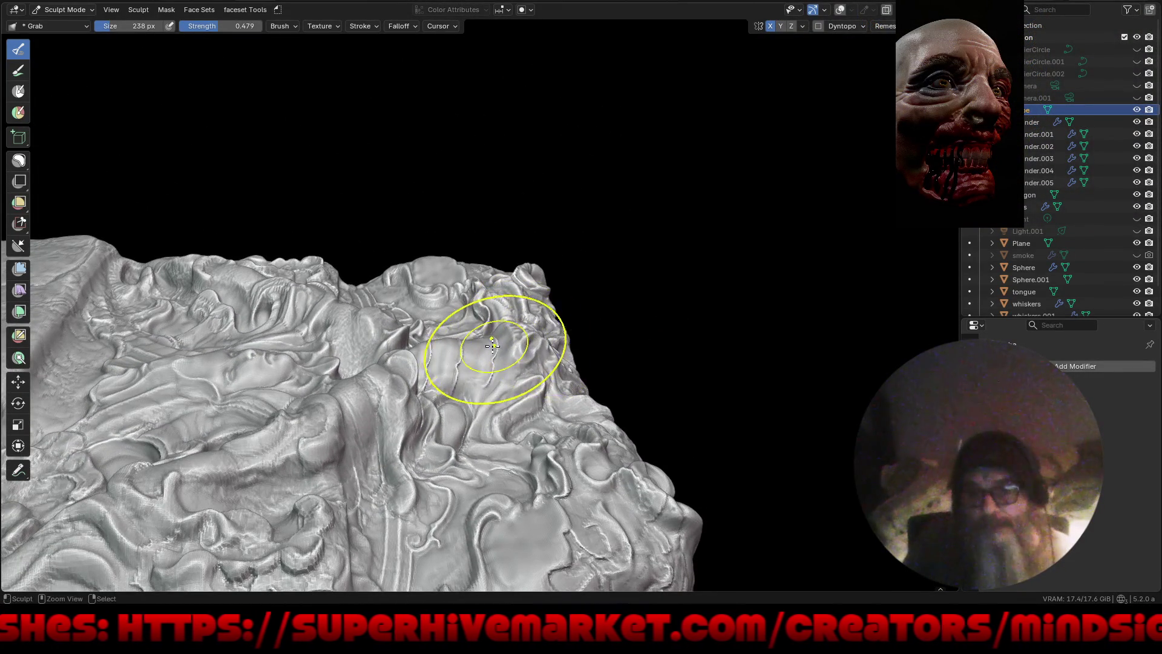
pyautogui.scroll(3, 490, 341)
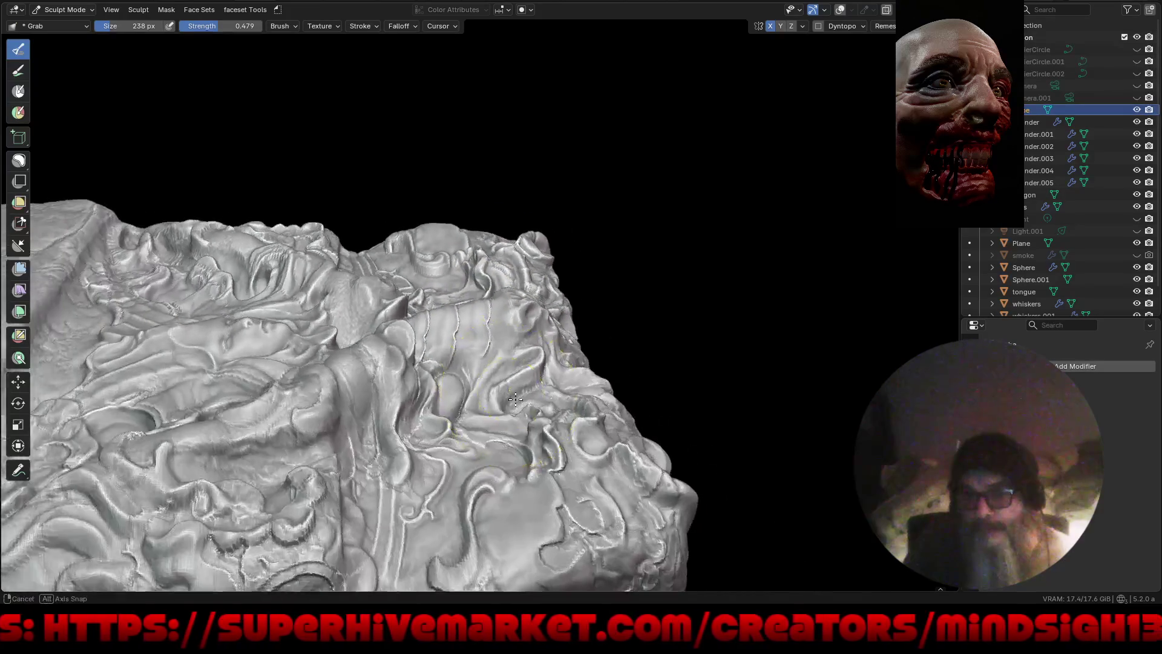
pyautogui.moveTo(473, 299)
pyautogui.mouseDown(button='middle')
pyautogui.moveTo(460, 399)
pyautogui.moveTo(351, 428)
pyautogui.moveTo(426, 453)
pyautogui.mouseUp(button='middle')
pyautogui.scroll(3, 455, 424)
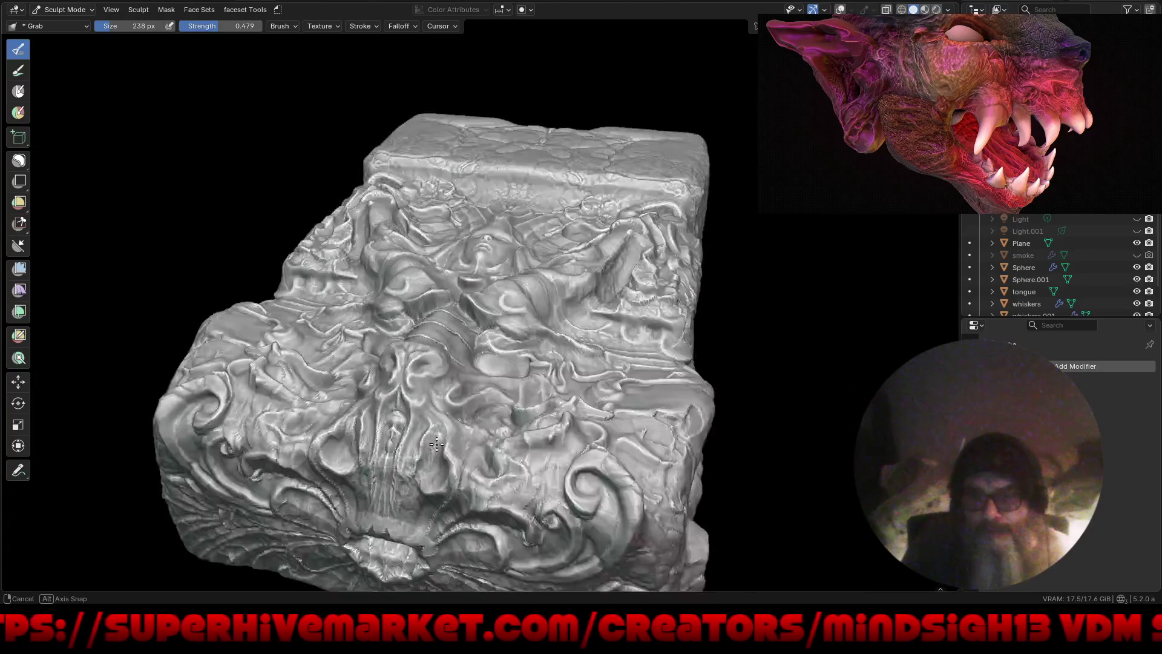
pyautogui.moveTo(440, 412)
pyautogui.keyDown('shift'); pyautogui.mouseDown(button='middle')
pyautogui.moveTo(493, 415)
pyautogui.moveTo(524, 358)
pyautogui.moveTo(510, 322)
pyautogui.mouseUp(button='middle'); pyautogui.keyUp('shift')
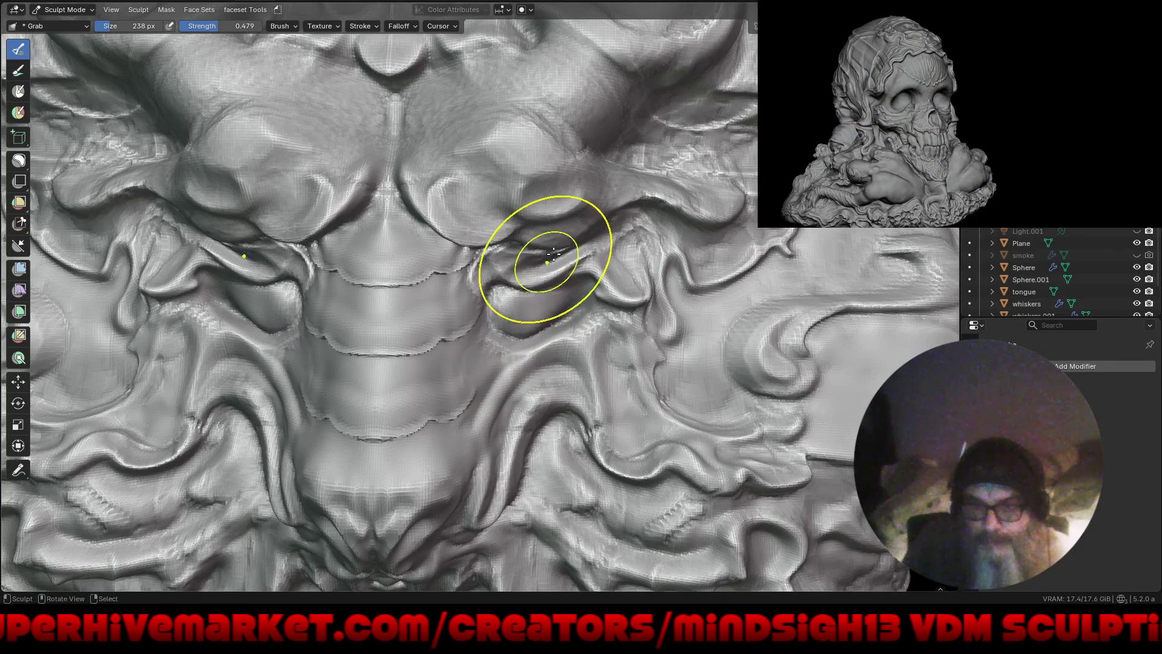
# Step: Pull the eye fold slightly up and right, then zoom in on the relief's centre
pyautogui.moveTo(548, 215); pyautogui.dragTo(581, 194)
pyautogui.scroll(-6, 611, 172)
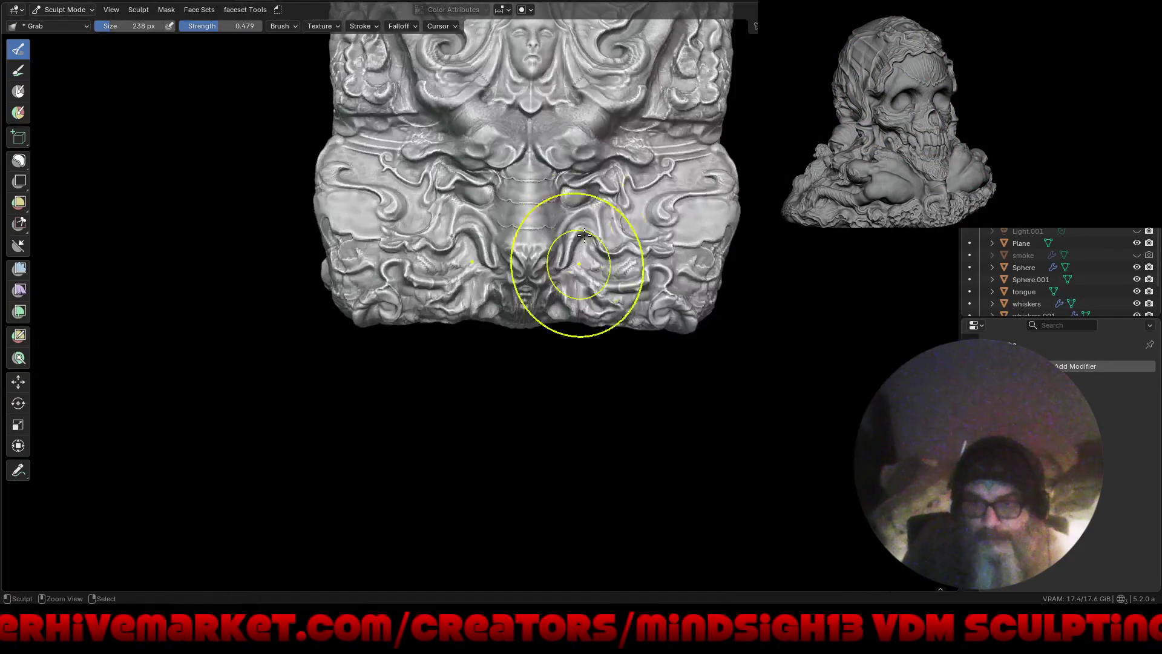
pyautogui.keyDown('ctrl'); pyautogui.moveTo(573, 184); pyautogui.dragTo(604, 228, button='middle'); pyautogui.keyUp('ctrl')
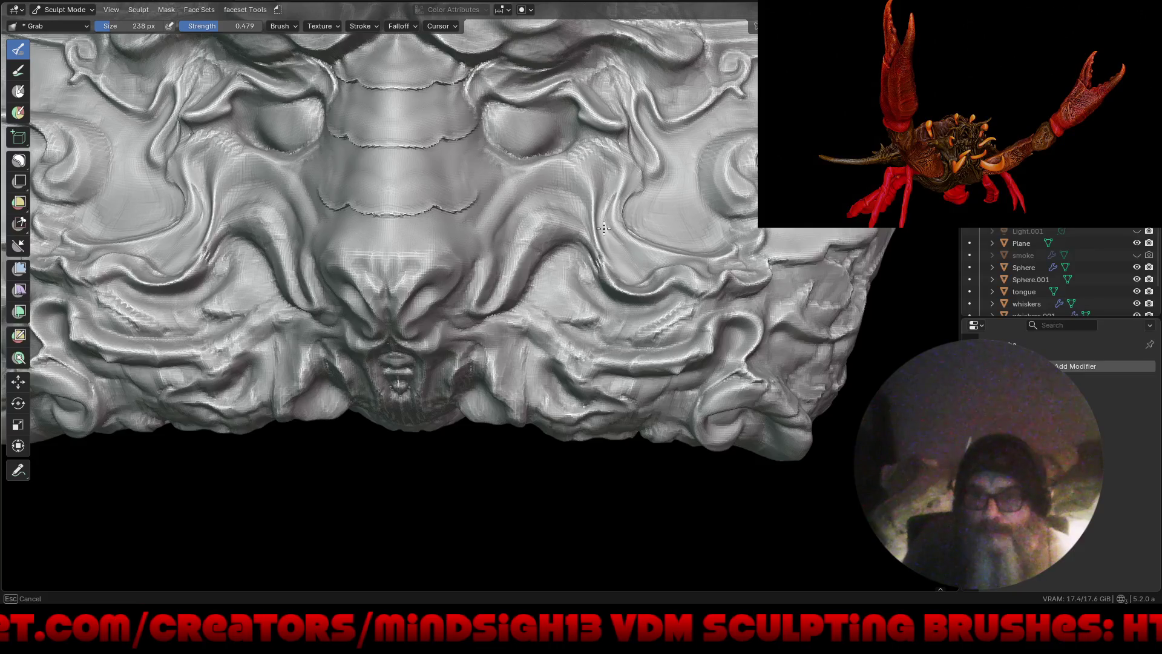
pyautogui.scroll(2, 636, 238)
pyautogui.scroll(5, 654, 238)
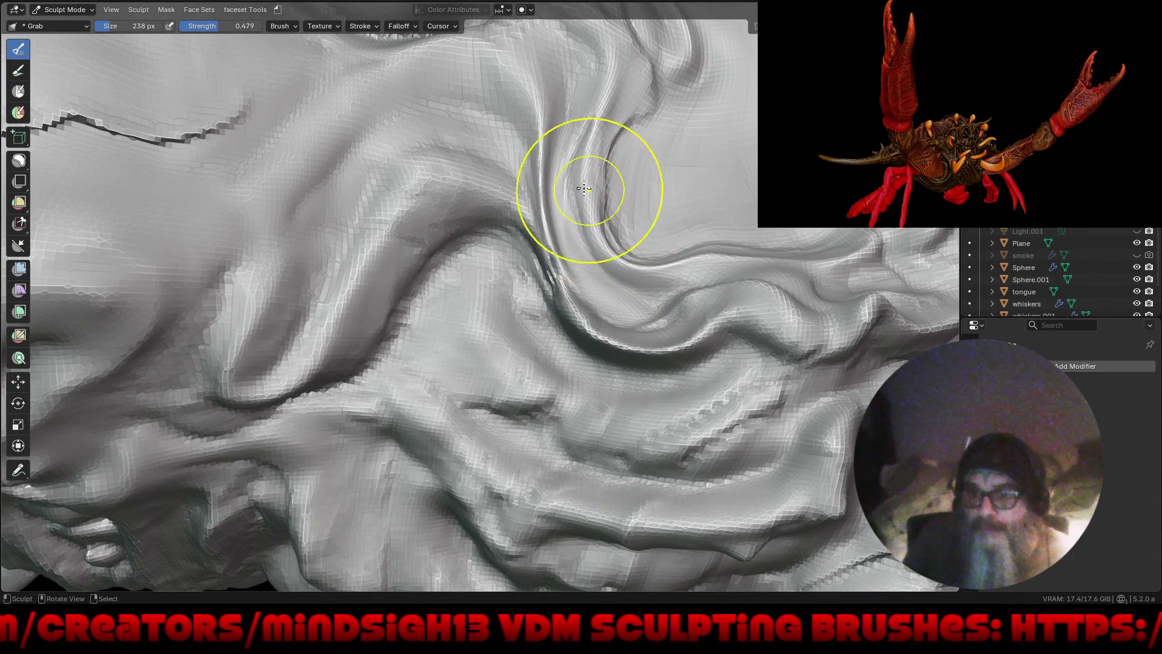
pyautogui.scroll(-4, 584, 190)
pyautogui.scroll(-2, 599, 242)
pyautogui.scroll(6, 609, 260)
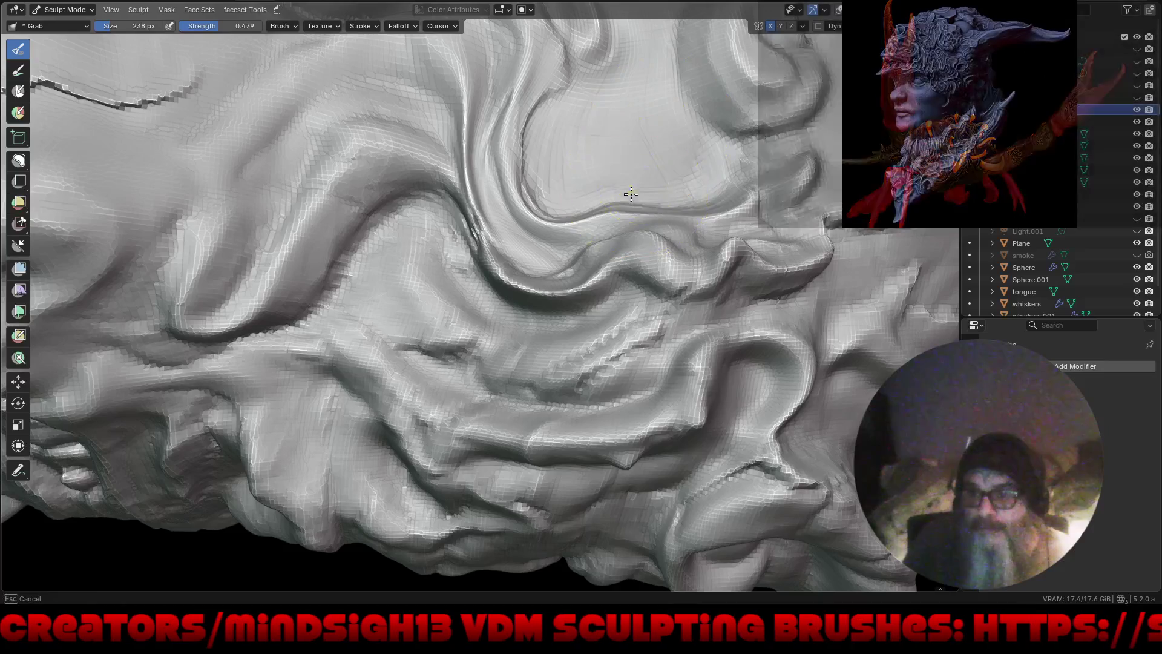
# Step: Pull the swirl crease up and right, then return to a straight front view
pyautogui.moveTo(631, 195); pyautogui.dragTo(679, 185)
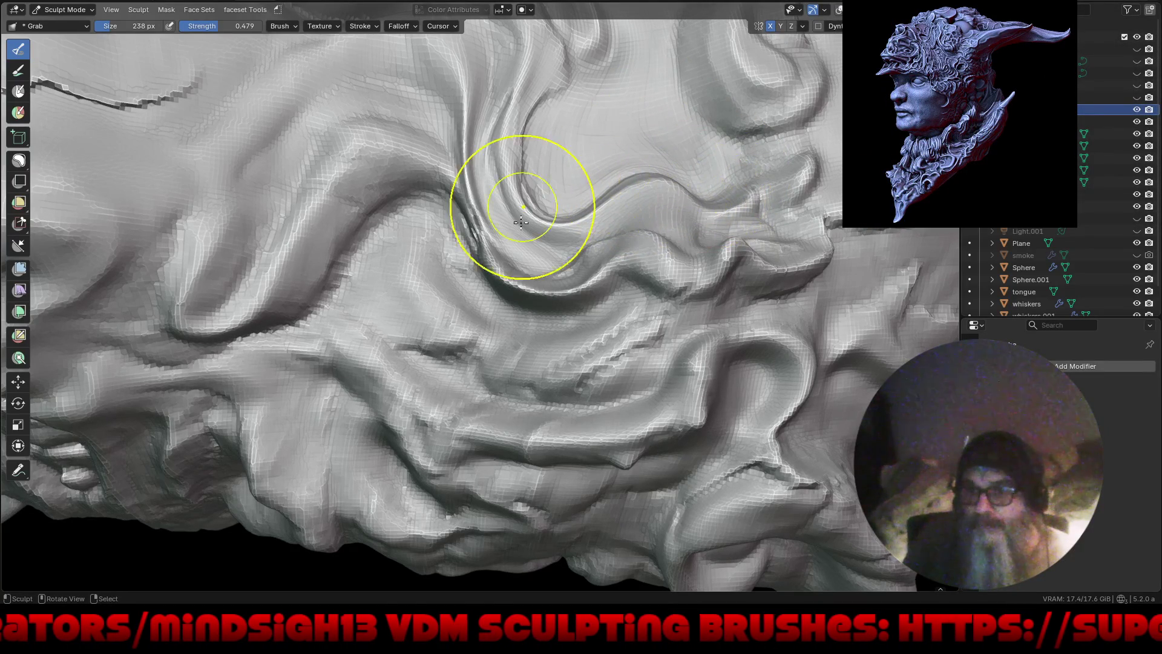
pyautogui.scroll(-5, 479, 363)
pyautogui.scroll(3, 480, 363)
pyautogui.keyDown('shift'); pyautogui.moveTo(520, 448); pyautogui.dragTo(571, 473, button='middle'); pyautogui.keyUp('shift')
pyautogui.scroll(-2, 571, 473)
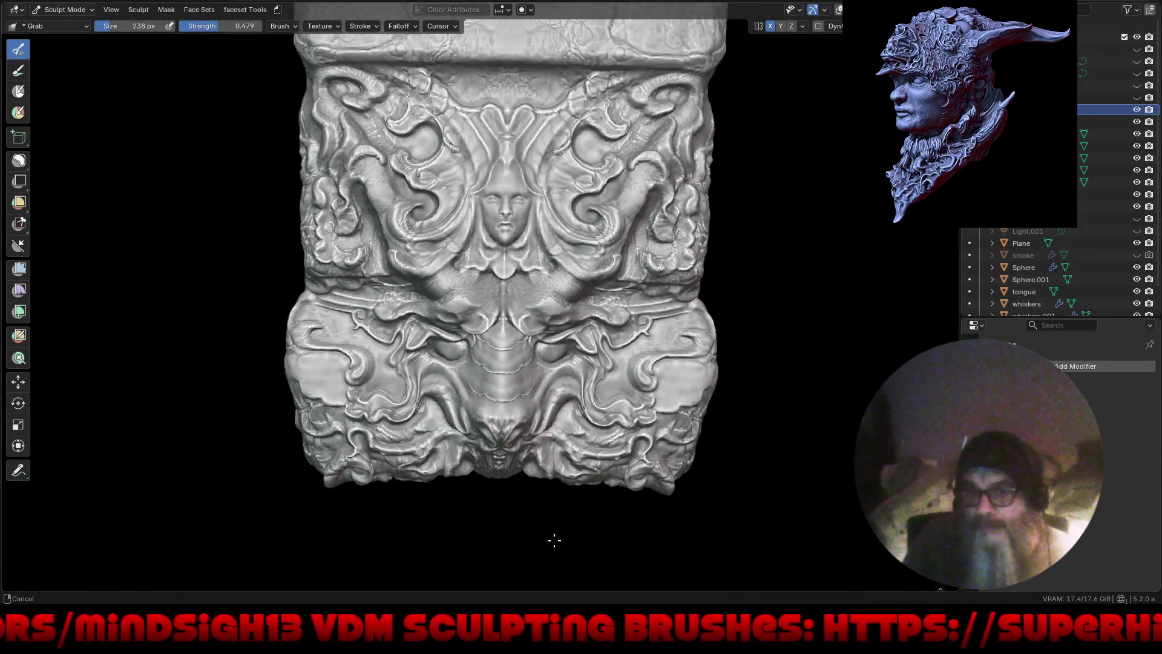
pyautogui.scroll(-1, 553, 540)
pyautogui.moveTo(563, 527)
pyautogui.mouseDown(button='middle')
pyautogui.moveTo(564, 497)
pyautogui.moveTo(568, 519)
pyautogui.mouseUp(button='middle')
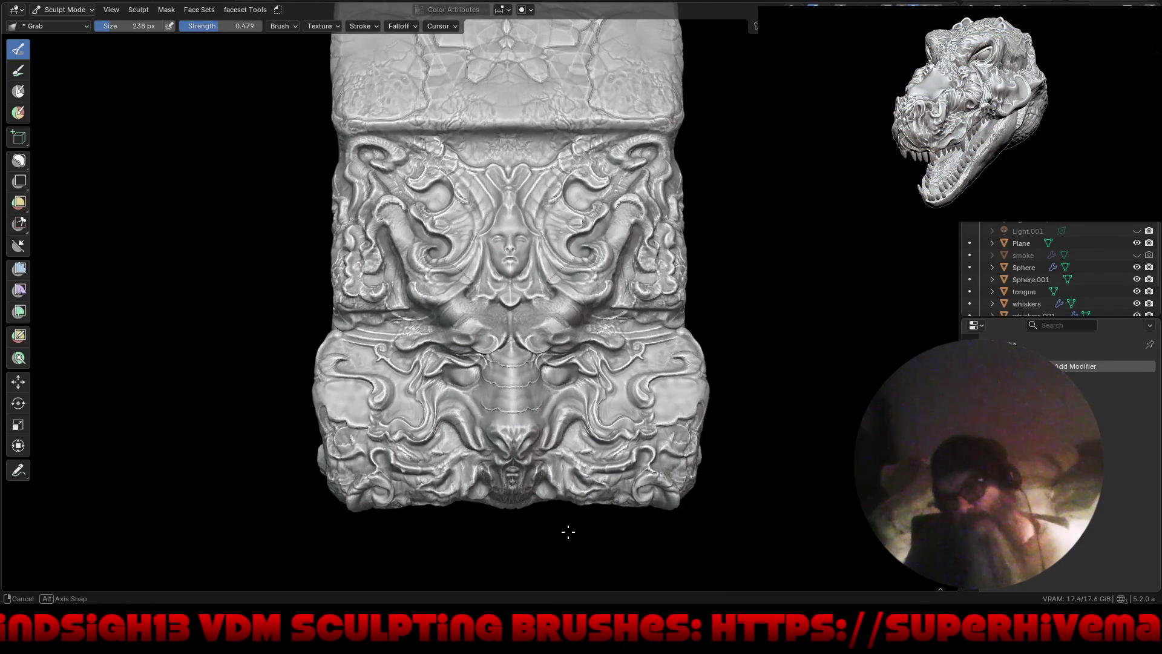
pyautogui.moveTo(568, 518); pyautogui.dragTo(545, 485, button='middle')
pyautogui.press('KP_1')
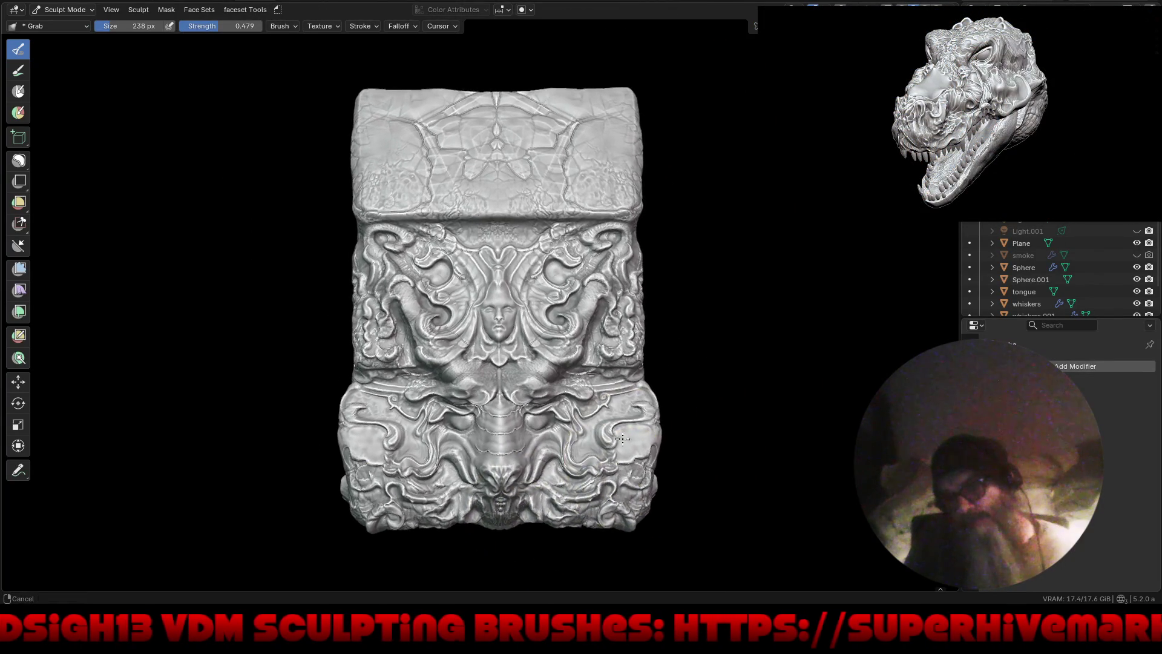
pyautogui.moveTo(570, 338)
pyautogui.keyDown('ctrl'); pyautogui.mouseDown(button='middle')
pyautogui.moveTo(658, 286)
pyautogui.moveTo(585, 345)
pyautogui.mouseUp(button='middle'); pyautogui.keyUp('ctrl')
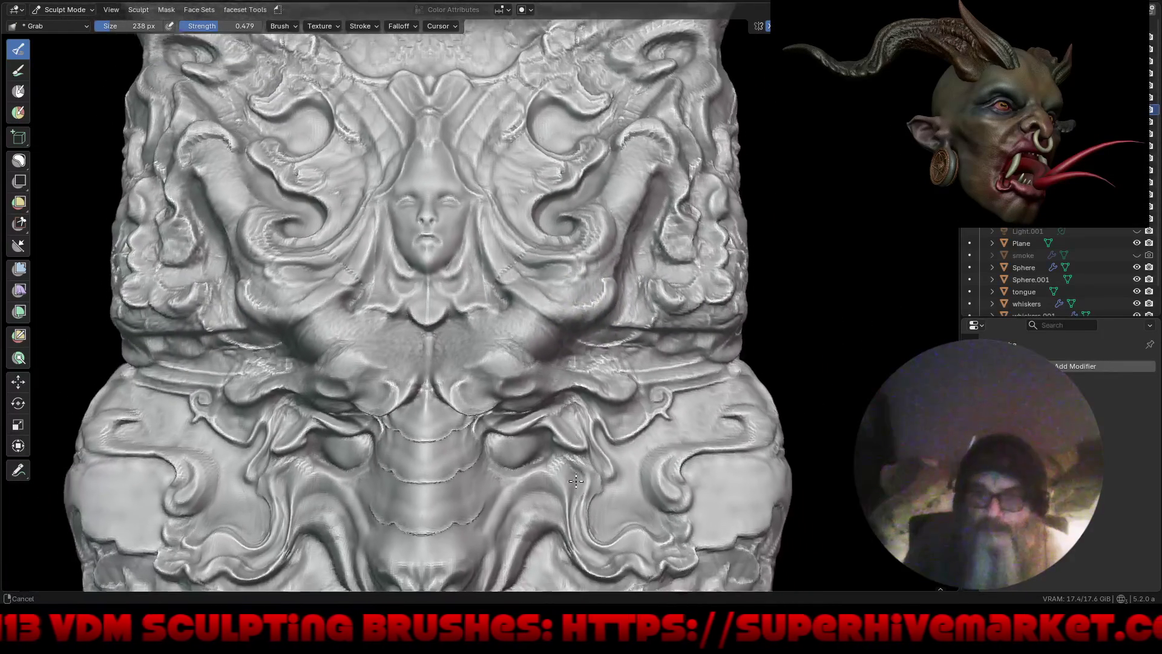
pyautogui.keyDown('ctrl'); pyautogui.moveTo(566, 342); pyautogui.dragTo(560, 408, button='middle'); pyautogui.keyUp('ctrl')
# Step: Switch to the Draw Sharp brush from Quick Favorites and set its radius to 66 px
pyautogui.press('q')
pyautogui.click(558, 405)
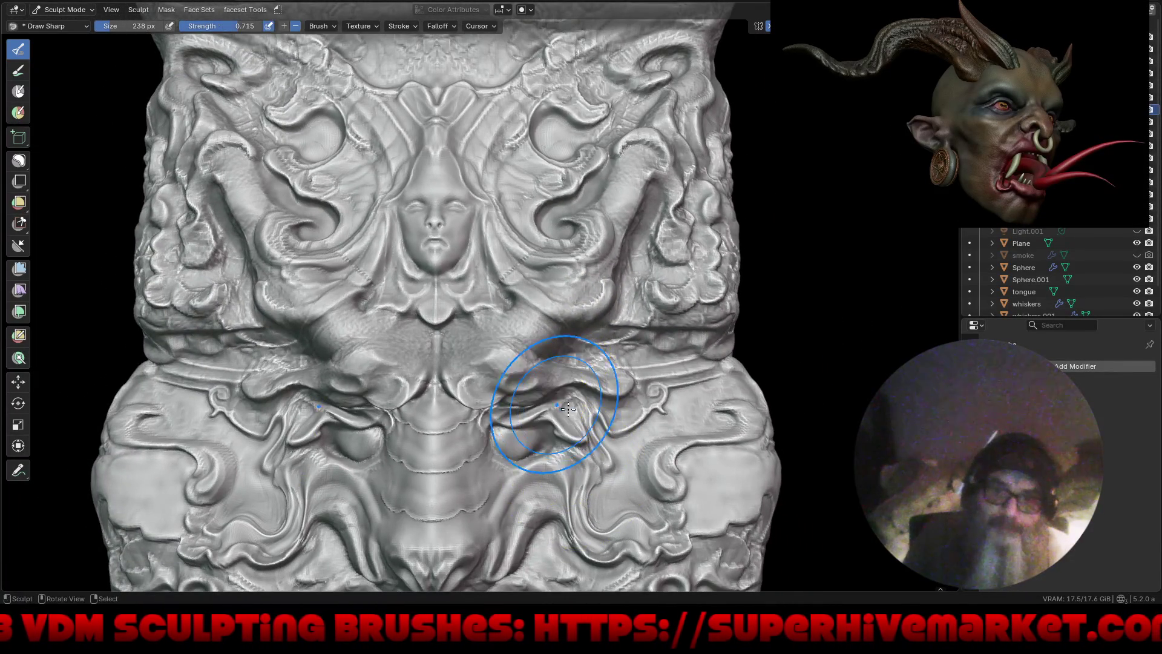
pyautogui.press('f')
pyautogui.click(623, 365)
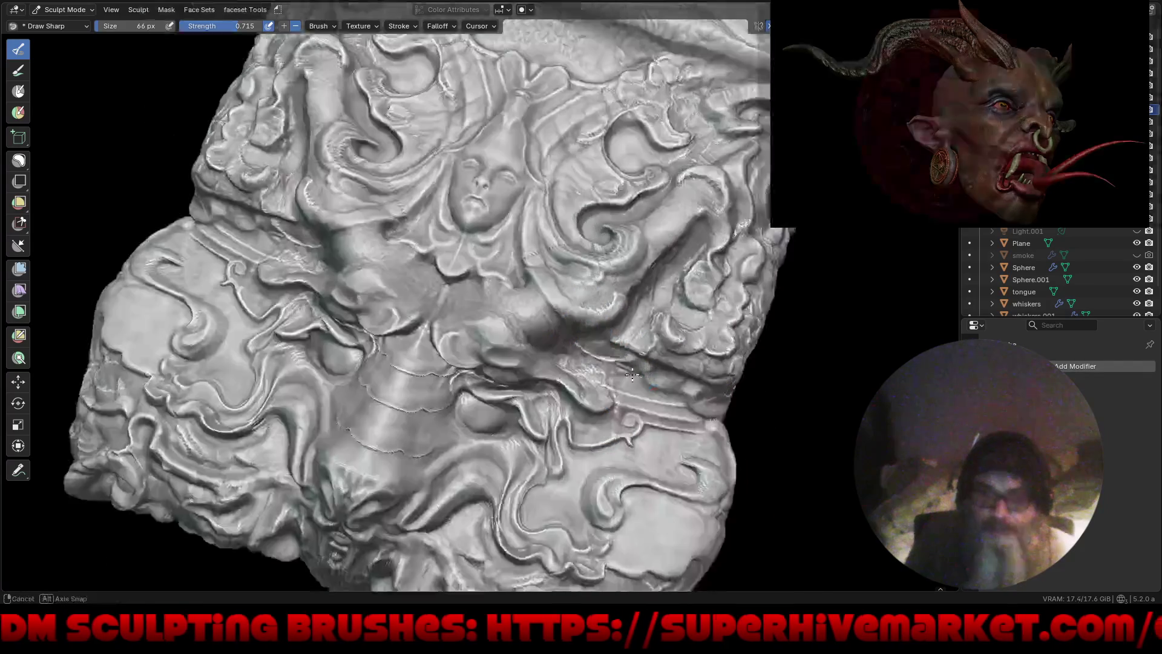
# Step: Switch back to the Grab brush and pull a fold near the relief's lower centre
pyautogui.moveTo(623, 364); pyautogui.dragTo(568, 333, button='middle')
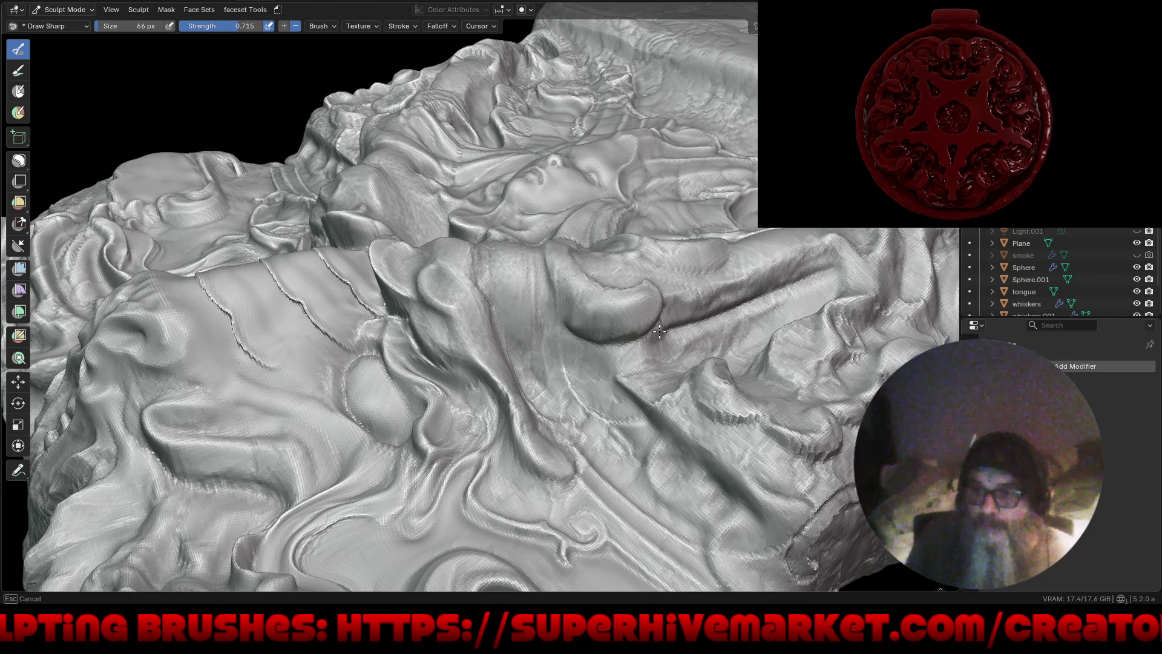
pyautogui.scroll(-5, 607, 357)
pyautogui.moveTo(569, 527); pyautogui.dragTo(565, 474, button='middle')
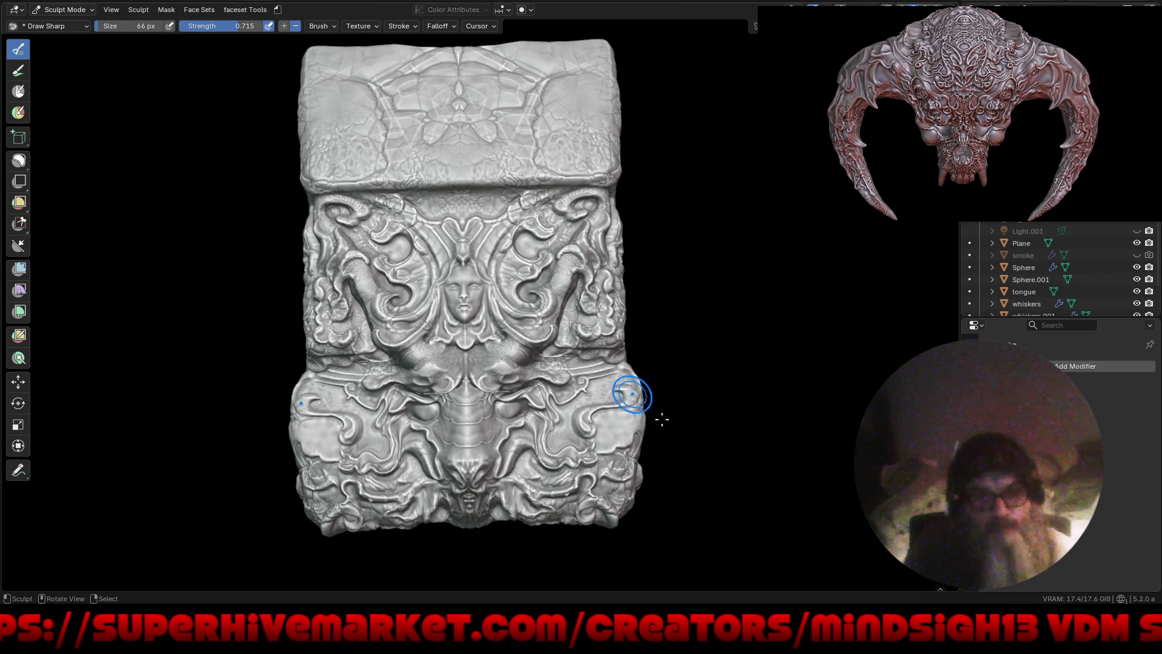
pyautogui.scroll(3, 666, 447)
pyautogui.moveTo(631, 389)
pyautogui.mouseDown(button='middle')
pyautogui.moveTo(614, 408)
pyautogui.moveTo(573, 409)
pyautogui.moveTo(463, 384)
pyautogui.mouseUp(button='middle')
pyautogui.scroll(3, 474, 332)
pyautogui.scroll(1, 607, 419)
pyautogui.scroll(2, 463, 384)
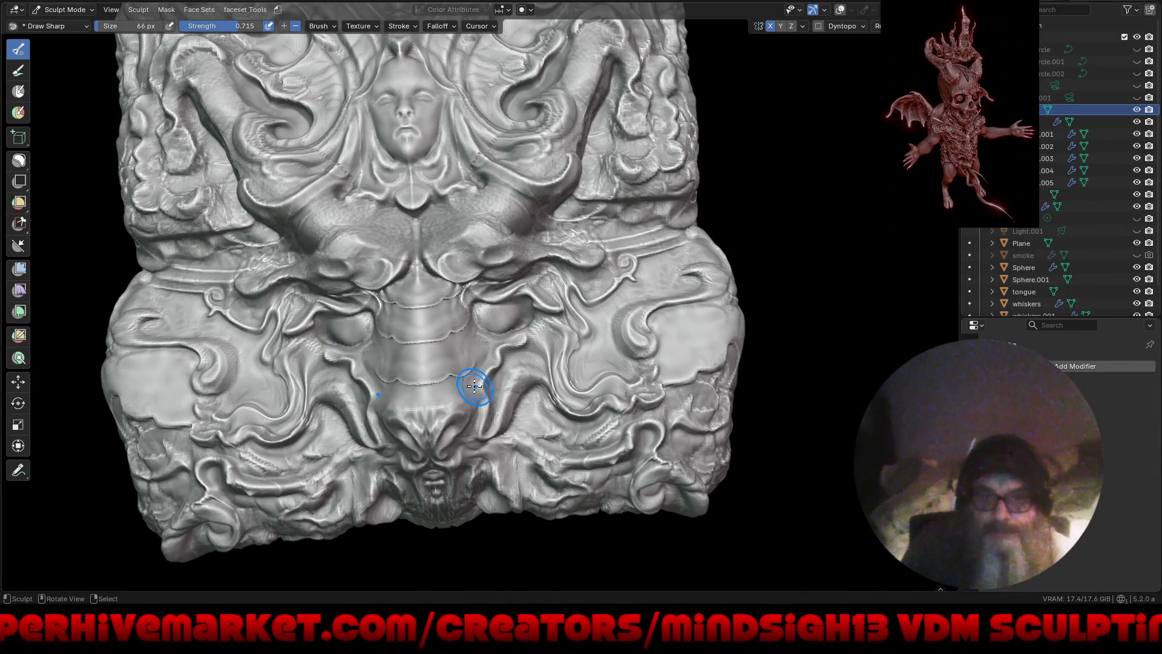
pyautogui.press('g')
pyautogui.scroll(2, 488, 371)
pyautogui.moveTo(488, 371); pyautogui.dragTo(468, 328)
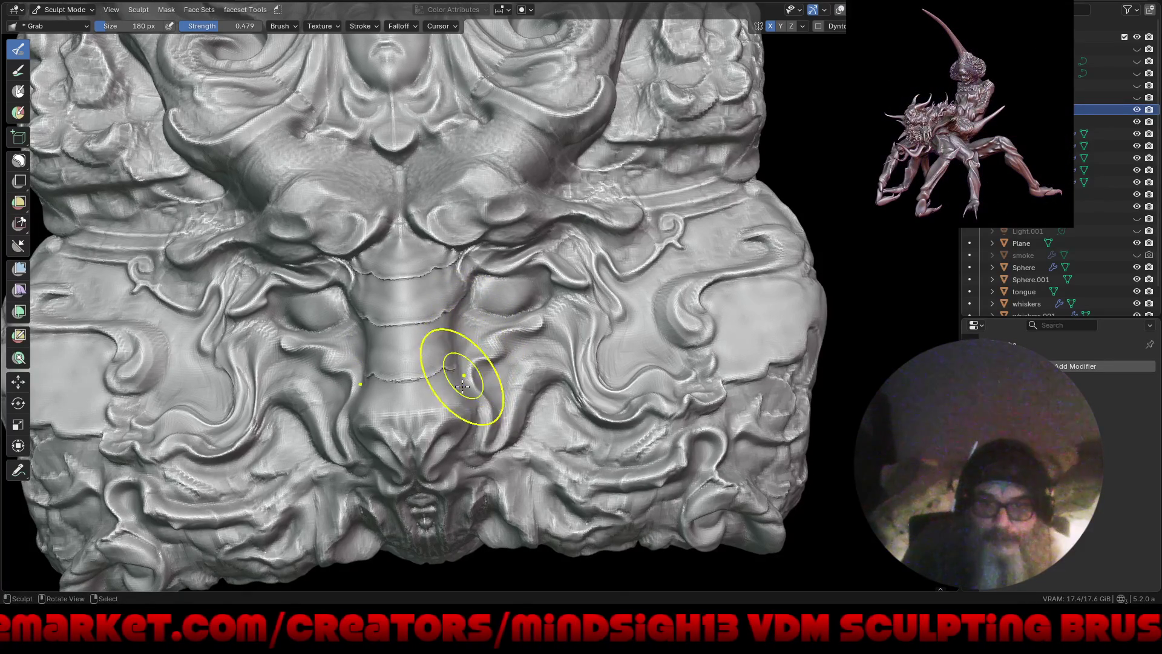
# Step: Pull the lower fold up and left, and reshape the mirrored lower side swirls
pyautogui.moveTo(486, 332)
pyautogui.keyDown('ctrl'); pyautogui.mouseDown(button='middle')
pyautogui.moveTo(453, 511)
pyautogui.moveTo(446, 485)
pyautogui.moveTo(501, 307)
pyautogui.moveTo(516, 348)
pyautogui.mouseUp(button='middle'); pyautogui.keyUp('ctrl')
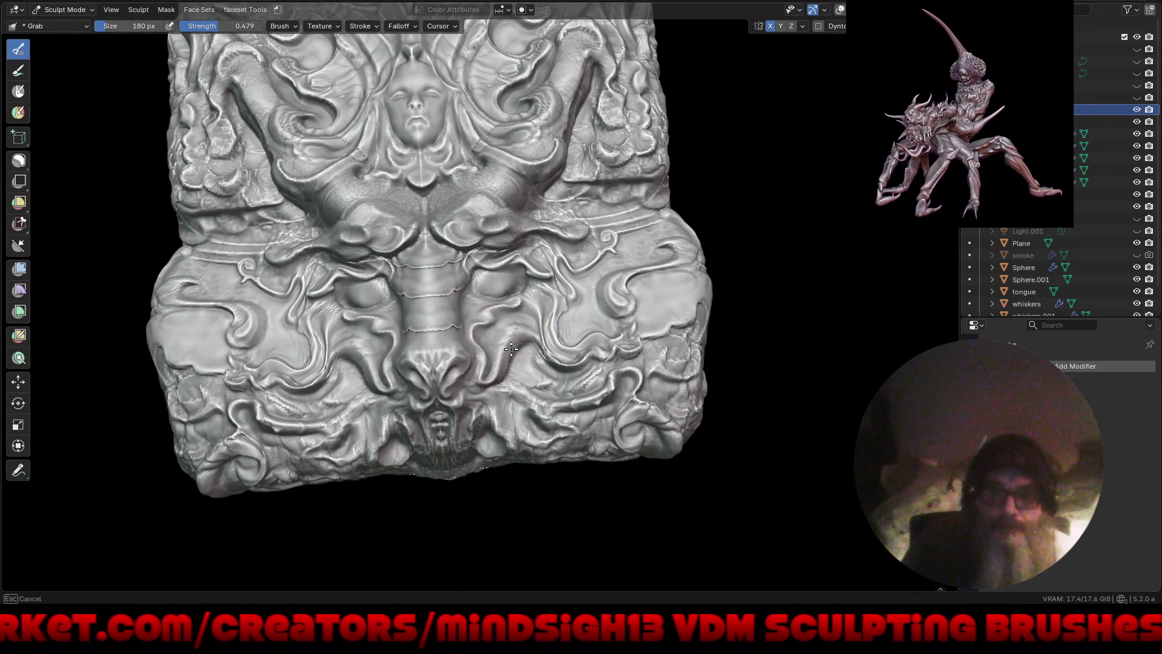
pyautogui.moveTo(502, 346); pyautogui.dragTo(497, 334)
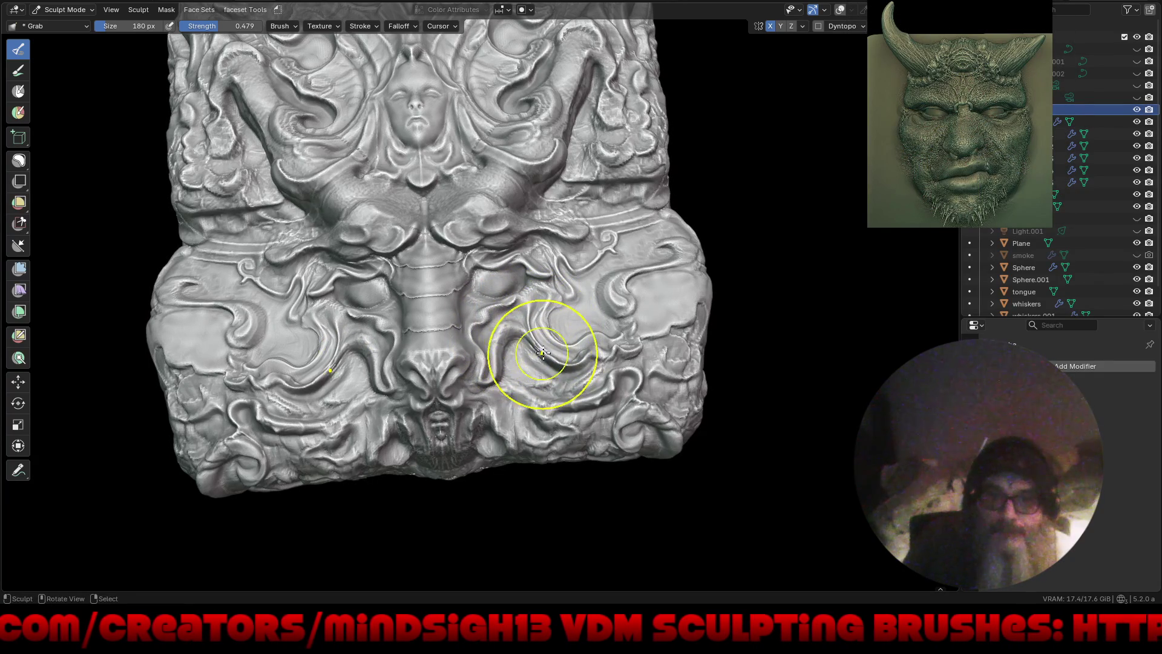
pyautogui.moveTo(543, 352); pyautogui.dragTo(535, 357)
# Step: Reshape the ledge just below the block's top and shift the upper surface slightly
pyautogui.moveTo(553, 375)
pyautogui.keyDown('ctrl'); pyautogui.mouseDown(button='middle')
pyautogui.moveTo(498, 467)
pyautogui.moveTo(519, 505)
pyautogui.mouseUp(button='middle'); pyautogui.keyUp('ctrl')
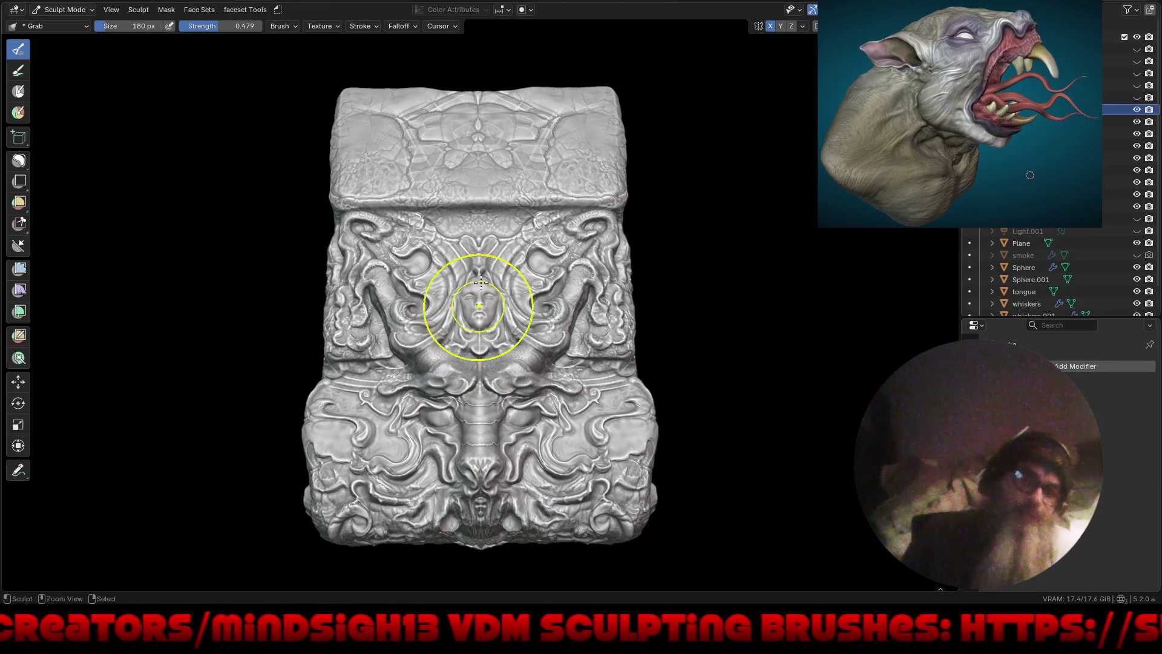
pyautogui.scroll(4, 481, 307)
pyautogui.scroll(-3, 496, 308)
pyautogui.moveTo(497, 308); pyautogui.dragTo(469, 353, button='middle')
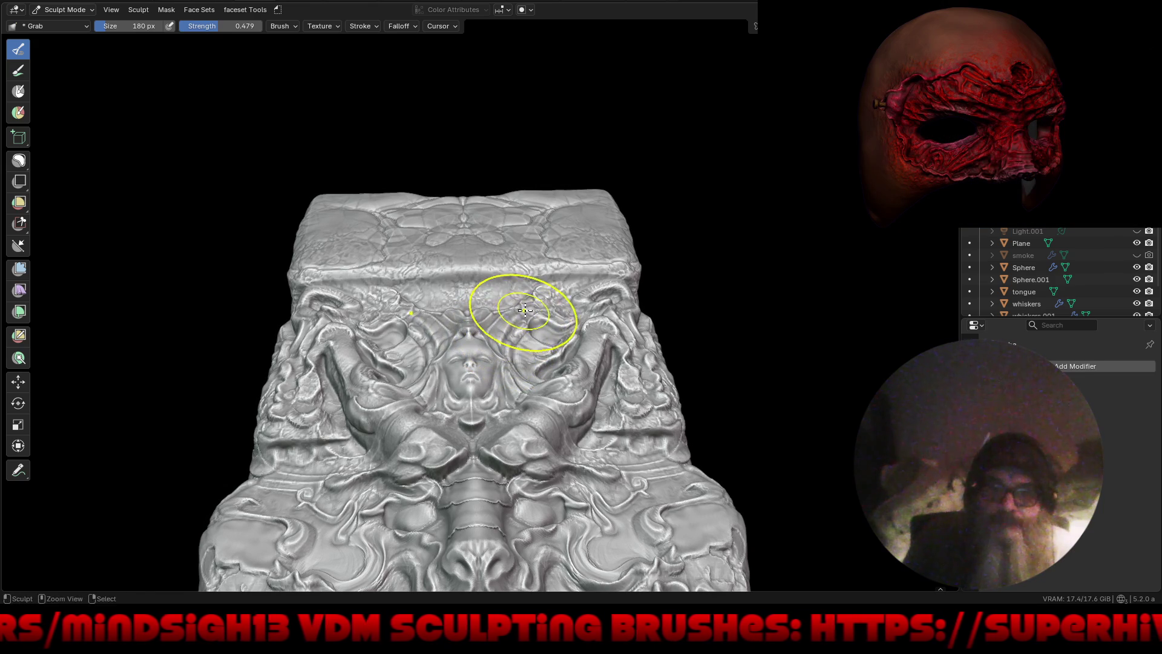
pyautogui.moveTo(556, 291); pyautogui.dragTo(565, 288)
pyautogui.moveTo(486, 262)
pyautogui.mouseDown()
pyautogui.moveTo(502, 256)
pyautogui.moveTo(462, 252)
pyautogui.mouseUp()
pyautogui.moveTo(457, 252)
pyautogui.mouseDown(button='middle')
pyautogui.moveTo(498, 391)
pyautogui.moveTo(547, 369)
pyautogui.moveTo(480, 337)
pyautogui.moveTo(414, 257)
pyautogui.mouseUp(button='middle')
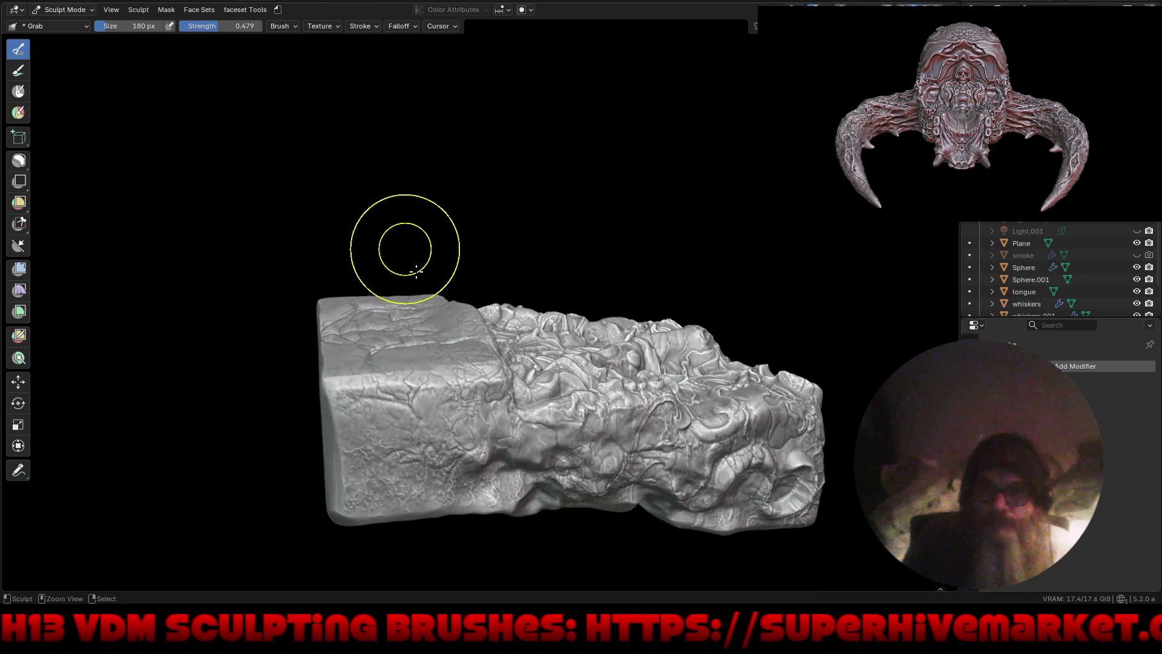
# Step: Enlarge the Grab brush to 270 px and bulge the block's top face into a dome
pyautogui.press('f')
pyautogui.click(389, 321)
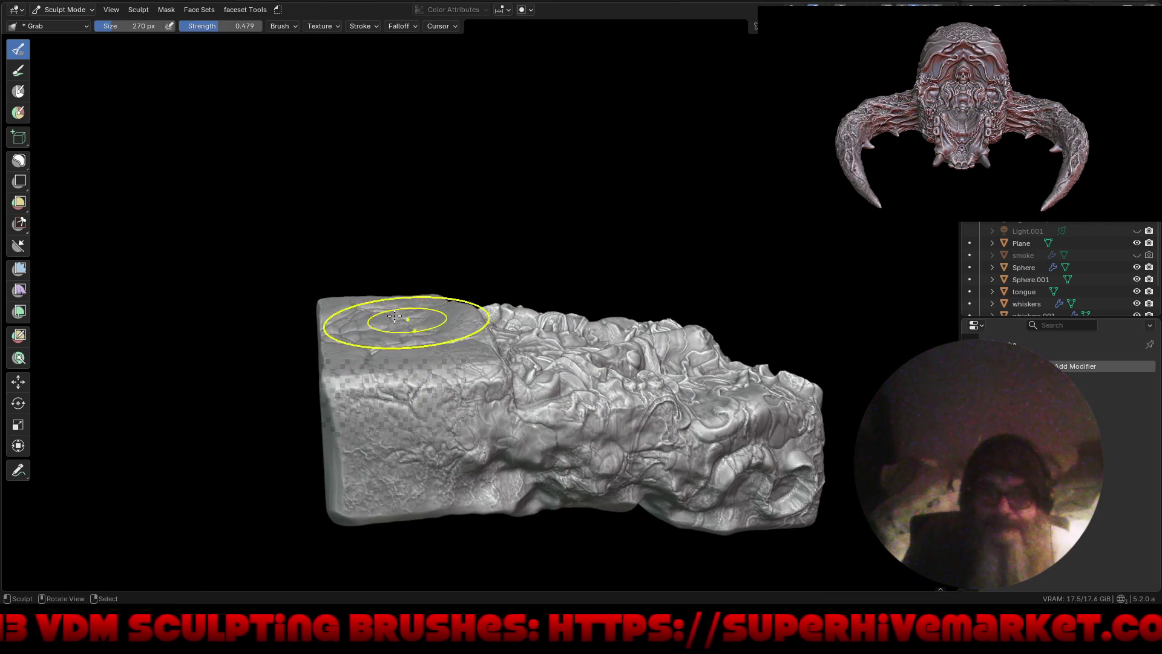
pyautogui.moveTo(385, 326)
pyautogui.mouseDown()
pyautogui.moveTo(394, 311)
pyautogui.moveTo(430, 310)
pyautogui.mouseUp()
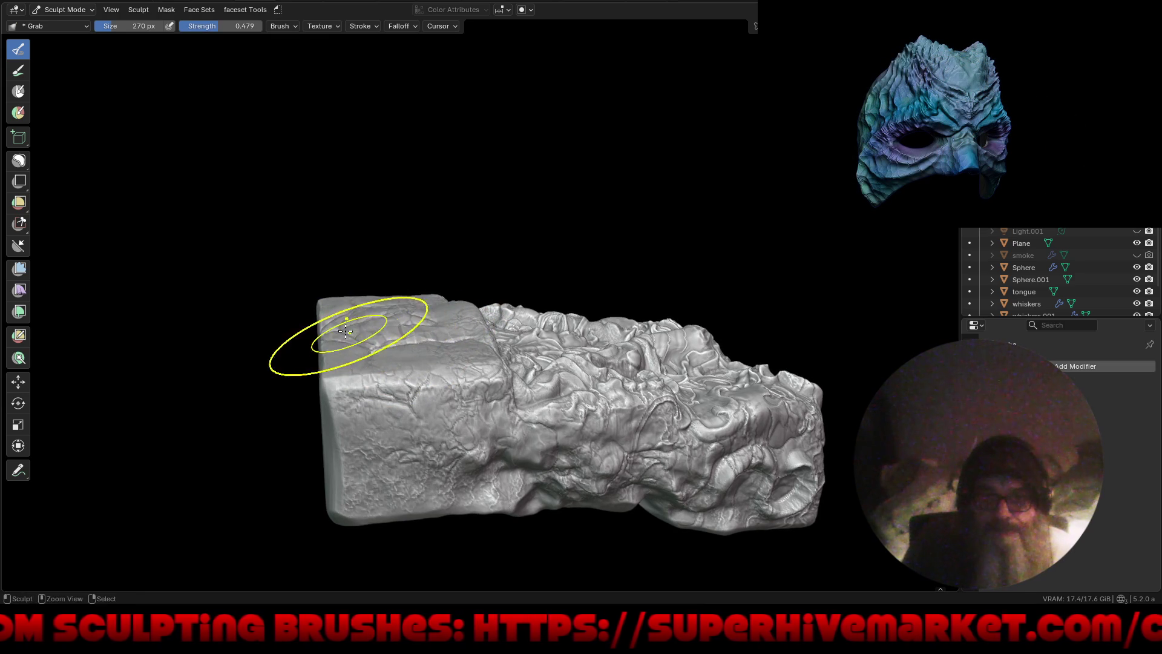
pyautogui.moveTo(391, 298)
pyautogui.mouseDown(button='middle')
pyautogui.moveTo(376, 273)
pyautogui.moveTo(475, 410)
pyautogui.mouseUp(button='middle')
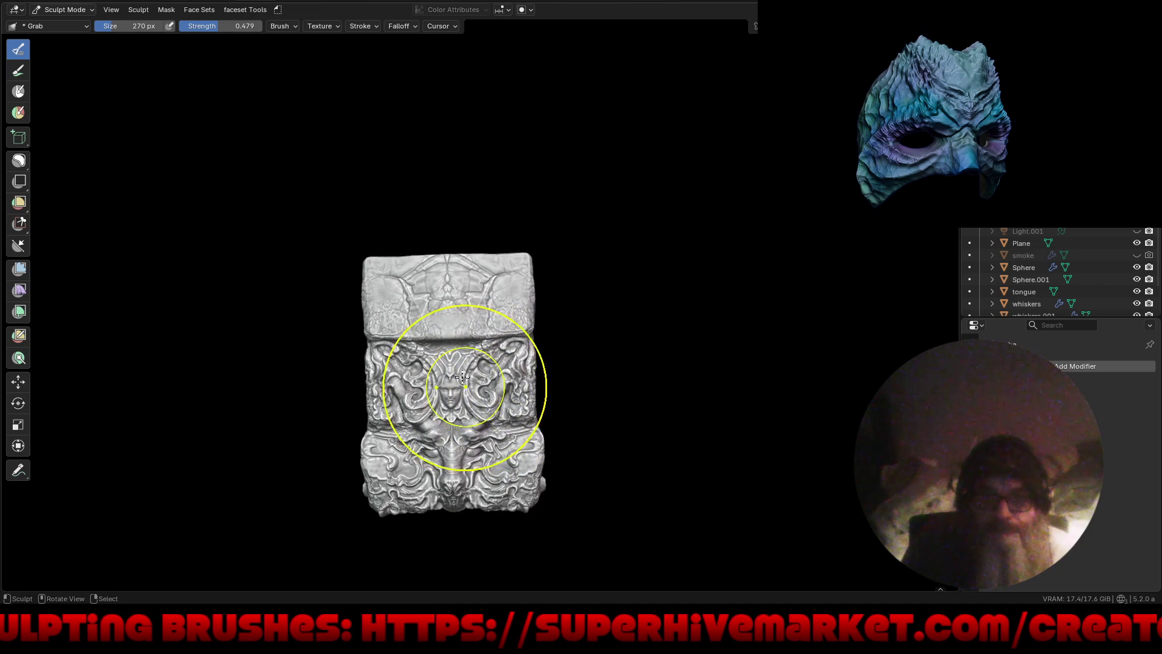
pyautogui.scroll(3, 475, 410)
pyautogui.moveTo(478, 363)
pyautogui.mouseDown(button='middle')
pyautogui.moveTo(460, 356)
pyautogui.moveTo(463, 253)
pyautogui.mouseUp(button='middle')
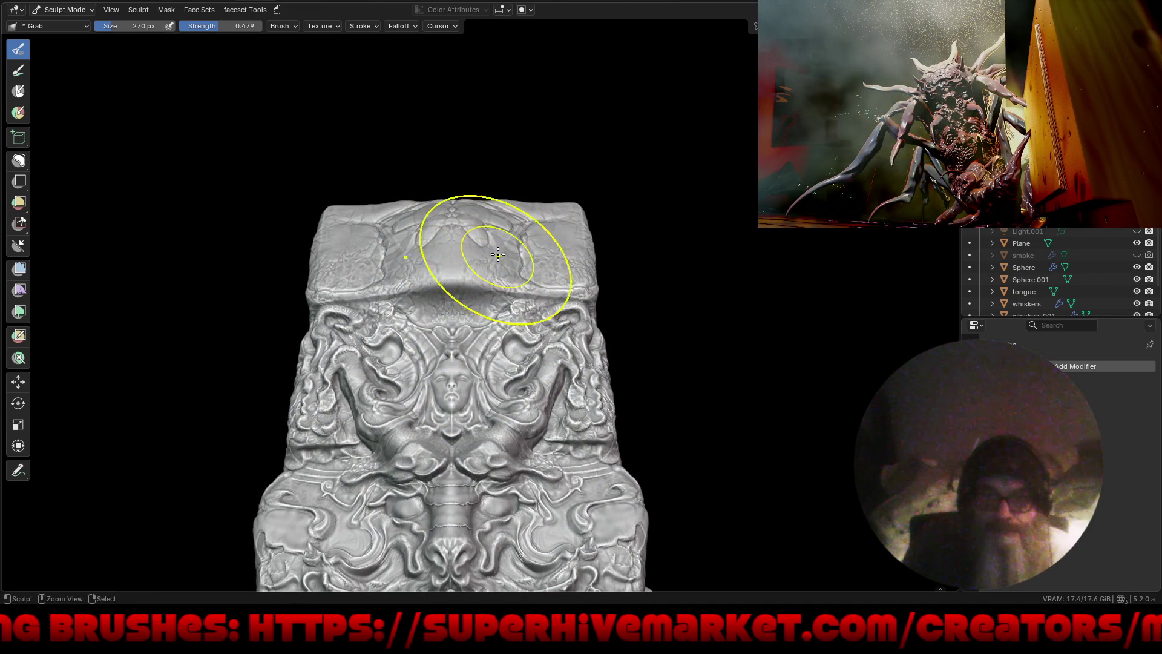
pyautogui.moveTo(479, 255); pyautogui.dragTo(502, 248)
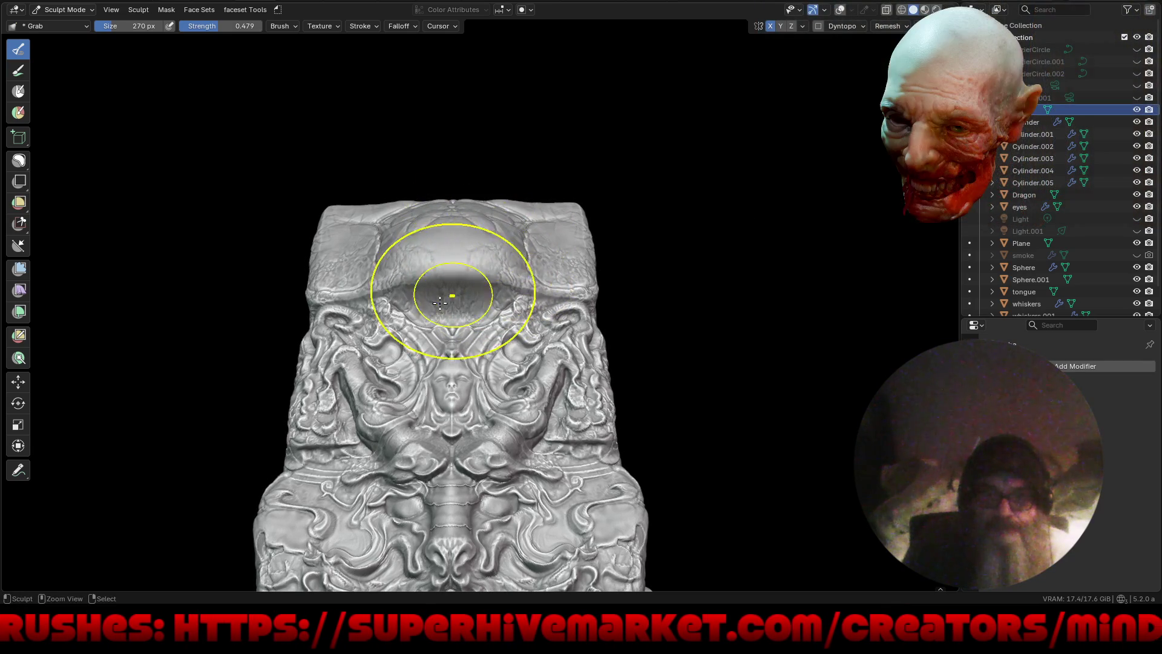
# Step: Refine the dome by pulling out its right edge and reshaping its top
pyautogui.scroll(2, 427, 283)
pyautogui.scroll(2, 424, 287)
pyautogui.moveTo(597, 220); pyautogui.dragTo(591, 173)
pyautogui.moveTo(591, 173)
pyautogui.mouseDown(button='middle')
pyautogui.moveTo(578, 260)
pyautogui.moveTo(557, 194)
pyautogui.mouseUp(button='middle')
pyautogui.moveTo(557, 194)
pyautogui.mouseDown()
pyautogui.moveTo(574, 195)
pyautogui.moveTo(521, 160)
pyautogui.moveTo(599, 248)
pyautogui.mouseUp()
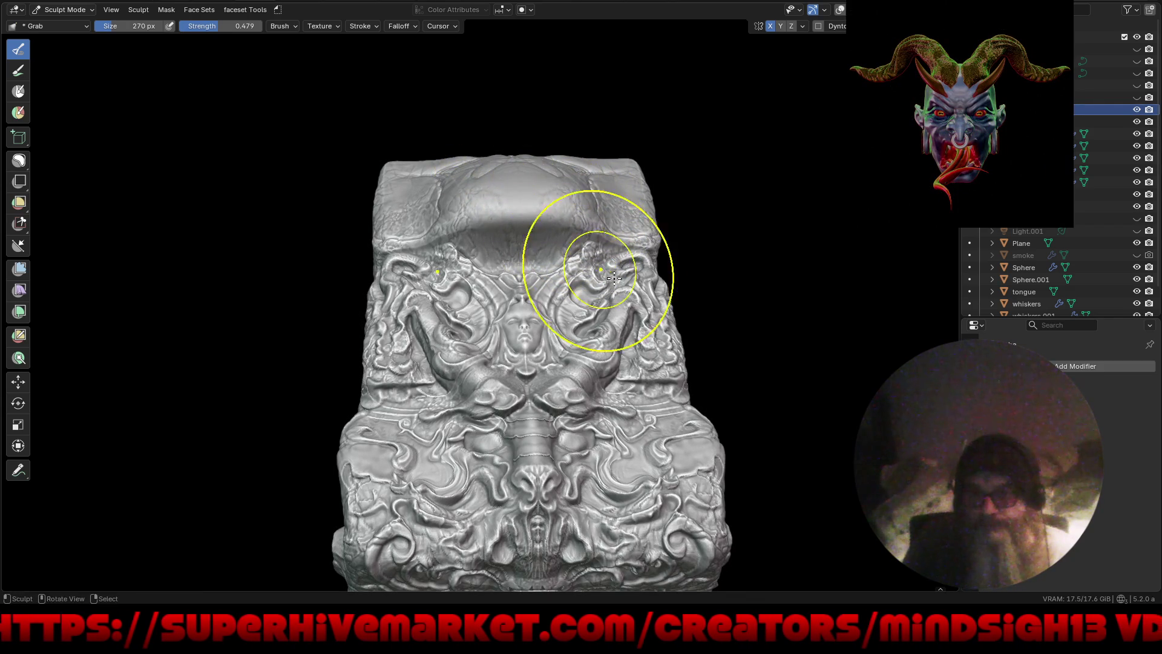
pyautogui.moveTo(599, 249); pyautogui.dragTo(441, 239, button='middle')
# Step: Select Draw Sharp from Quick Favorites and set the brush size to 40 px
pyautogui.press('q')
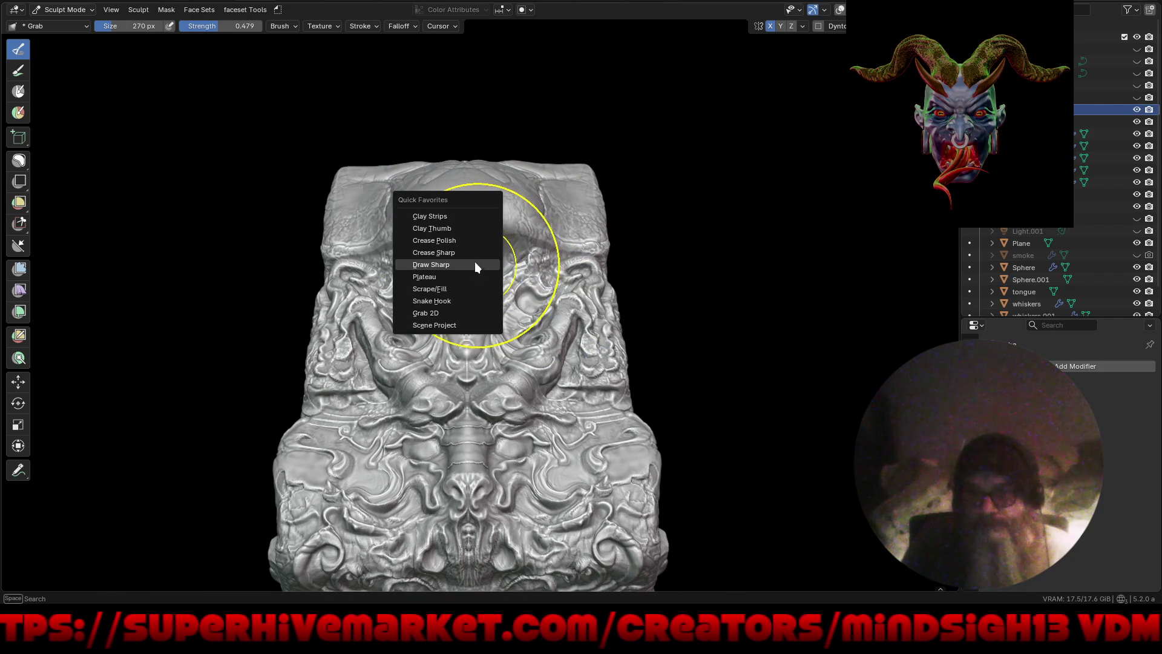
pyautogui.click(475, 265)
pyautogui.scroll(2, 484, 255)
pyautogui.press('f')
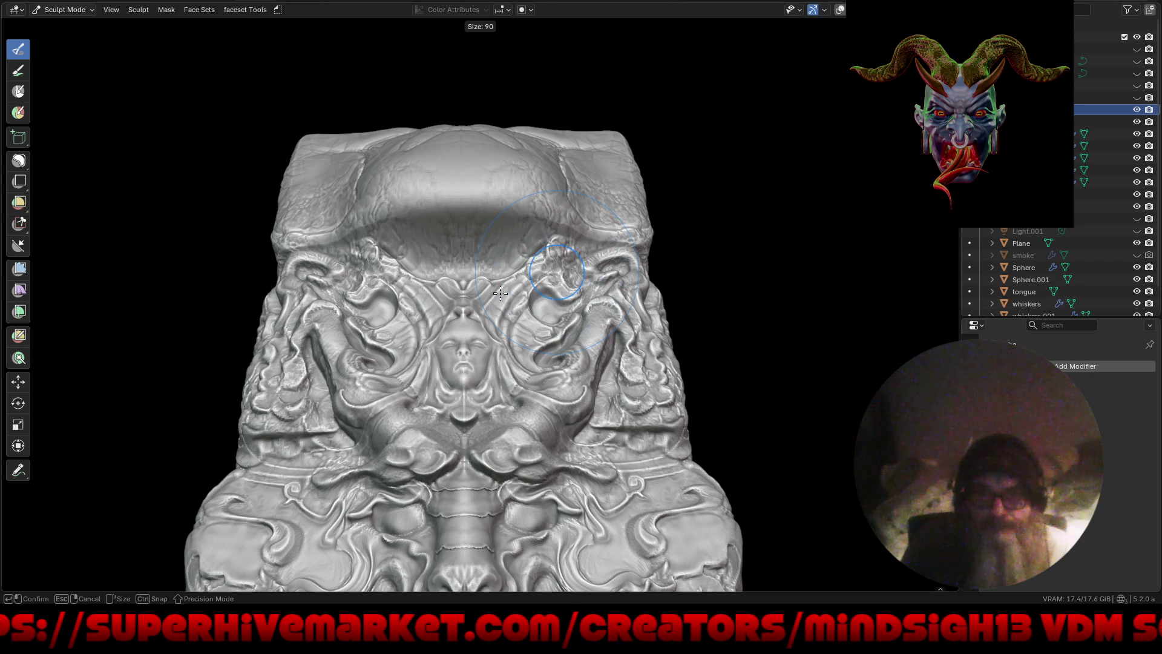
pyautogui.click(485, 301)
pyautogui.scroll(-2, 501, 268)
pyautogui.scroll(-3, 508, 339)
# Step: Frame the dragon on its block and lower it along Z with the Move gizmo
pyautogui.moveTo(511, 371)
pyautogui.mouseDown(button='middle')
pyautogui.moveTo(511, 385)
pyautogui.moveTo(493, 356)
pyautogui.moveTo(516, 176)
pyautogui.mouseUp(button='middle')
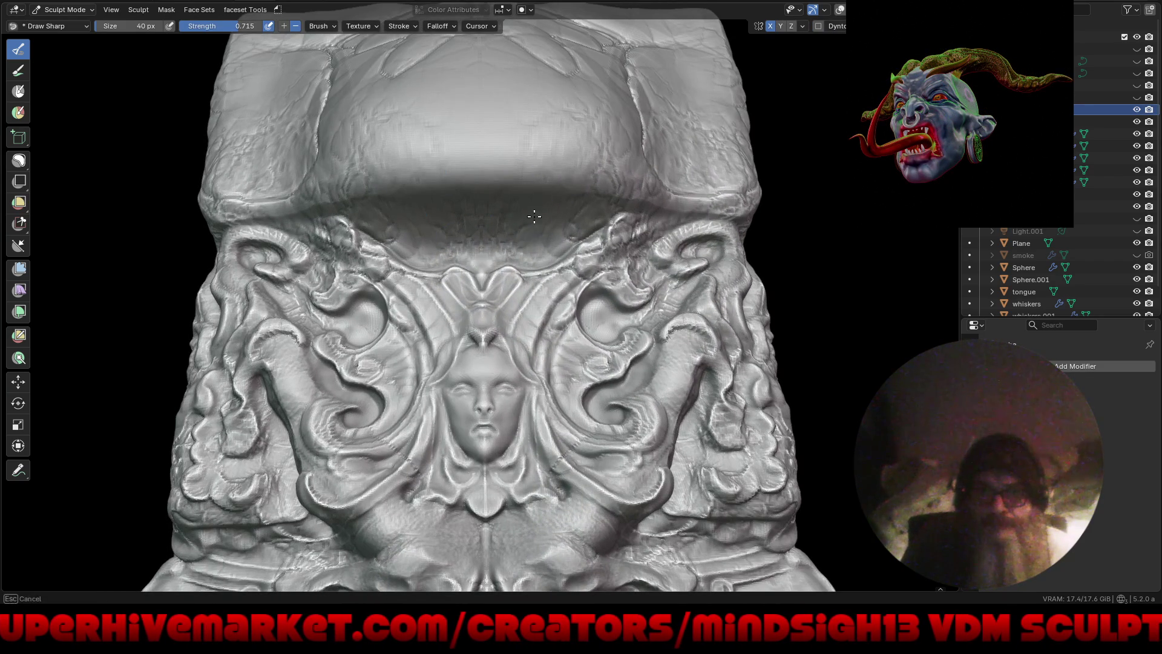
pyautogui.keyDown('ctrl'); pyautogui.moveTo(515, 234); pyautogui.dragTo(527, 248, button='middle'); pyautogui.keyUp('ctrl')
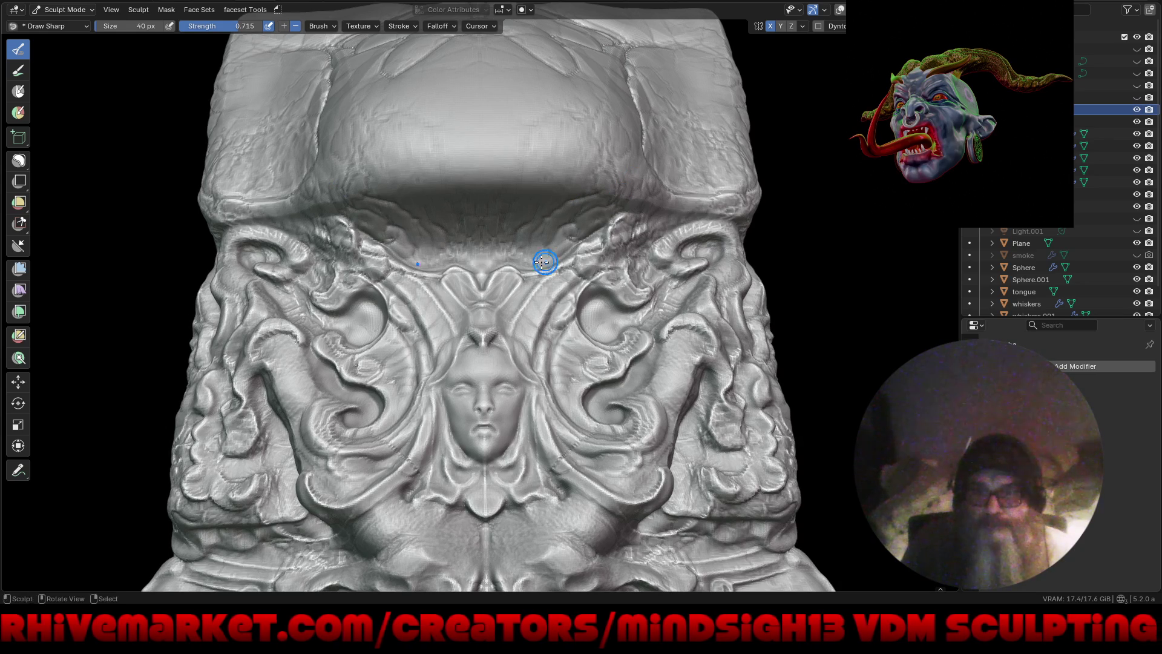
pyautogui.scroll(-5, 527, 263)
pyautogui.moveTo(552, 299)
pyautogui.mouseDown(button='middle')
pyautogui.moveTo(518, 316)
pyautogui.moveTo(508, 294)
pyautogui.mouseUp(button='middle')
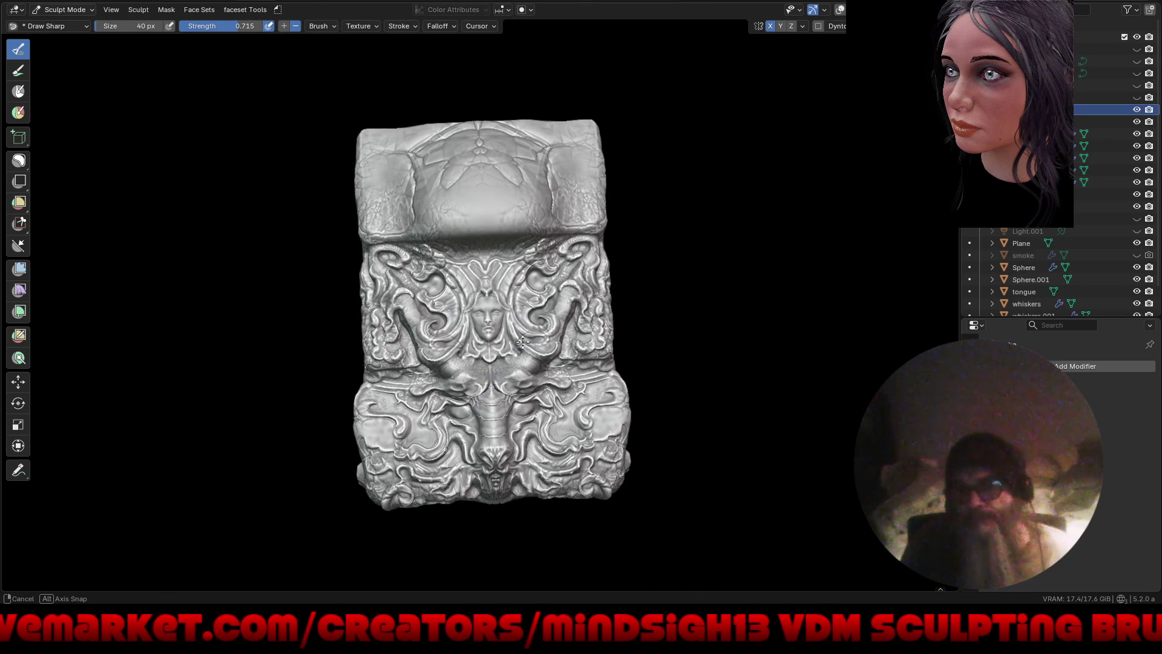
pyautogui.scroll(2, 422, 201)
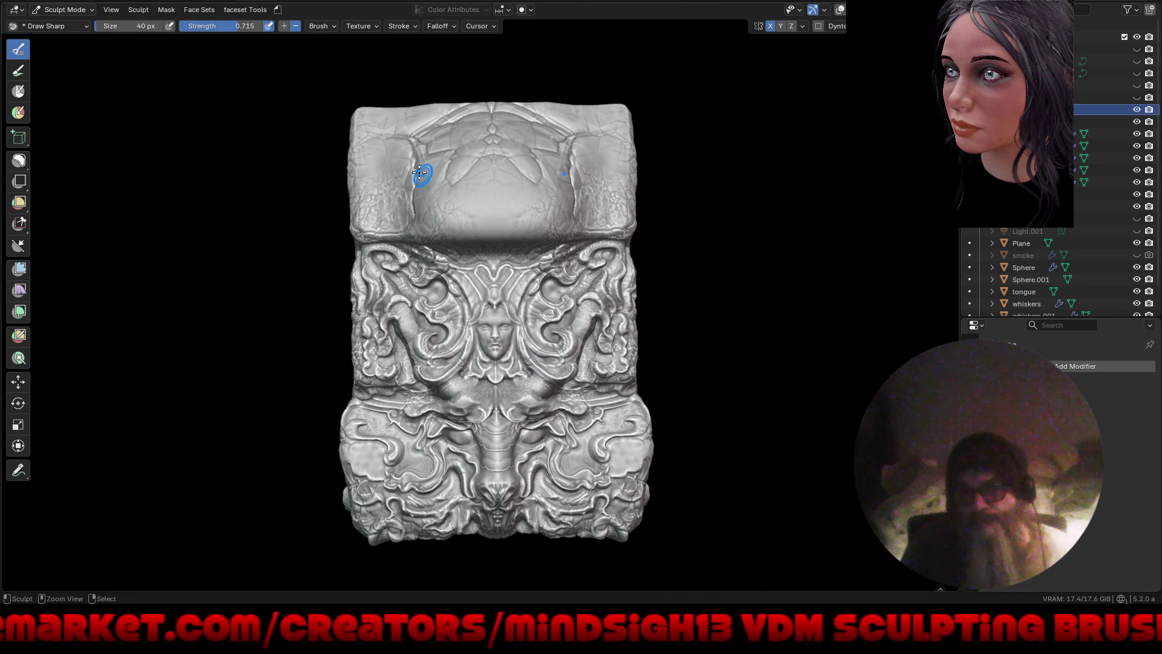
pyautogui.moveTo(438, 200)
pyautogui.mouseDown(button='middle')
pyautogui.moveTo(558, 389)
pyautogui.moveTo(660, 360)
pyautogui.moveTo(632, 398)
pyautogui.mouseUp(button='middle')
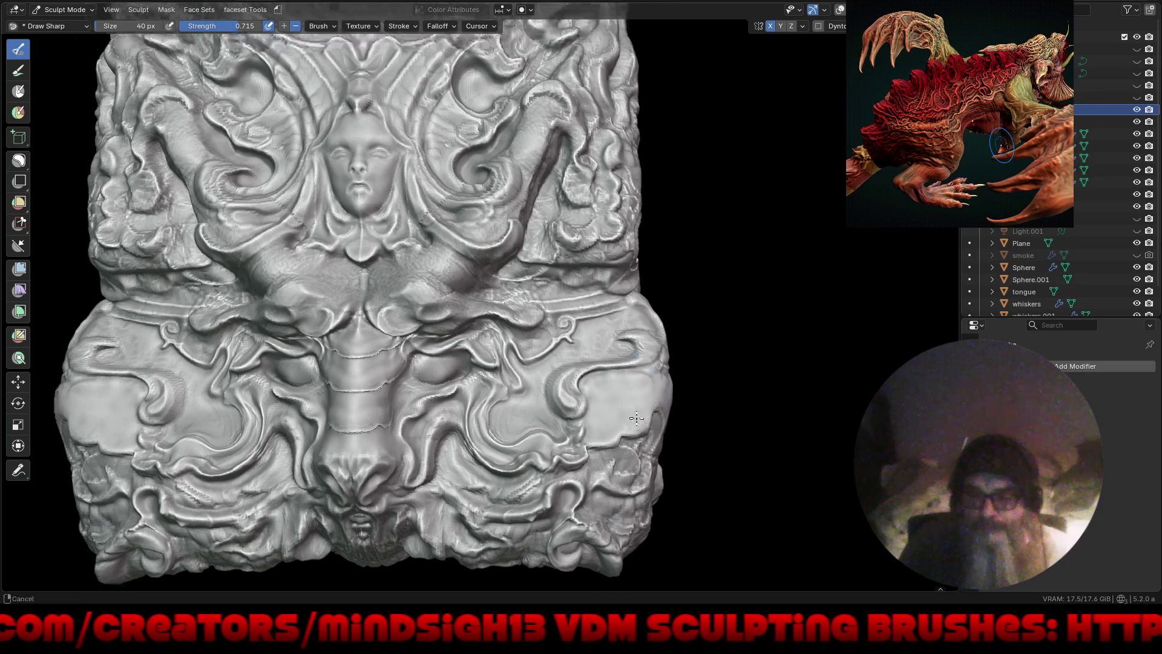
pyautogui.moveTo(663, 405)
pyautogui.keyDown('ctrl'); pyautogui.mouseDown(button='middle')
pyautogui.moveTo(638, 510)
pyautogui.moveTo(624, 375)
pyautogui.mouseUp(button='middle'); pyautogui.keyUp('ctrl')
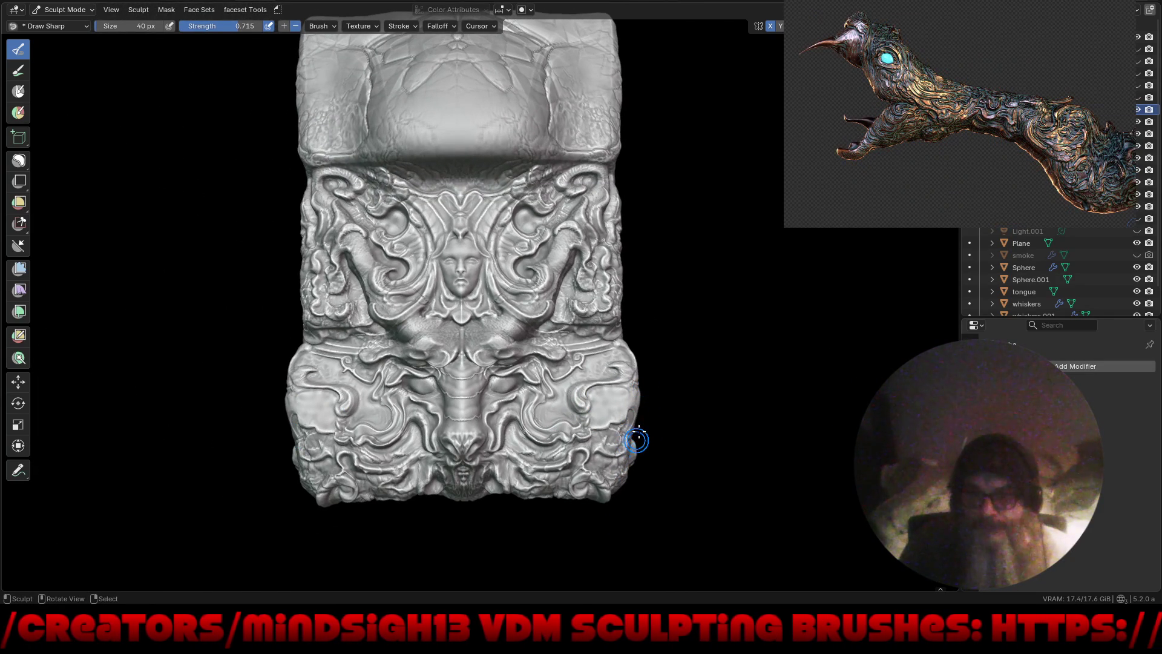
pyautogui.moveTo(662, 357)
pyautogui.mouseDown(button='middle')
pyautogui.moveTo(654, 376)
pyautogui.moveTo(572, 339)
pyautogui.mouseUp(button='middle')
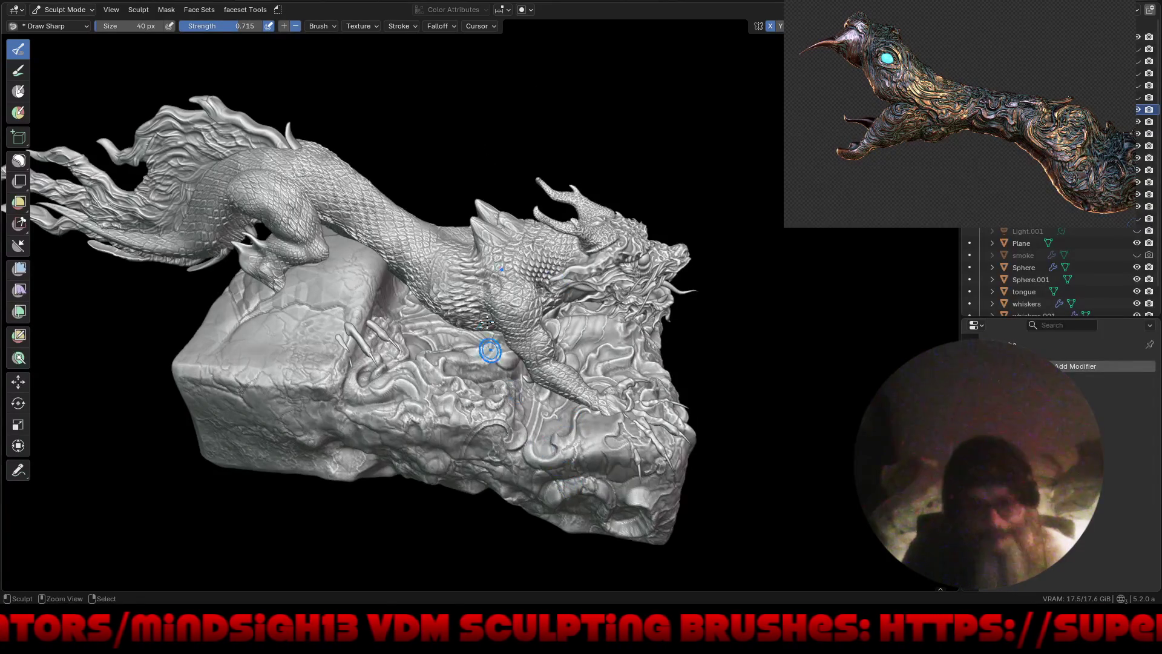
pyautogui.moveTo(490, 340); pyautogui.dragTo(592, 440, button='middle')
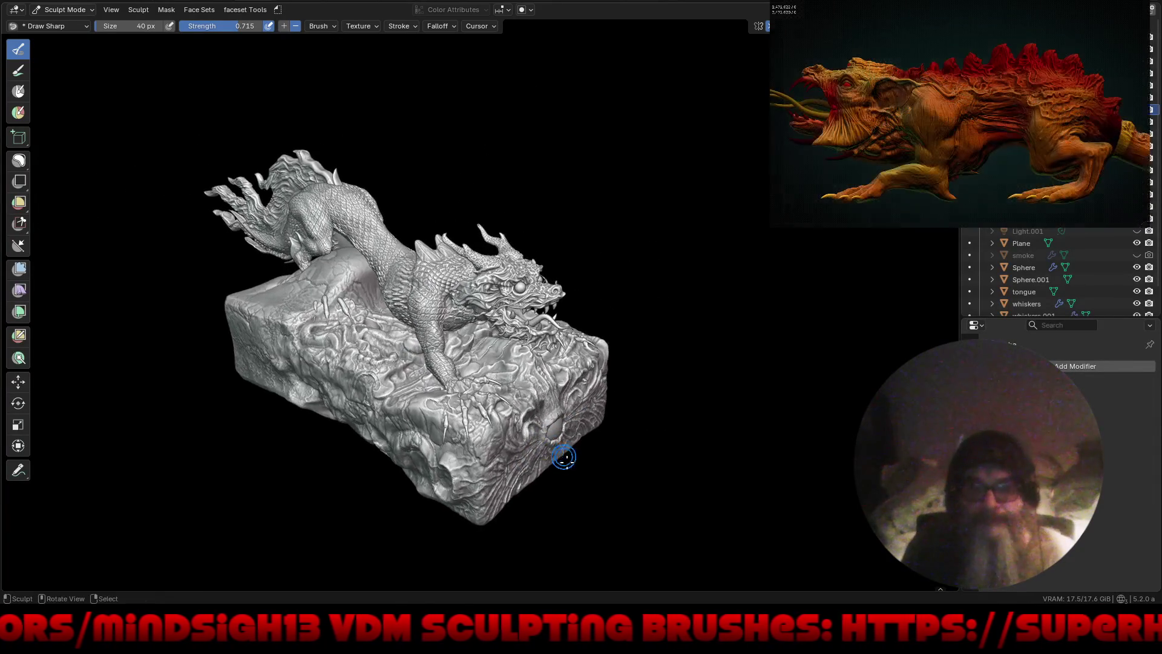
pyautogui.moveTo(585, 449); pyautogui.dragTo(583, 438, button='middle')
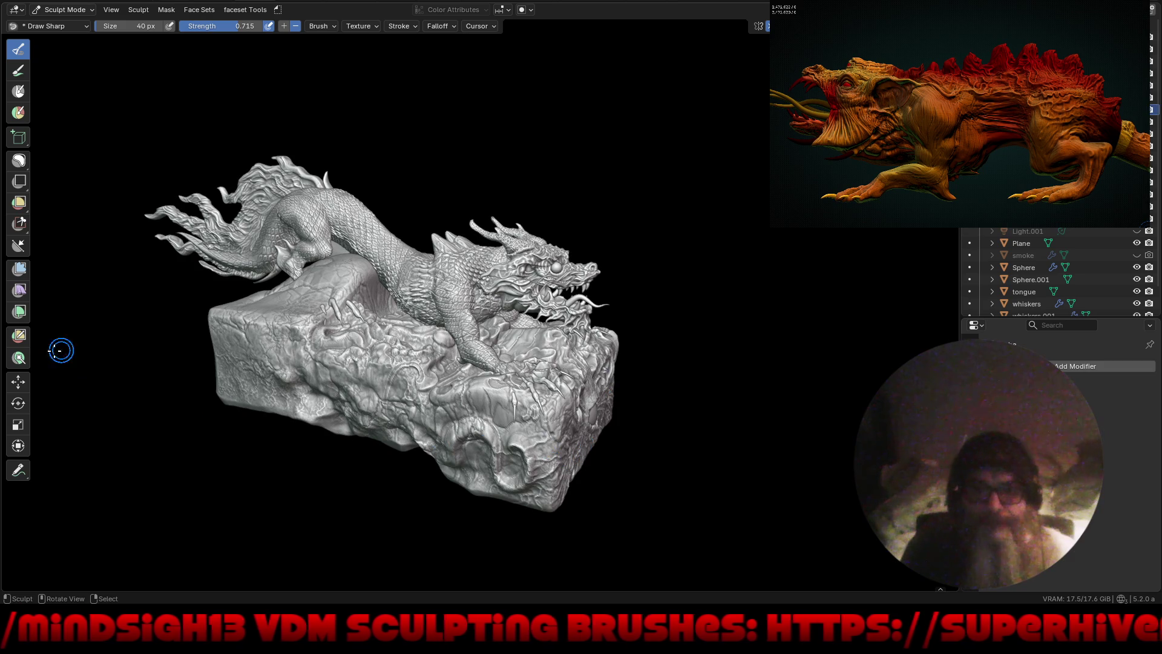
pyautogui.click(19, 382)
pyautogui.moveTo(547, 259); pyautogui.dragTo(544, 282)
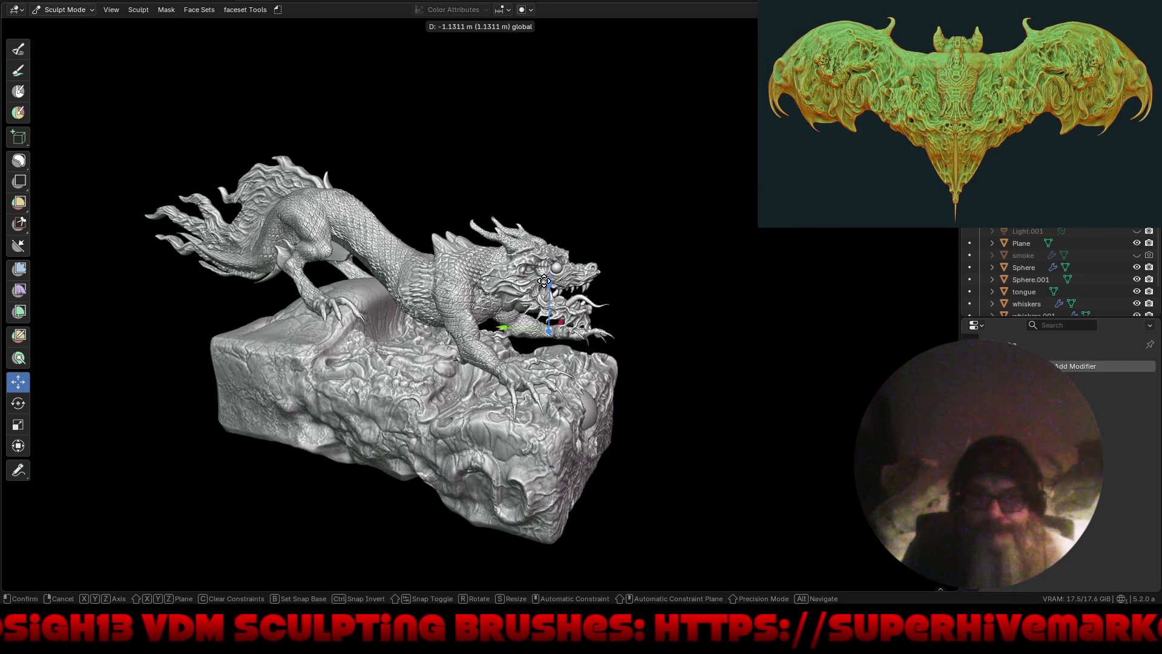
# Step: Finish lowering the dragon, then raise it slightly along Z so it rests on the stone
pyautogui.moveTo(543, 281); pyautogui.dragTo(544, 283)
pyautogui.moveTo(684, 398)
pyautogui.mouseDown(button='middle')
pyautogui.moveTo(565, 388)
pyautogui.moveTo(654, 328)
pyautogui.moveTo(574, 383)
pyautogui.moveTo(692, 407)
pyautogui.moveTo(620, 344)
pyautogui.mouseUp(button='middle')
pyautogui.moveTo(350, 235); pyautogui.dragTo(349, 216)
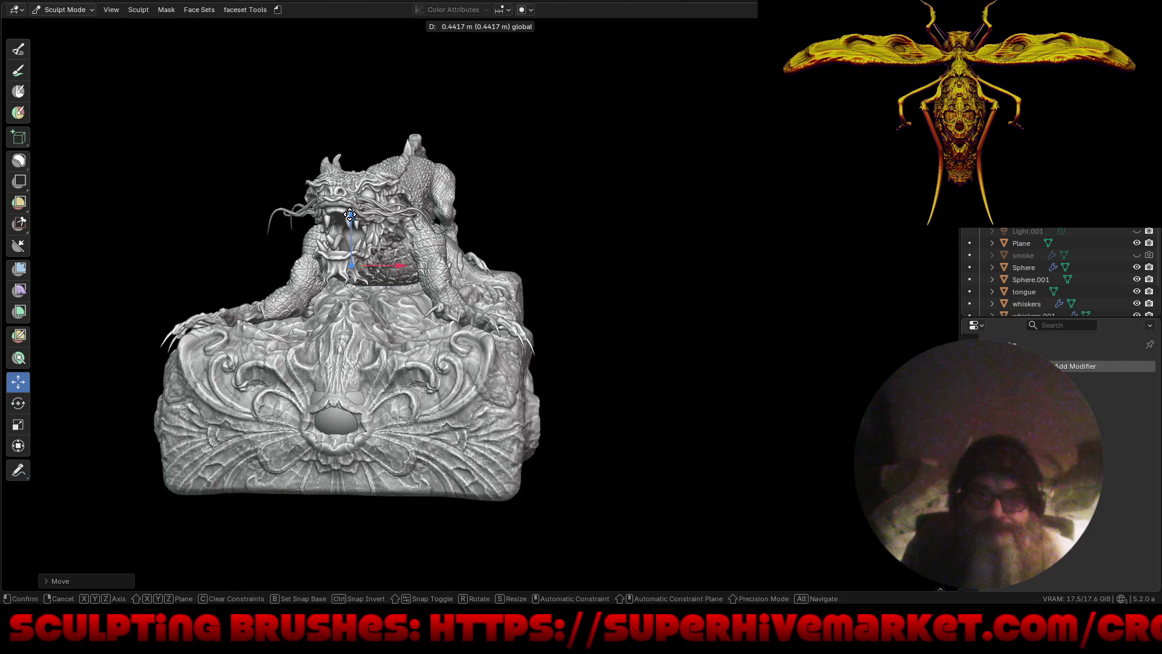
pyautogui.moveTo(350, 216); pyautogui.dragTo(357, 231)
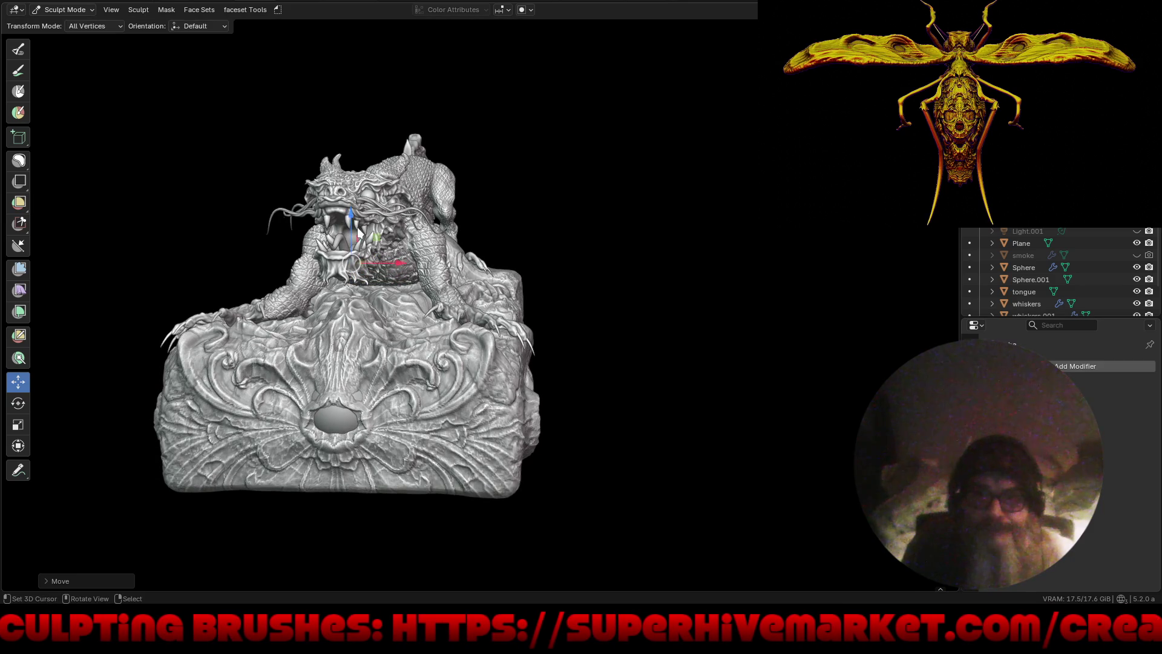
pyautogui.moveTo(358, 227)
pyautogui.mouseDown(button='middle')
pyautogui.moveTo(476, 258)
pyautogui.moveTo(482, 374)
pyautogui.mouseUp(button='middle')
pyautogui.hotkey('ctrl', 'Tab')
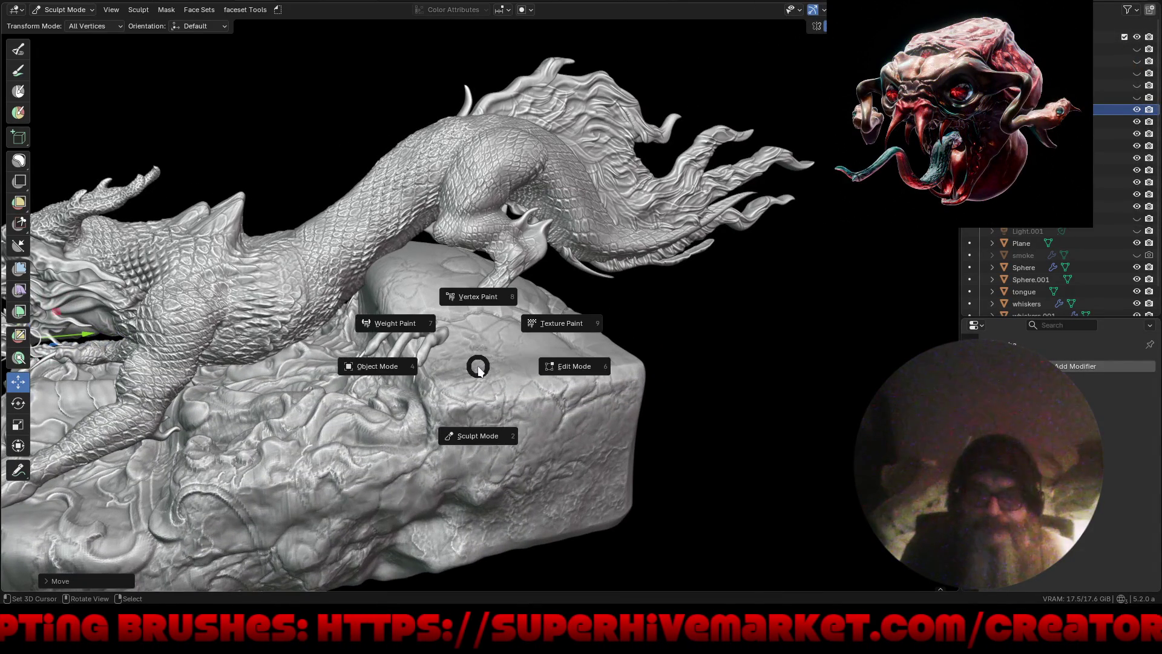
# Step: Stay in Sculpt Mode, set the Grab brush to 380 px, and pull rock under the claw
pyautogui.click(480, 435)
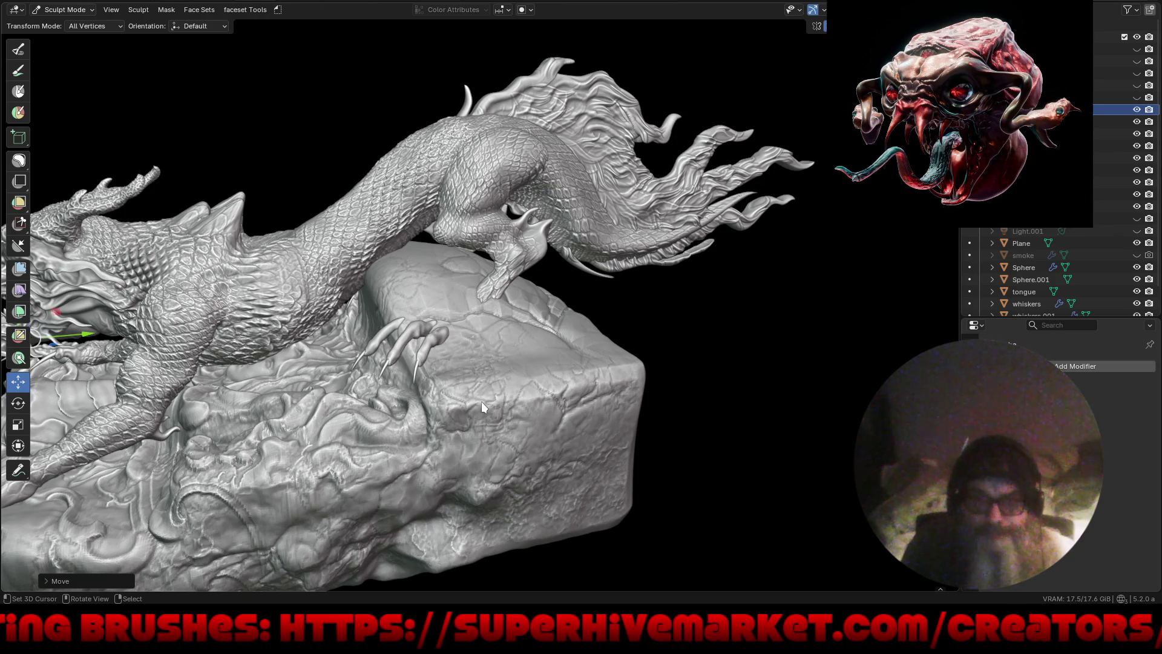
pyautogui.press('x')
pyautogui.press('f')
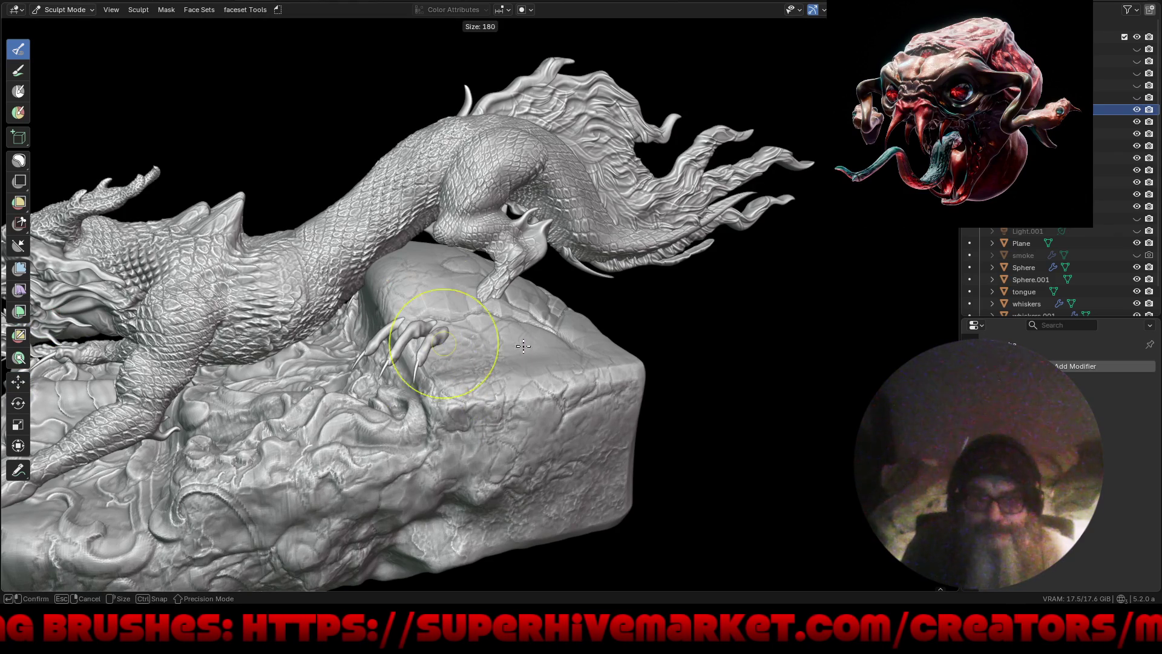
pyautogui.click(545, 345)
pyautogui.press('g')
pyautogui.moveTo(446, 280); pyautogui.dragTo(520, 363)
pyautogui.moveTo(521, 363)
pyautogui.mouseDown(button='middle')
pyautogui.moveTo(410, 359)
pyautogui.moveTo(462, 290)
pyautogui.mouseUp(button='middle')
pyautogui.scroll(3, 462, 291)
pyautogui.moveTo(462, 290); pyautogui.dragTo(493, 317)
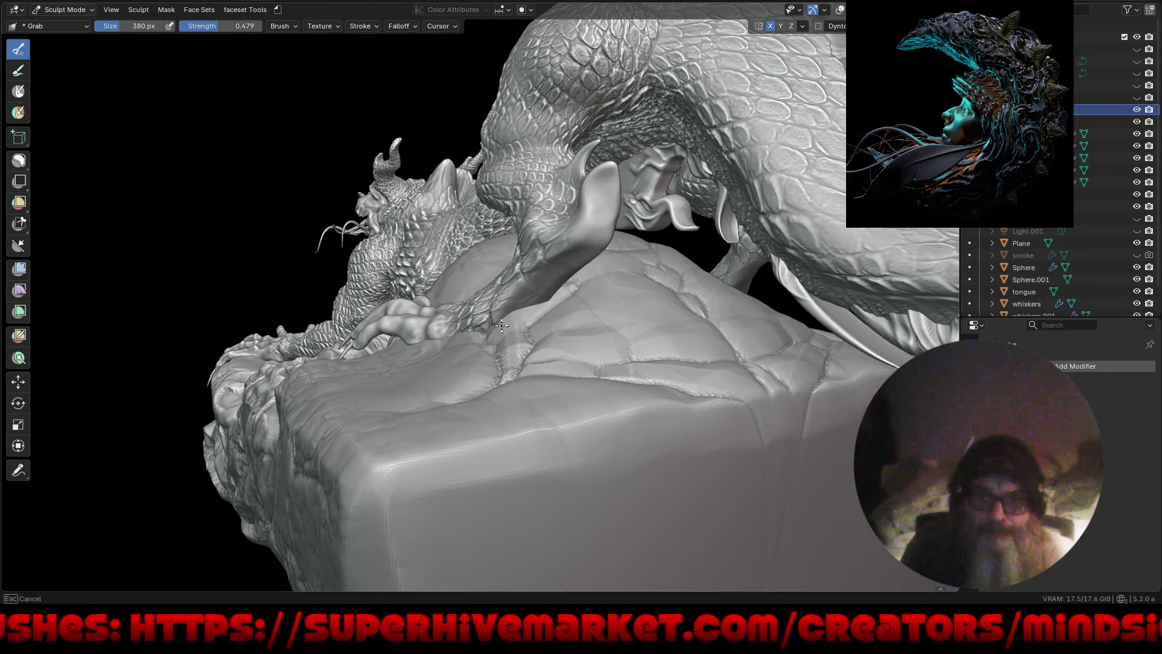
# Step: Pull the rock surface up around the front claw so it grips the stone
pyautogui.moveTo(519, 305); pyautogui.dragTo(622, 306, button='middle')
pyautogui.scroll(3, 599, 253)
pyautogui.scroll(-5, 599, 253)
pyautogui.moveTo(557, 373)
pyautogui.mouseDown(button='middle')
pyautogui.moveTo(552, 290)
pyautogui.moveTo(628, 293)
pyautogui.moveTo(601, 279)
pyautogui.mouseUp(button='middle')
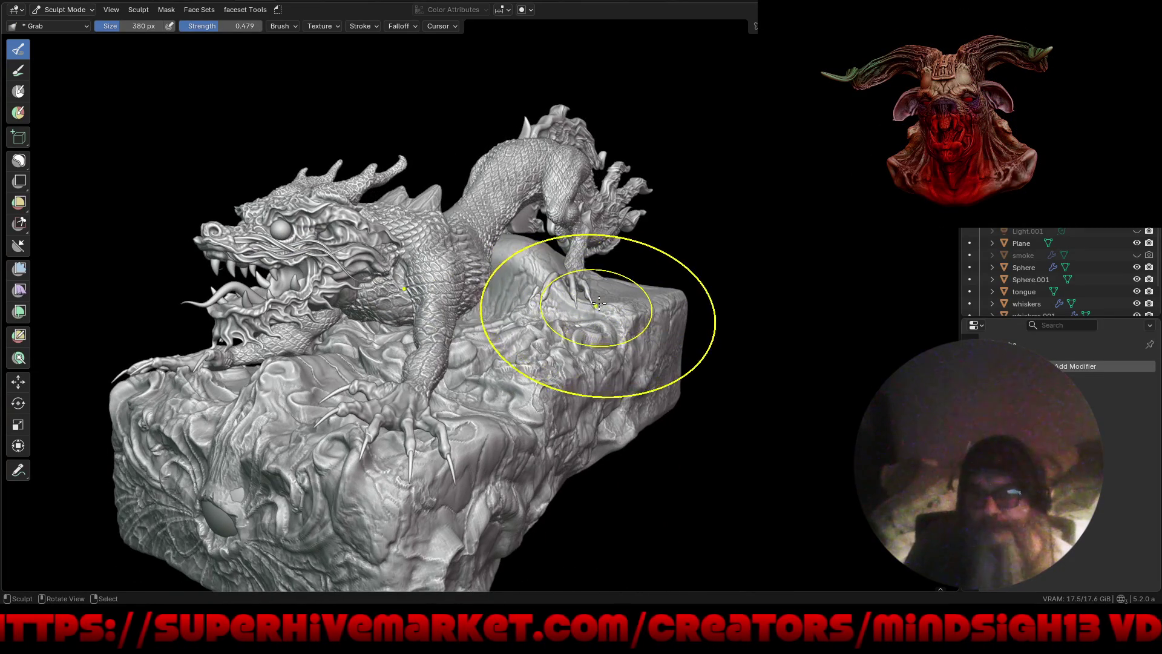
pyautogui.scroll(2, 564, 265)
pyautogui.scroll(3, 563, 271)
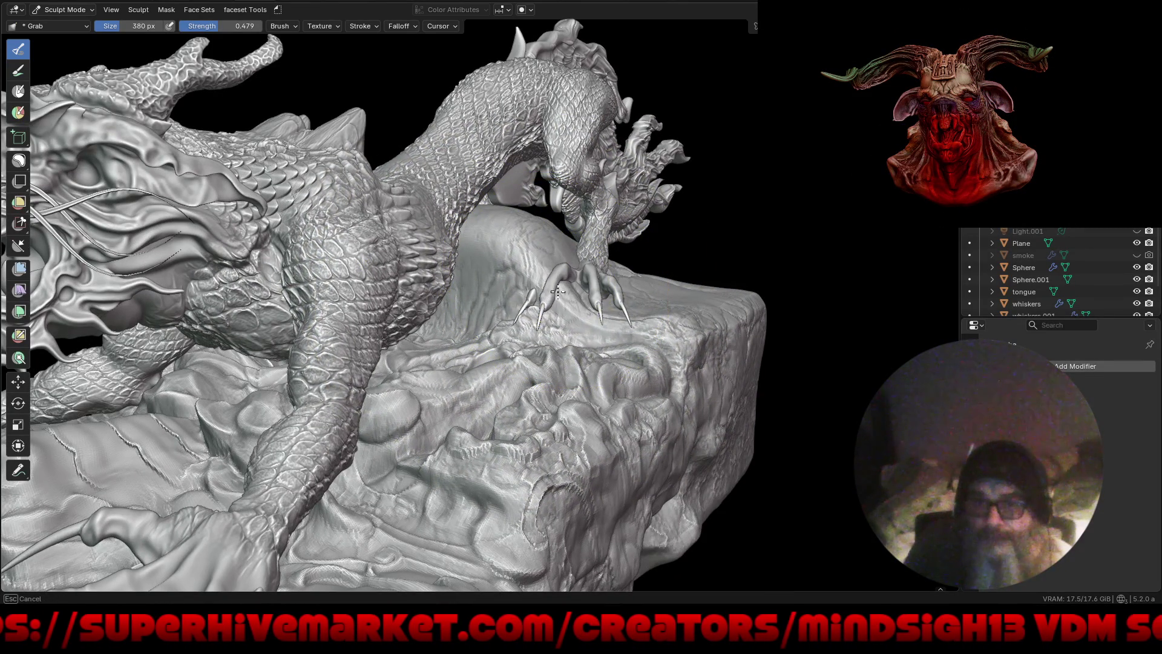
pyautogui.scroll(3, 601, 300)
pyautogui.scroll(2, 605, 299)
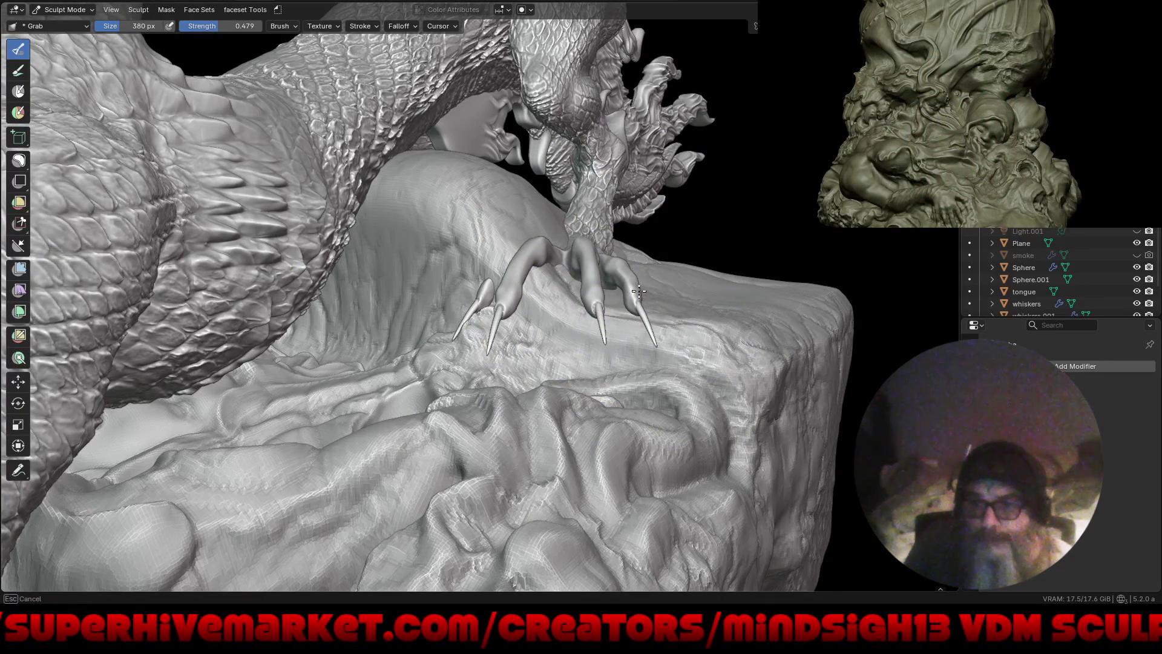
pyautogui.moveTo(740, 312); pyautogui.dragTo(631, 317, button='middle')
pyautogui.moveTo(593, 304); pyautogui.dragTo(525, 313)
pyautogui.scroll(-2, 577, 287)
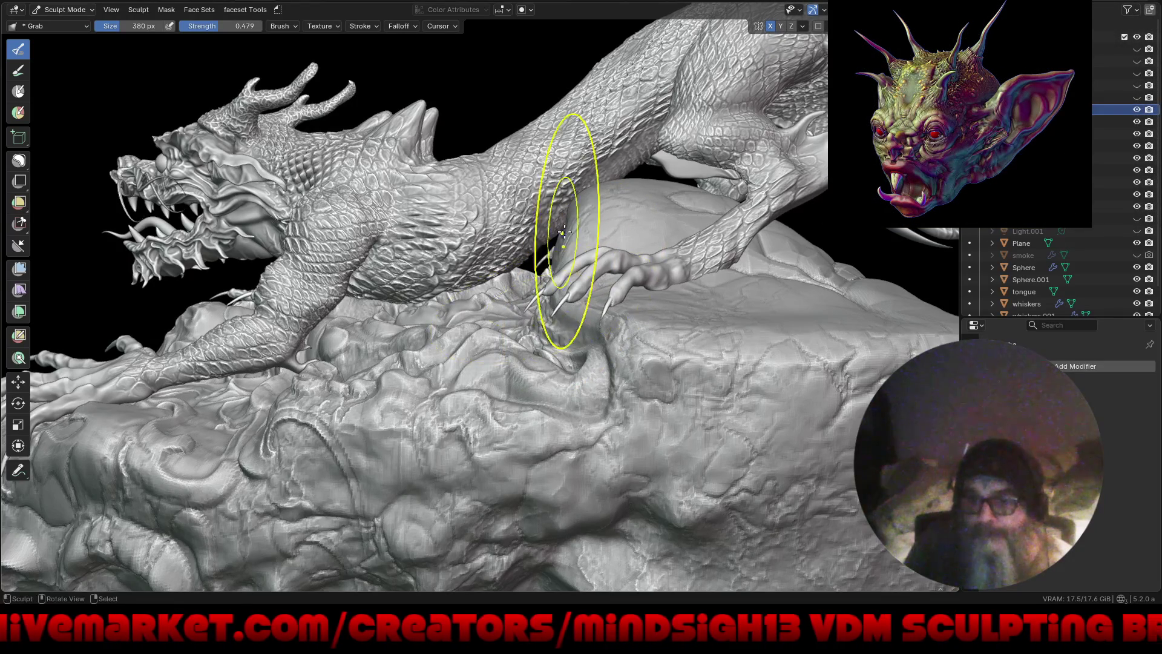
# Step: Orbit around the dragon's head, leg and claws to inspect them from several angles
pyautogui.moveTo(585, 217); pyautogui.dragTo(622, 244)
pyautogui.moveTo(623, 245); pyautogui.dragTo(683, 263, button='middle')
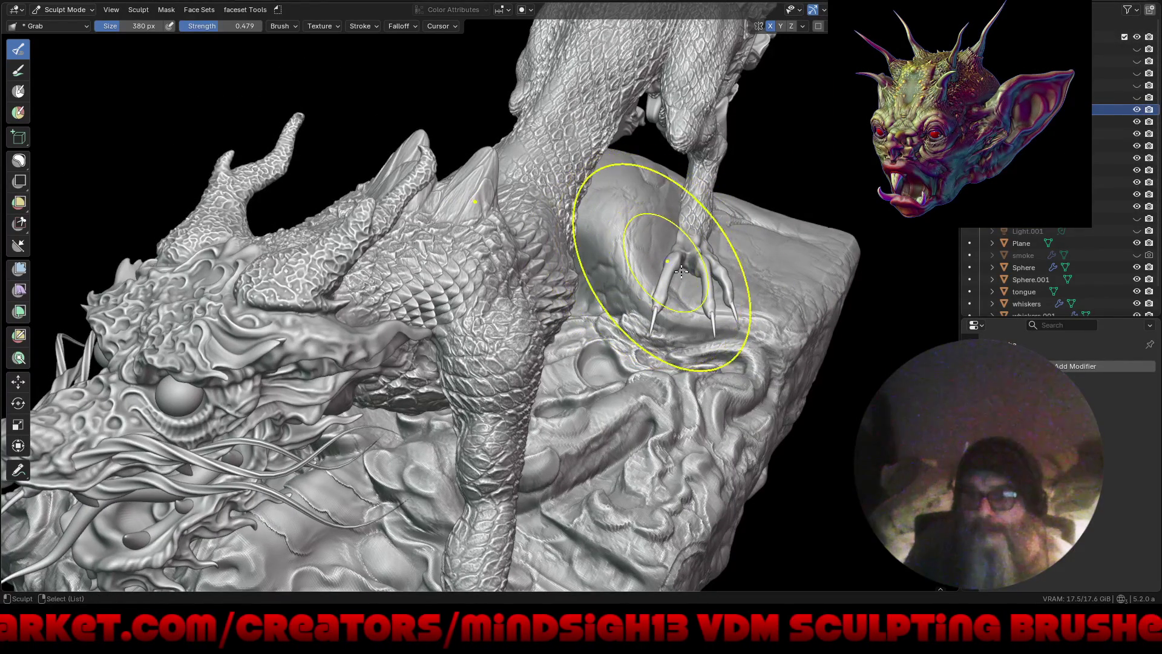
pyautogui.moveTo(716, 320); pyautogui.dragTo(621, 242, button='middle')
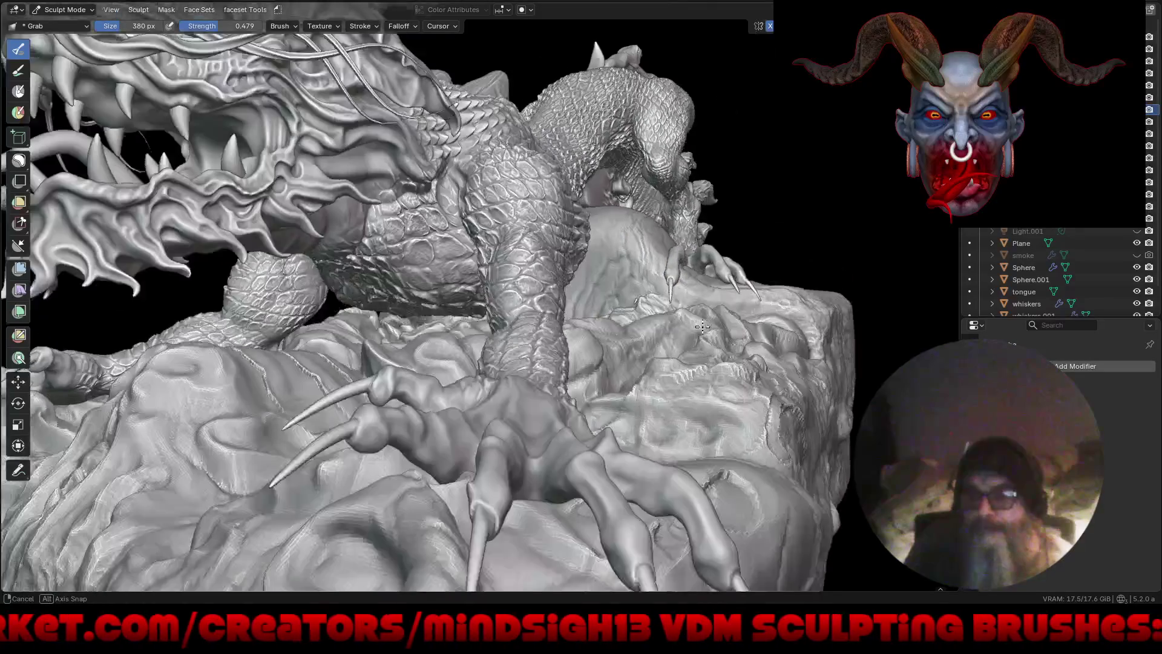
pyautogui.scroll(2, 622, 242)
pyautogui.scroll(2, 673, 239)
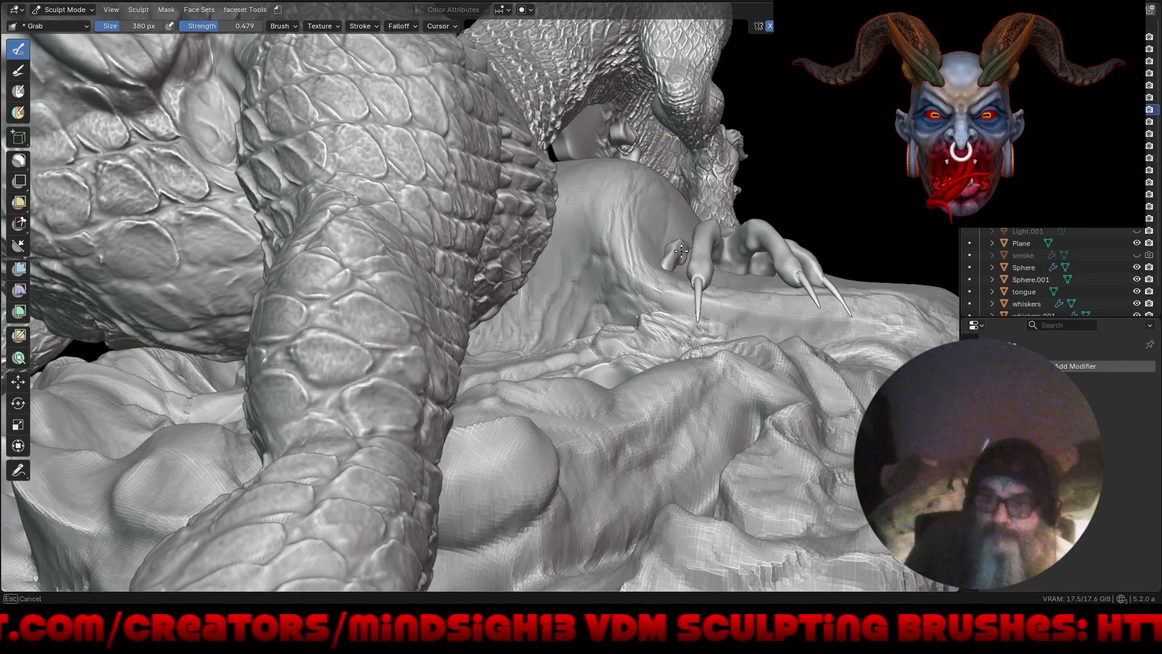
pyautogui.moveTo(645, 290); pyautogui.dragTo(651, 294, button='middle')
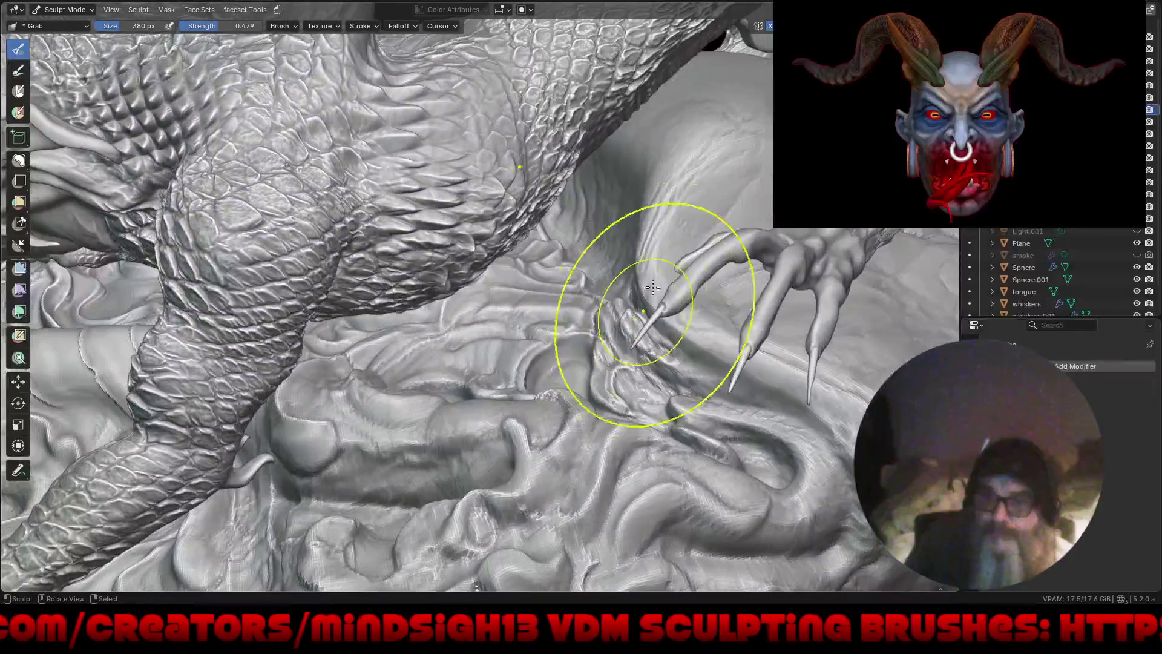
pyautogui.moveTo(676, 276)
pyautogui.mouseDown(button='middle')
pyautogui.moveTo(685, 279)
pyautogui.moveTo(688, 241)
pyautogui.moveTo(669, 252)
pyautogui.mouseUp(button='middle')
pyautogui.scroll(-4, 682, 258)
pyautogui.scroll(3, 689, 242)
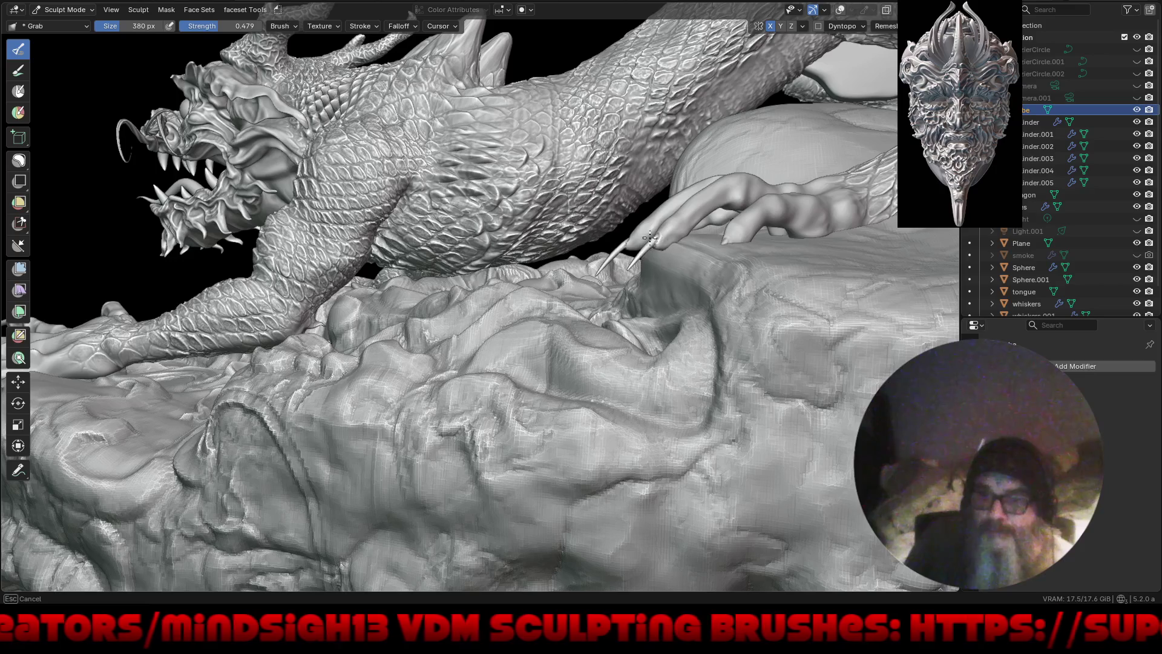
pyautogui.moveTo(649, 239); pyautogui.dragTo(688, 249, button='middle')
pyautogui.scroll(-2, 688, 248)
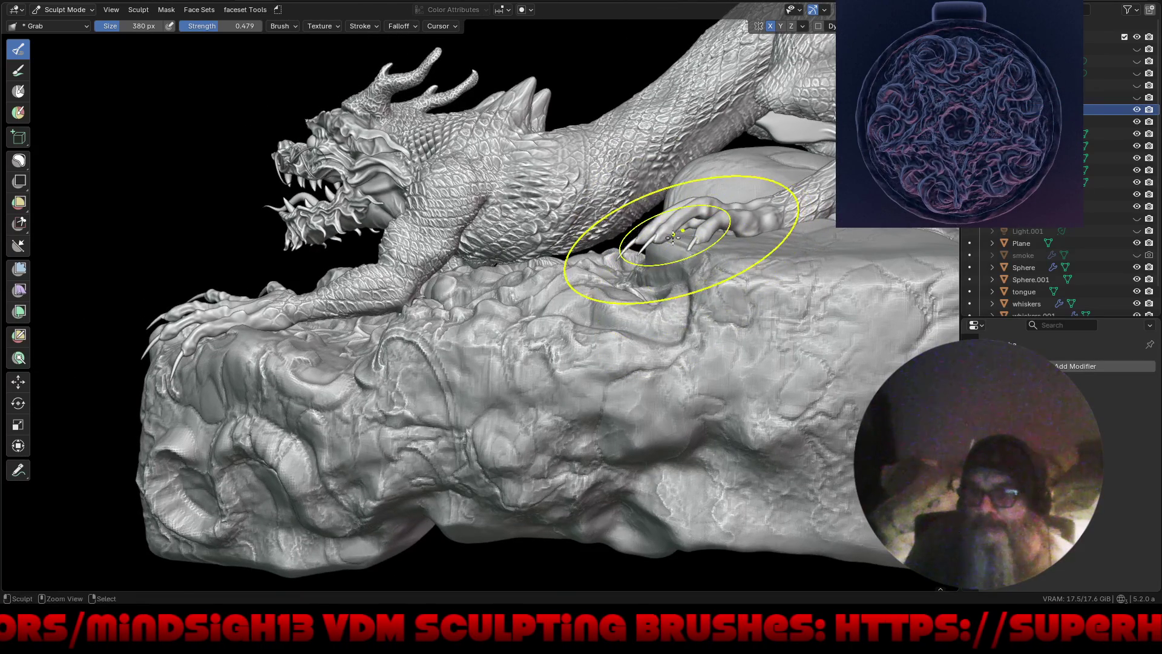
pyautogui.moveTo(723, 244); pyautogui.dragTo(685, 278, button='middle')
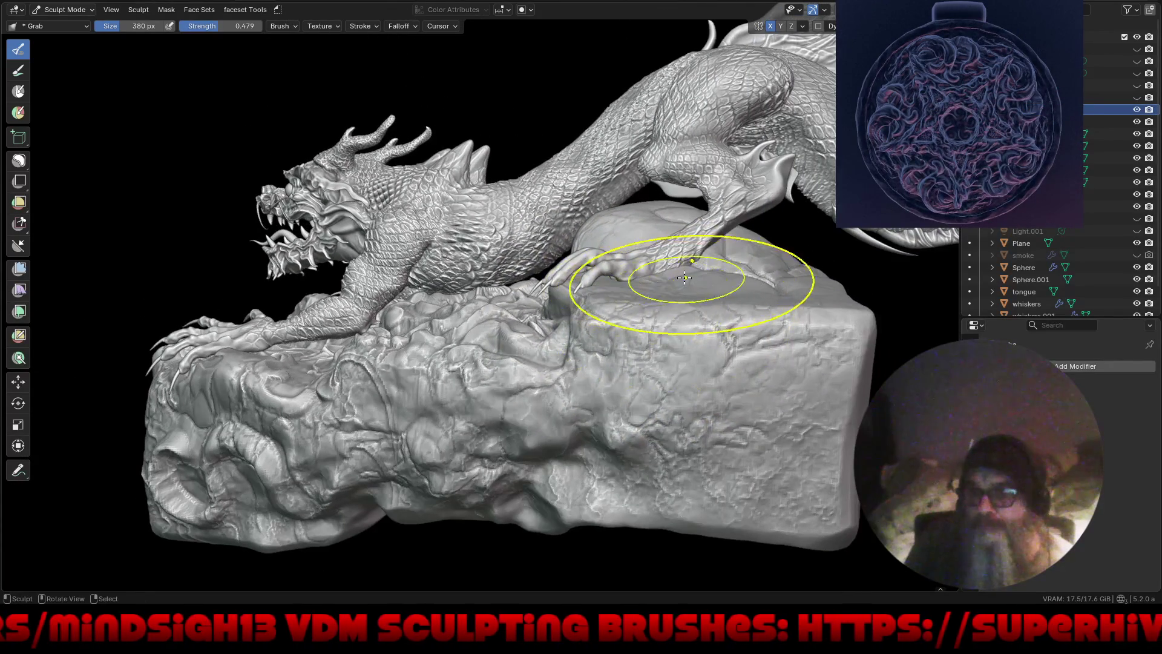
pyautogui.scroll(3, 583, 327)
# Step: Pull the rock surface up under the other claws, then view the carved rock flat
pyautogui.moveTo(582, 326); pyautogui.dragTo(605, 234, button='middle')
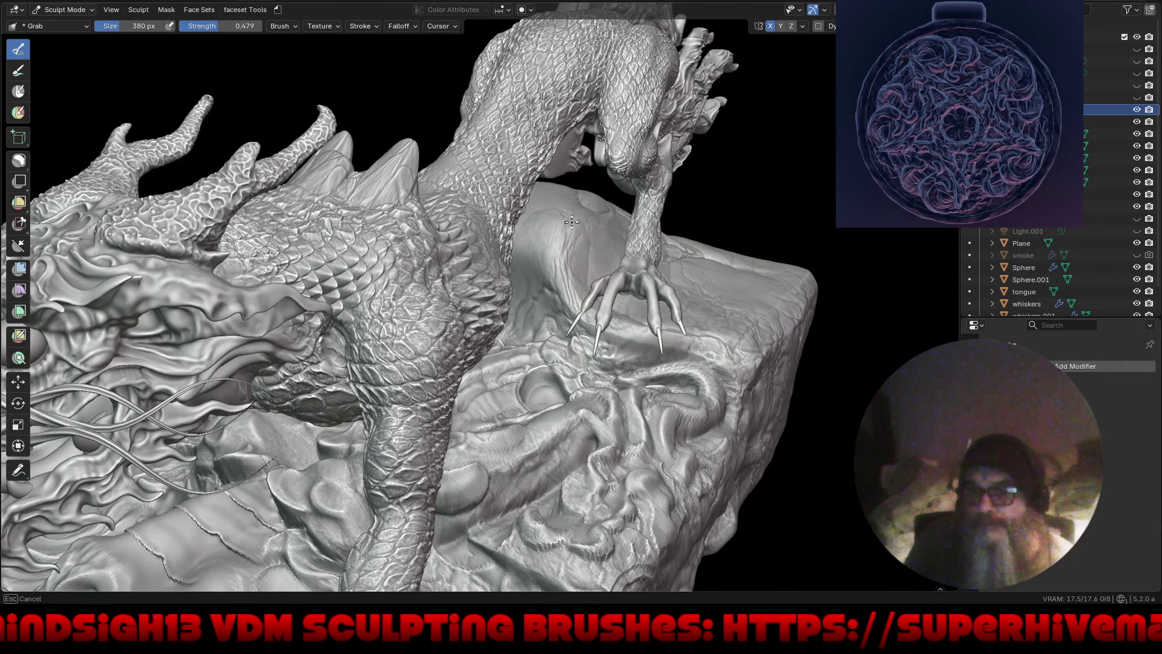
pyautogui.moveTo(567, 301); pyautogui.dragTo(567, 301)
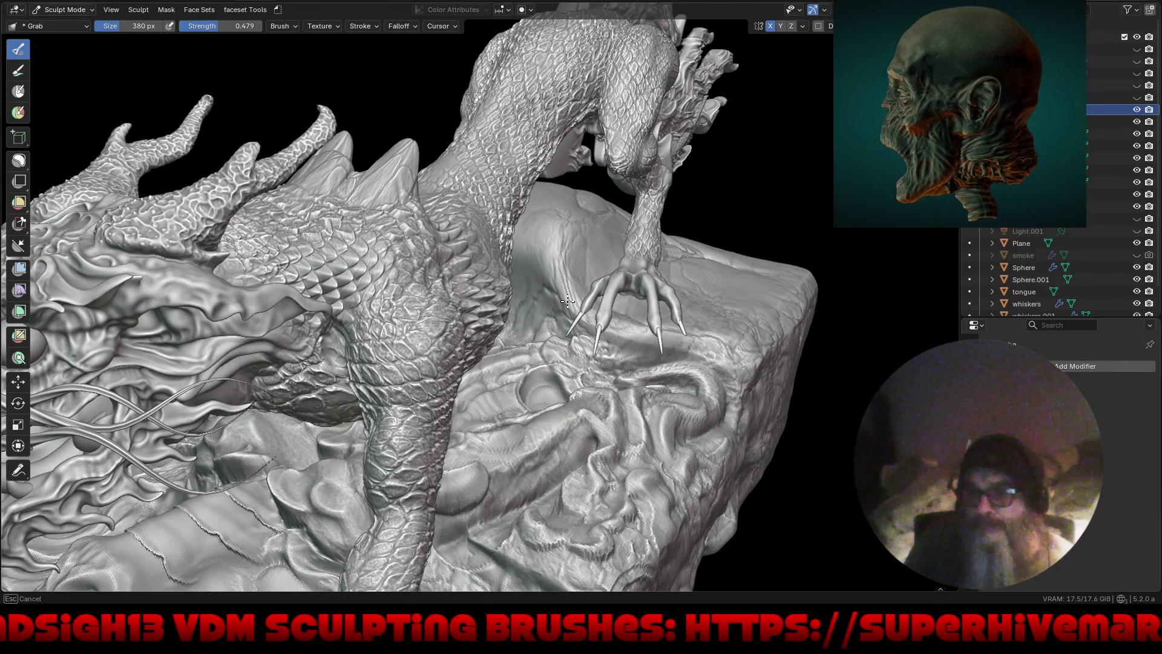
pyautogui.scroll(-5, 567, 301)
pyautogui.moveTo(567, 301)
pyautogui.mouseDown(button='middle')
pyautogui.moveTo(594, 335)
pyautogui.moveTo(639, 339)
pyautogui.moveTo(564, 346)
pyautogui.mouseUp(button='middle')
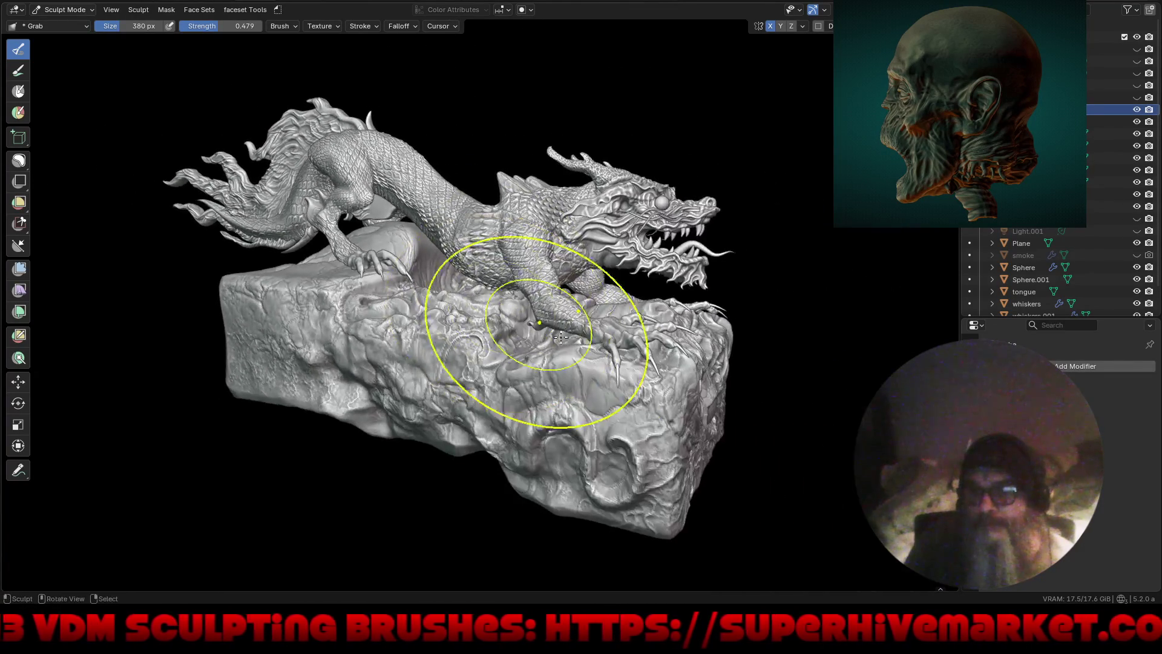
pyautogui.moveTo(564, 346); pyautogui.dragTo(614, 332, button='middle')
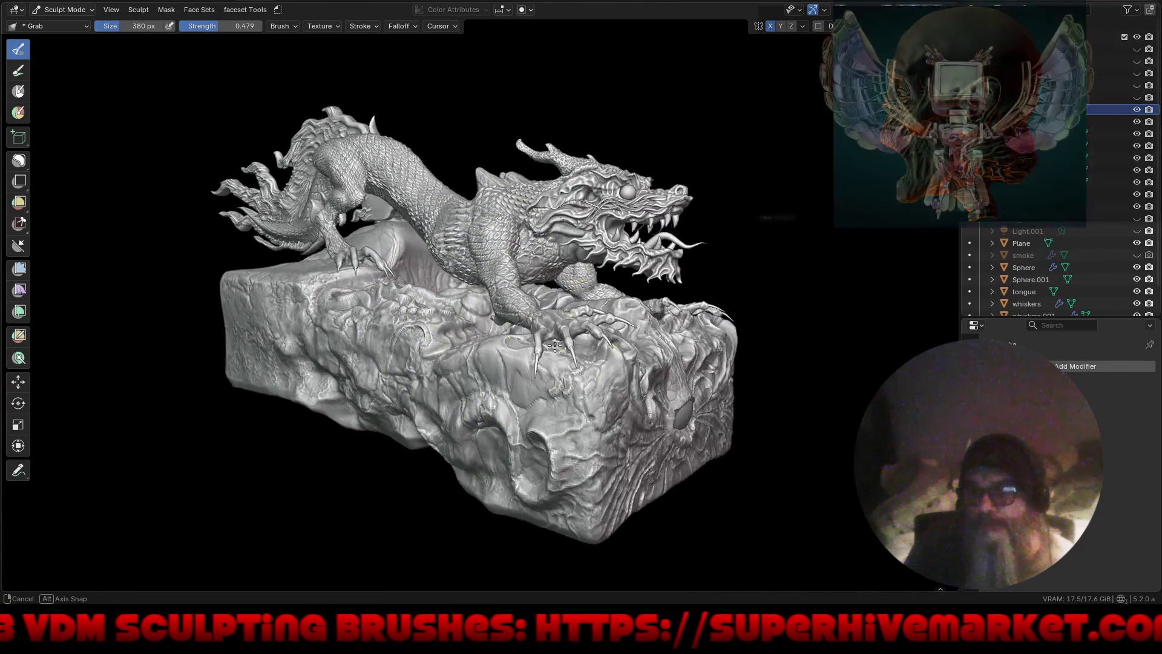
pyautogui.moveTo(723, 367)
pyautogui.mouseDown(button='middle')
pyautogui.moveTo(565, 362)
pyautogui.moveTo(553, 350)
pyautogui.moveTo(609, 370)
pyautogui.moveTo(573, 381)
pyautogui.mouseUp(button='middle')
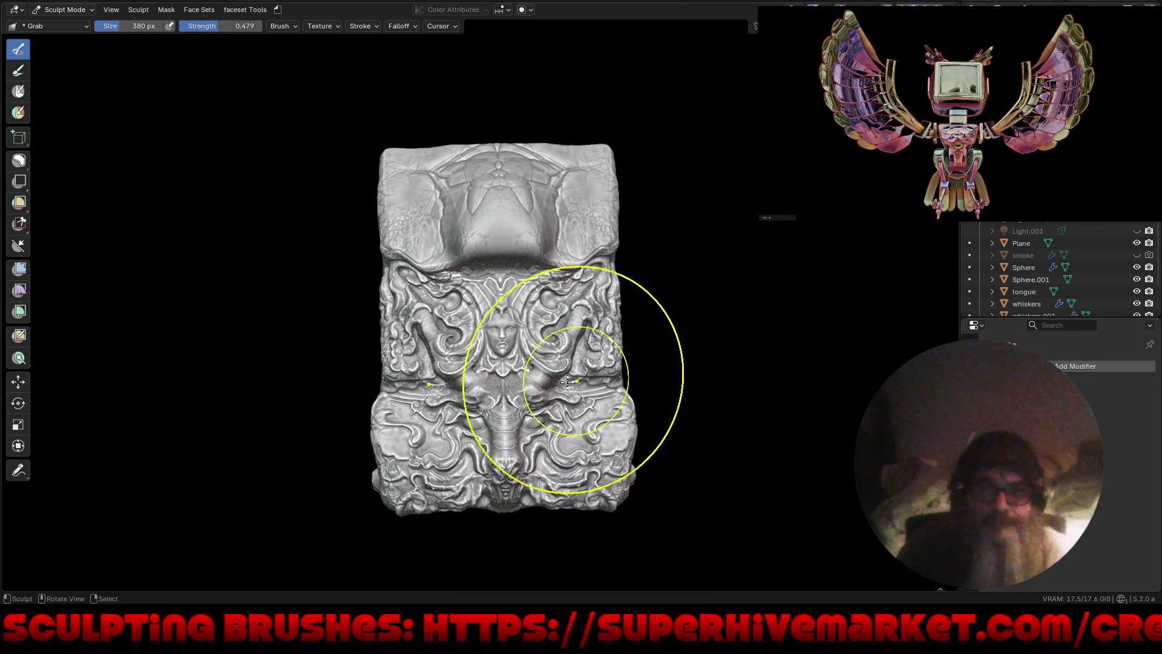
# Step: Move close to the fold beside the carved face and pull its ridge upward
pyautogui.scroll(2, 513, 295)
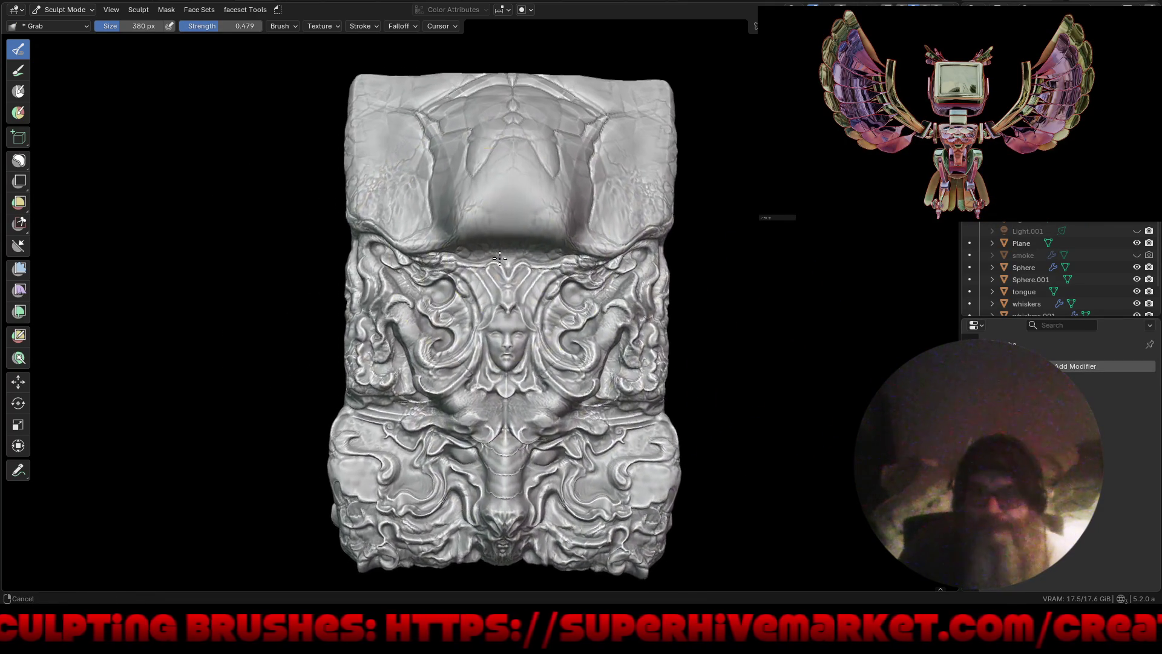
pyautogui.moveTo(526, 311)
pyautogui.mouseDown(button='middle')
pyautogui.moveTo(541, 329)
pyautogui.moveTo(610, 259)
pyautogui.mouseUp(button='middle')
pyautogui.scroll(2, 649, 226)
pyautogui.scroll(3, 650, 225)
pyautogui.moveTo(649, 225)
pyautogui.mouseDown(button='middle')
pyautogui.moveTo(607, 251)
pyautogui.moveTo(635, 330)
pyautogui.mouseUp(button='middle')
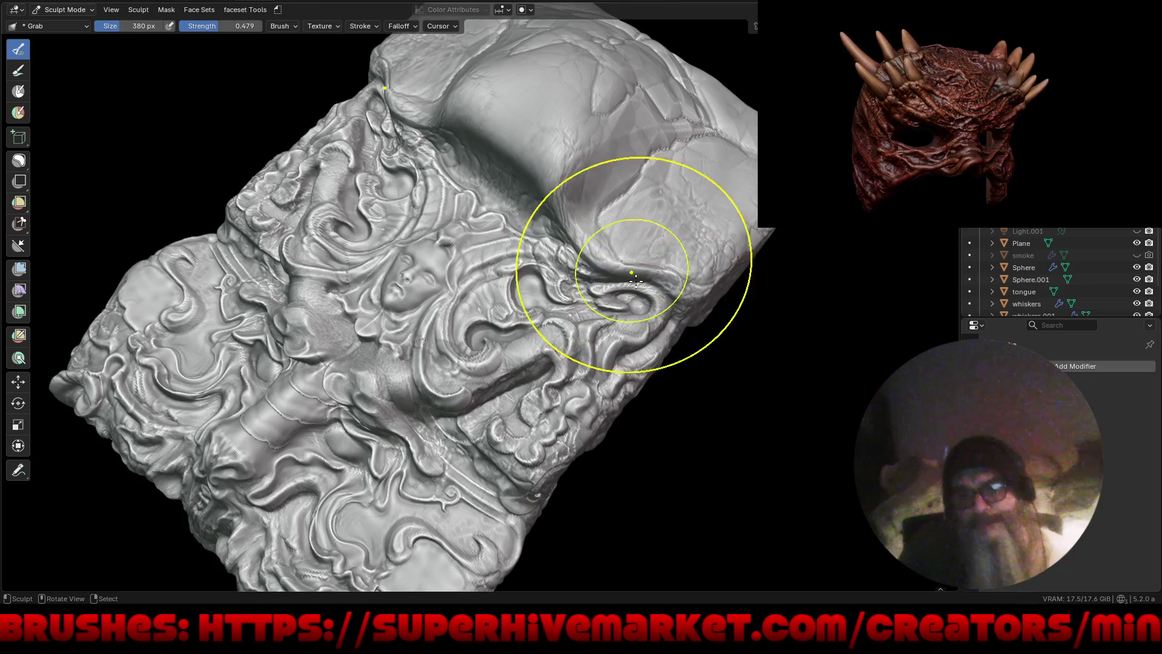
pyautogui.moveTo(605, 284); pyautogui.dragTo(643, 237, button='middle')
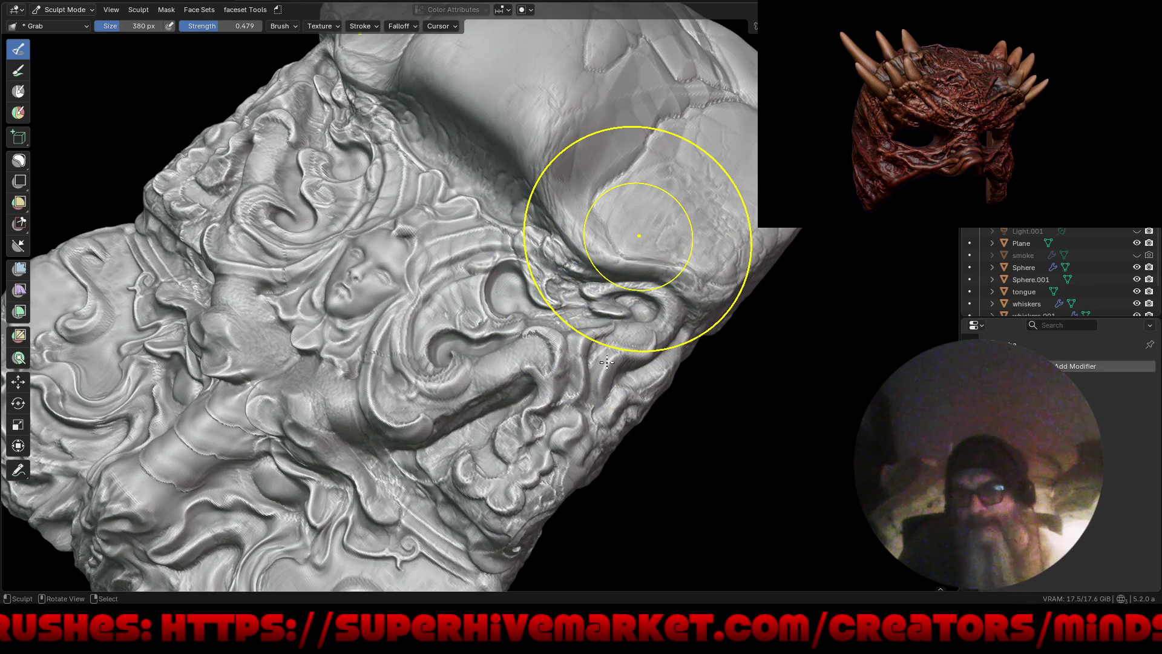
pyautogui.keyDown('ctrl'); pyautogui.moveTo(631, 348); pyautogui.dragTo(618, 354, button='middle'); pyautogui.keyUp('ctrl')
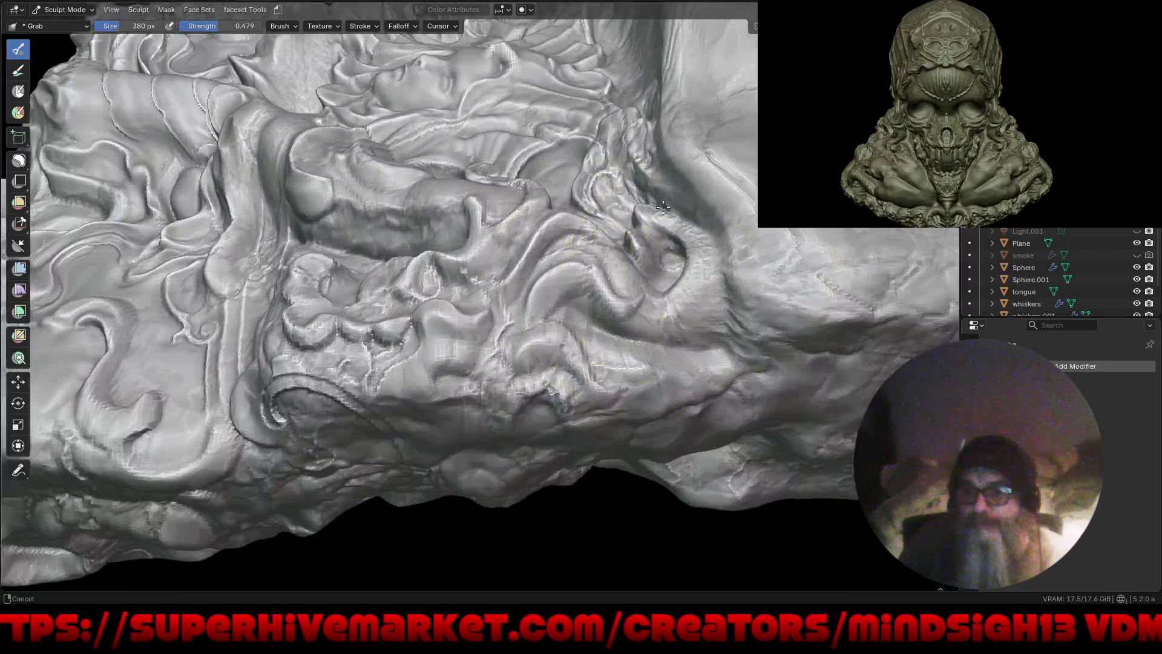
pyautogui.moveTo(696, 304)
pyautogui.mouseDown(button='middle')
pyautogui.moveTo(661, 156)
pyautogui.moveTo(725, 197)
pyautogui.moveTo(693, 206)
pyautogui.mouseUp(button='middle')
pyautogui.scroll(3, 661, 155)
pyautogui.moveTo(502, 247)
pyautogui.mouseDown()
pyautogui.moveTo(560, 206)
pyautogui.moveTo(503, 251)
pyautogui.mouseUp()
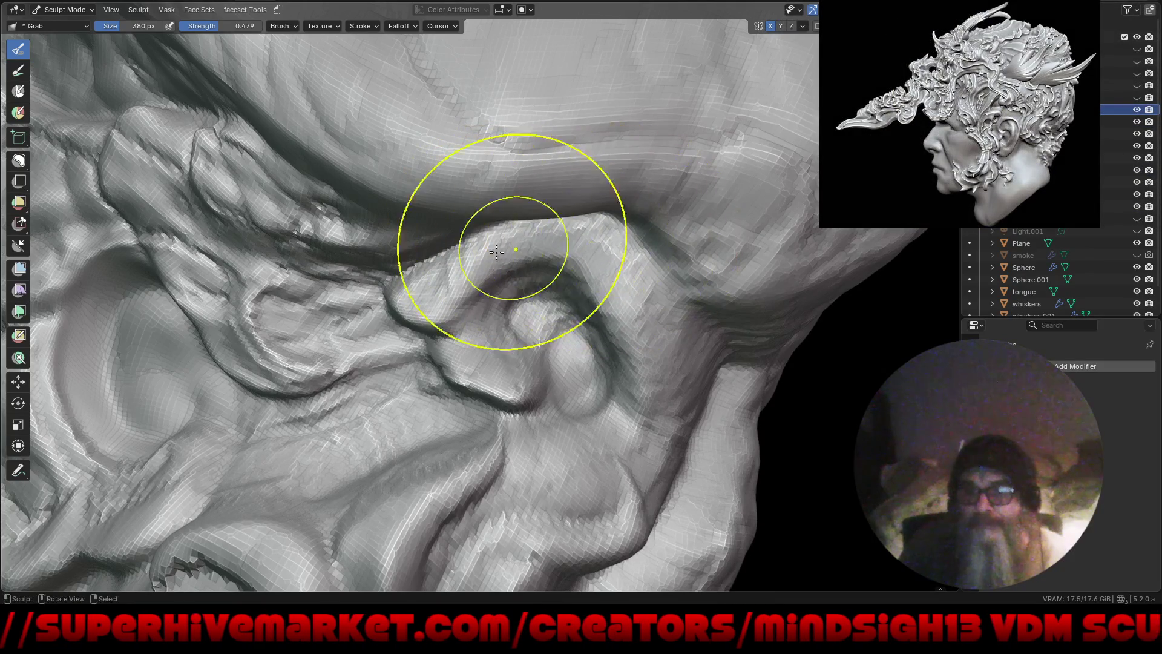
pyautogui.moveTo(410, 242); pyautogui.dragTo(416, 363)
# Step: Pull the ear-like fold outward into a hook and lift the hollow inside the curl
pyautogui.moveTo(415, 363); pyautogui.dragTo(506, 233, button='middle')
pyautogui.moveTo(506, 234); pyautogui.dragTo(488, 267)
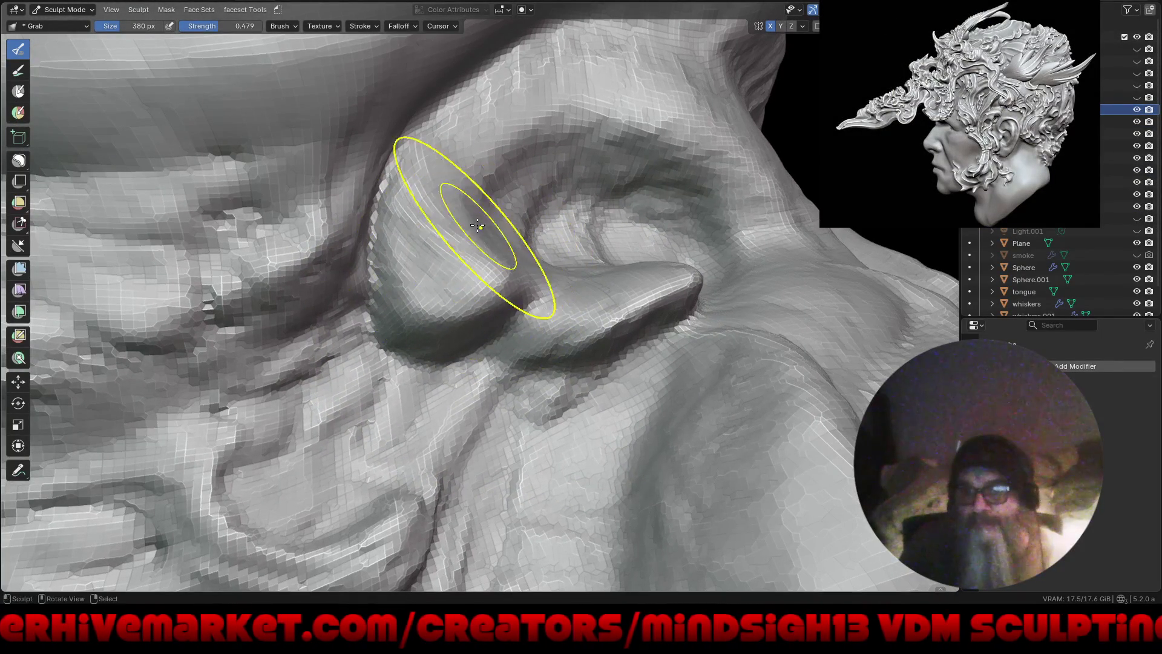
pyautogui.moveTo(396, 317); pyautogui.dragTo(432, 320)
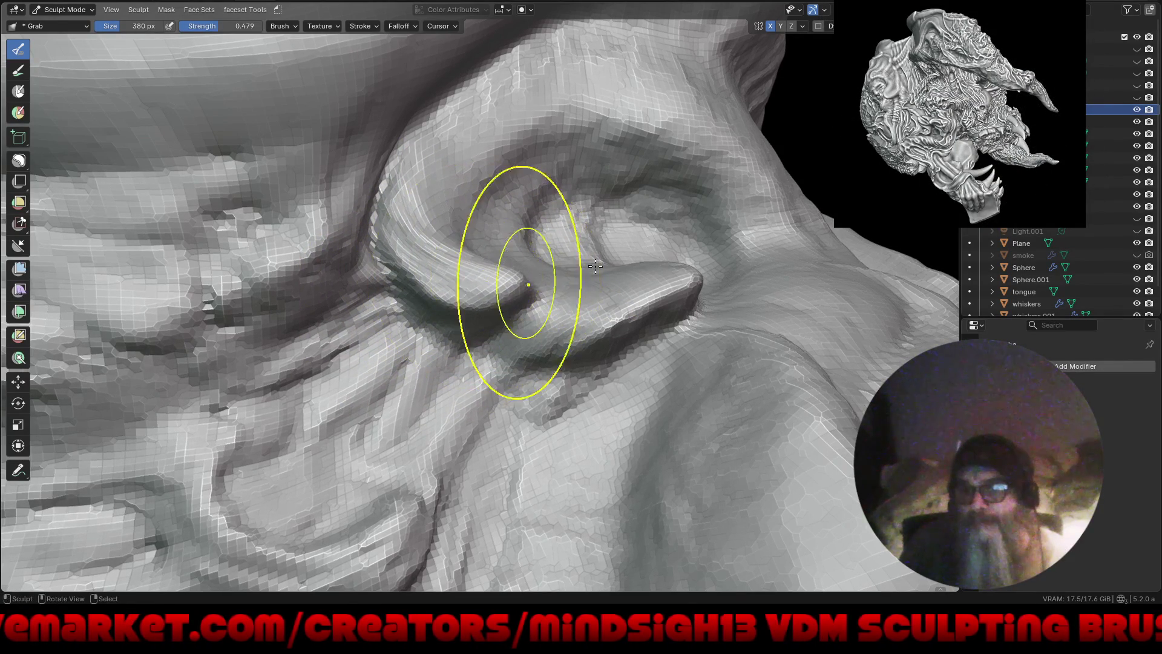
pyautogui.moveTo(597, 200); pyautogui.dragTo(605, 178)
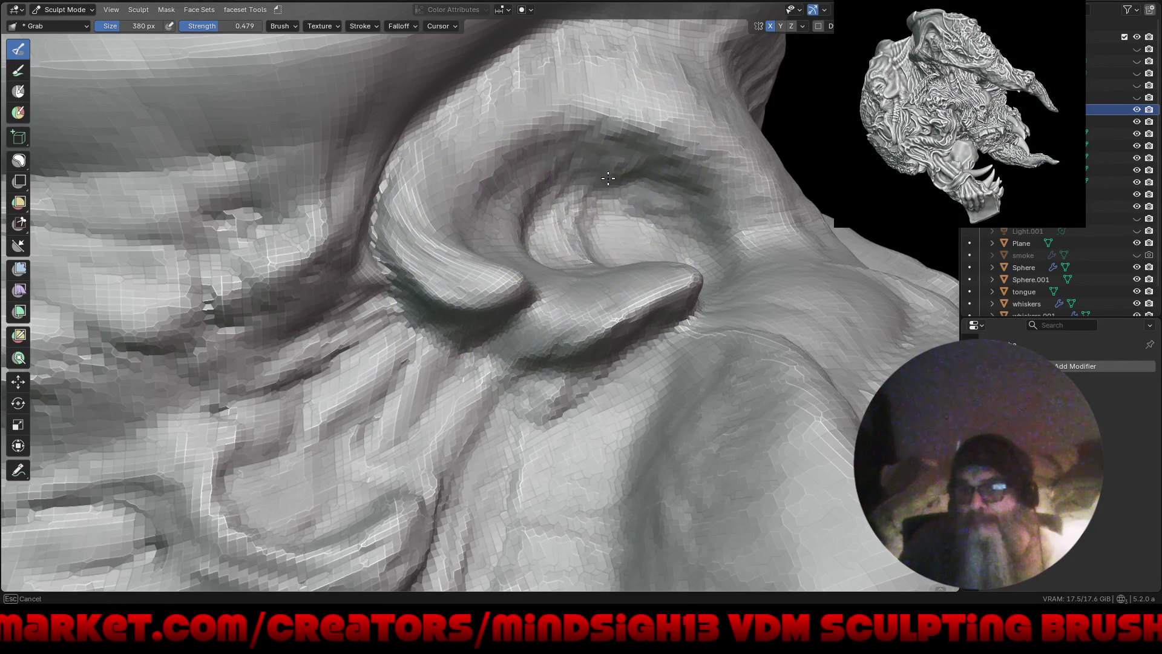
pyautogui.scroll(-5, 572, 256)
pyautogui.scroll(-3, 581, 291)
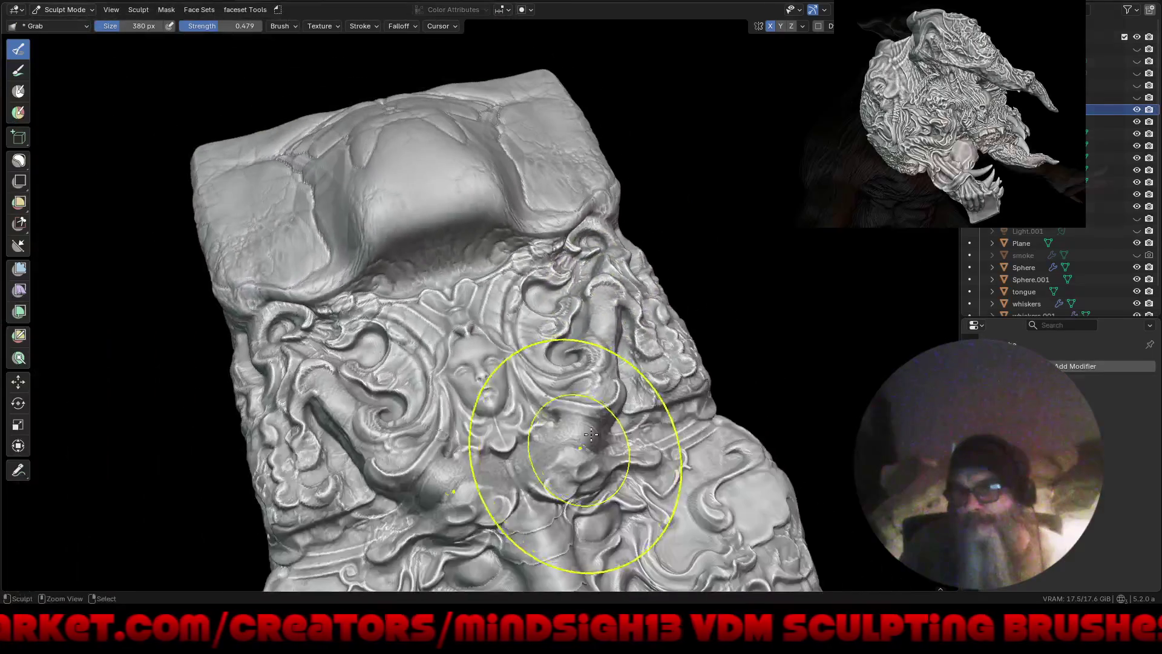
# Step: Return to a front view of the whole panel and save it as Azure_Dragon.blend
pyautogui.scroll(-3, 590, 320)
pyautogui.scroll(-2, 599, 348)
pyautogui.scroll(-3, 600, 348)
pyautogui.moveTo(599, 348); pyautogui.dragTo(572, 374, button='middle')
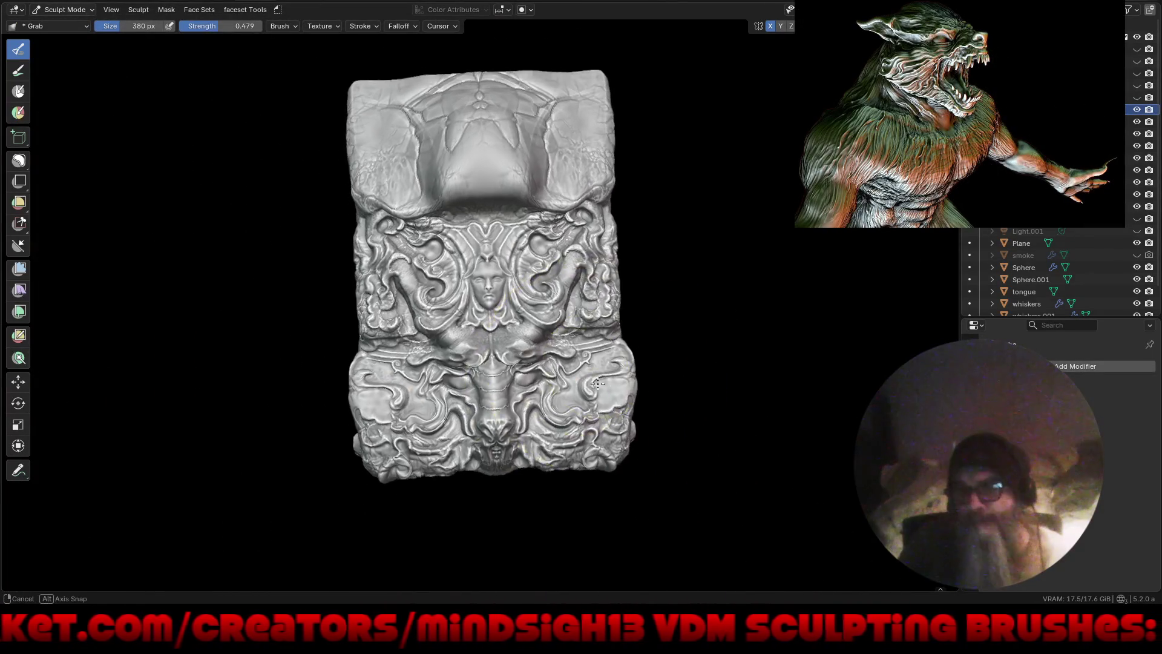
pyautogui.scroll(4, 593, 423)
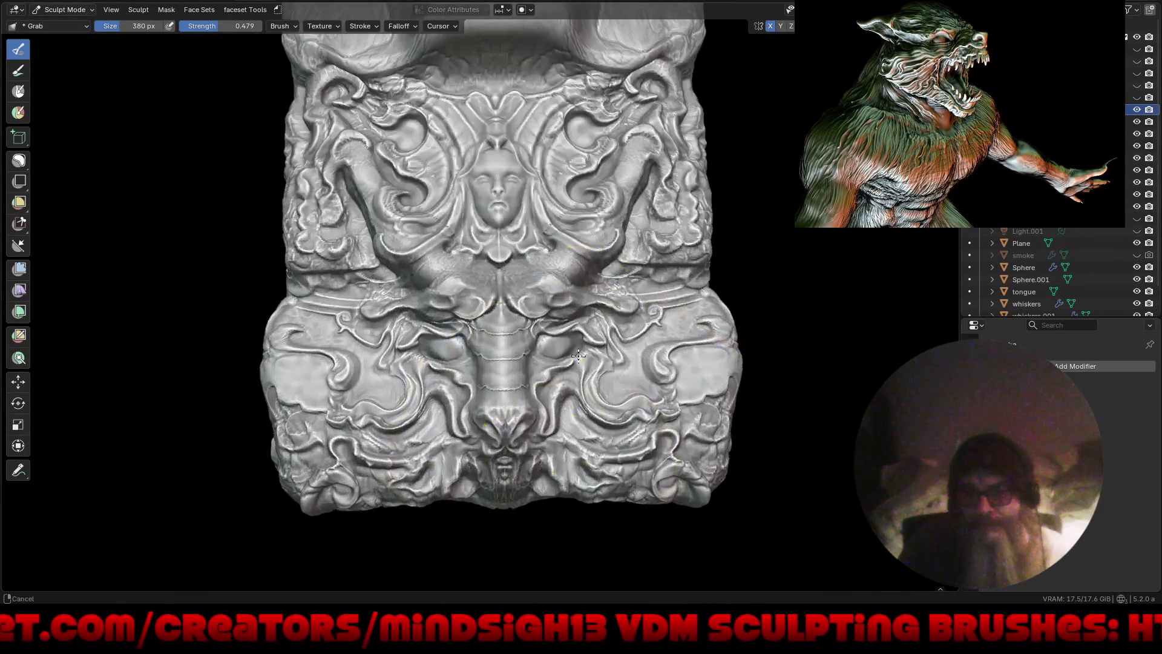
pyautogui.moveTo(624, 363)
pyautogui.mouseDown(button='middle')
pyautogui.moveTo(647, 398)
pyautogui.moveTo(618, 369)
pyautogui.mouseUp(button='middle')
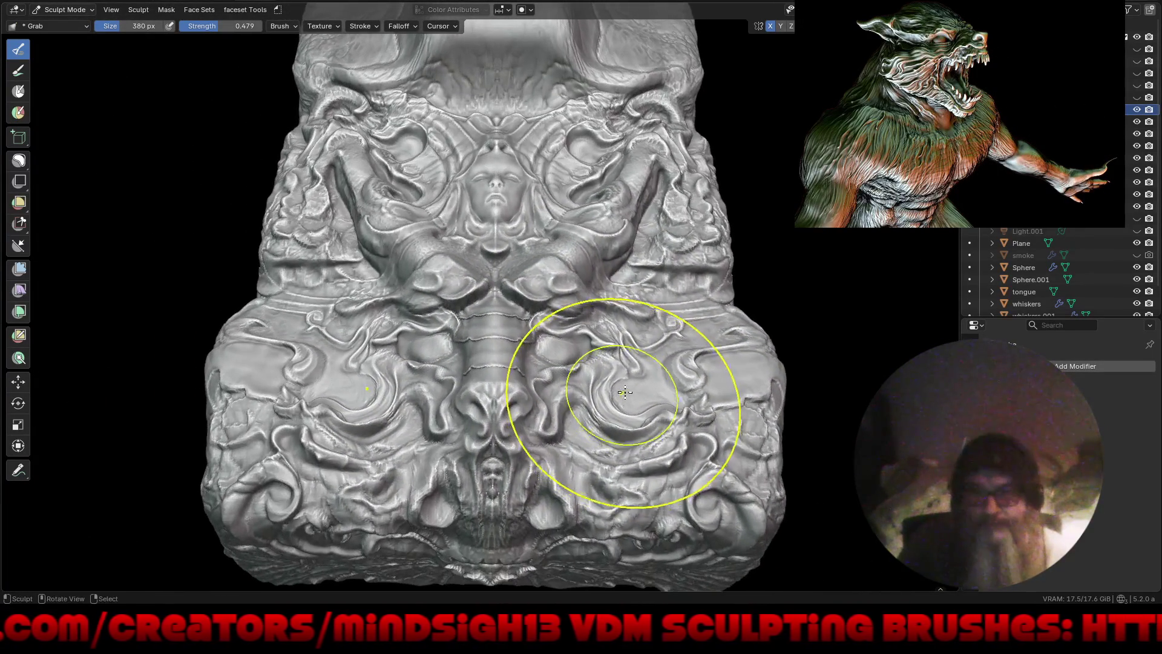
pyautogui.scroll(2, 612, 373)
pyautogui.scroll(-3, 612, 373)
pyautogui.moveTo(768, 363); pyautogui.dragTo(696, 372, button='middle')
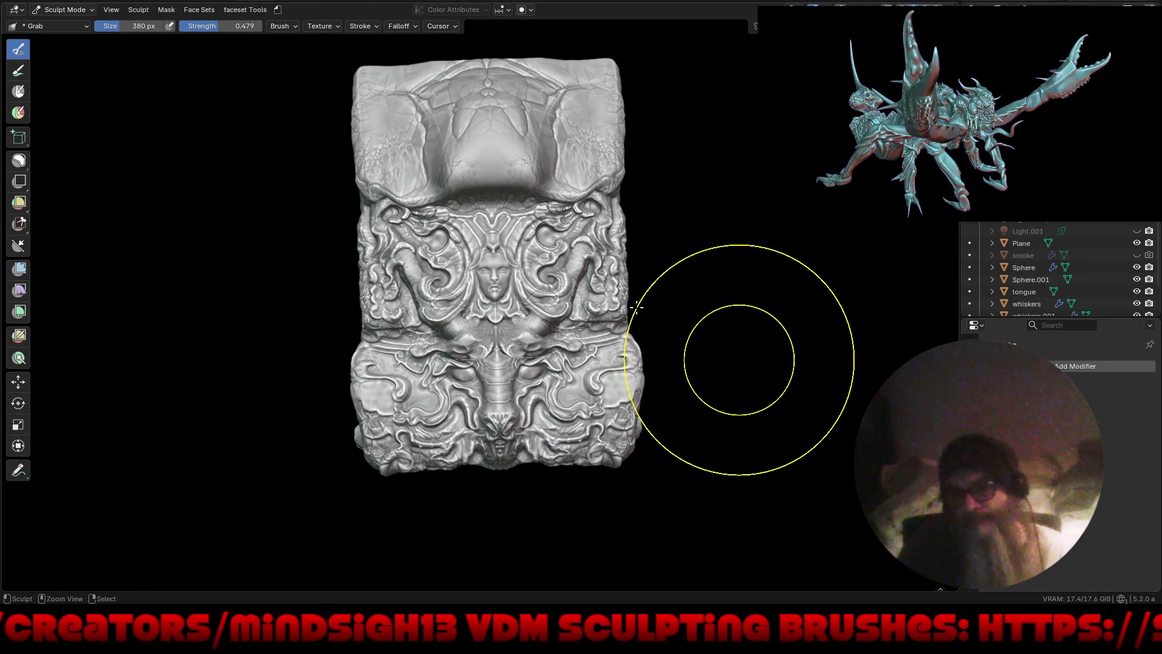
pyautogui.hotkey('ctrl', 's')
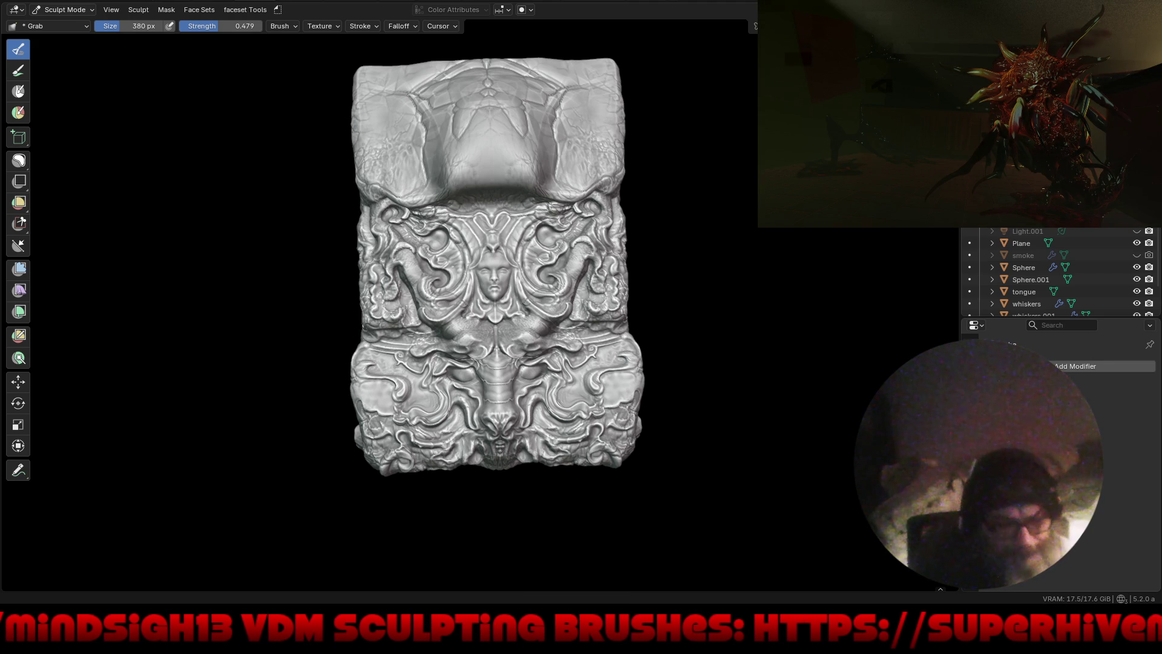
# Step: Settle on a flatter front view, save Azure_Dragon.blend again, and bring up File > Open
pyautogui.moveTo(694, 329)
pyautogui.mouseDown(button='middle')
pyautogui.moveTo(660, 419)
pyautogui.moveTo(527, 320)
pyautogui.moveTo(670, 349)
pyautogui.moveTo(679, 339)
pyautogui.mouseUp(button='middle')
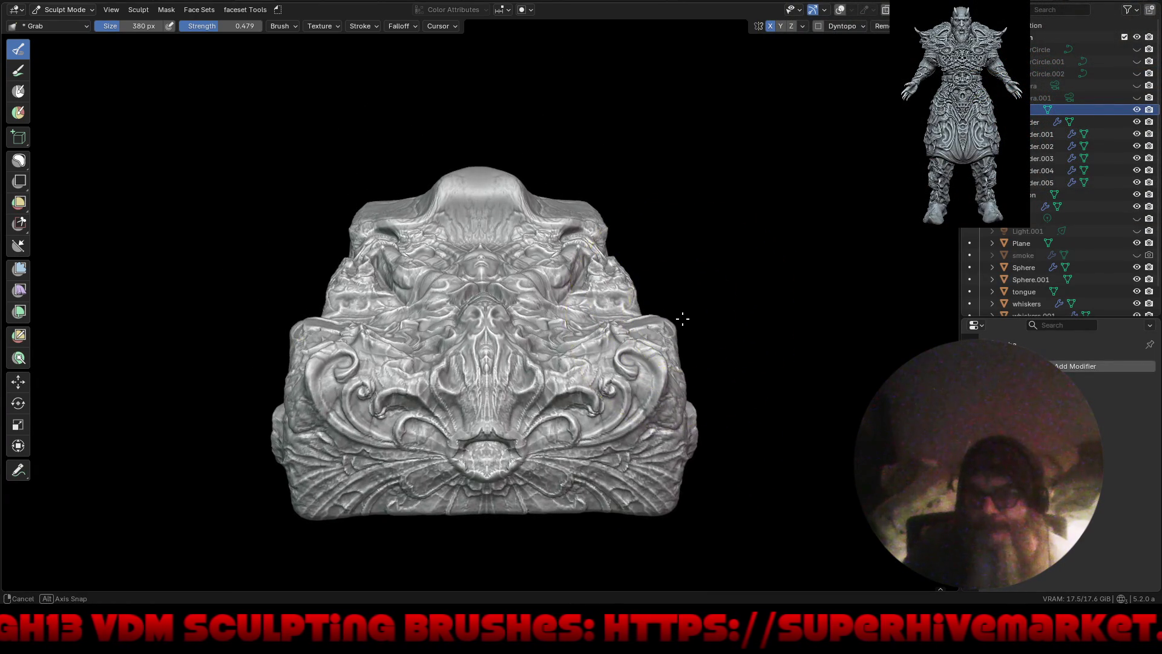
pyautogui.moveTo(678, 339); pyautogui.dragTo(673, 360, button='middle')
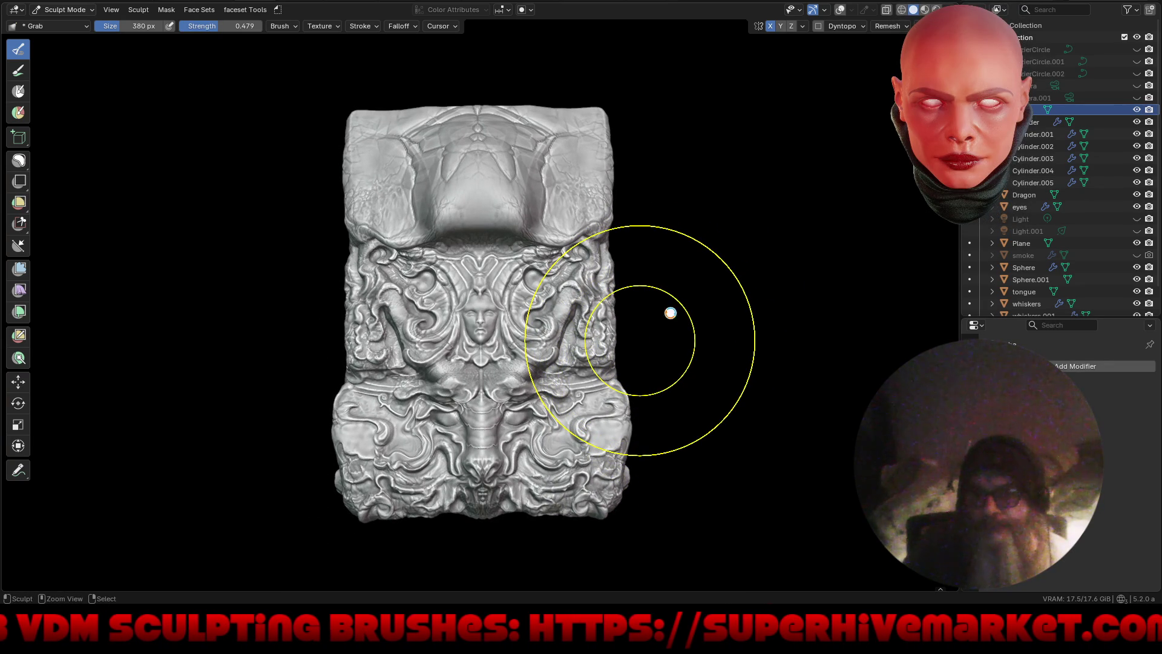
pyautogui.hotkey('ctrl', 's')
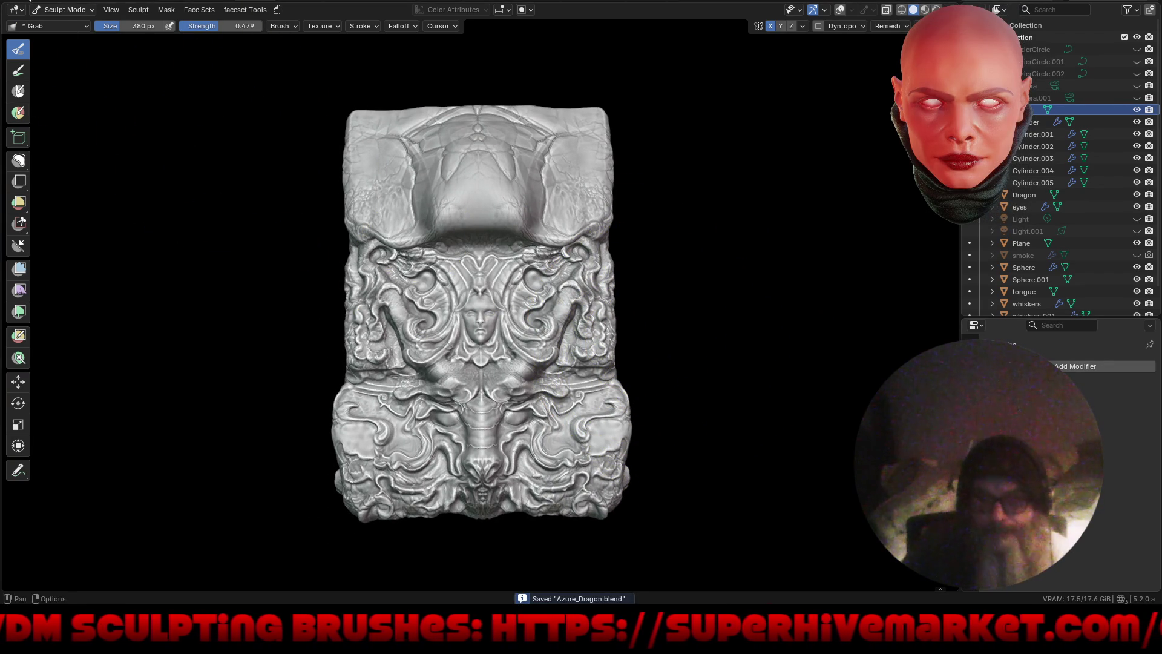
pyautogui.press('F4')
pyautogui.click(59, 18)
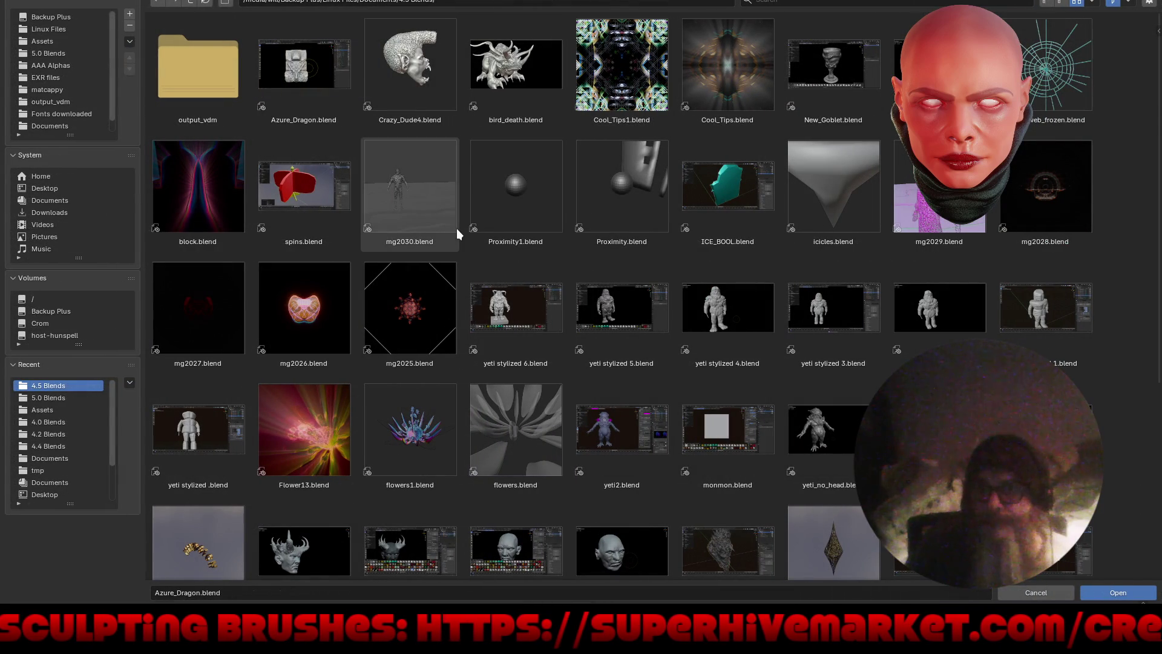
# Step: Browse the 4.5 Blends file list, then go up to the Documents folder
pyautogui.scroll(-4, 935, 357)
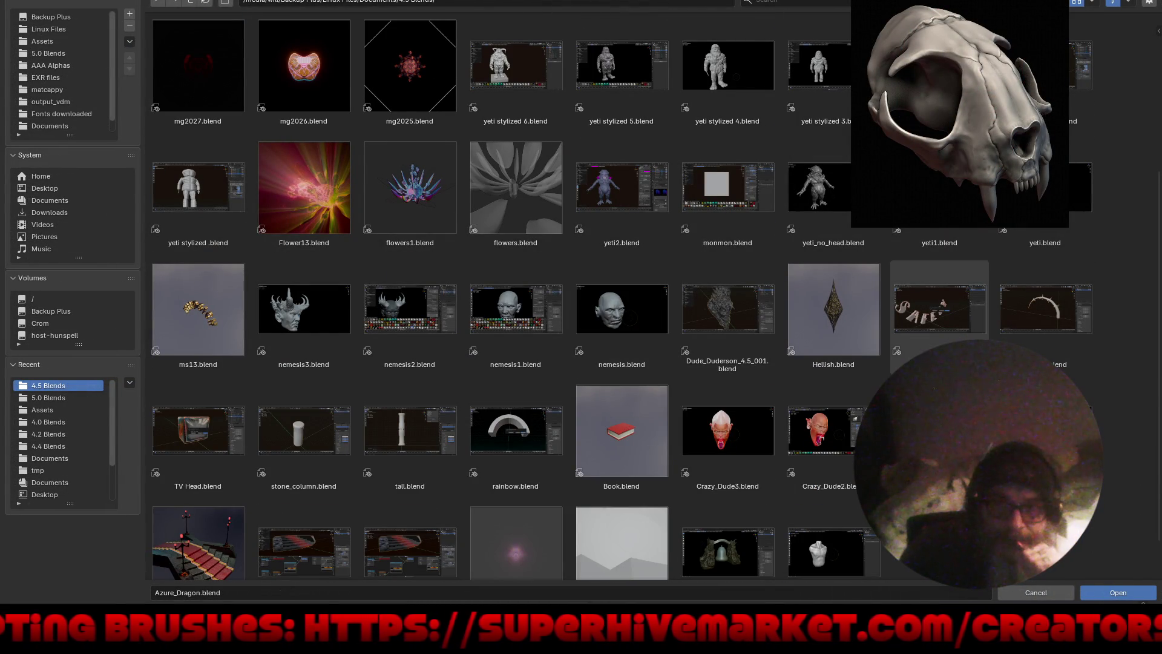
pyautogui.scroll(-1, 1119, 430)
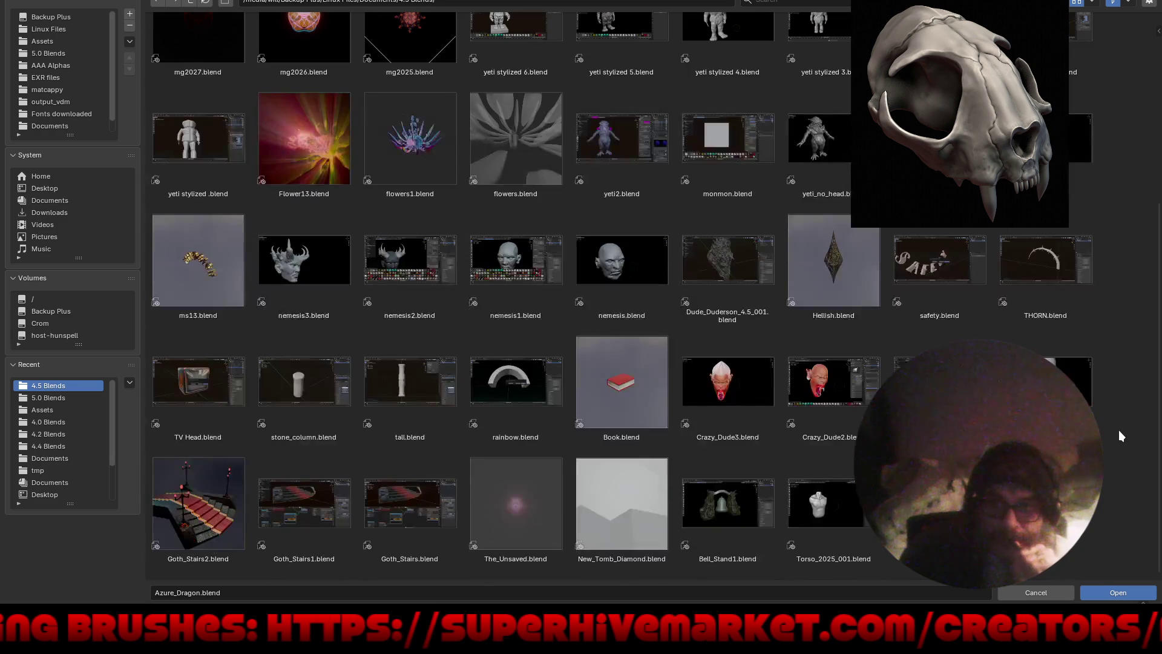
pyautogui.scroll(2, 1119, 430)
pyautogui.scroll(3, 1118, 429)
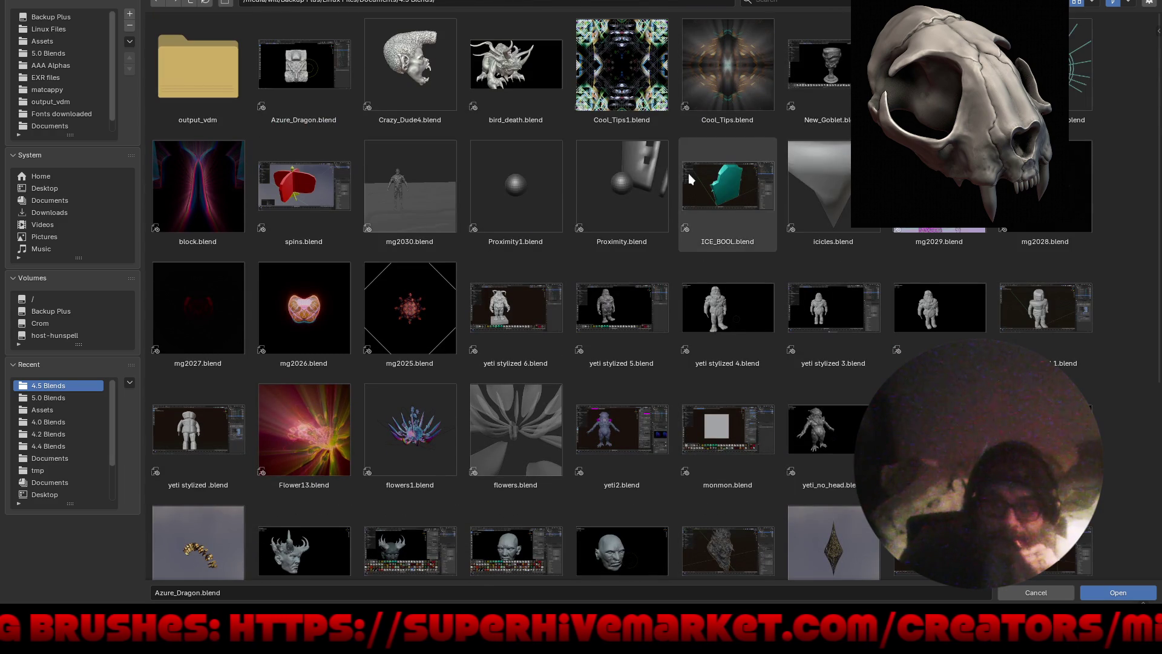
pyautogui.click(194, 4)
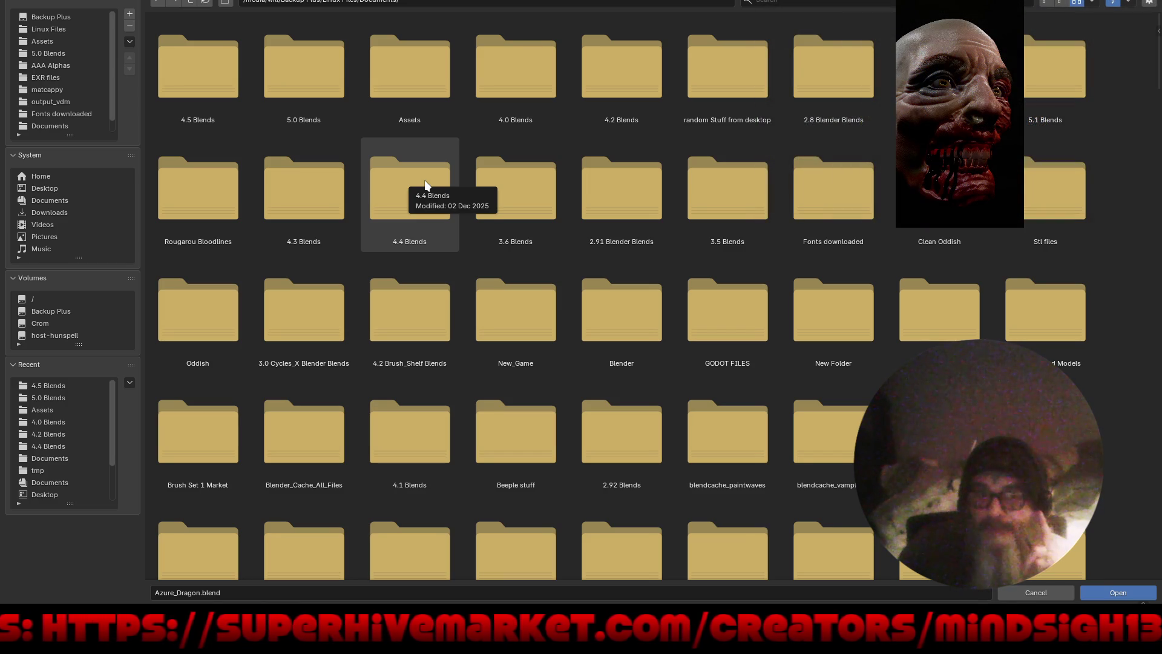
# Step: Look through the Documents subfolders, then go up to the Linux Files folder
pyautogui.scroll(-3, 426, 180)
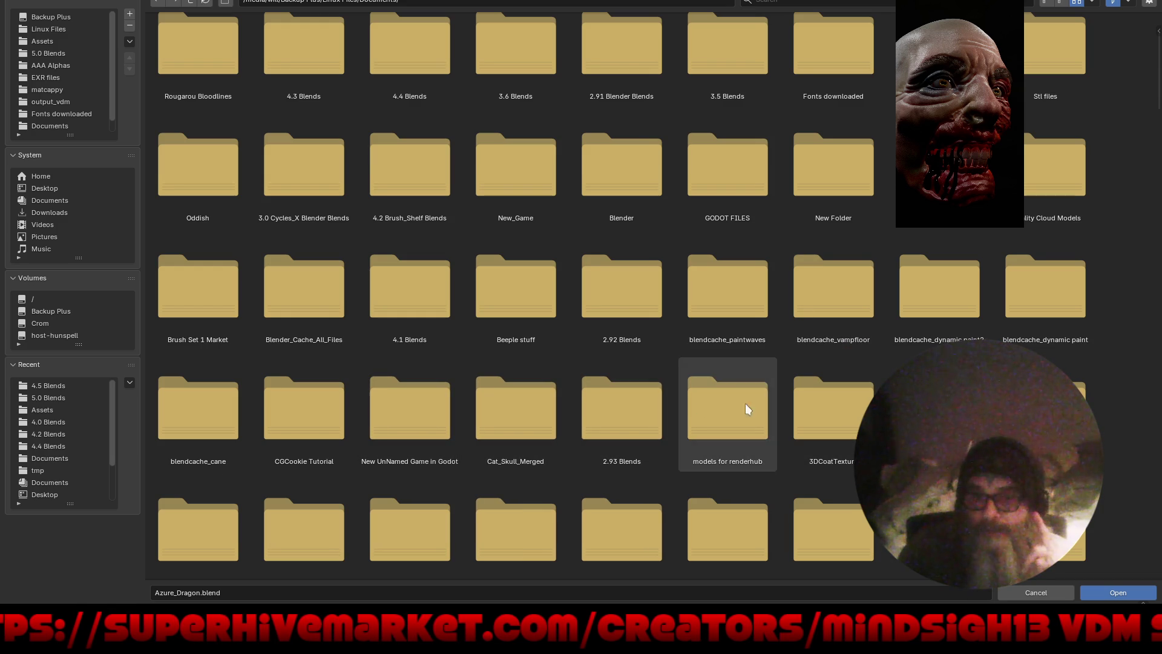
pyautogui.scroll(-1, 825, 404)
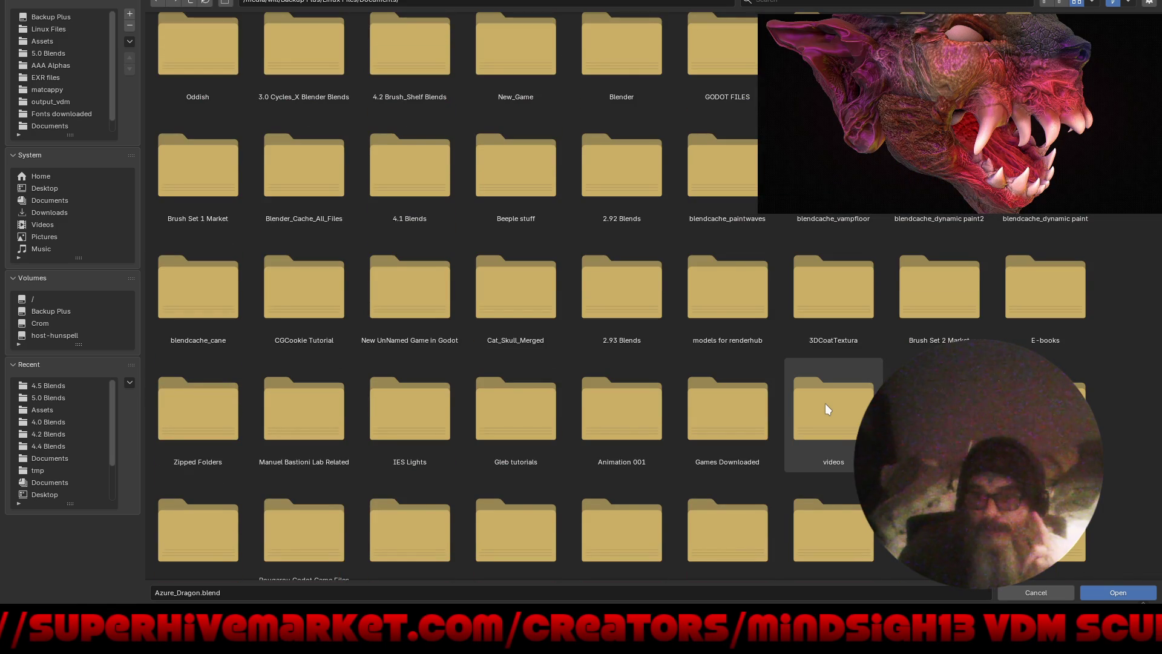
pyautogui.scroll(-2, 826, 403)
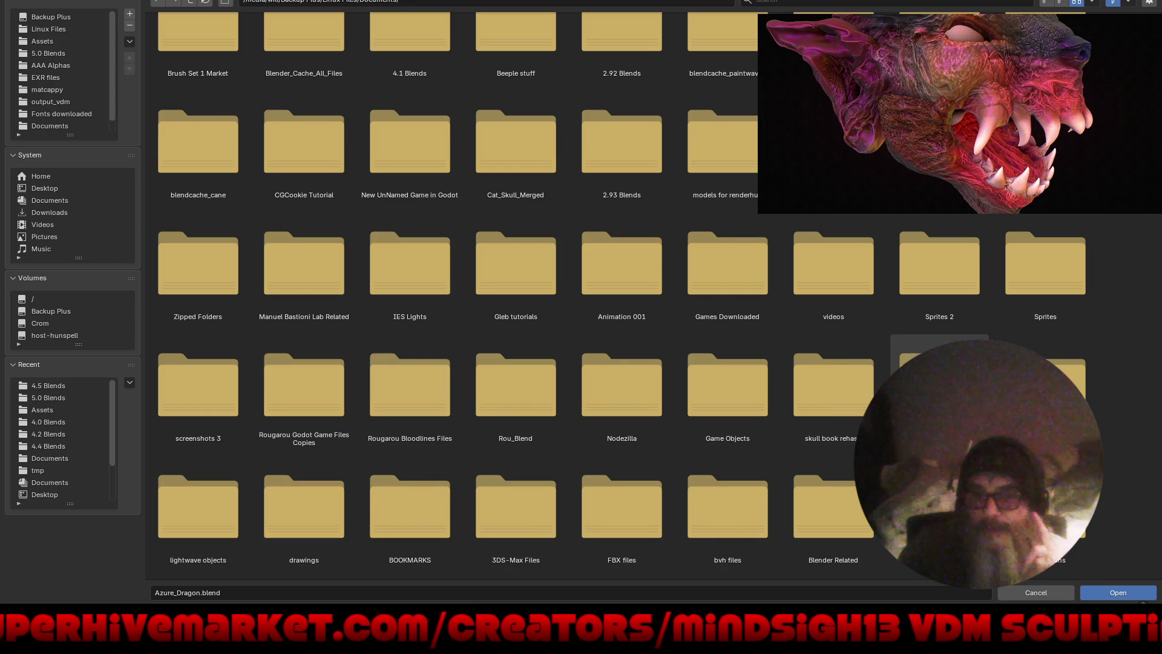
pyautogui.scroll(-1, 1100, 435)
pyautogui.scroll(-1, 1100, 435)
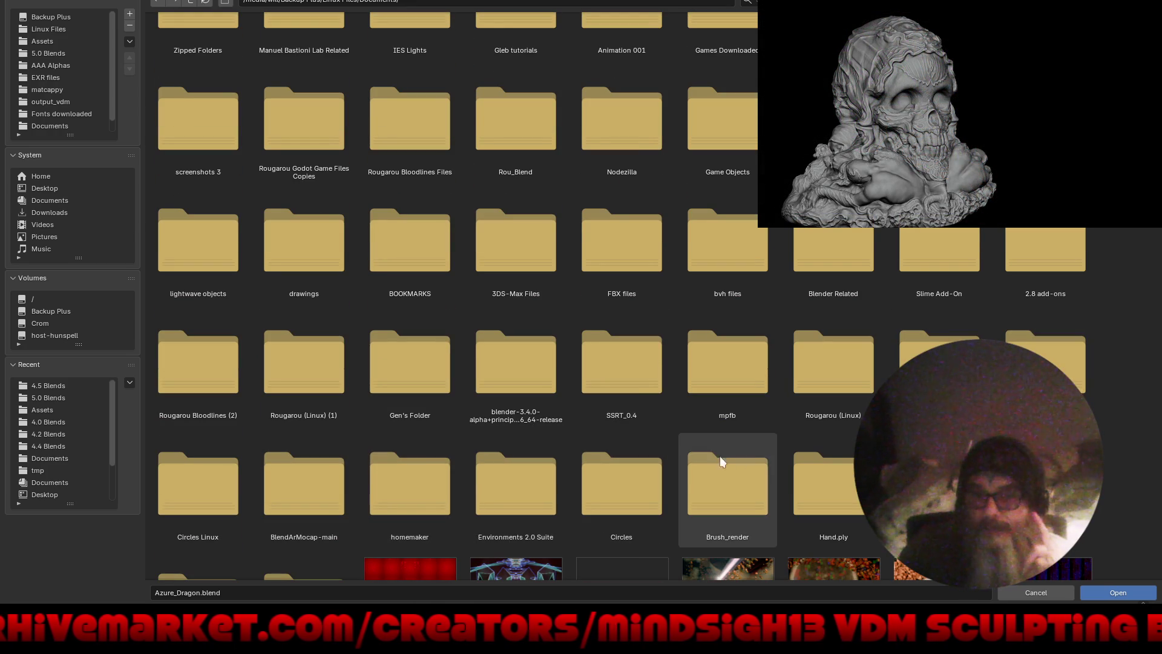
pyautogui.scroll(-2, 623, 297)
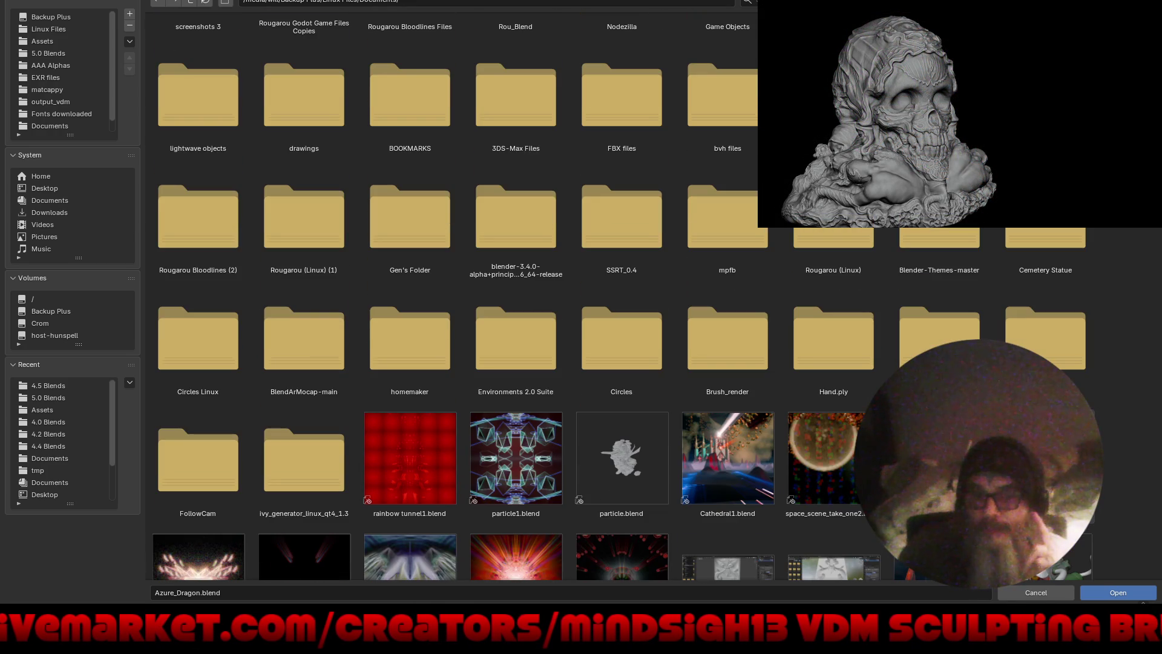
pyautogui.scroll(3, 623, 297)
pyautogui.scroll(2, 727, 107)
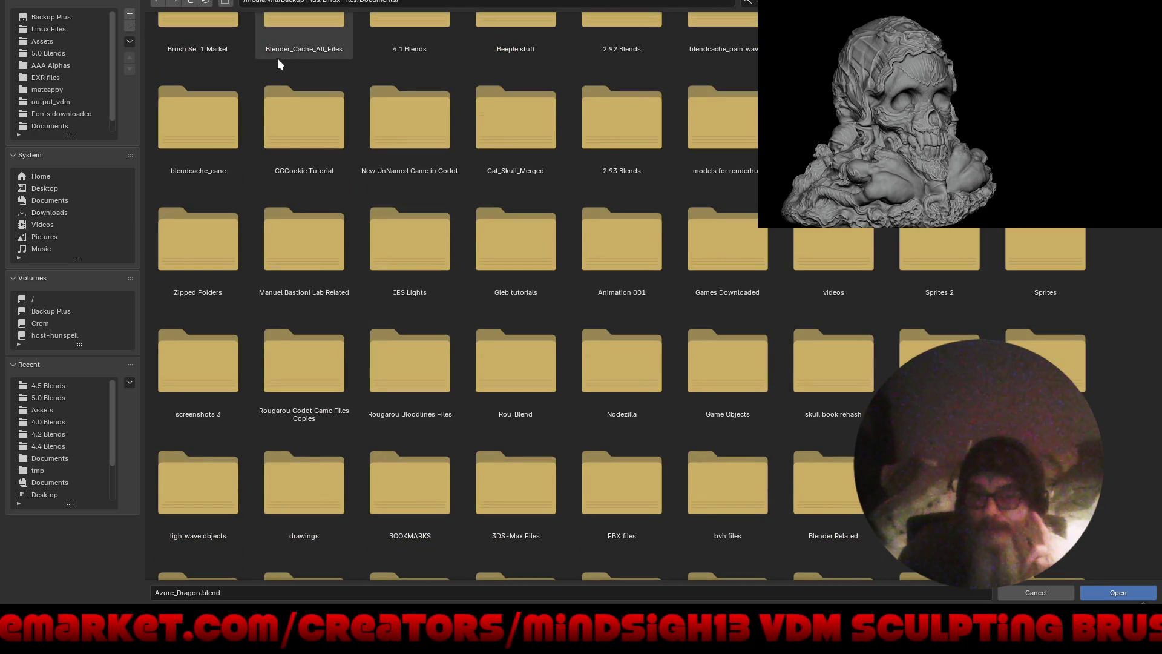
pyautogui.scroll(2, 268, 78)
pyautogui.scroll(2, 265, 78)
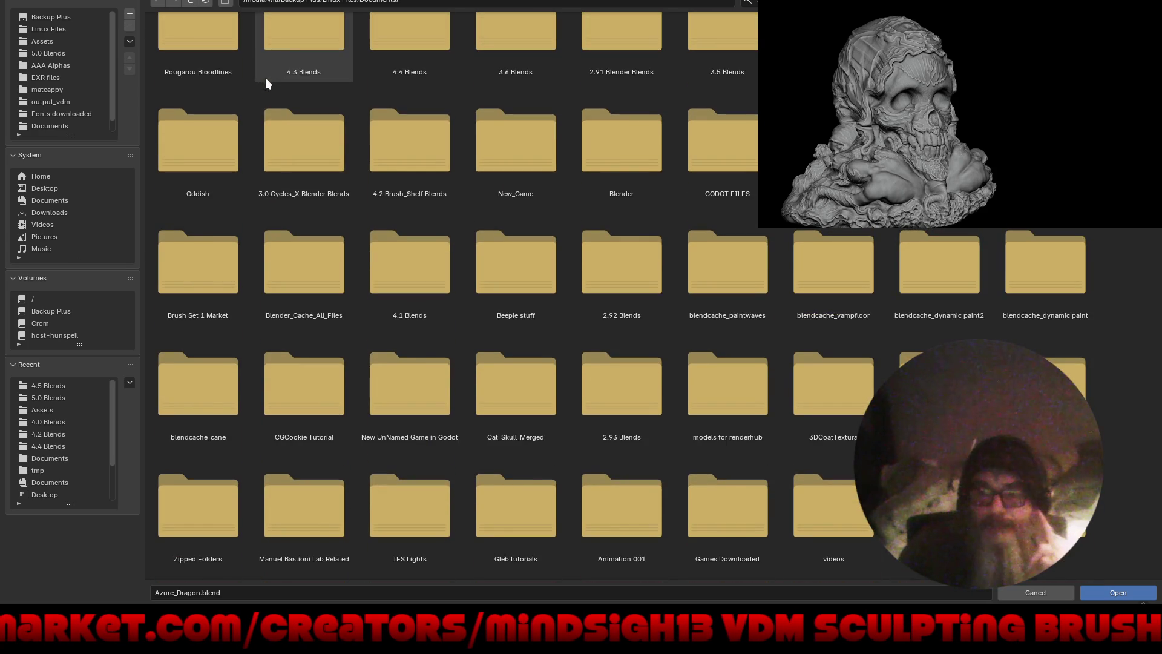
pyautogui.click(192, 3)
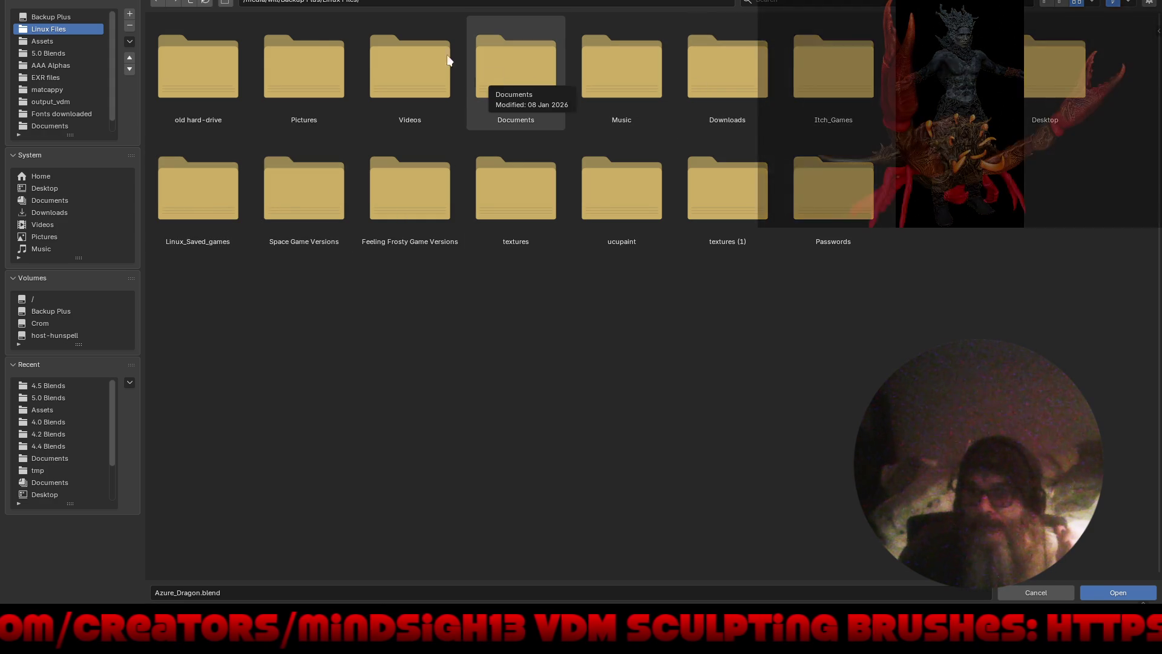
pyautogui.doubleClick(222, 50)
pyautogui.doubleClick(223, 50)
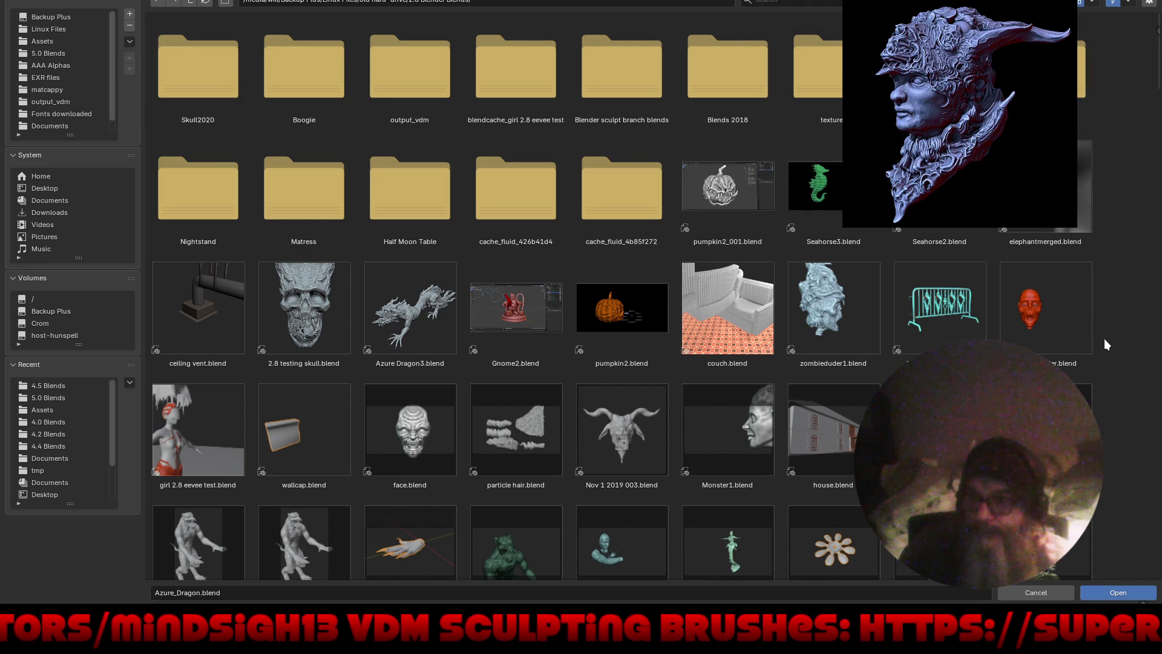
pyautogui.scroll(-3, 1104, 340)
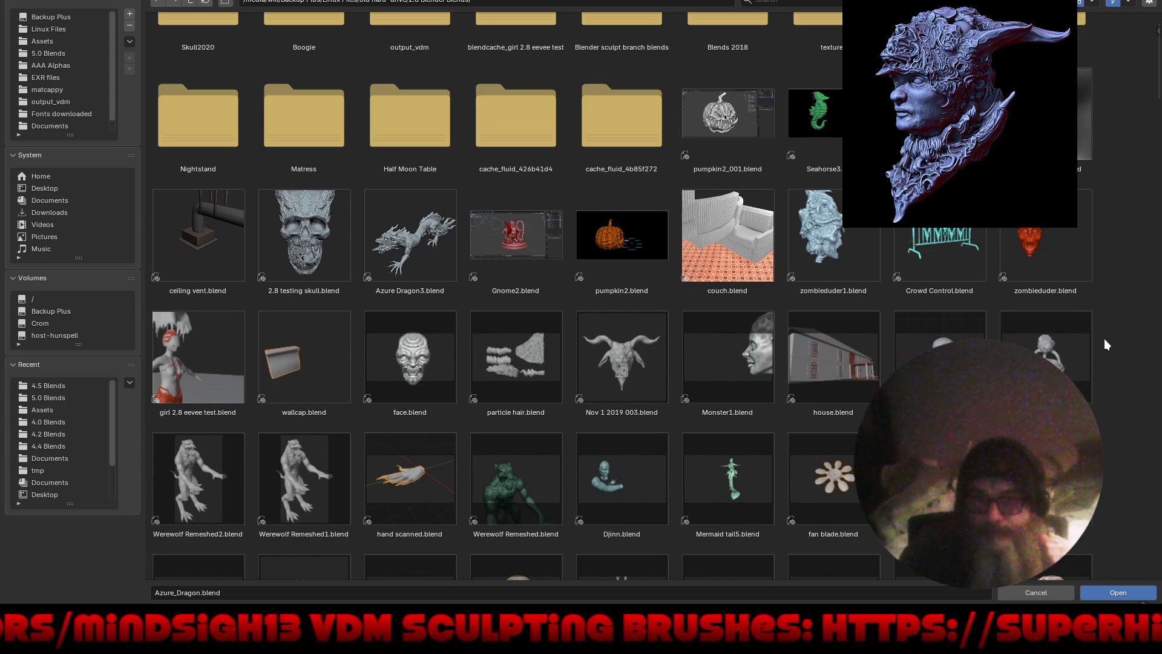
pyautogui.scroll(-5, 1105, 340)
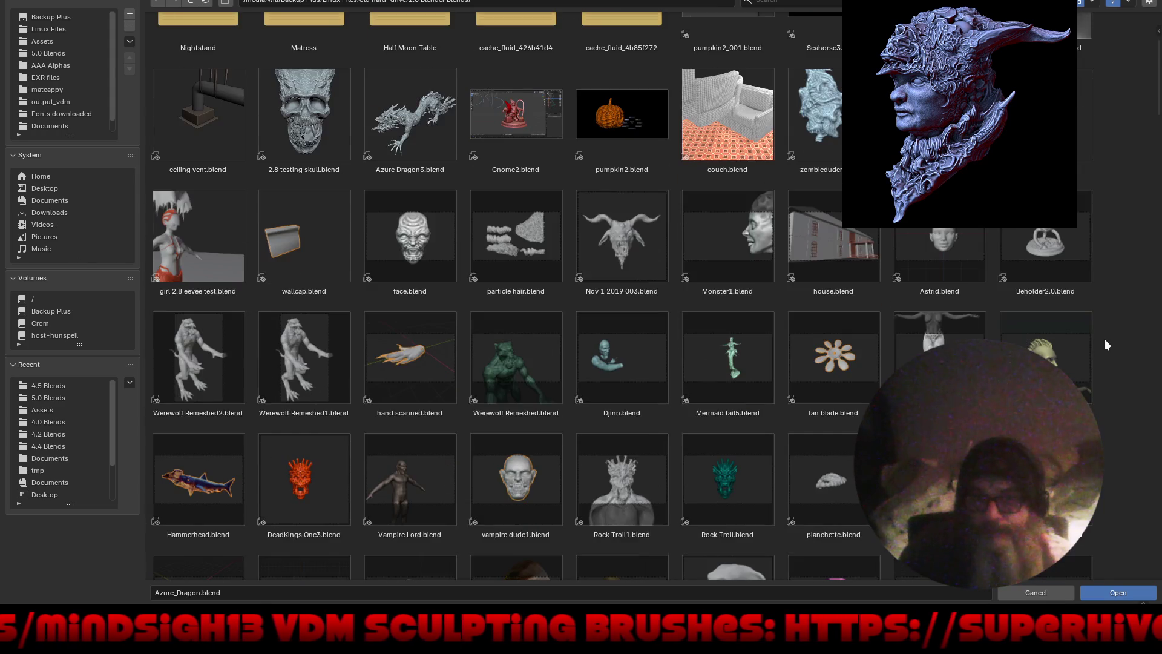
pyautogui.scroll(-5, 1105, 340)
pyautogui.scroll(-5, 1103, 339)
pyautogui.scroll(-5, 1104, 339)
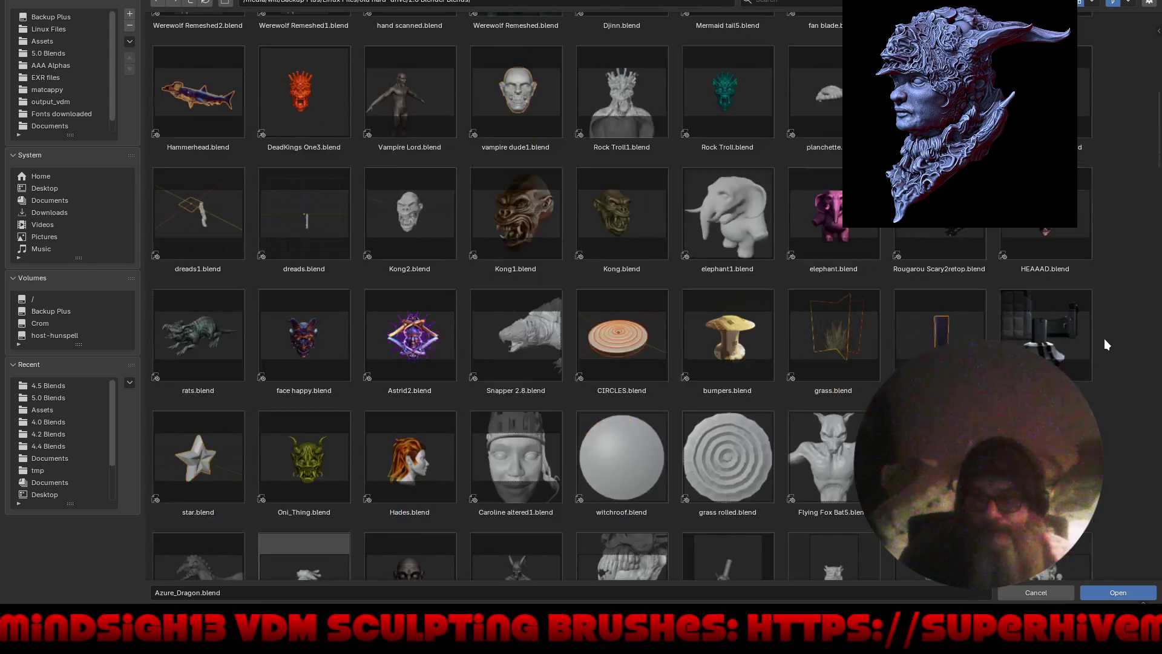
pyautogui.scroll(-6, 1103, 339)
pyautogui.scroll(-3, 1104, 339)
pyautogui.scroll(-3, 1104, 339)
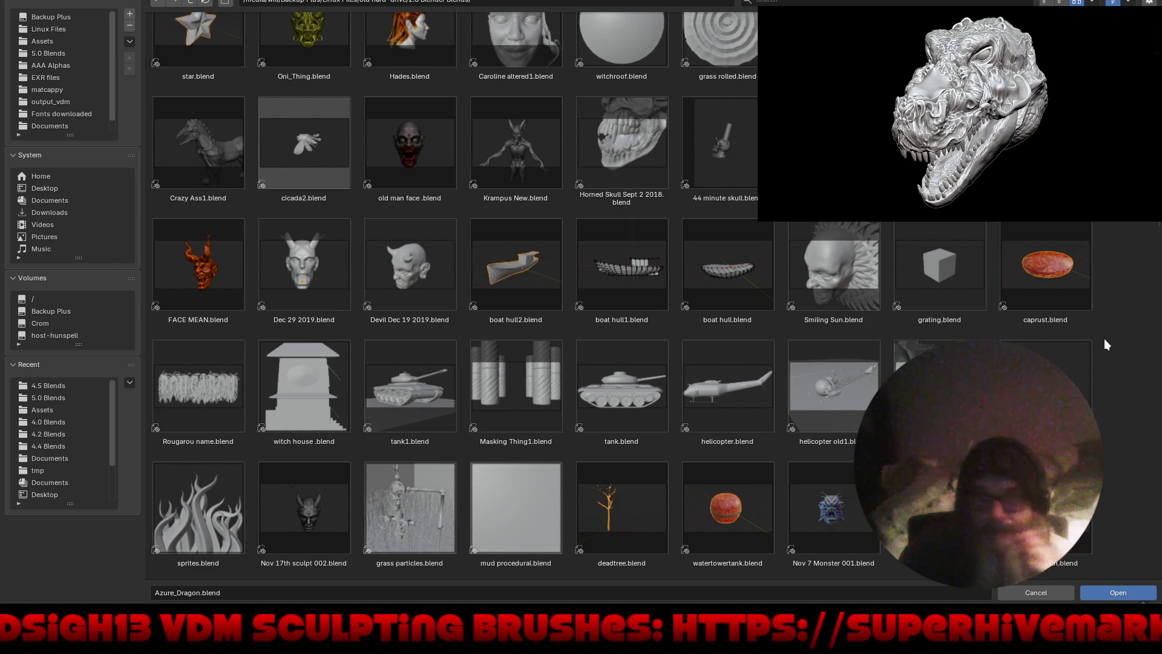
pyautogui.scroll(-3, 1103, 340)
pyautogui.scroll(-3, 1104, 340)
pyautogui.scroll(-4, 1104, 340)
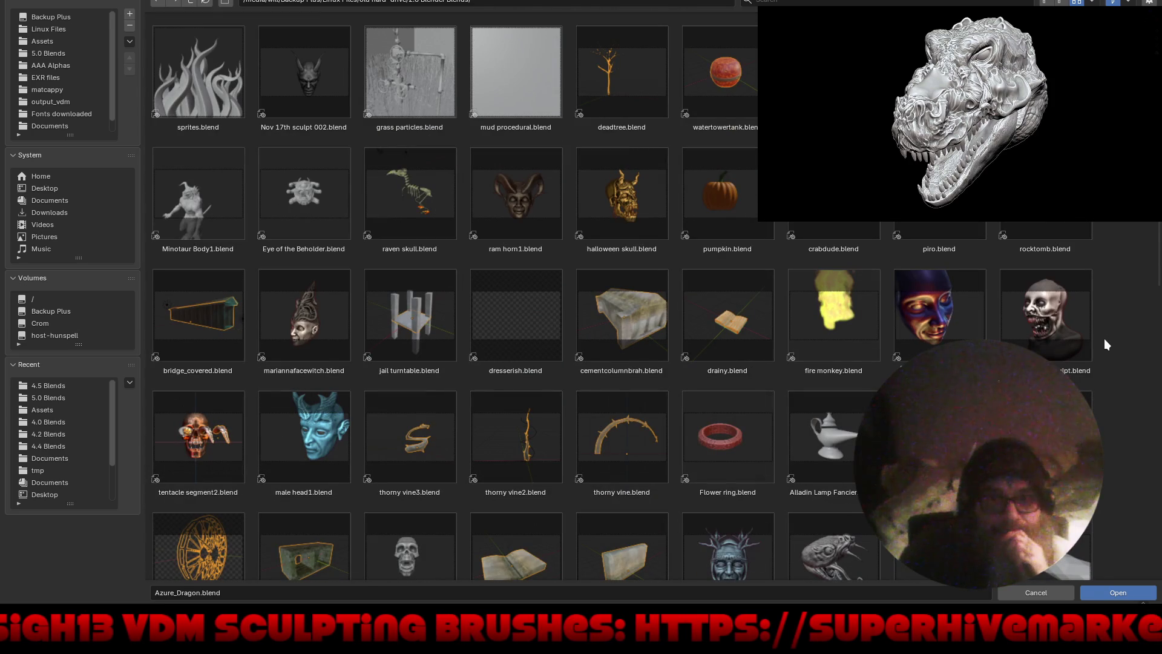
pyautogui.scroll(-4, 1104, 344)
pyautogui.scroll(-3, 1104, 344)
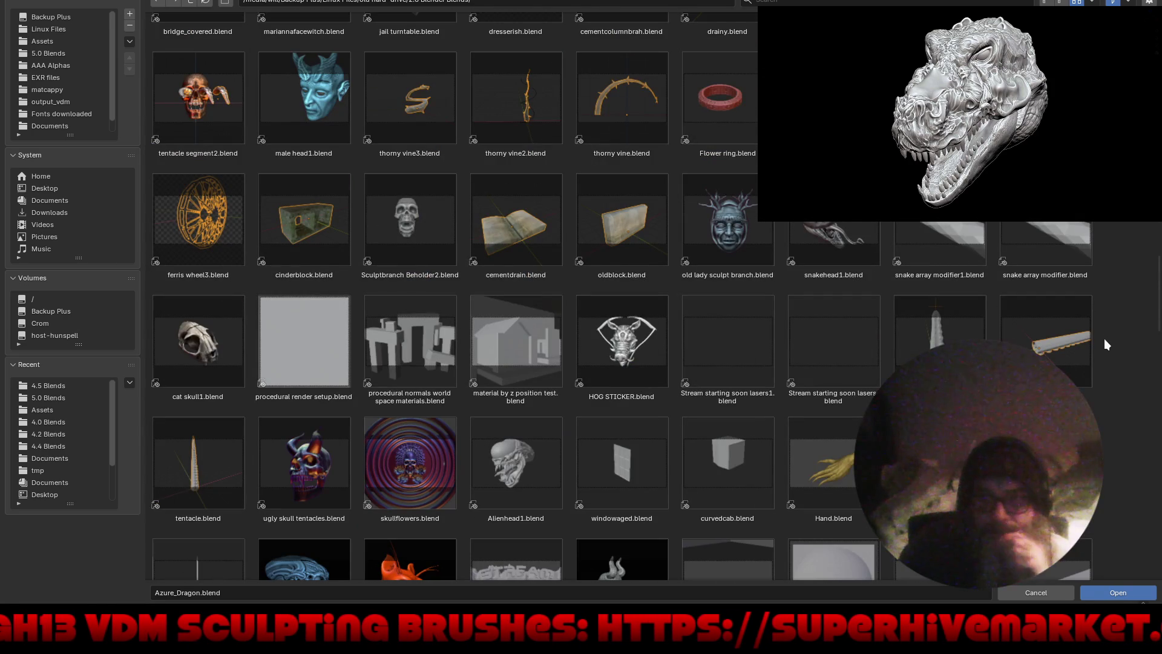
pyautogui.scroll(-3, 1104, 339)
pyautogui.scroll(-3, 1104, 338)
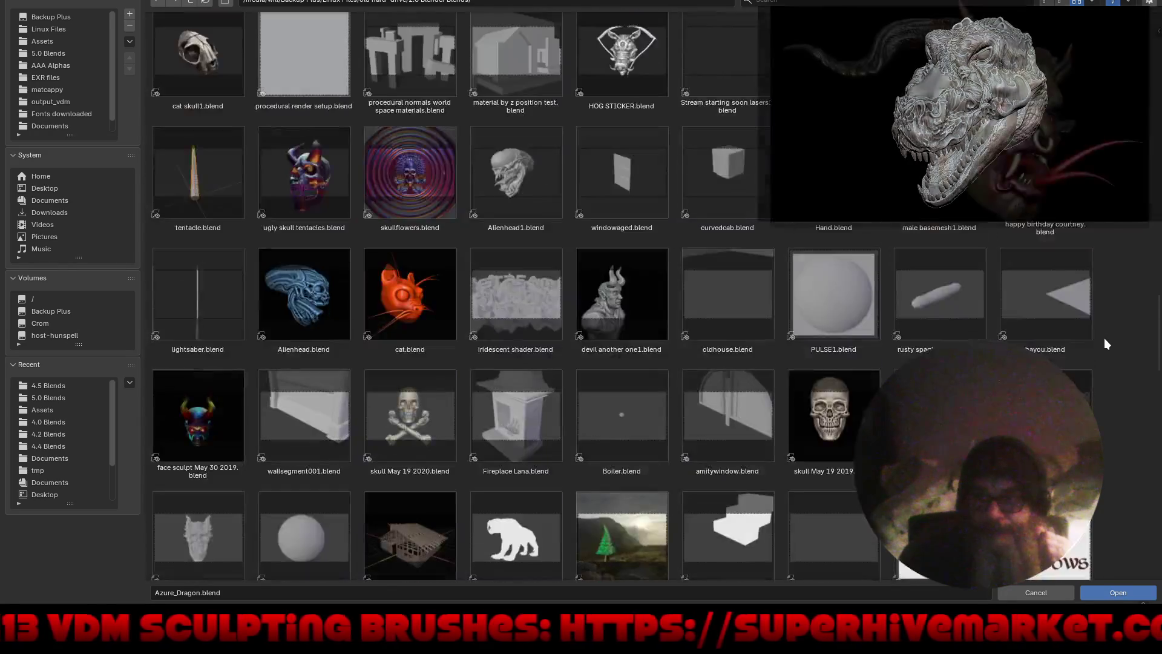
pyautogui.scroll(-4, 1103, 336)
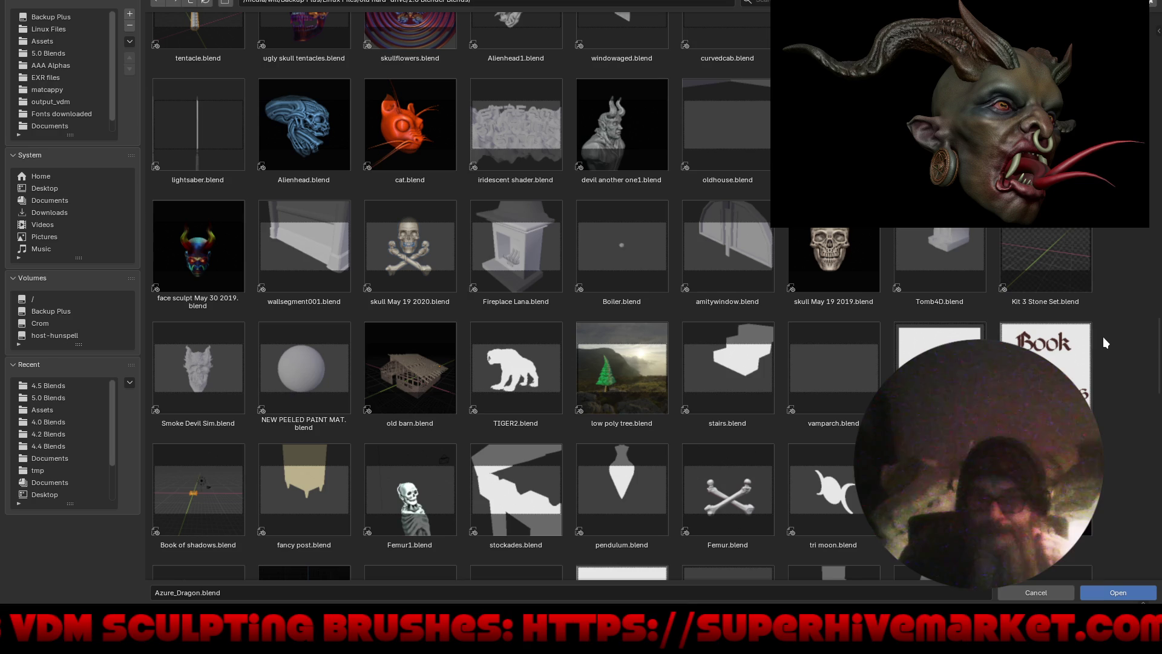
pyautogui.scroll(-4, 1102, 336)
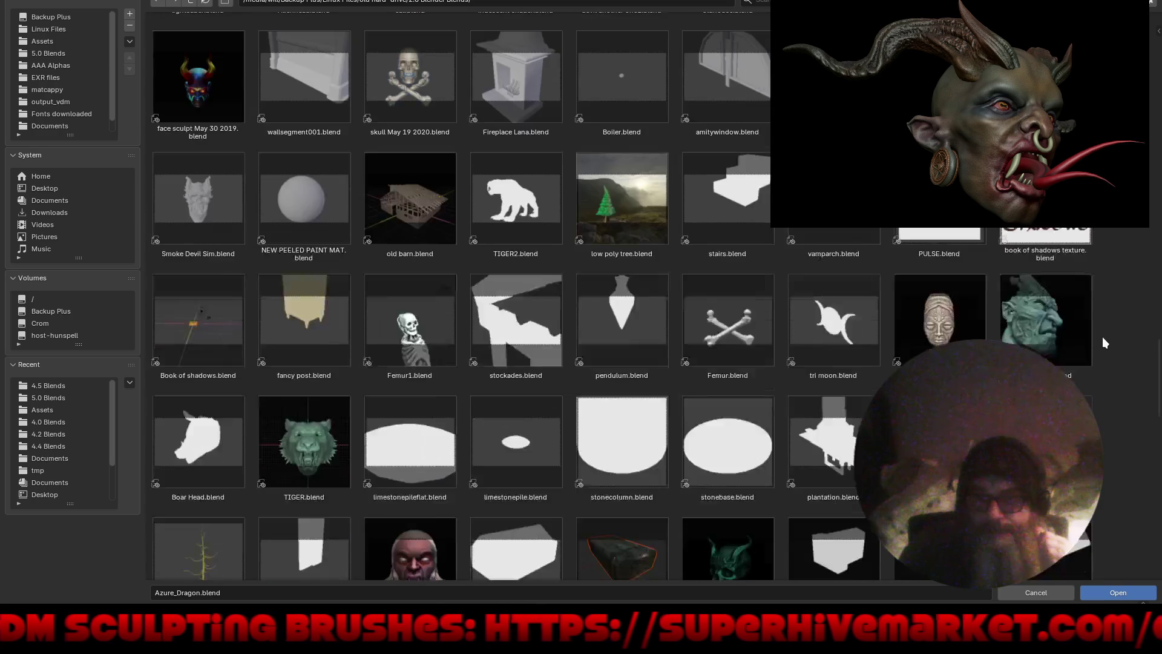
pyautogui.scroll(-3, 1100, 336)
pyautogui.scroll(-4, 1099, 335)
pyautogui.scroll(-3, 1099, 336)
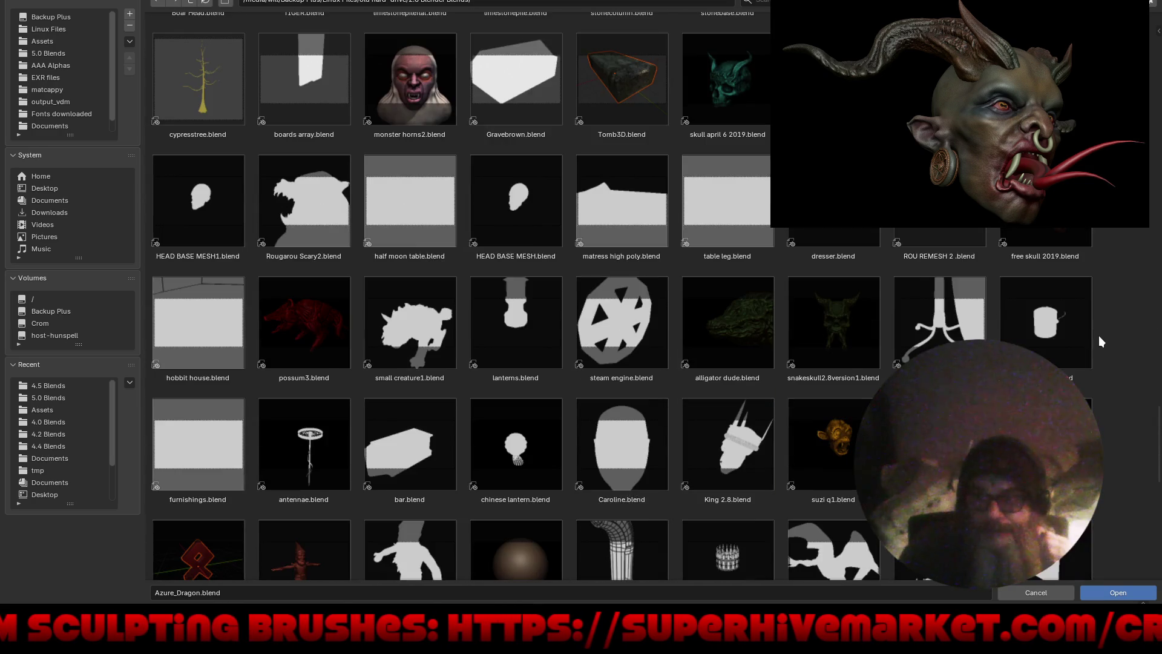
pyautogui.scroll(-4, 1098, 335)
pyautogui.scroll(-7, 1098, 336)
pyautogui.scroll(-4, 1096, 342)
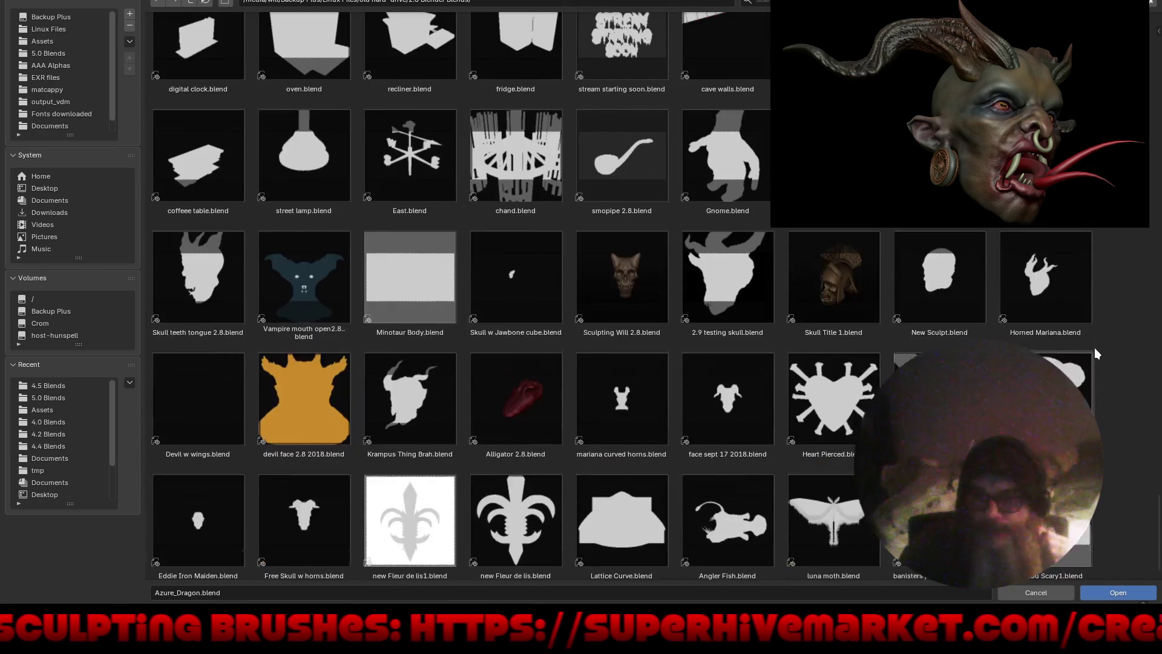
pyautogui.scroll(8, 1094, 364)
pyautogui.scroll(3, 1095, 364)
pyautogui.scroll(8, 1094, 365)
pyautogui.scroll(8, 1094, 365)
pyautogui.scroll(3, 1095, 365)
pyautogui.scroll(5, 1095, 366)
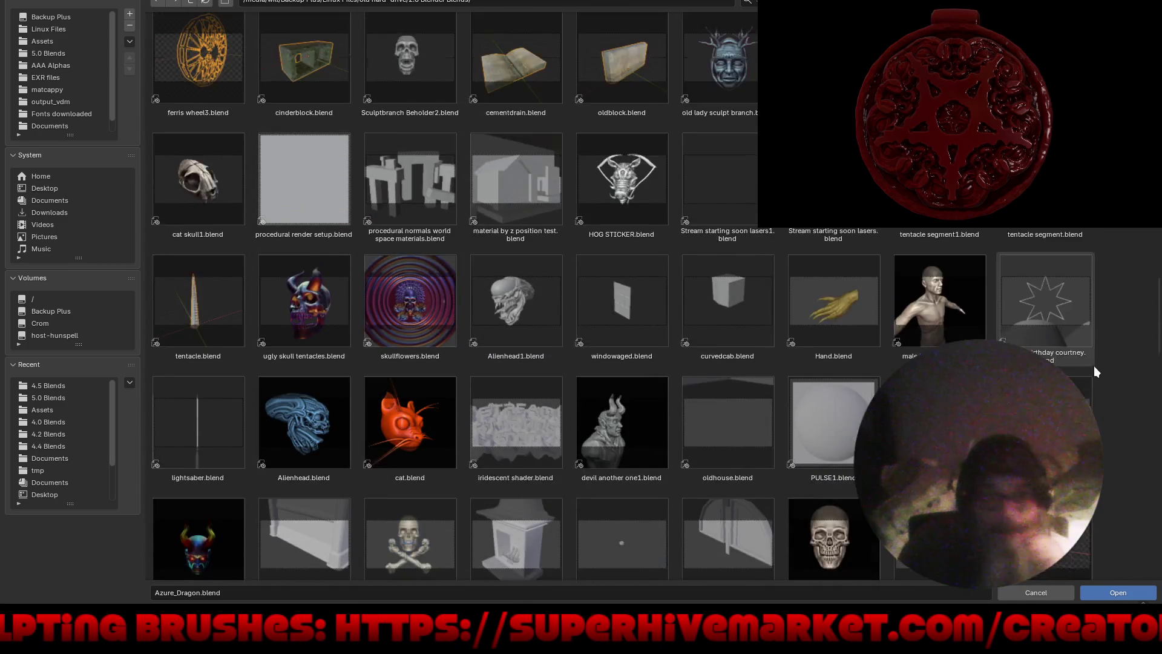
pyautogui.scroll(5, 1094, 365)
pyautogui.scroll(5, 1094, 365)
pyautogui.scroll(5, 1093, 365)
pyautogui.scroll(3, 1093, 365)
pyautogui.scroll(1, 1093, 365)
pyautogui.scroll(3, 1093, 365)
pyautogui.scroll(3, 1093, 365)
pyautogui.scroll(2, 1093, 365)
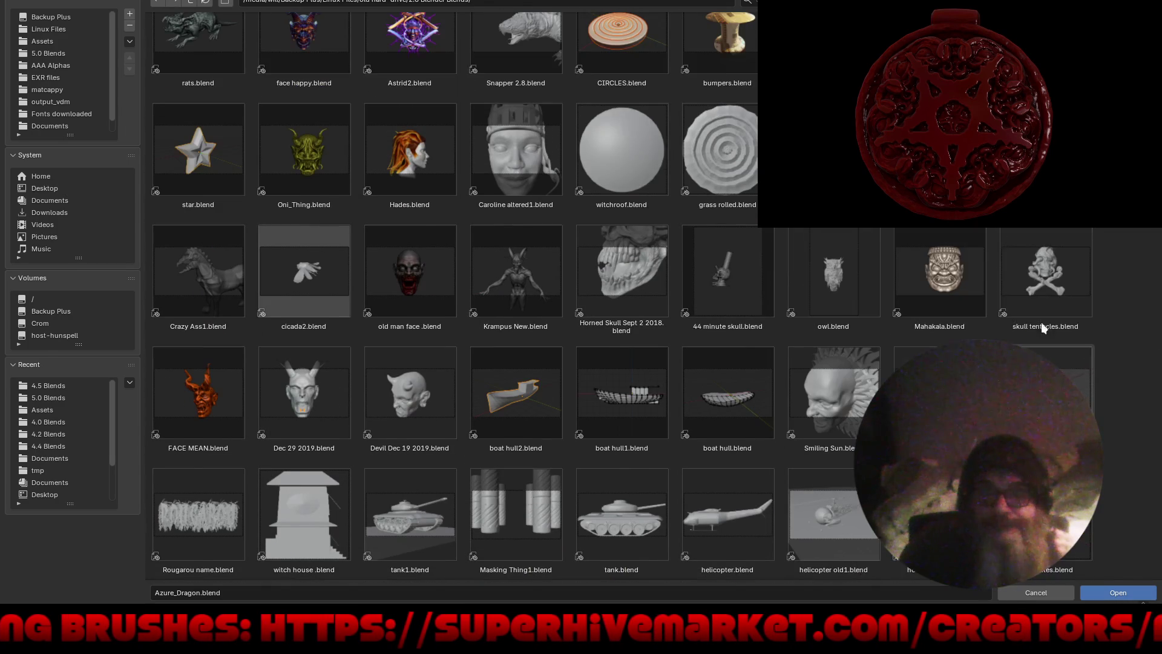
# Step: Load old man face.blend and orbit to view the sculpted head from the front
pyautogui.doubleClick(422, 277)
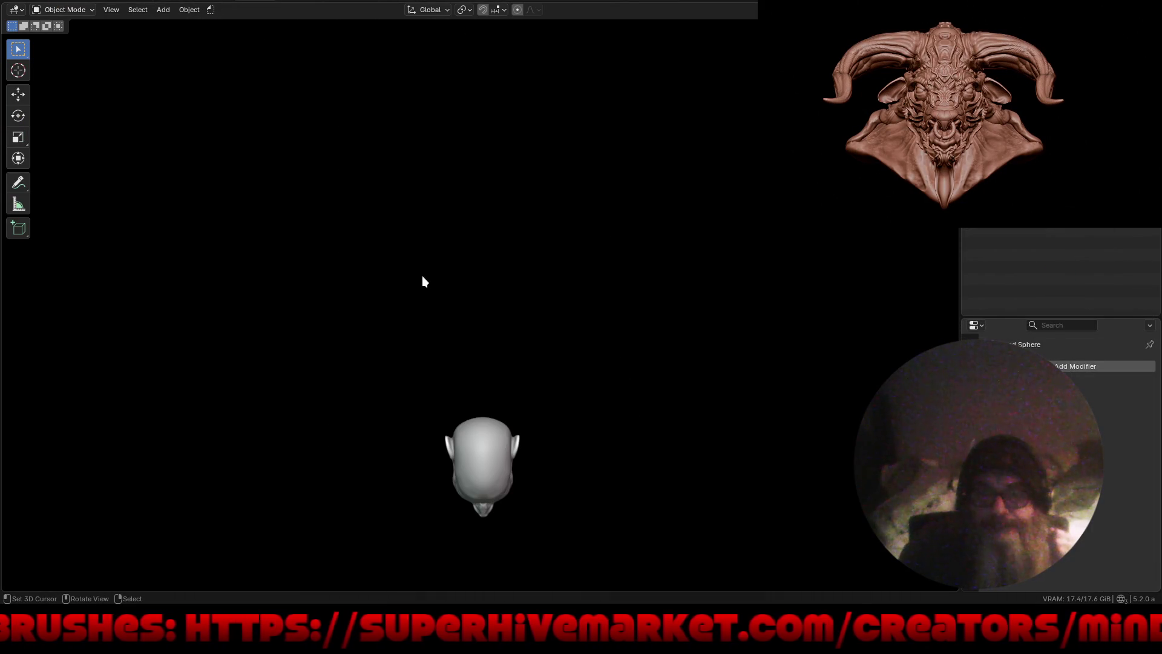
pyautogui.moveTo(601, 458)
pyautogui.mouseDown(button='middle')
pyautogui.moveTo(574, 301)
pyautogui.moveTo(571, 368)
pyautogui.mouseUp(button='middle')
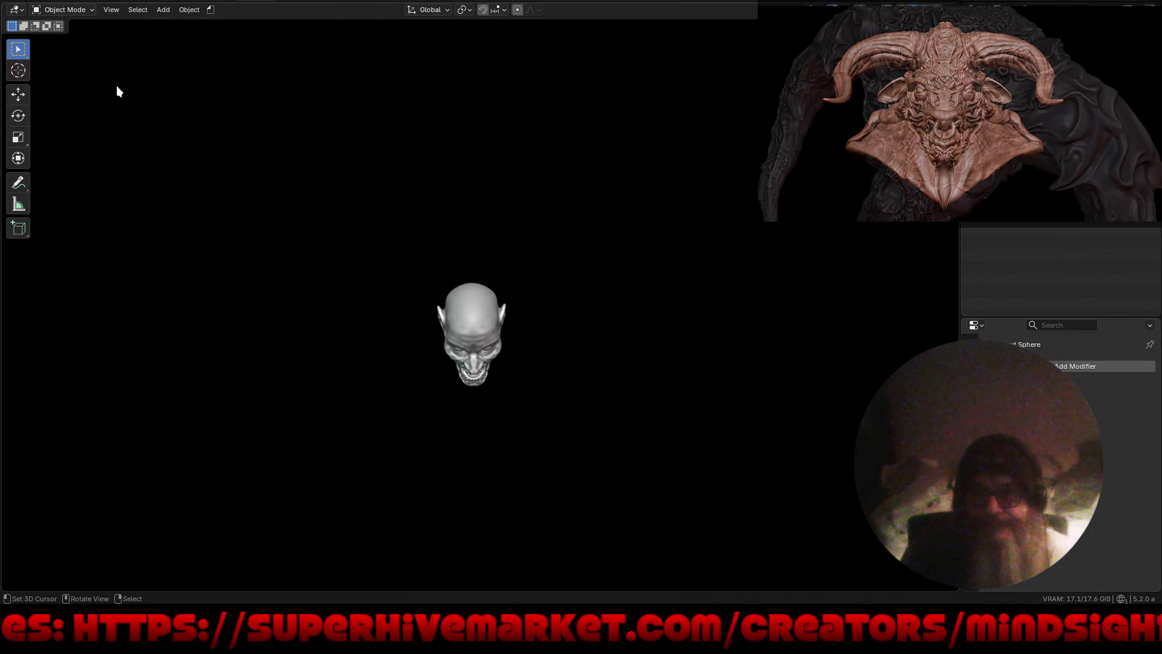
pyautogui.press('F4')
# Step: In the Open dialog, jump to the 5.0 Blends bookmark, then go up to Documents
pyautogui.click(45, 24)
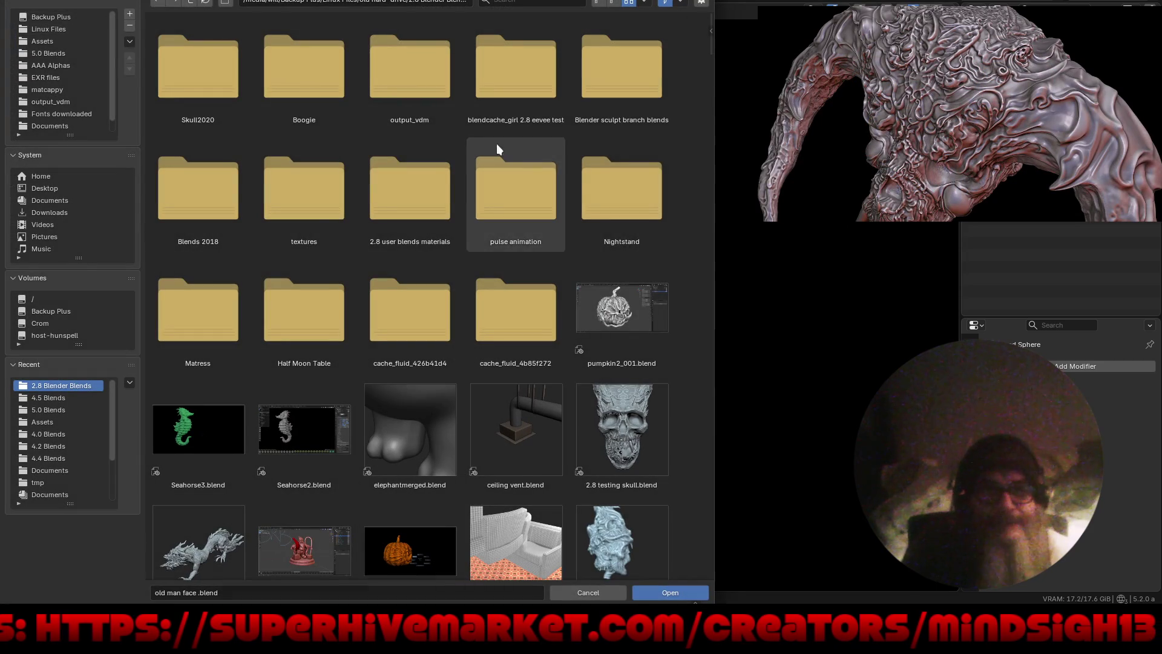
pyautogui.scroll(-5, 609, 416)
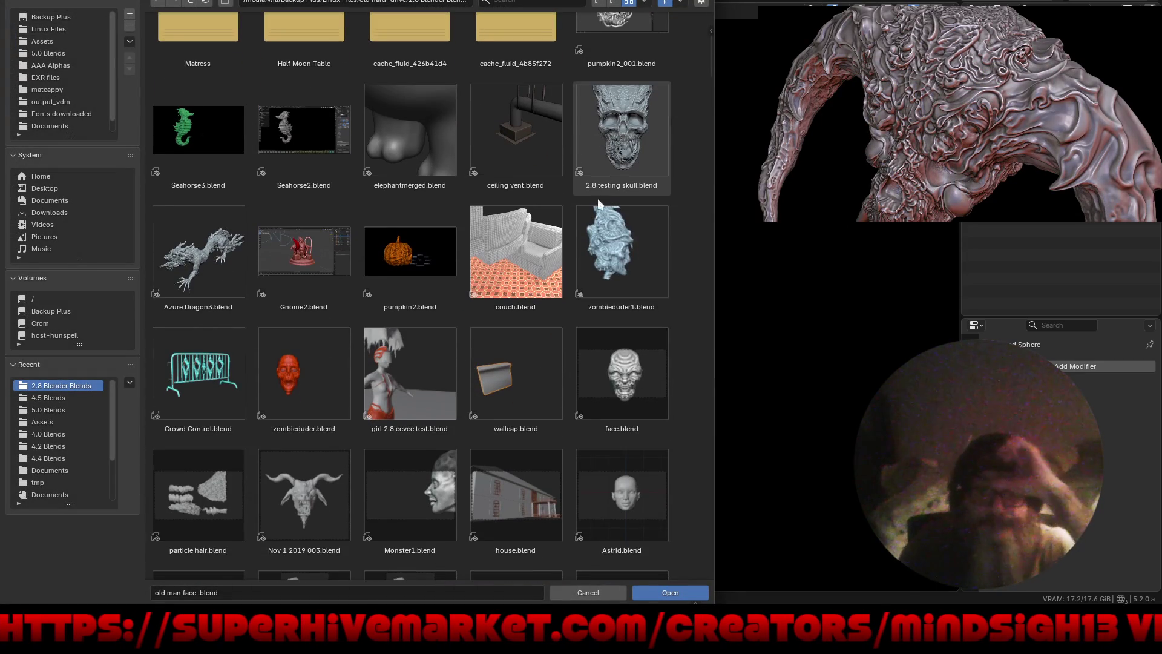
pyautogui.scroll(-8, 599, 514)
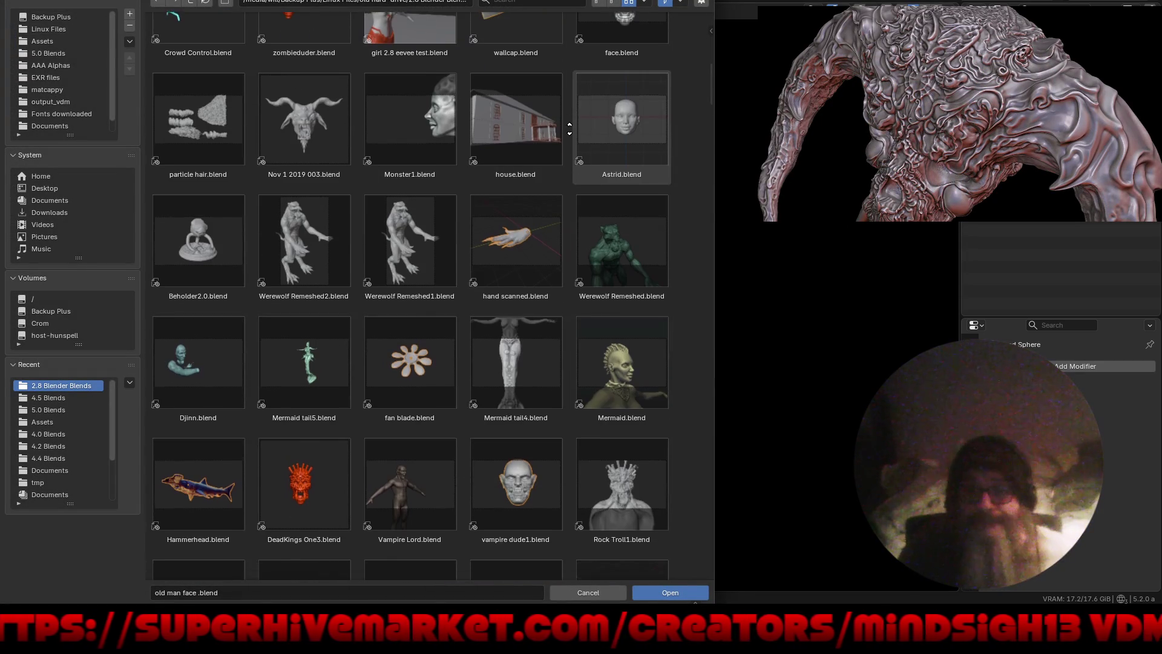
pyautogui.scroll(-3, 528, 337)
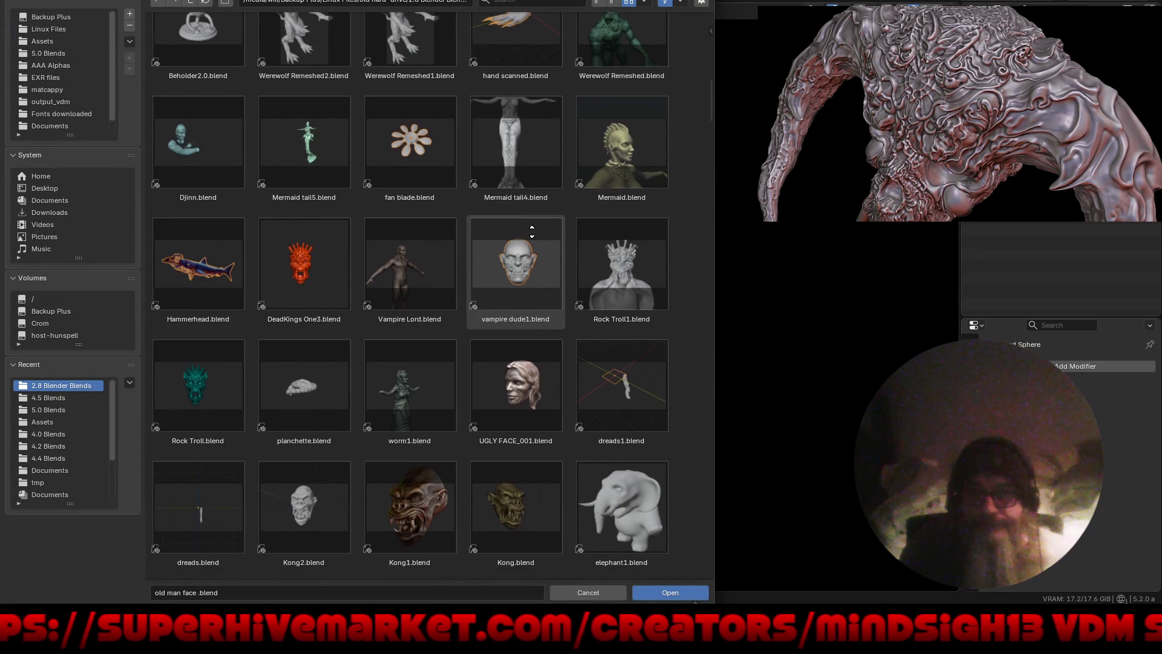
pyautogui.scroll(5, 532, 233)
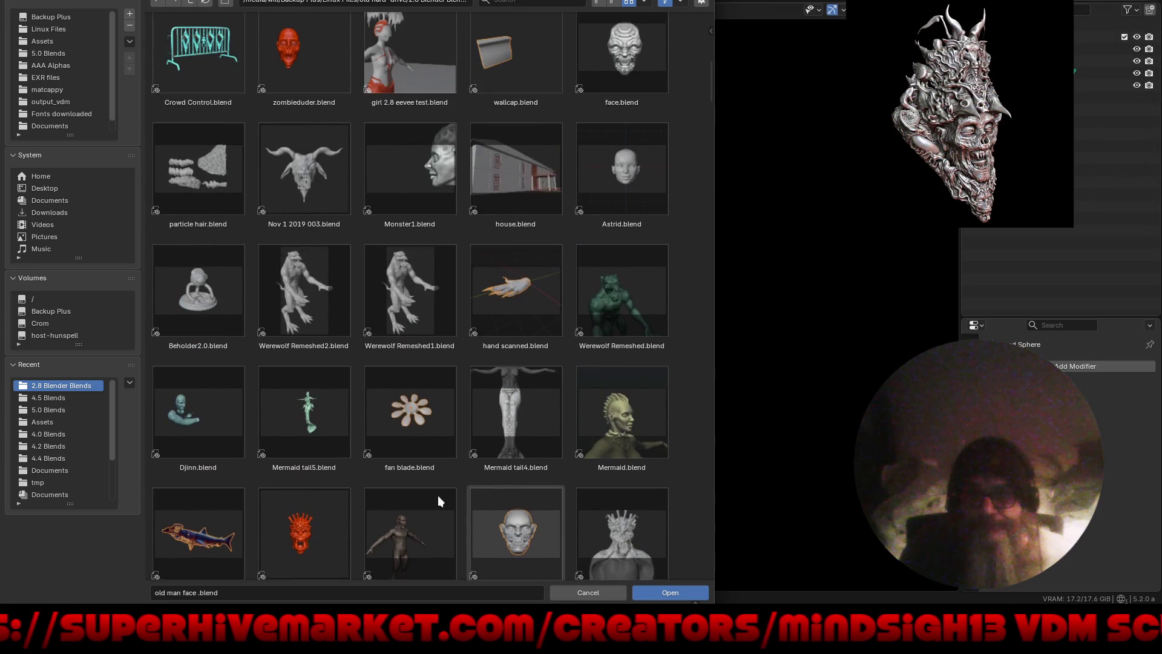
pyautogui.click(69, 52)
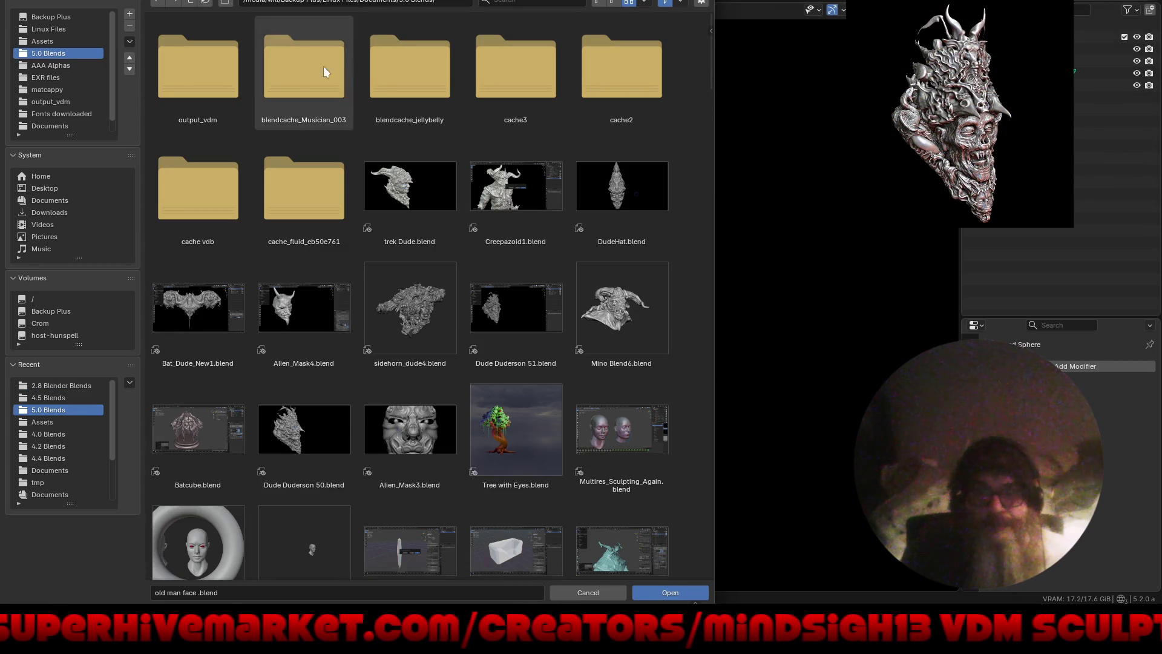
pyautogui.click(190, 3)
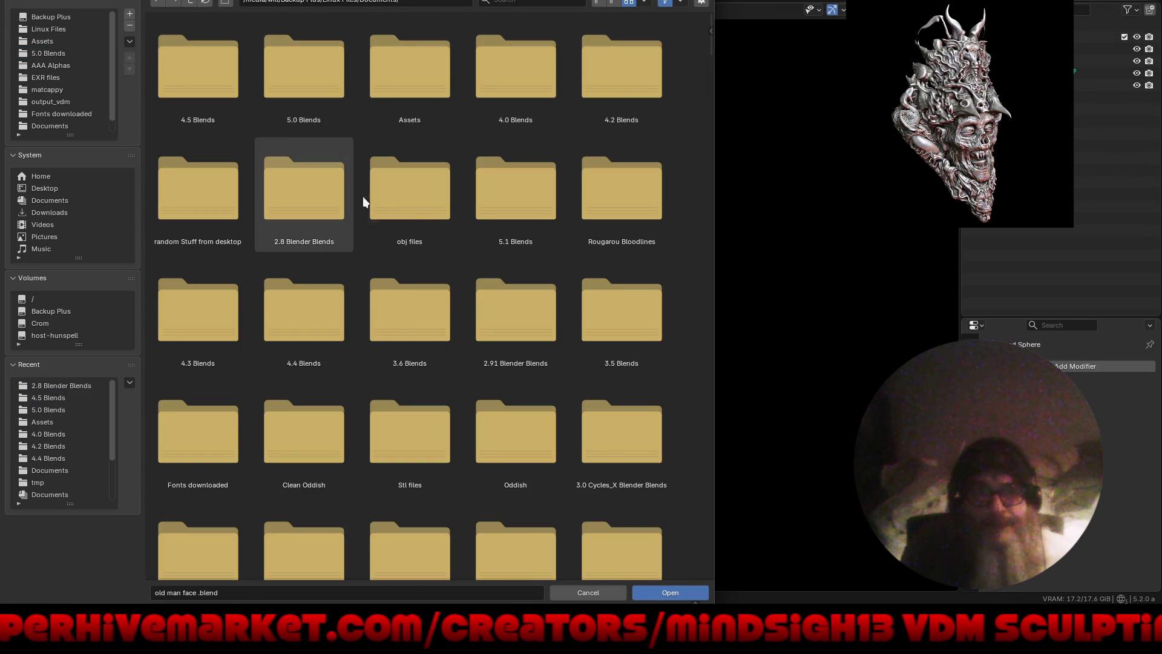
# Step: Open Dragon_Tattoo.blend from the 4.4 Blends folder in the enlarged browser
pyautogui.doubleClick(340, 316)
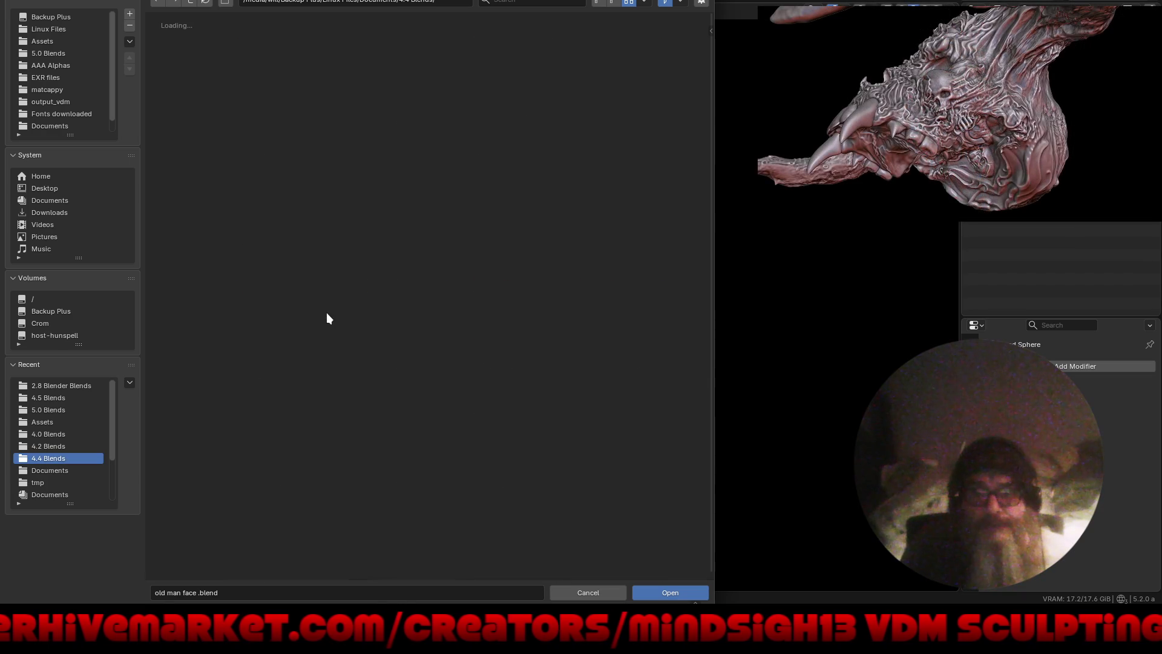
pyautogui.press('super+Up')
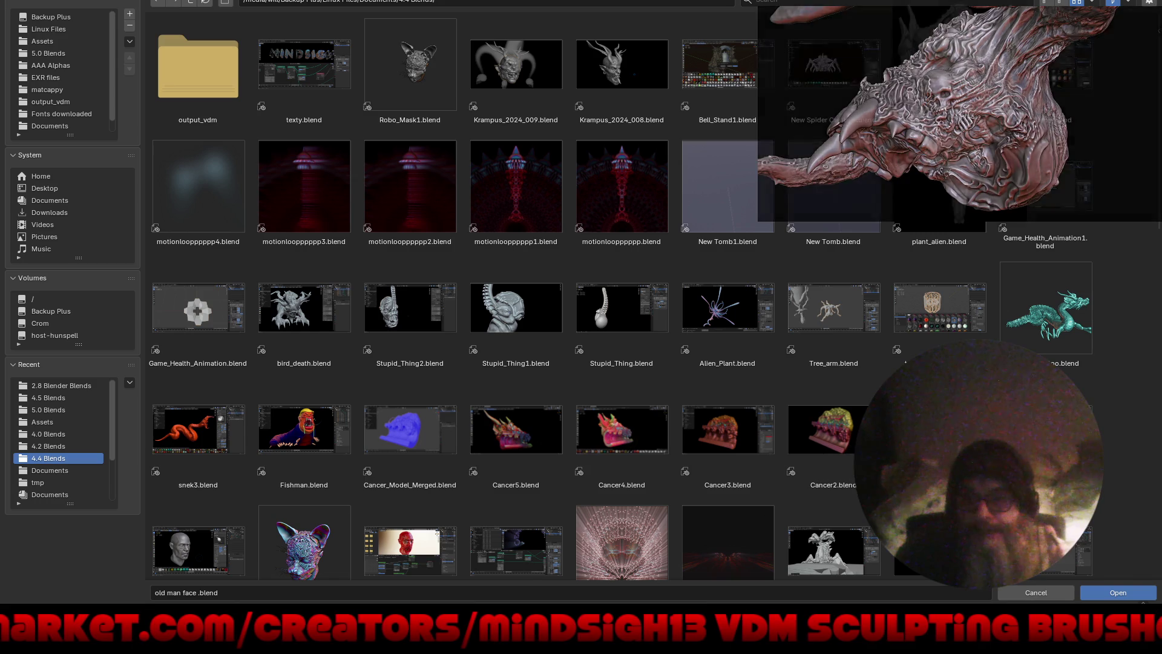
pyautogui.doubleClick(1060, 332)
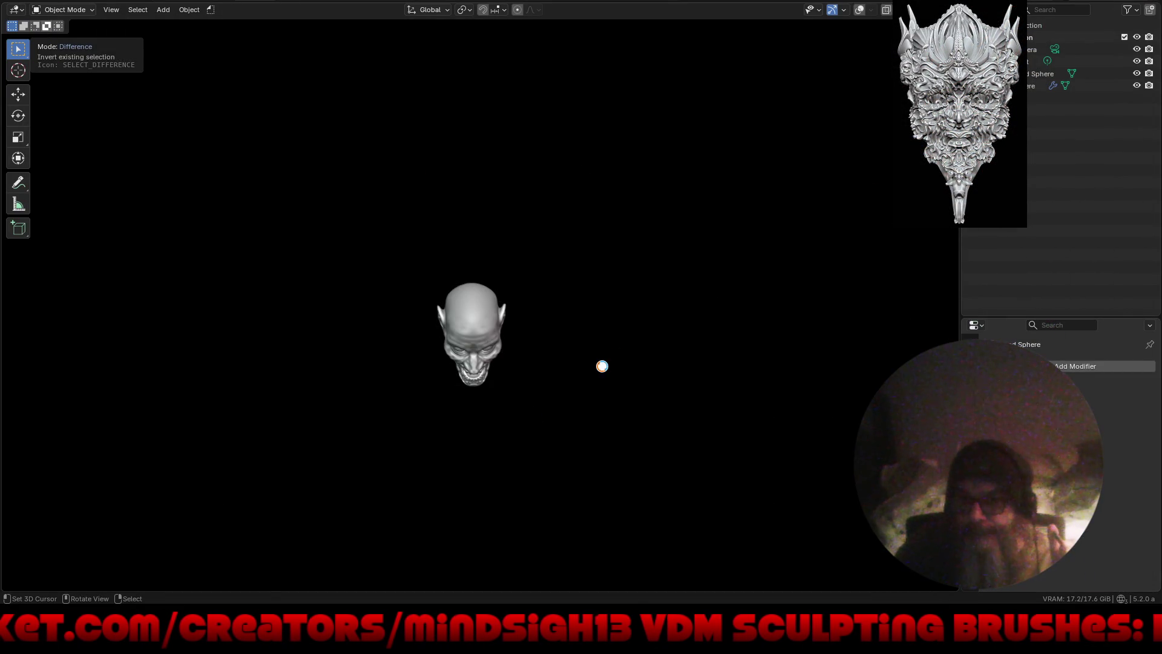
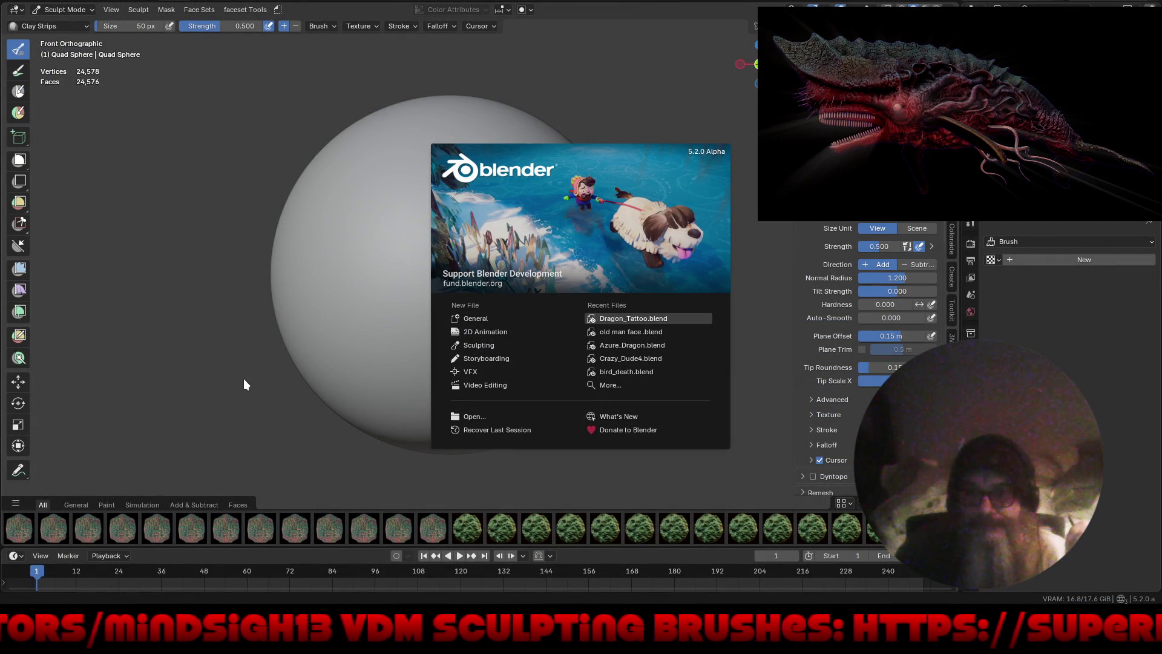
# Step: Quit Blender and relaunch the downloaded 5.2.0 Alpha build from its release folder in Dolphin
pyautogui.hotkey('ctrl', 'q')
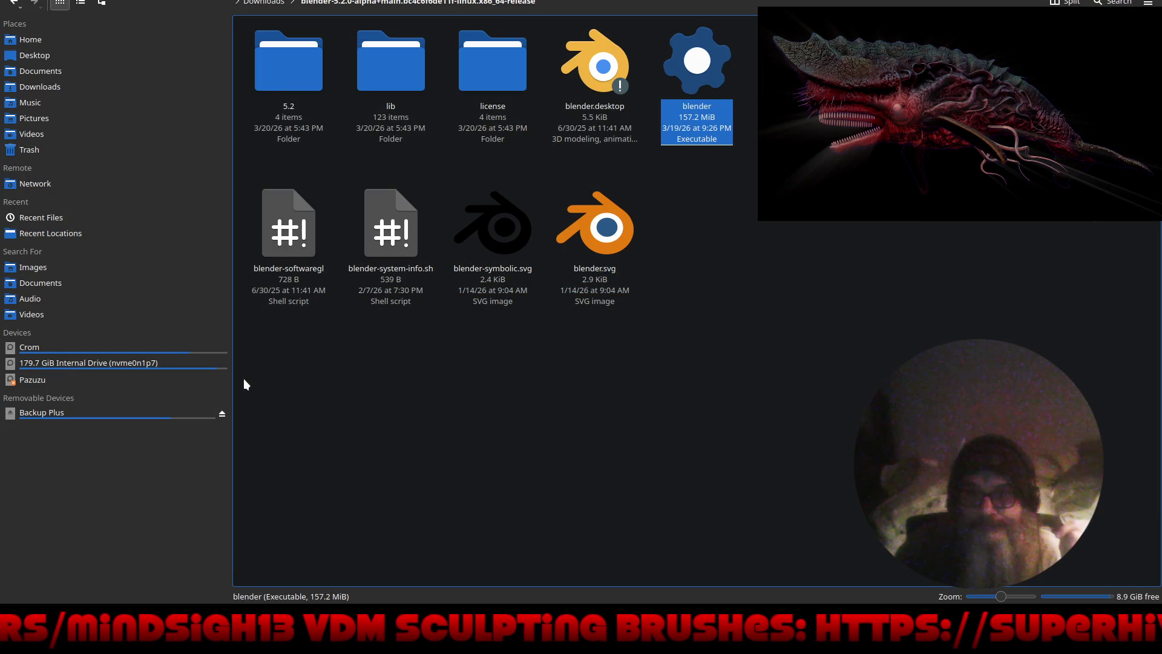
pyautogui.doubleClick(706, 71)
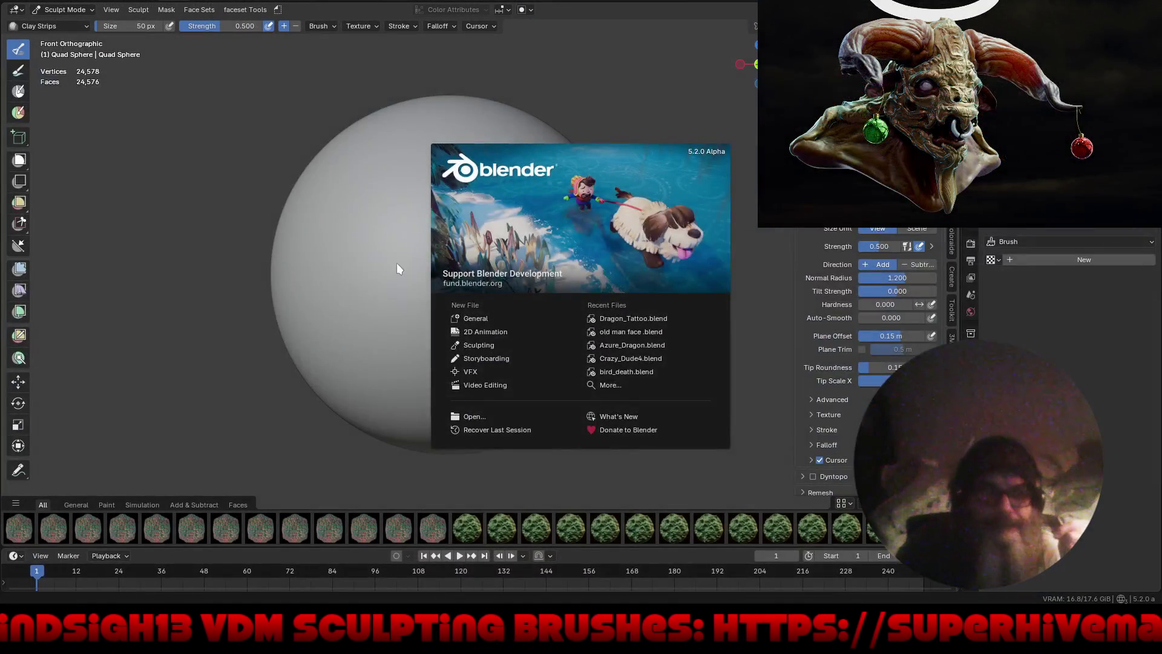
pyautogui.click(397, 269)
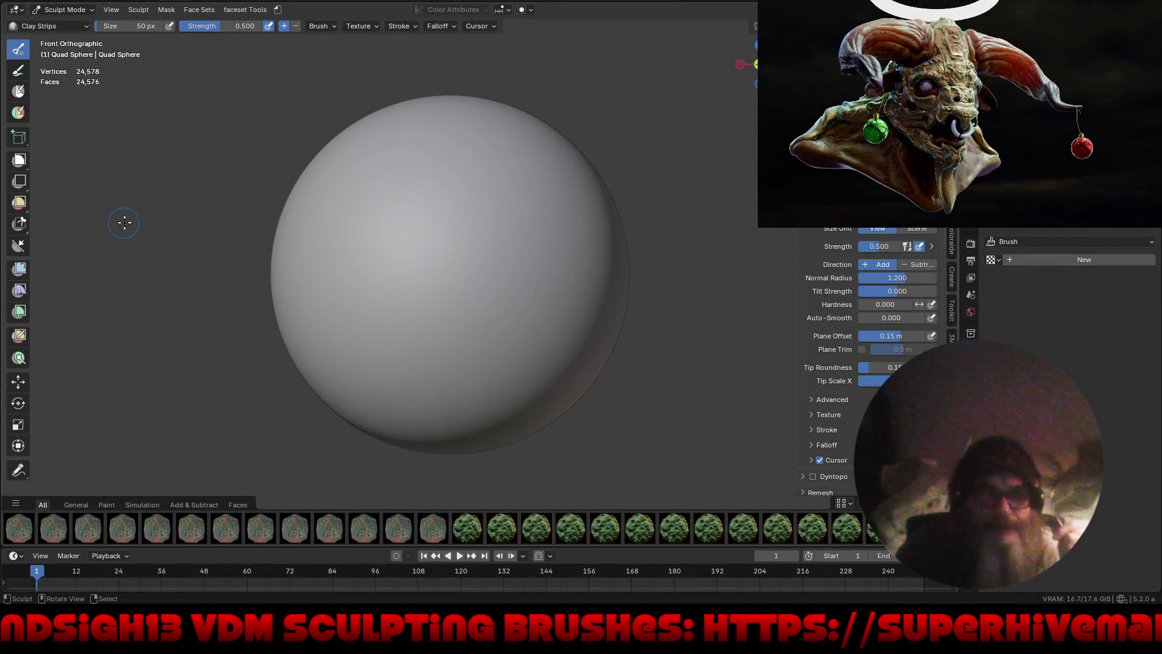
# Step: Switch to Object Mode and delete the default sphere from the scene
pyautogui.click(60, 9)
pyautogui.click(60, 20)
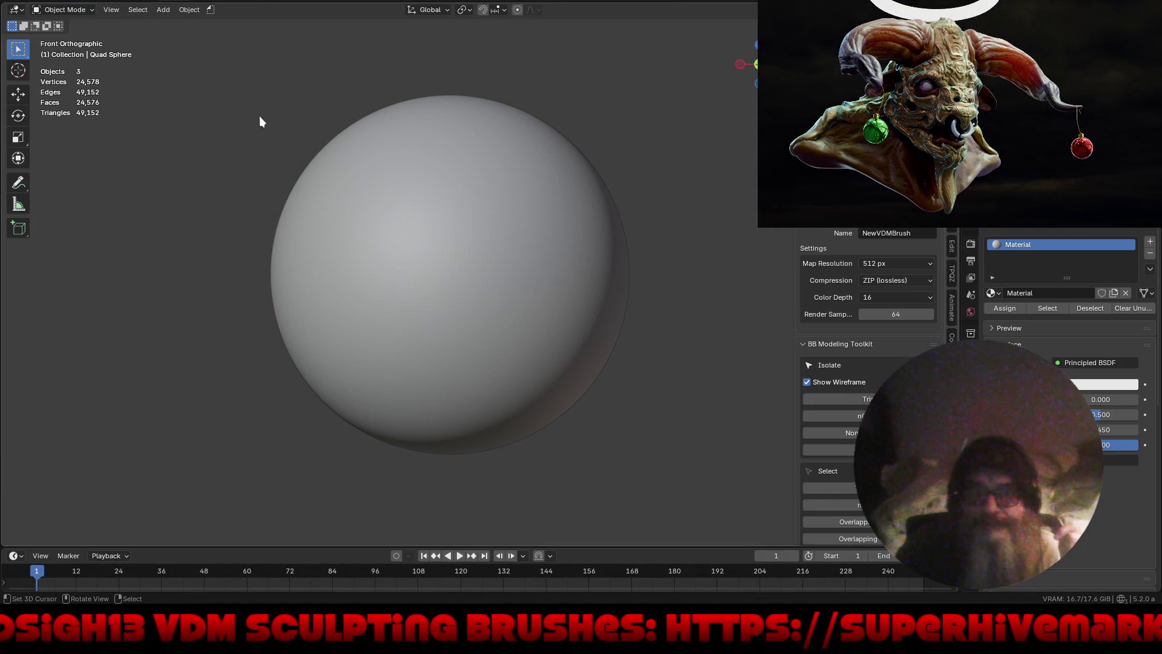
pyautogui.press('Delete')
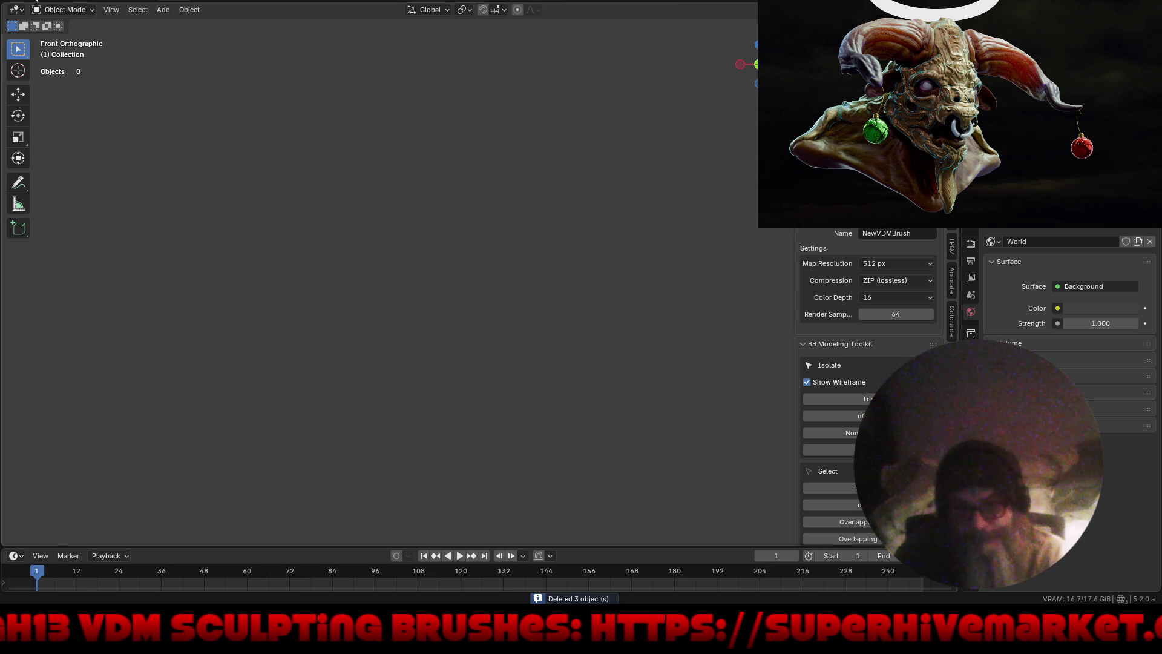
# Step: Append Cube, Cube.001, Sphere and Sphere.001 from 4.4 Blends/snek3.blend
pyautogui.press('F4')
pyautogui.click(72, 140)
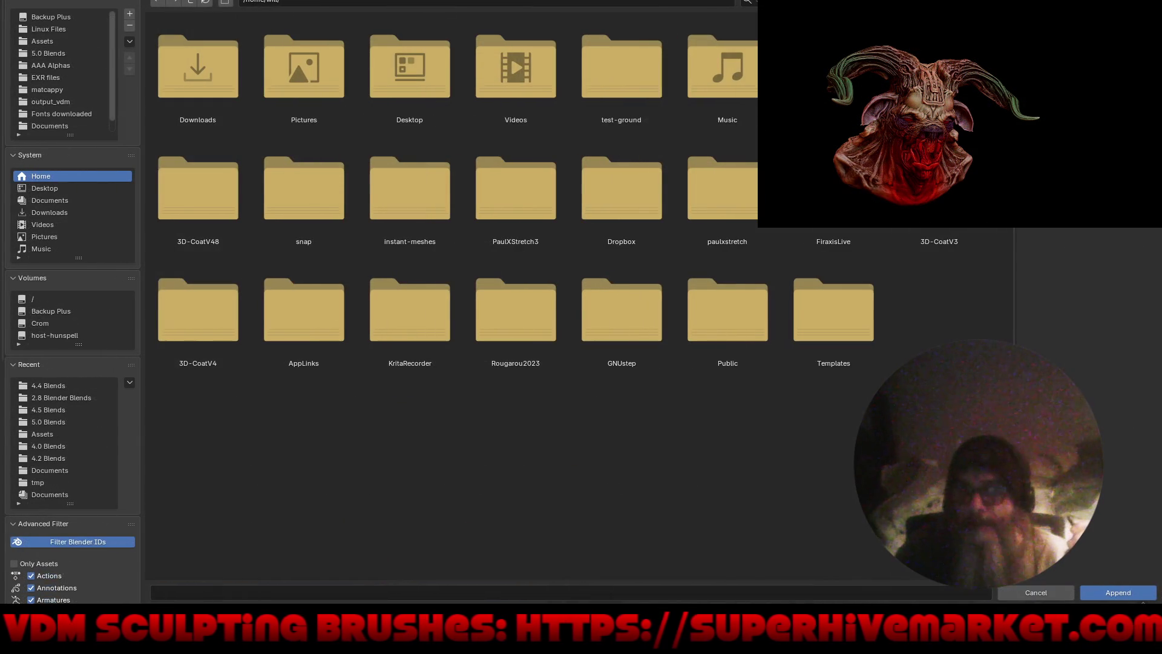
pyautogui.click(61, 386)
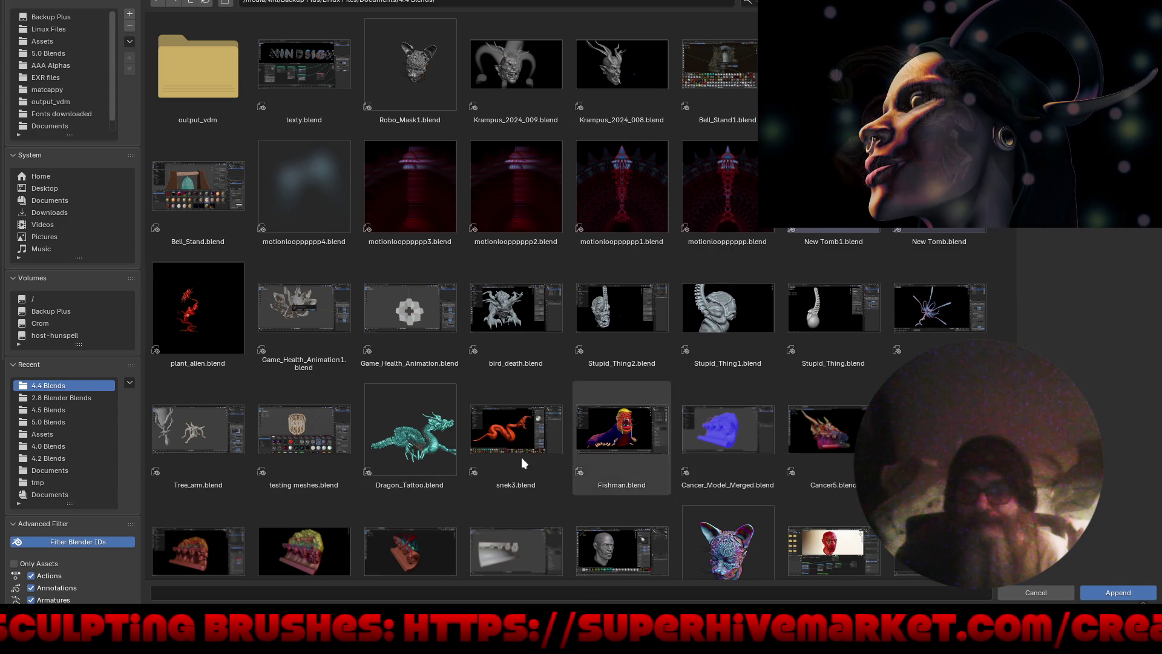
pyautogui.click(415, 432)
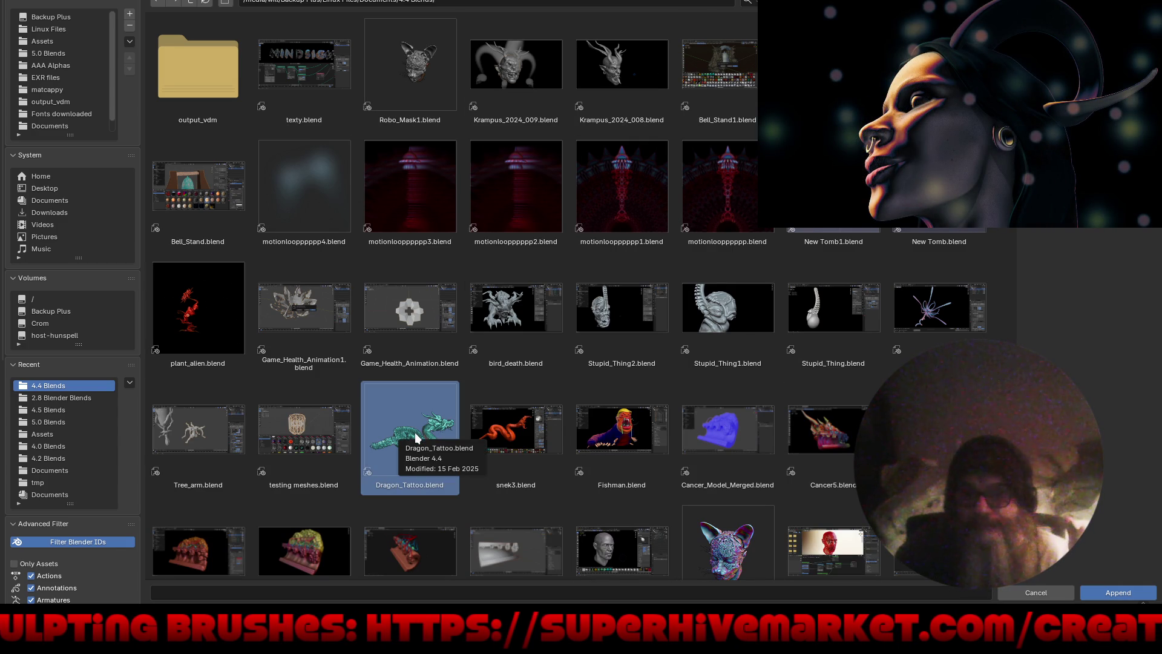
pyautogui.scroll(-3, 613, 452)
pyautogui.scroll(-2, 612, 452)
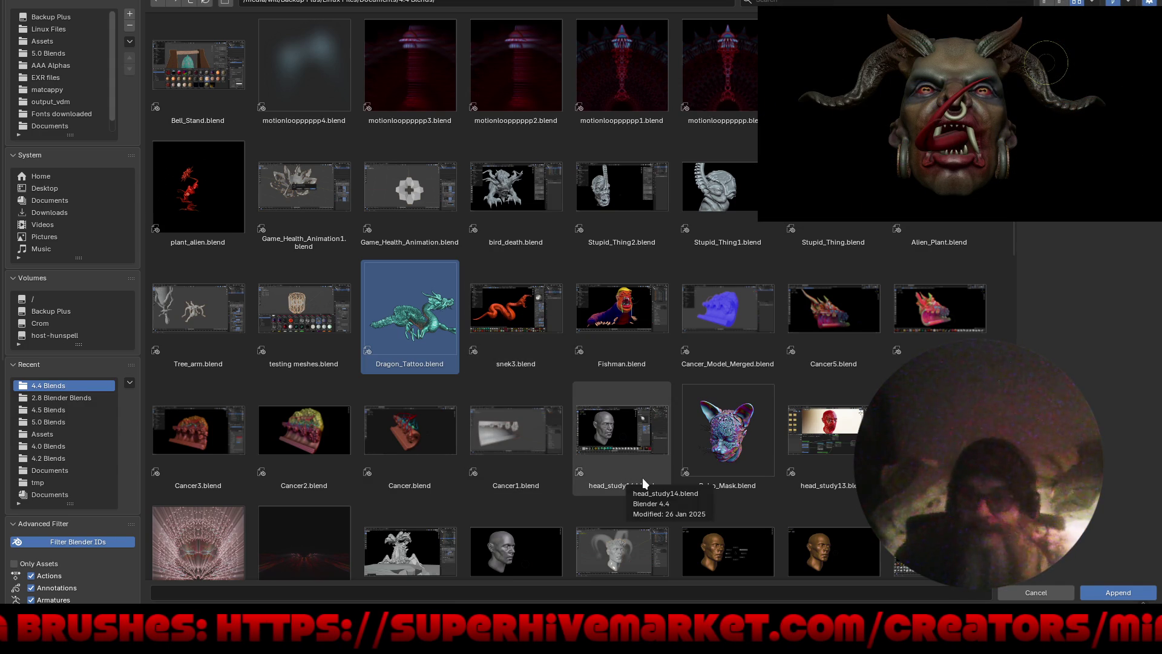
pyautogui.doubleClick(513, 312)
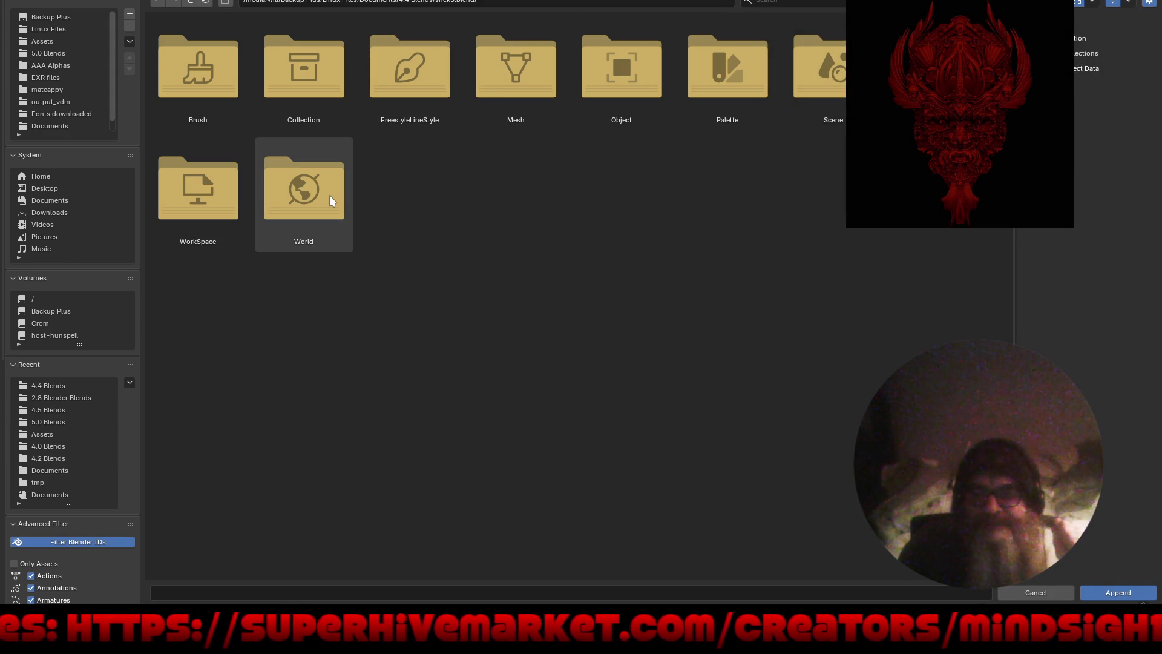
pyautogui.doubleClick(590, 89)
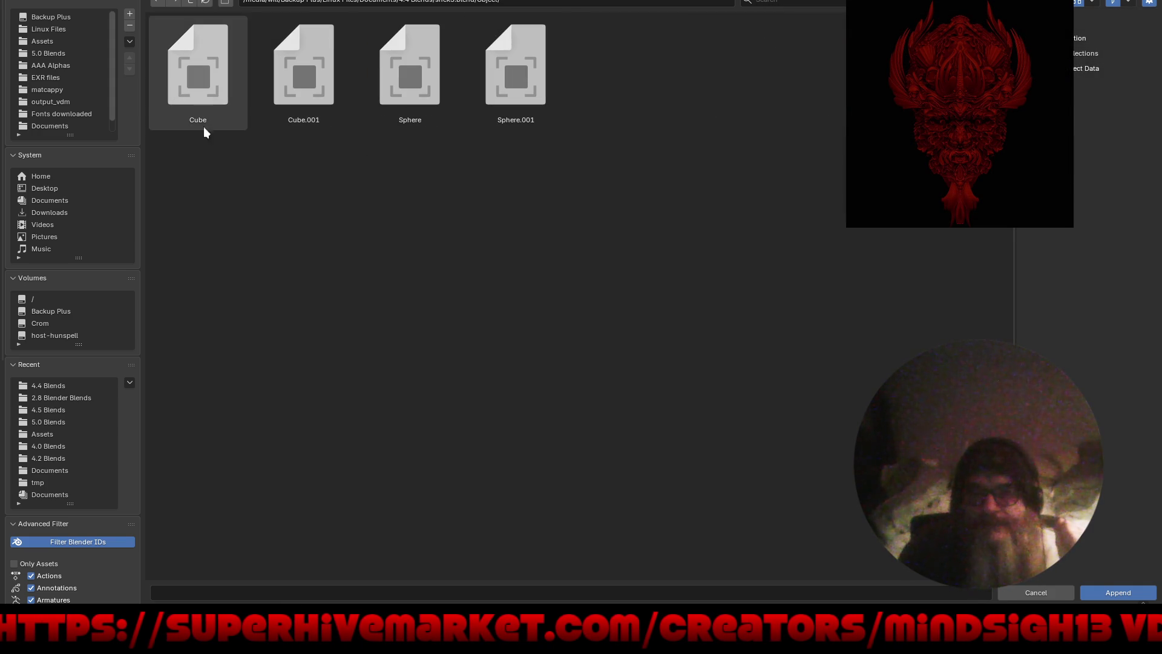
pyautogui.moveTo(193, 190); pyautogui.dragTo(592, 69)
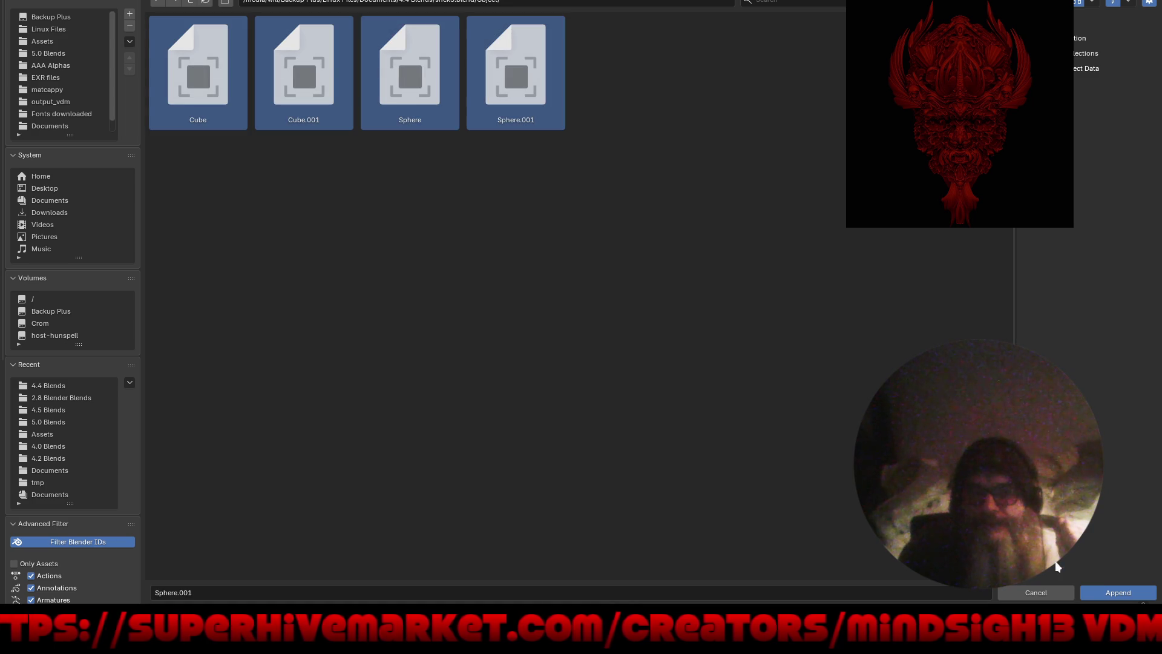
pyautogui.click(1084, 593)
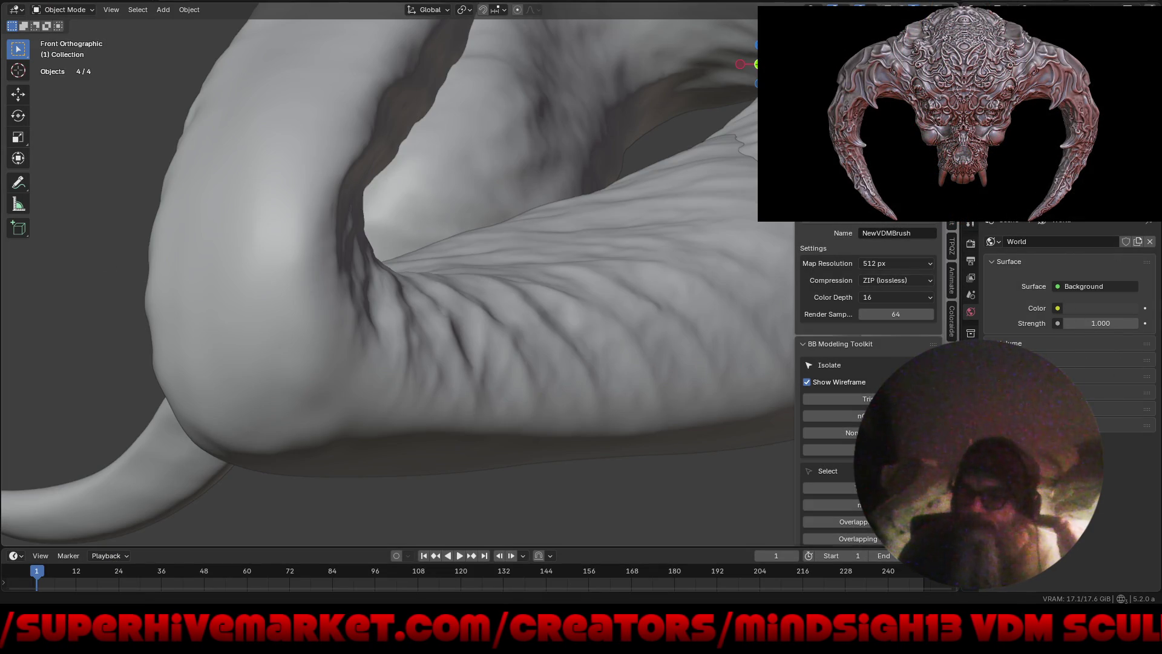
# Step: Inspect the appended horned snake sculpt from the front, then delete all four objects
pyautogui.press('Home')
pyautogui.moveTo(313, 415)
pyautogui.mouseDown(button='middle')
pyautogui.moveTo(448, 390)
pyautogui.moveTo(429, 380)
pyautogui.mouseUp(button='middle')
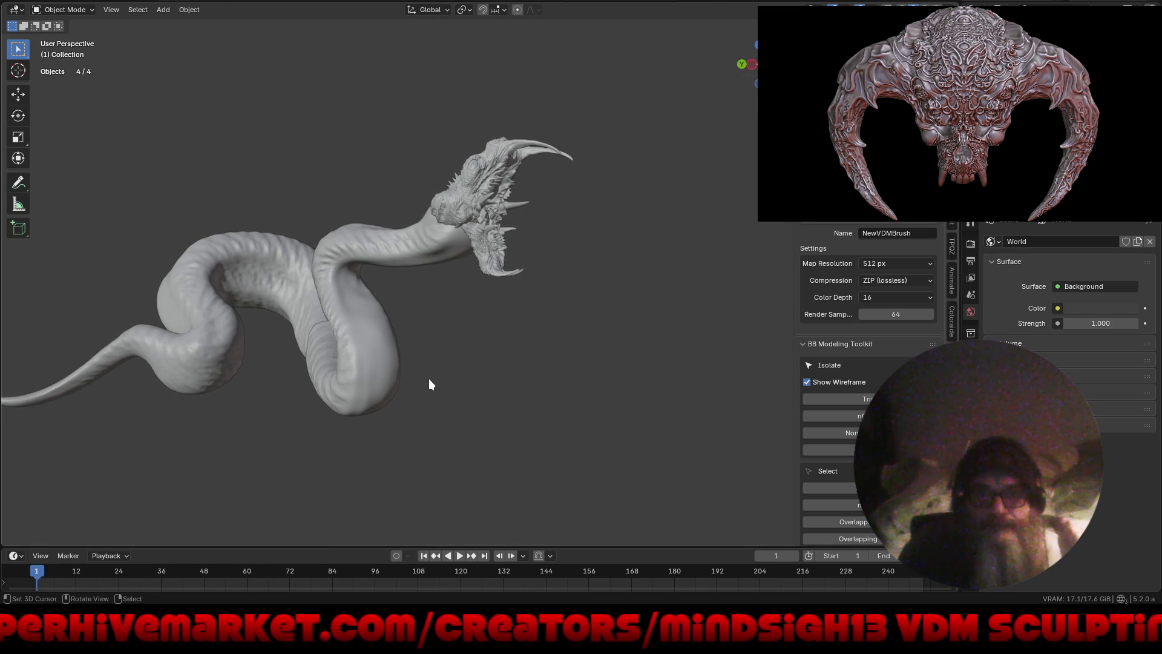
pyautogui.scroll(4, 508, 285)
pyautogui.moveTo(509, 287)
pyautogui.mouseDown(button='middle')
pyautogui.moveTo(438, 294)
pyautogui.moveTo(455, 283)
pyautogui.mouseUp(button='middle')
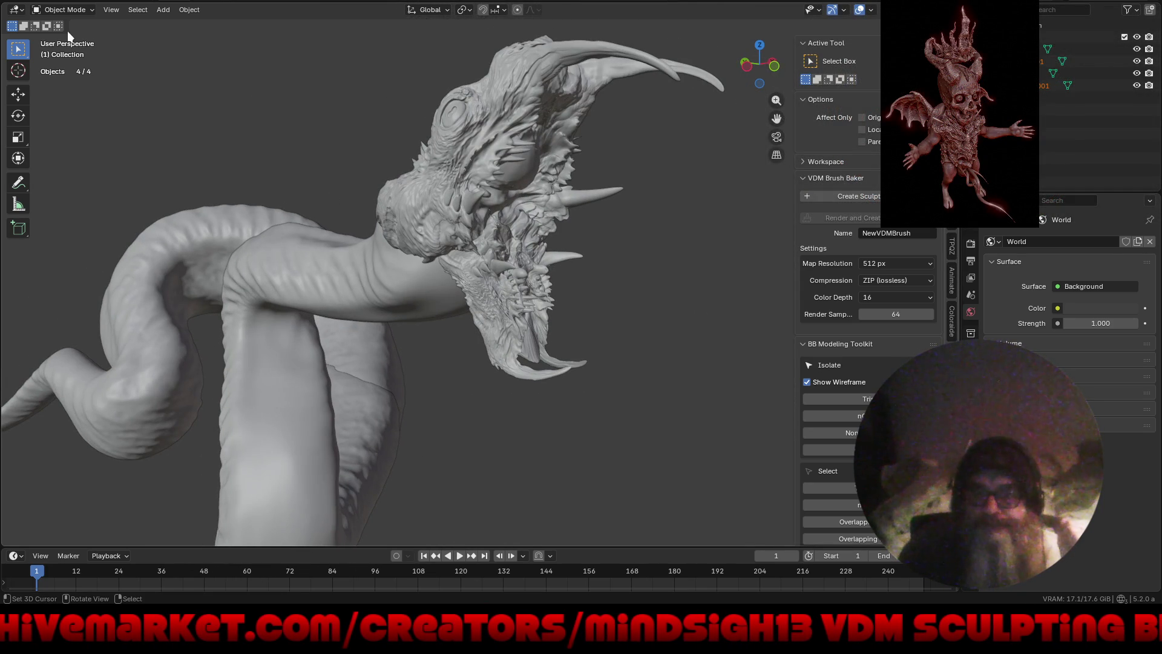
pyautogui.press('Delete')
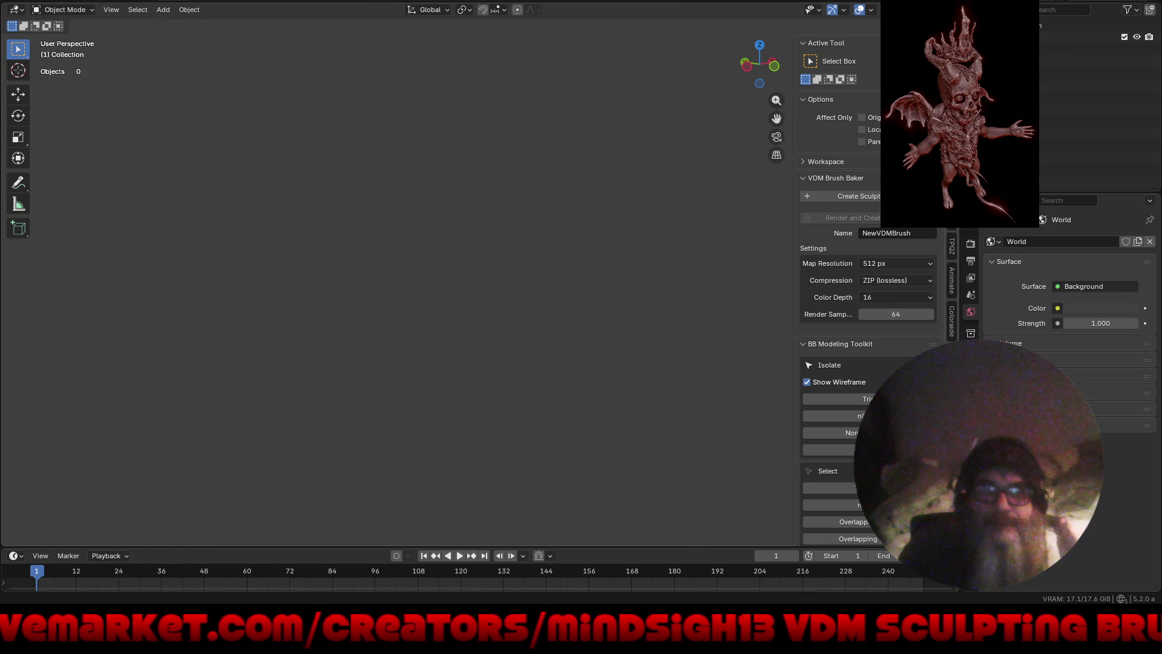
pyautogui.click(30, 2)
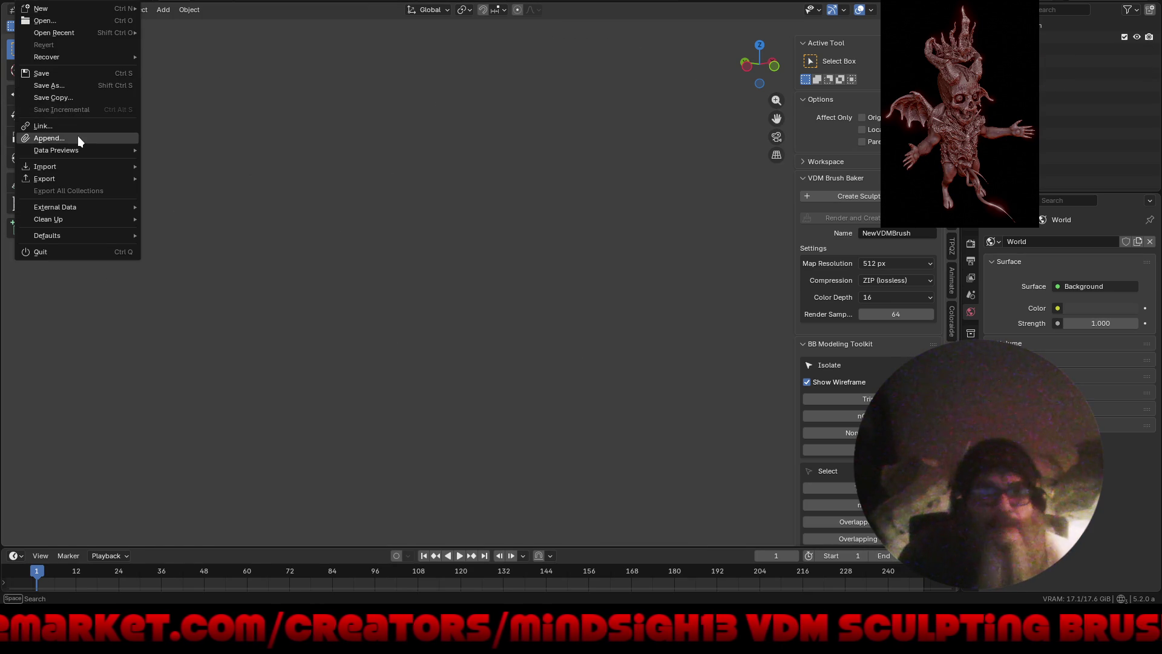
# Step: Start an append and scroll through the 4.4 Blends file listing
pyautogui.click(77, 135)
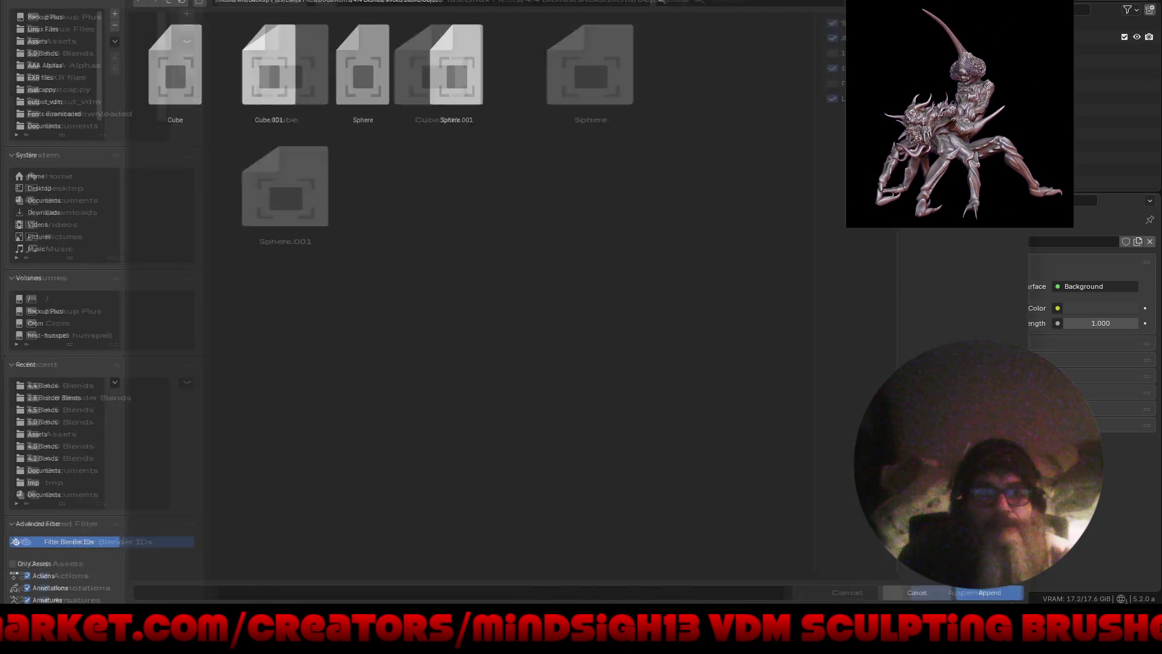
pyautogui.click(188, 3)
pyautogui.click(188, 3)
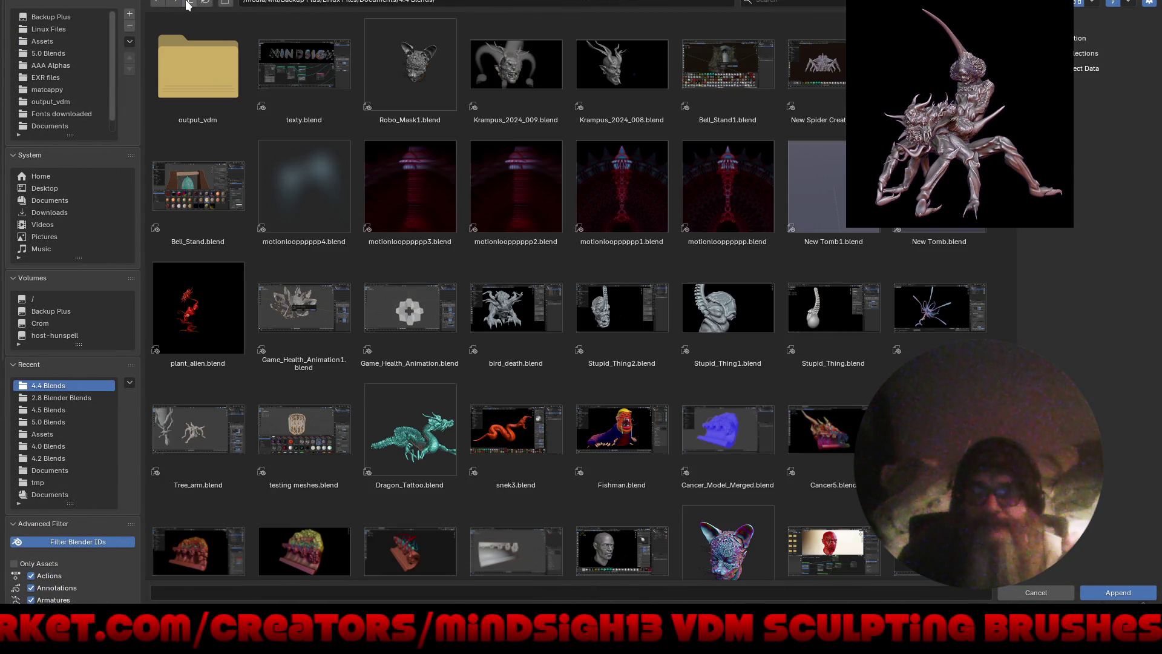
pyautogui.scroll(-5, 779, 408)
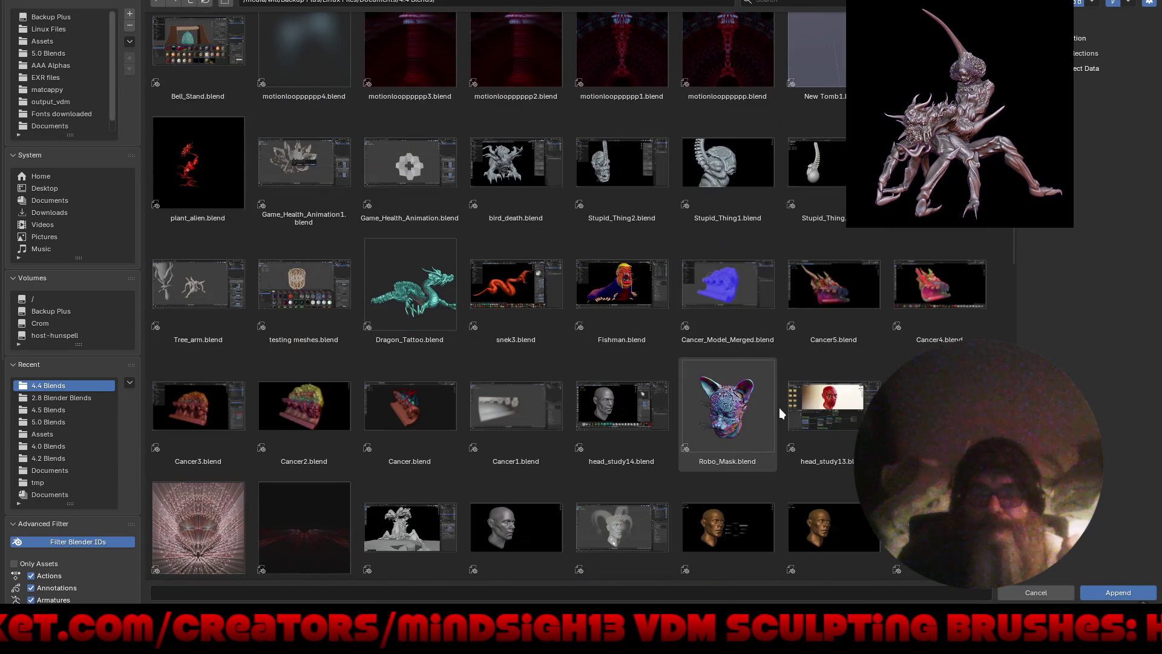
pyautogui.scroll(-1, 779, 408)
pyautogui.scroll(-5, 779, 408)
pyautogui.scroll(-5, 779, 408)
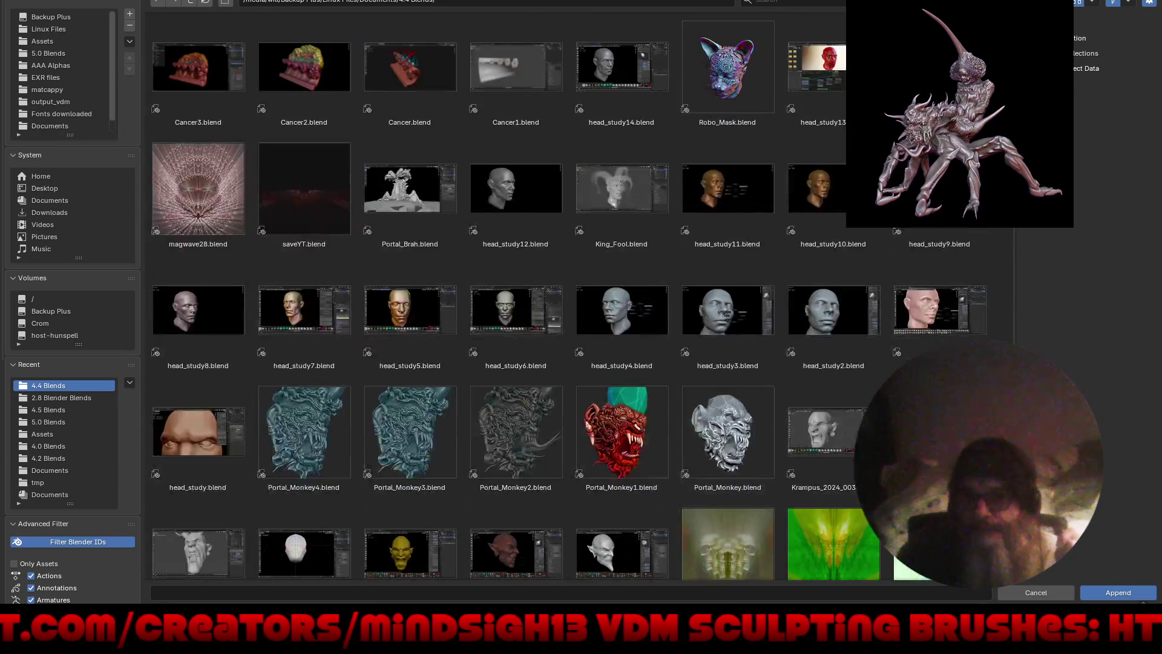
pyautogui.scroll(-5, 779, 408)
pyautogui.scroll(-9, 779, 408)
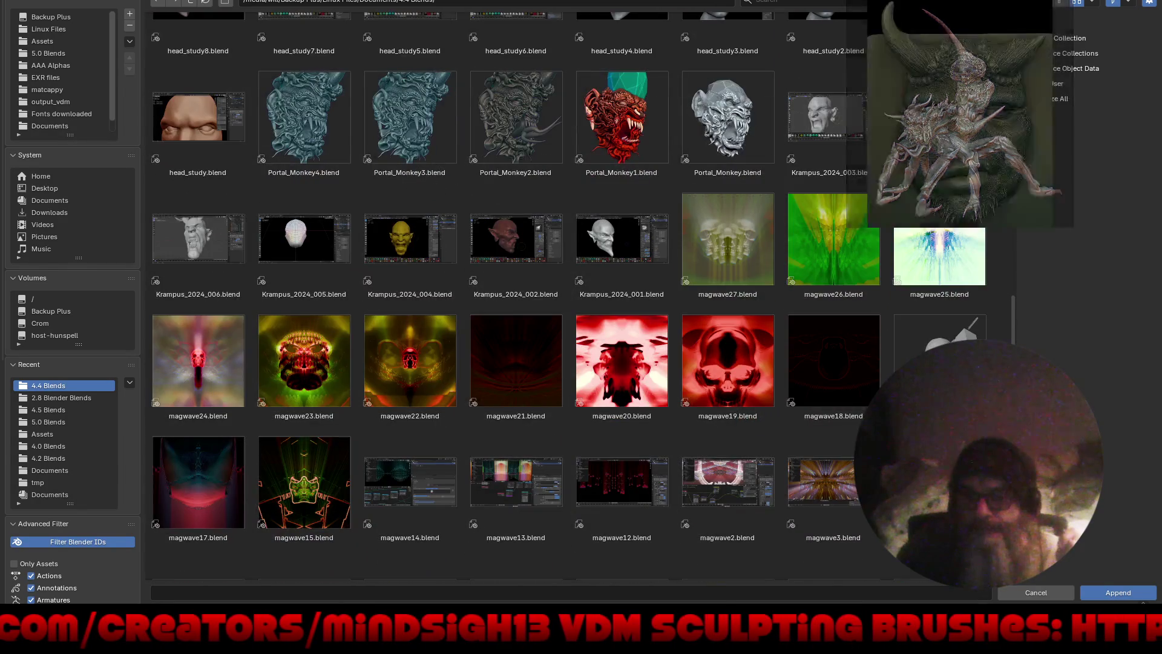
pyautogui.scroll(-4, 779, 408)
pyautogui.scroll(-1, 779, 408)
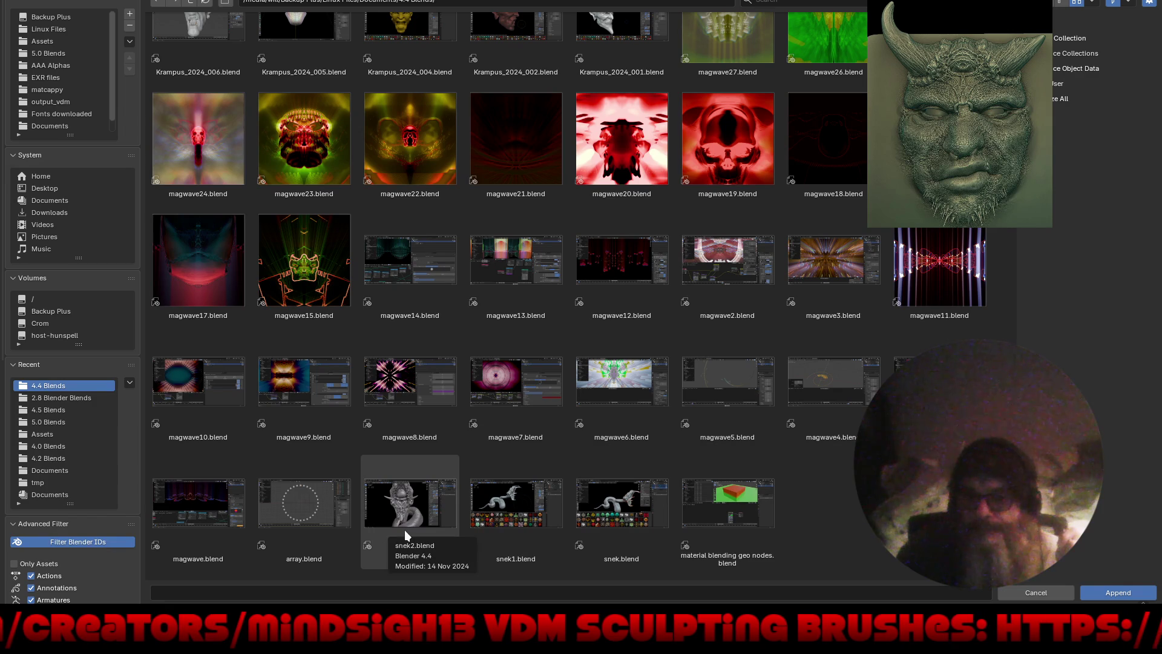
pyautogui.scroll(6, 616, 384)
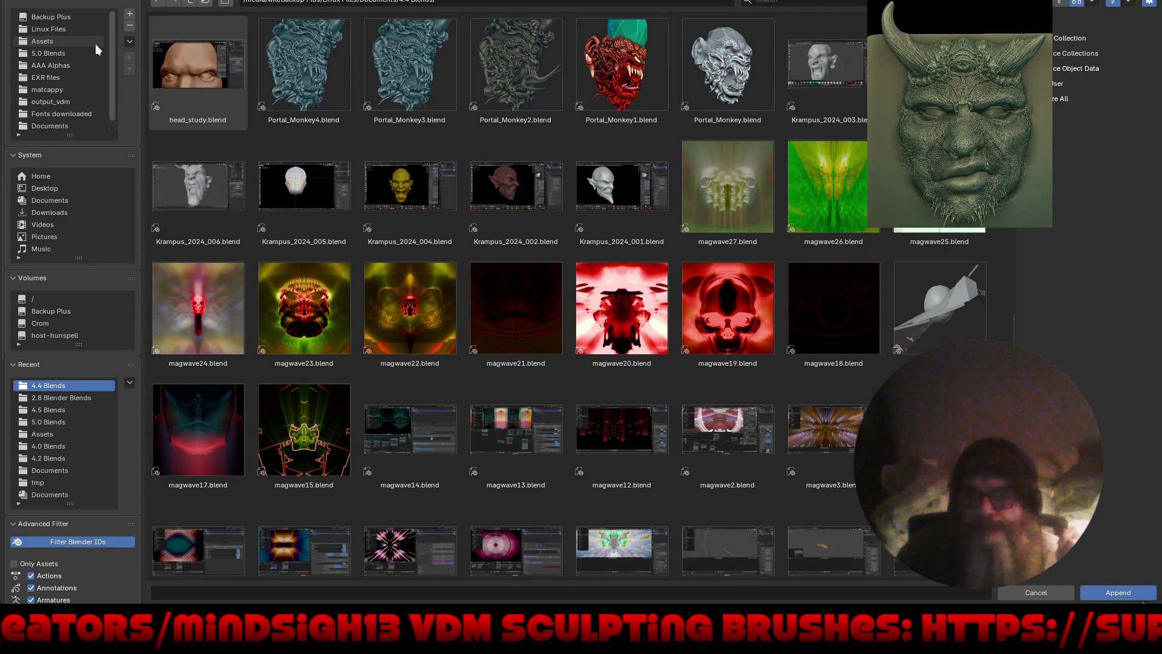
# Step: Check the 5.1 Blends and 4.5 Blends folders under Documents
pyautogui.click(190, 2)
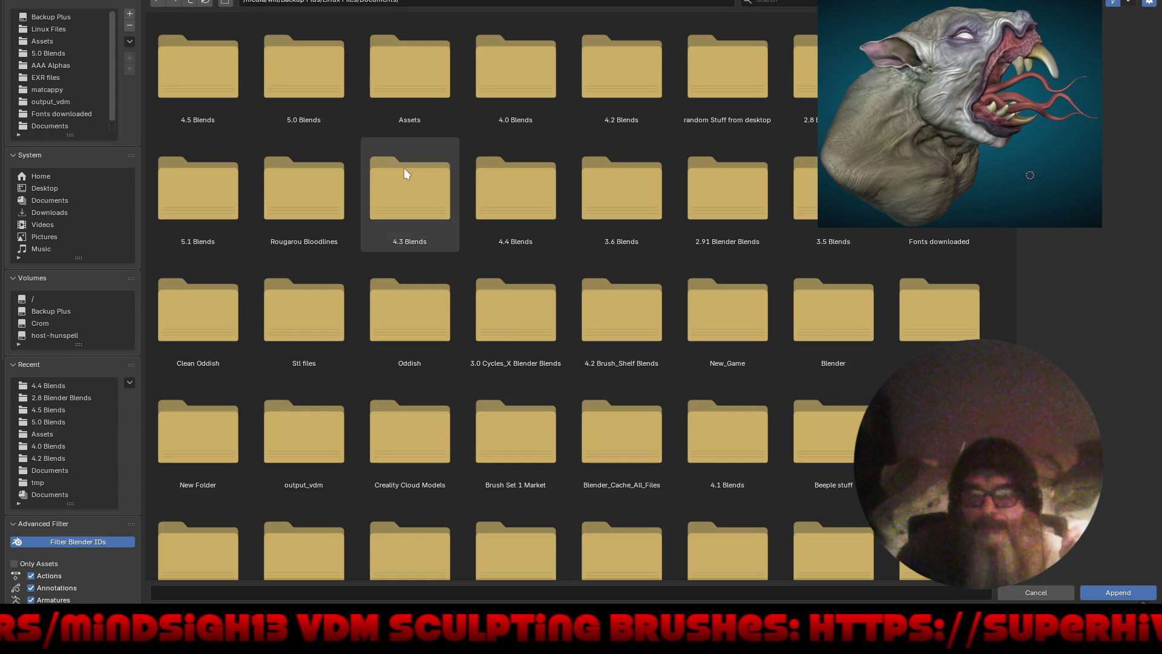
pyautogui.click(225, 180)
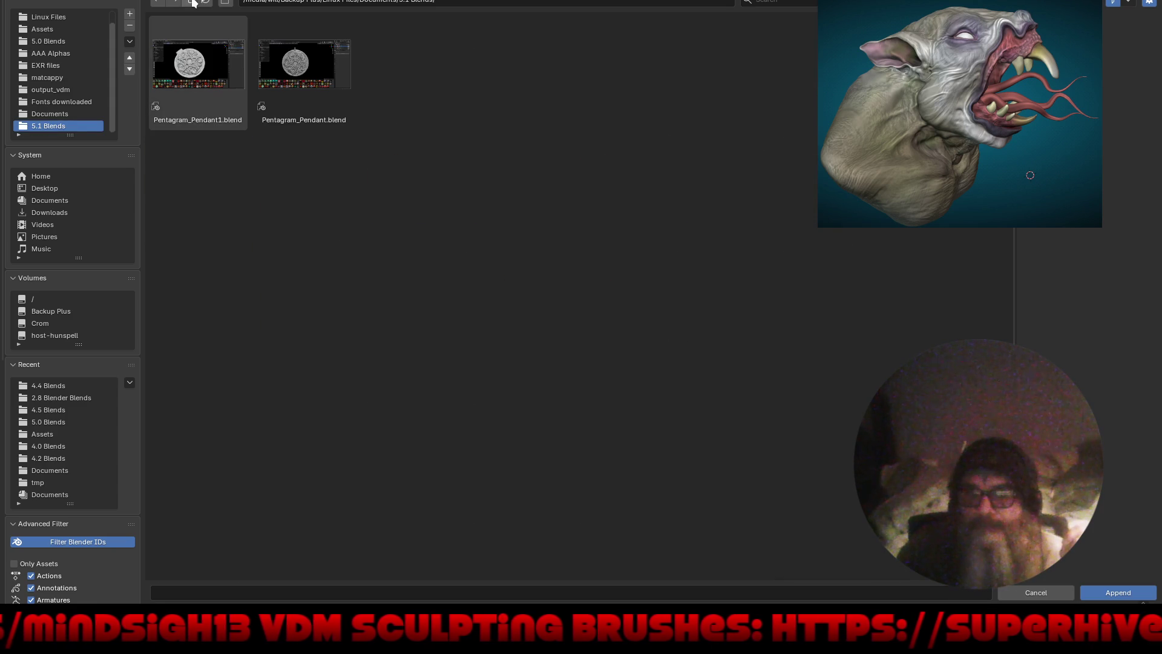
pyautogui.click(189, 2)
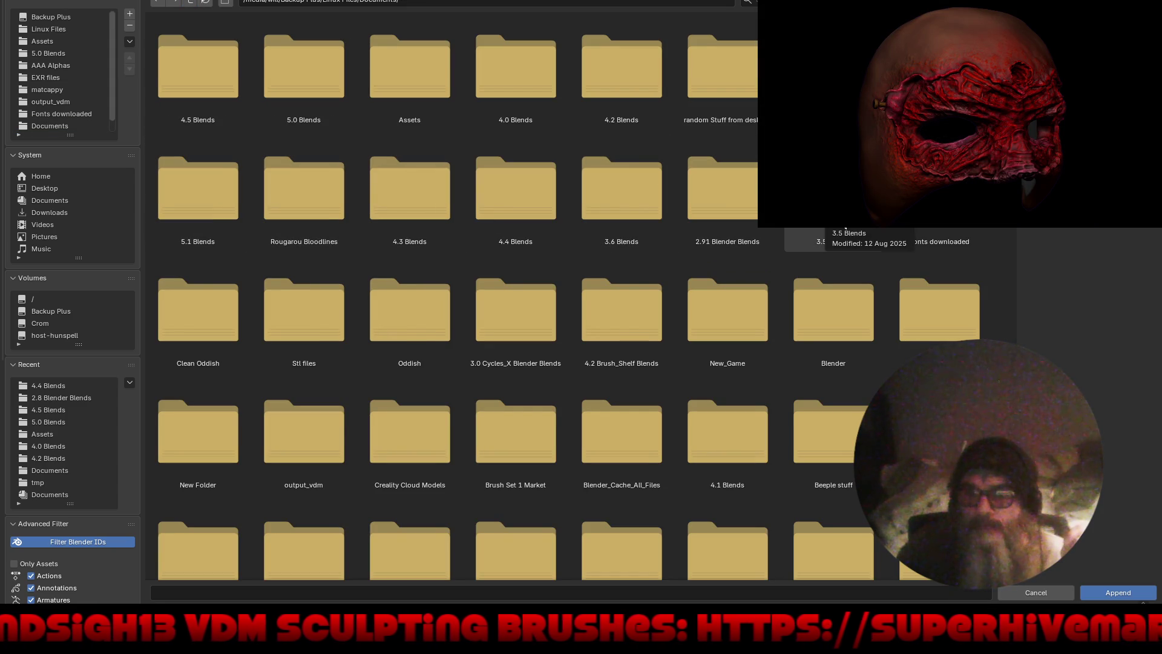
pyautogui.click(190, 74)
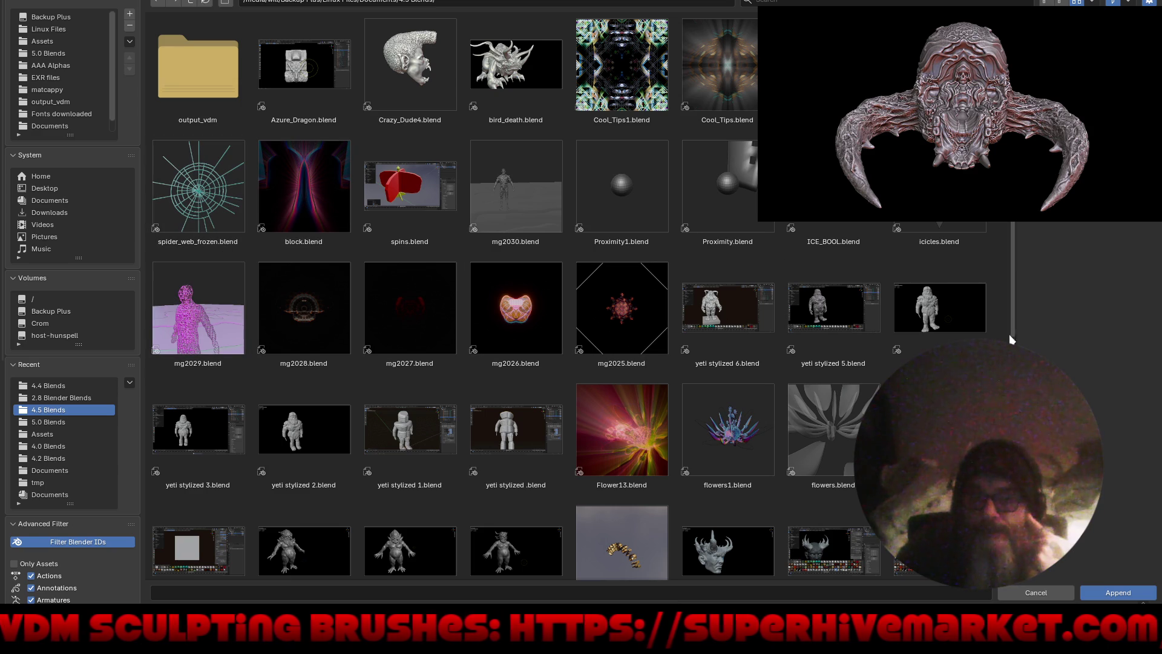
pyautogui.scroll(-2, 569, 290)
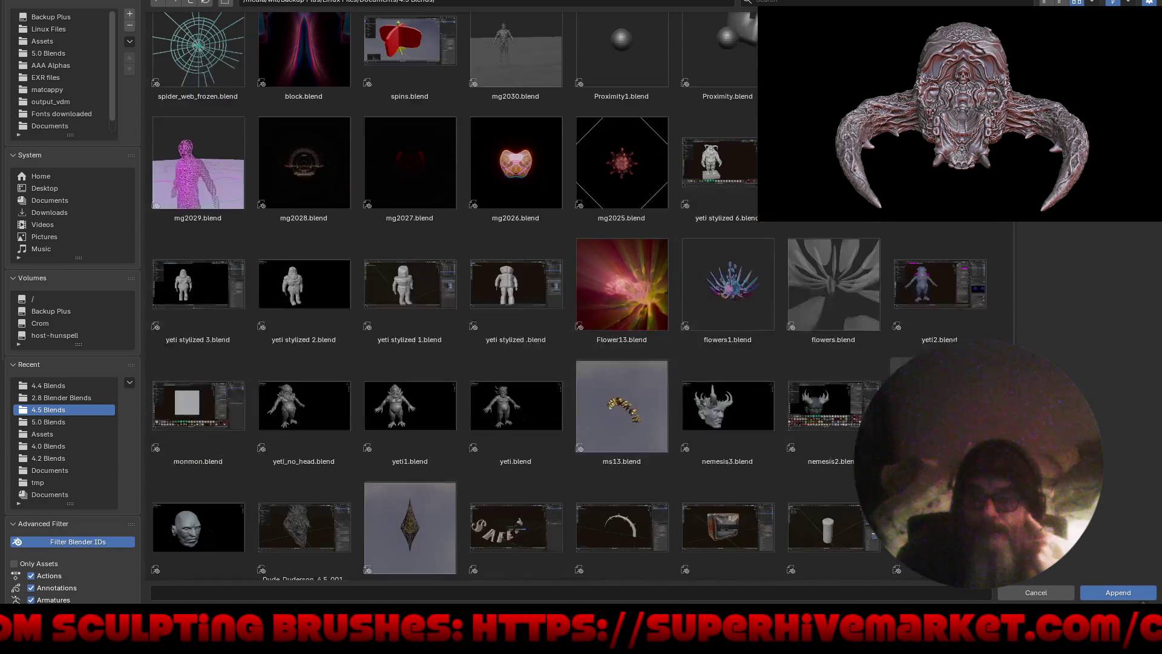
pyautogui.scroll(-4, 569, 290)
pyautogui.scroll(-1, 569, 290)
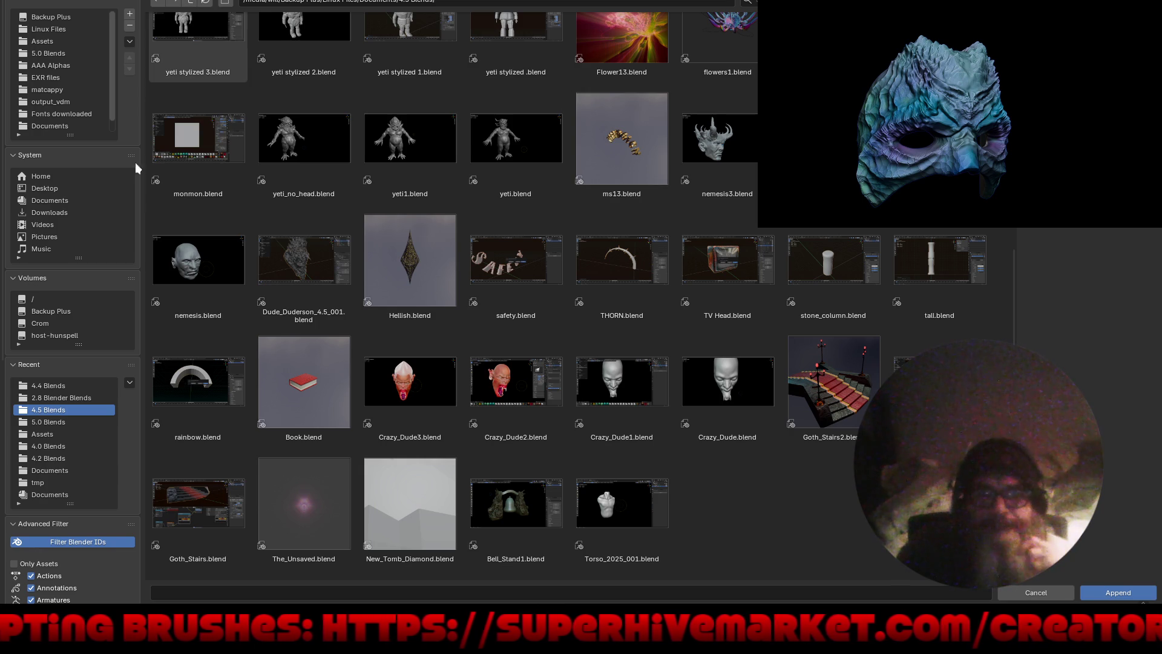
# Step: Browse the Crom drive's Desktop and Documents folders looking for the right blend file
pyautogui.click(67, 325)
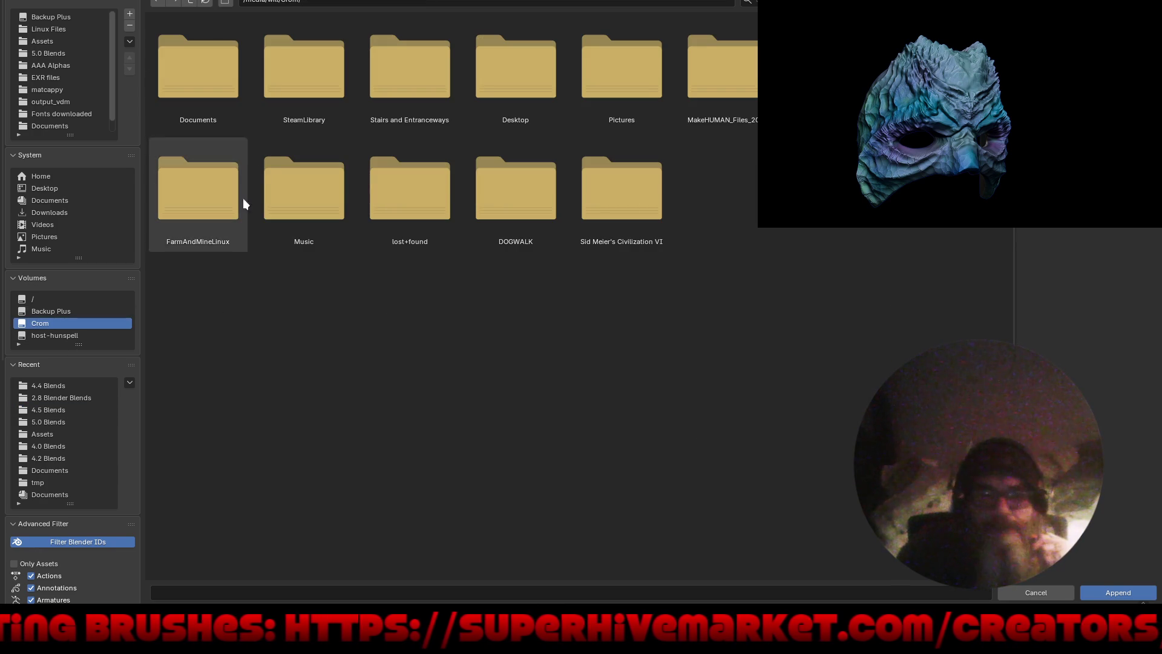
pyautogui.click(500, 74)
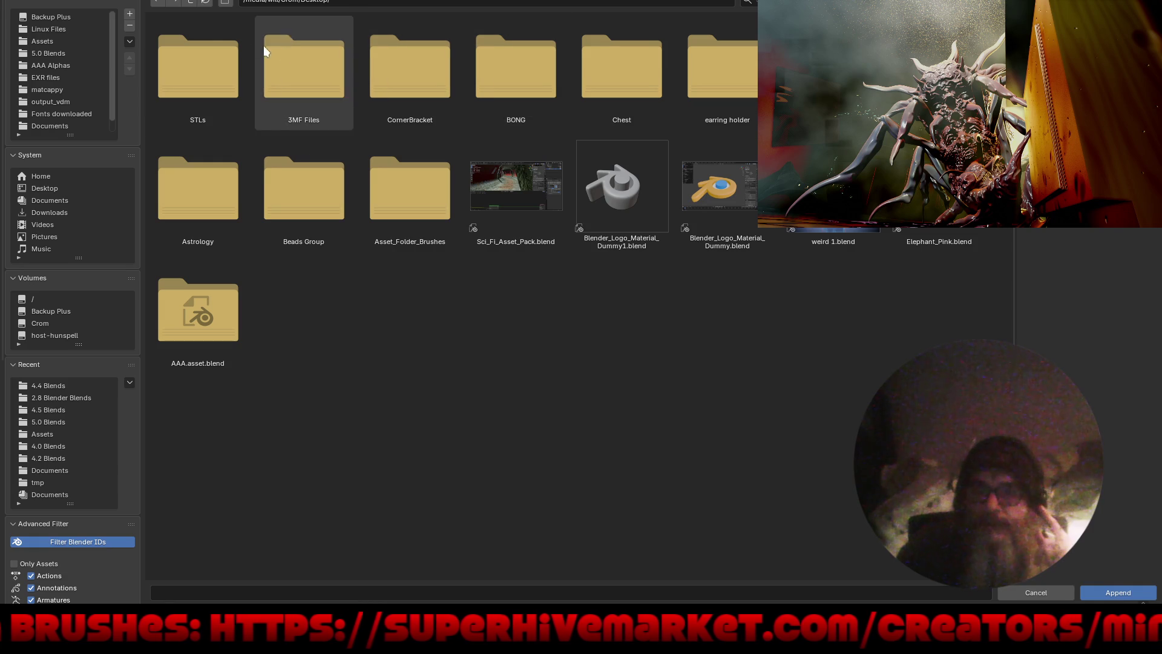
pyautogui.click(193, 2)
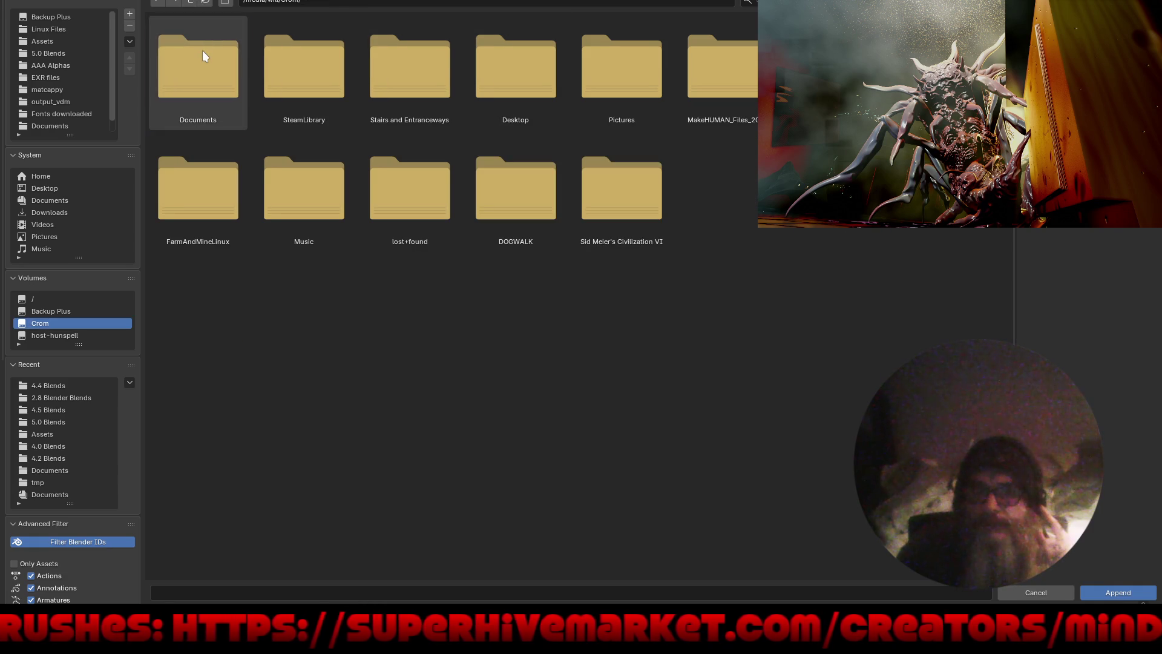
pyautogui.click(202, 50)
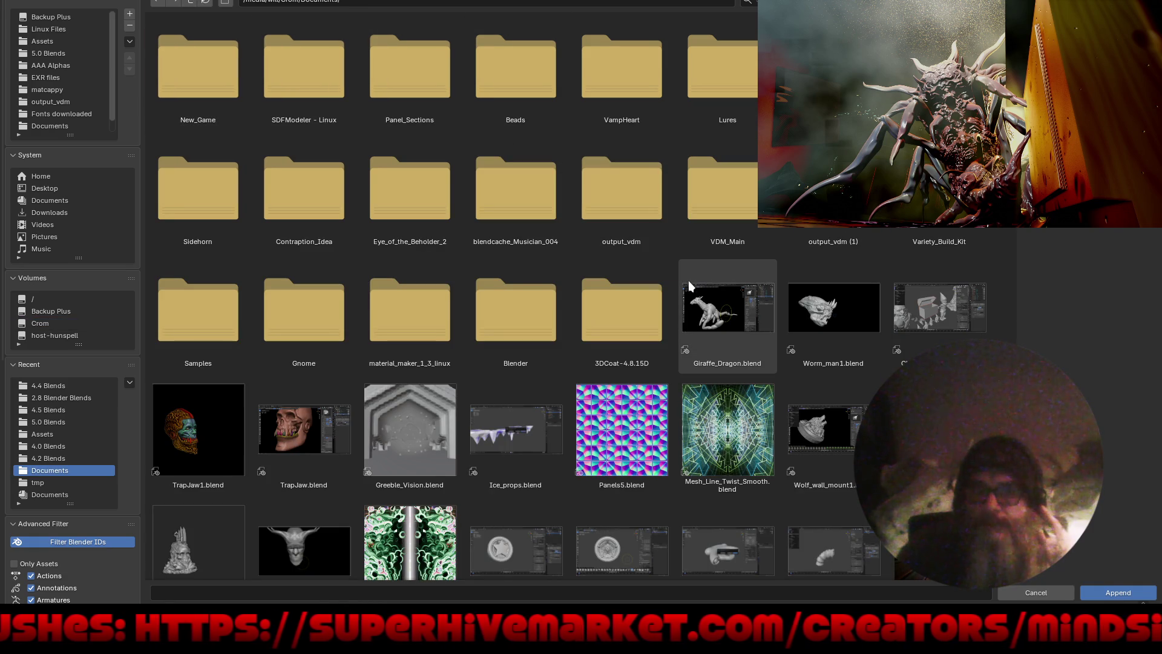
pyautogui.scroll(-4, 794, 354)
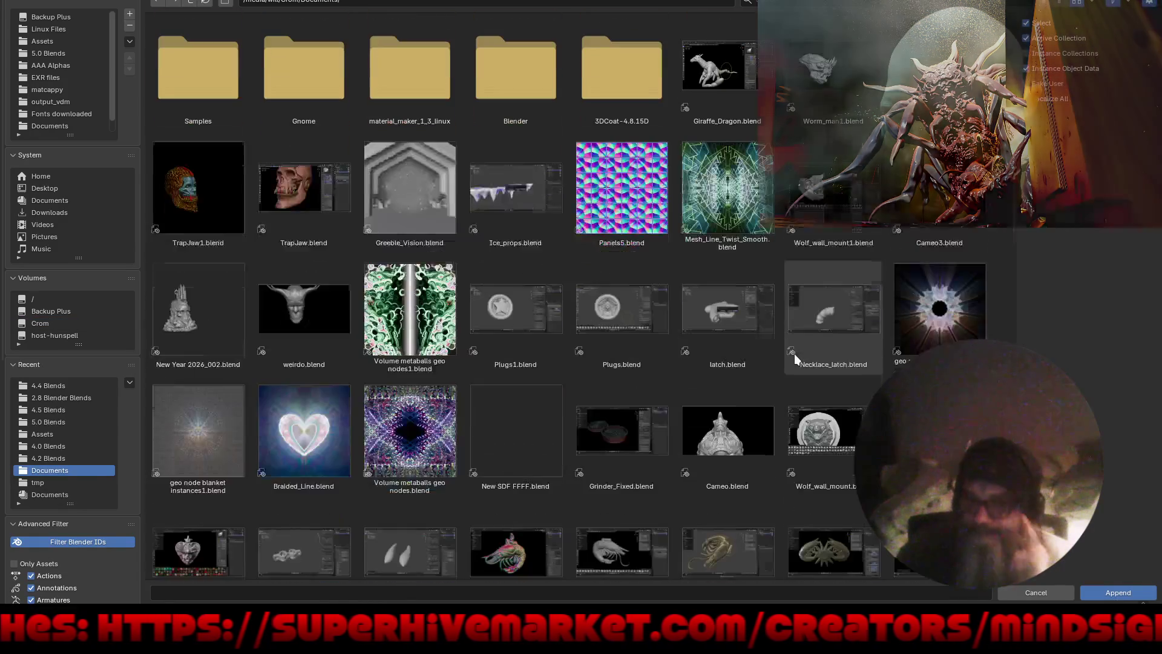
pyautogui.scroll(-3, 794, 360)
pyautogui.scroll(-3, 802, 417)
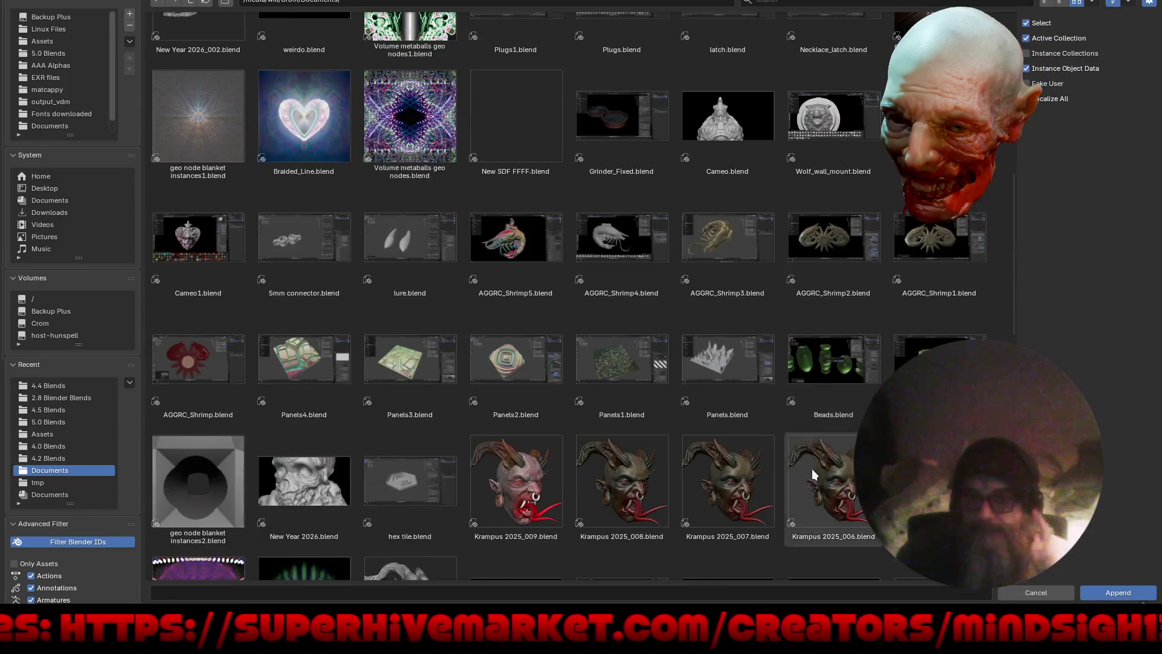
pyautogui.scroll(-3, 835, 503)
pyautogui.scroll(-1, 853, 527)
pyautogui.scroll(-1, 852, 514)
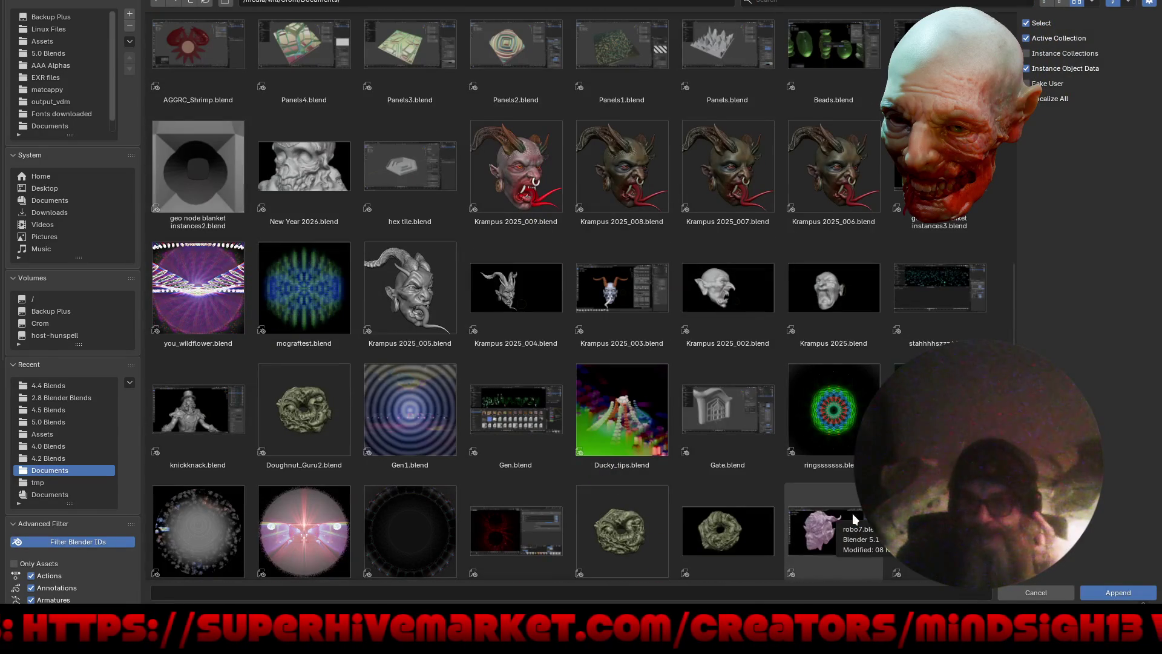
pyautogui.scroll(-3, 853, 518)
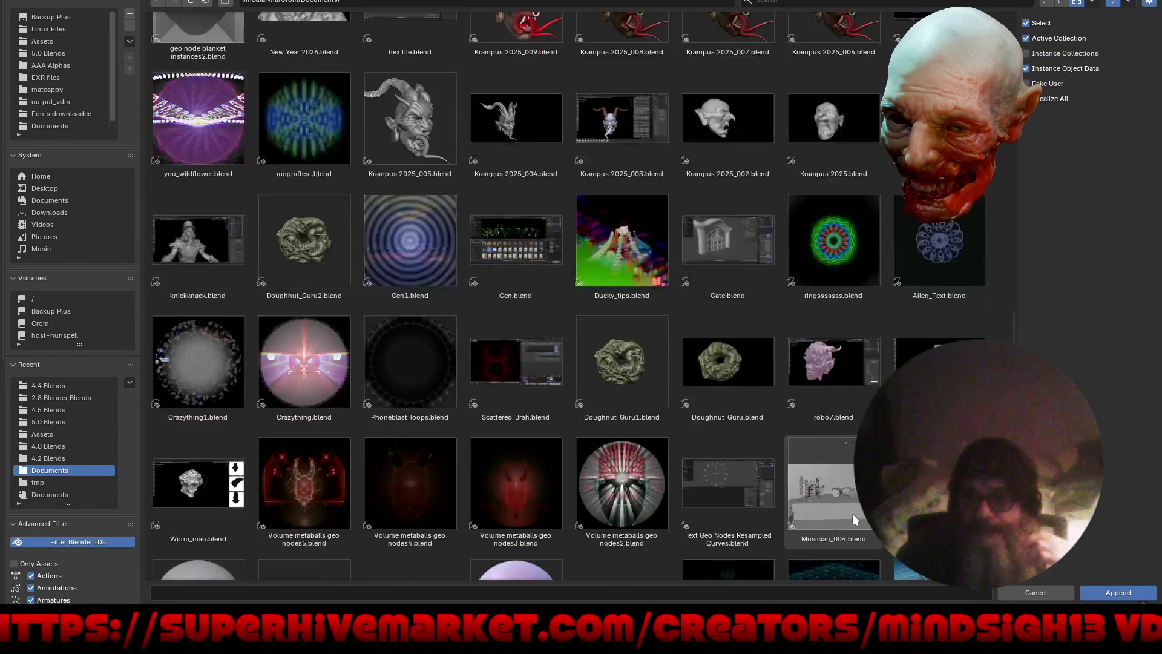
pyautogui.scroll(-3, 854, 517)
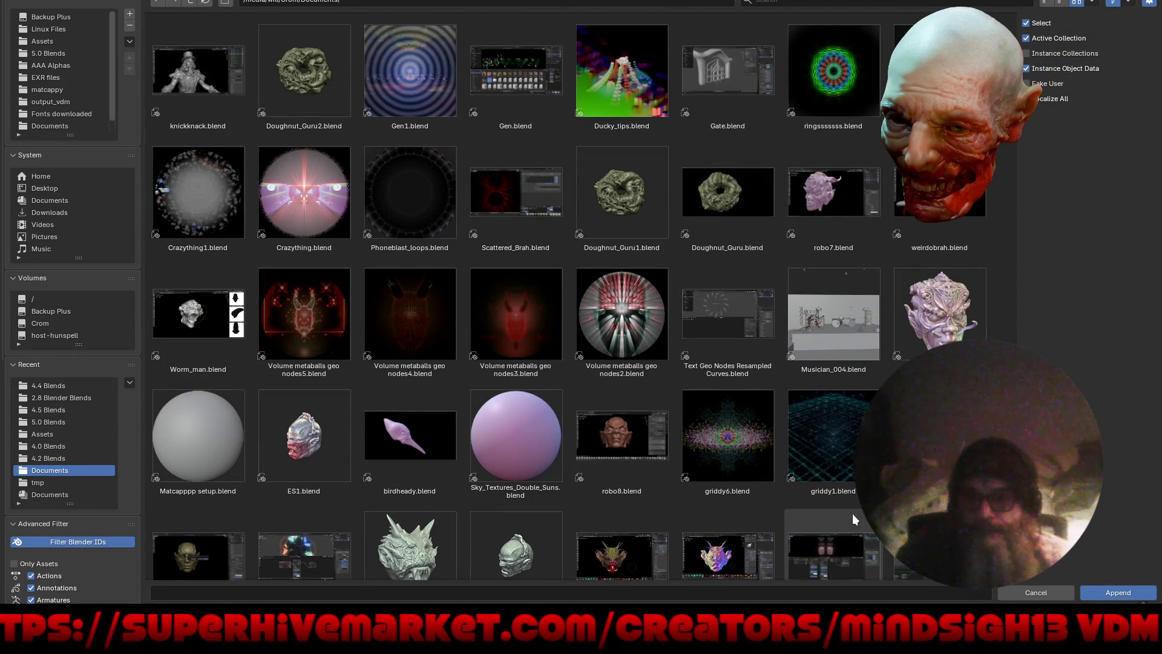
pyautogui.scroll(-3, 772, 444)
pyautogui.scroll(-1, 772, 444)
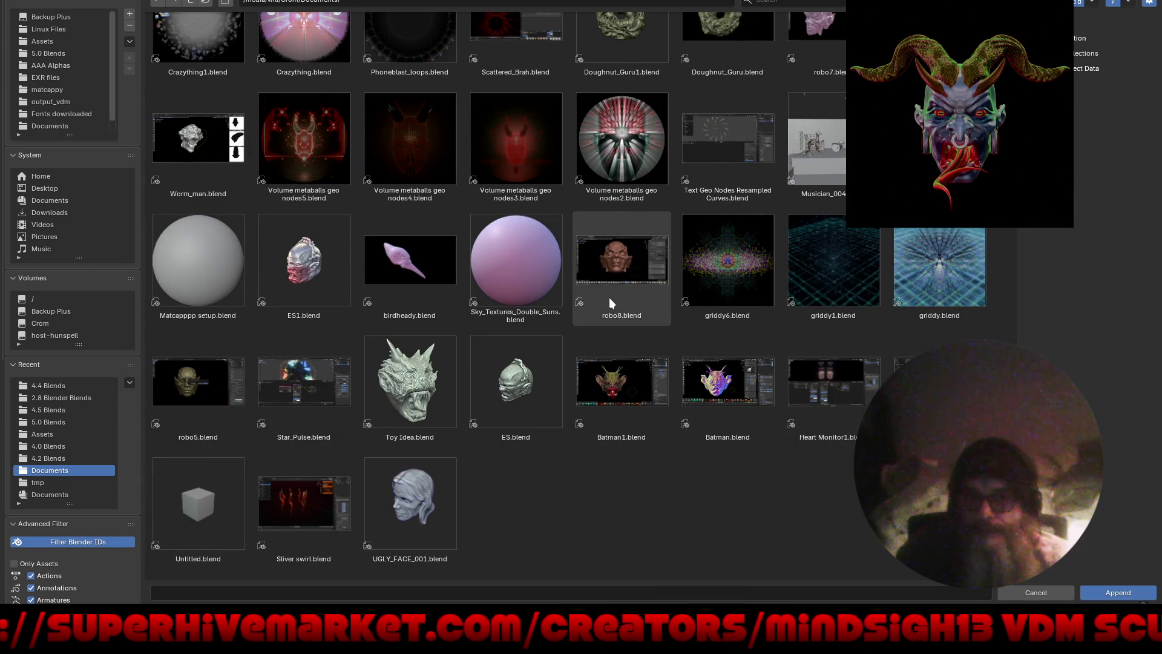
pyautogui.scroll(5, 609, 297)
pyautogui.scroll(3, 602, 281)
pyautogui.scroll(3, 601, 281)
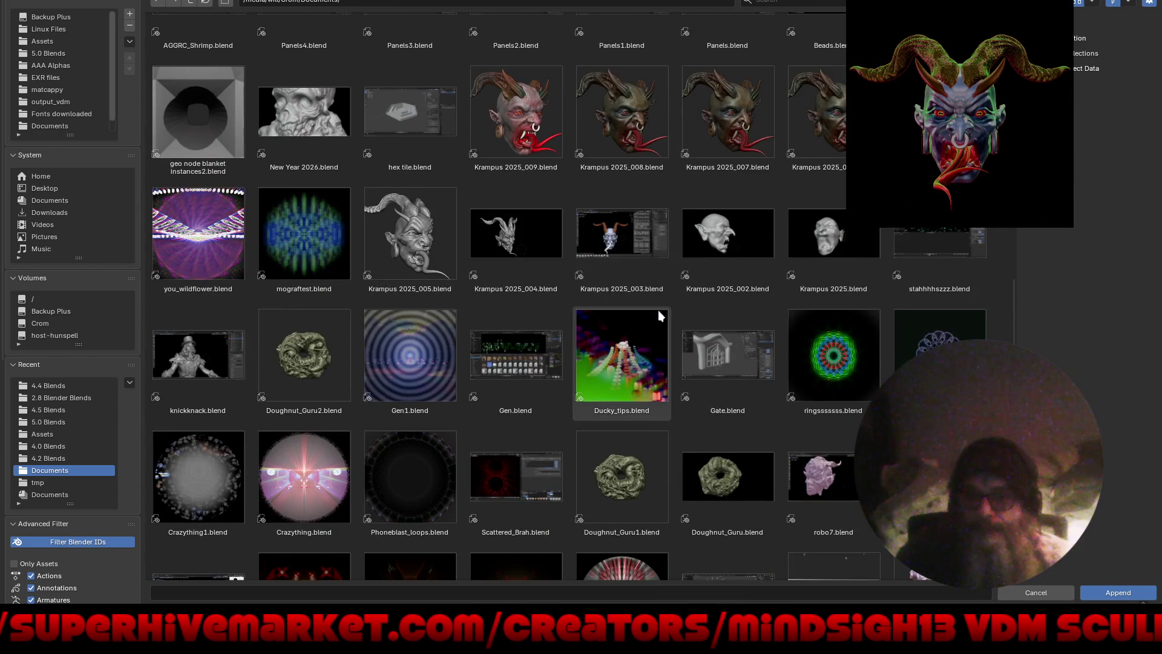
pyautogui.scroll(4, 634, 304)
pyautogui.scroll(3, 681, 307)
pyautogui.scroll(4, 680, 307)
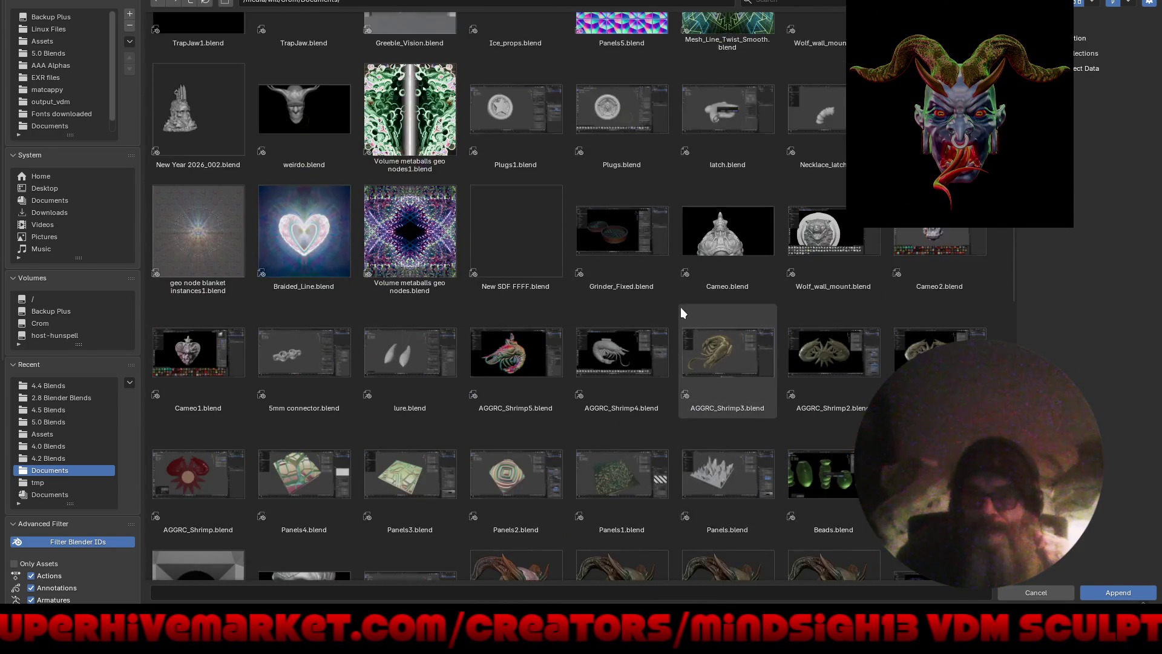
pyautogui.scroll(3, 680, 307)
pyautogui.scroll(3, 680, 307)
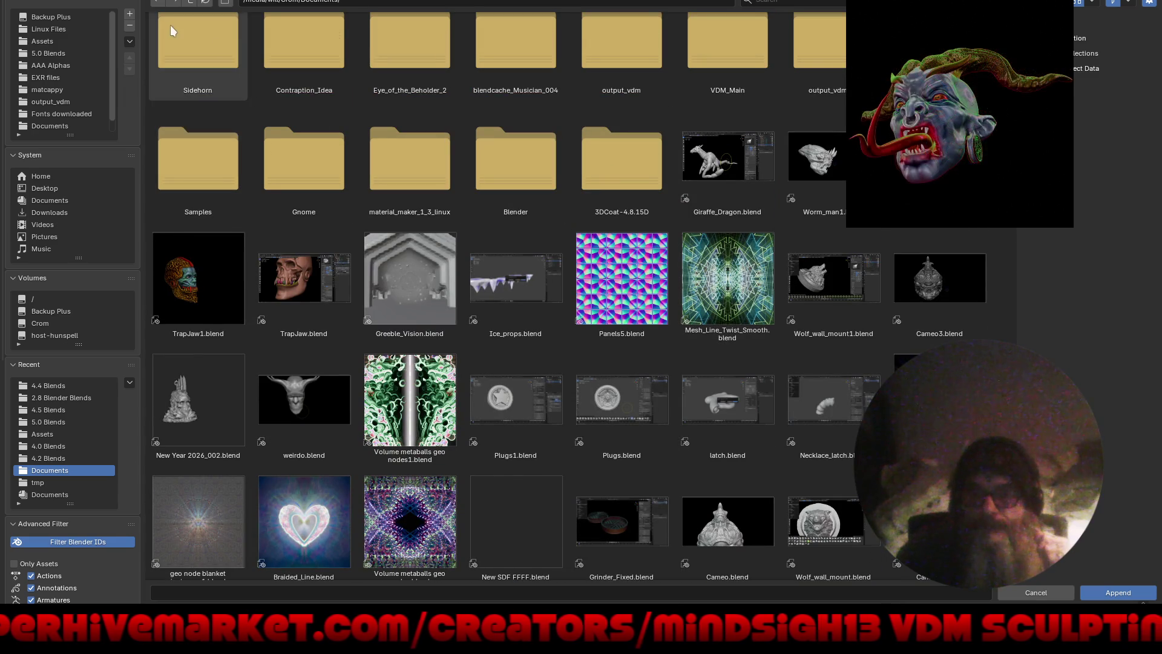
pyautogui.scroll(3, 651, 224)
pyautogui.scroll(1, 652, 219)
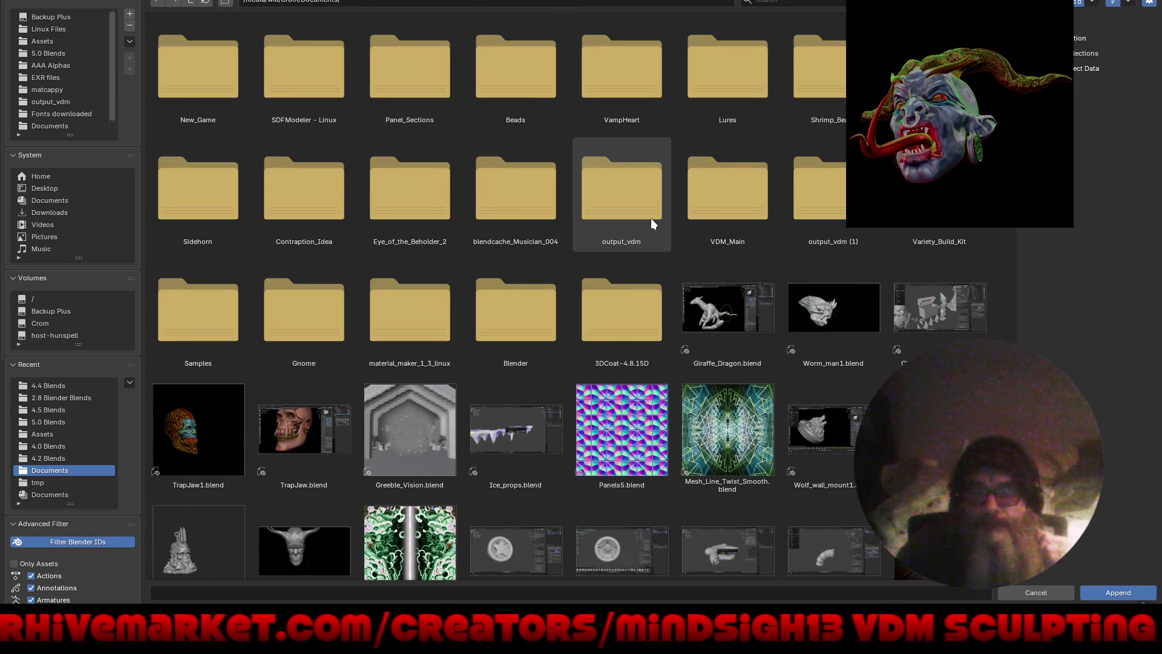
# Step: Append every object (Eye, Cylinder, Roundcubes, Spheres) from TrapJaw1.blend
pyautogui.click(219, 187)
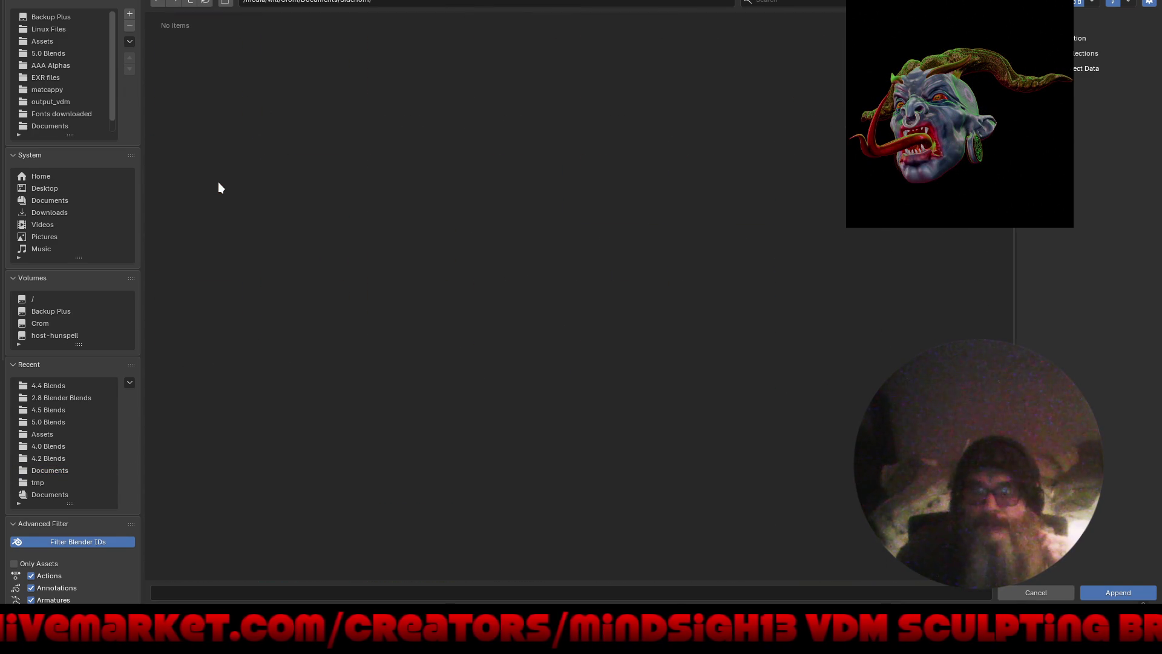
pyautogui.click(189, 3)
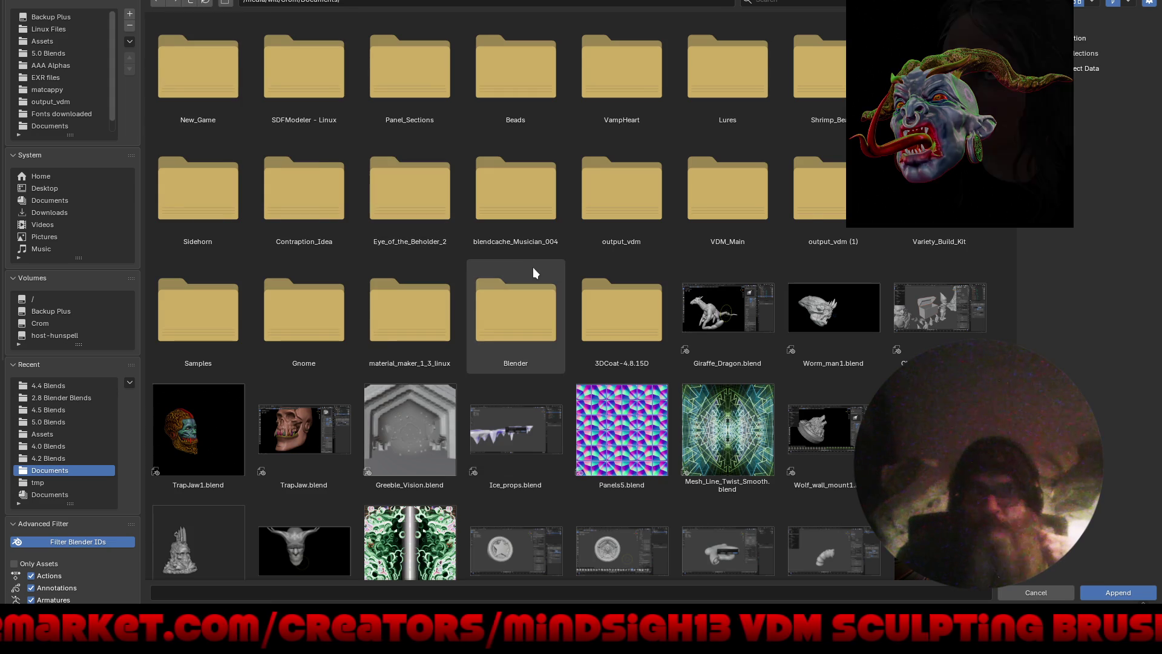
pyautogui.scroll(-3, 533, 268)
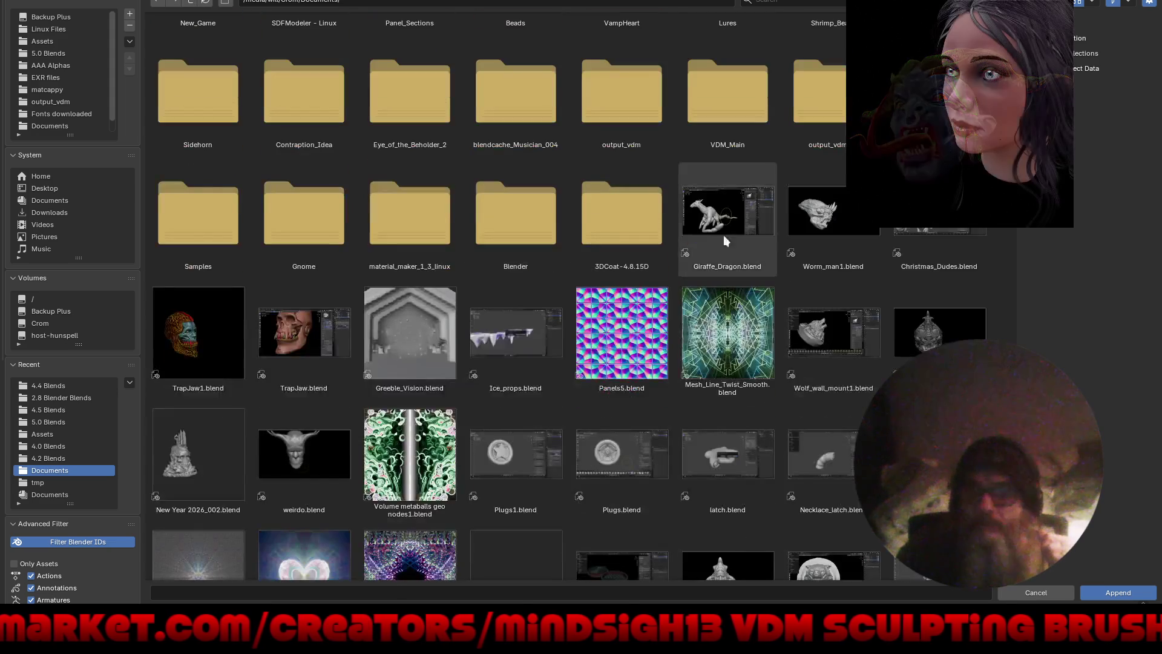
pyautogui.doubleClick(187, 324)
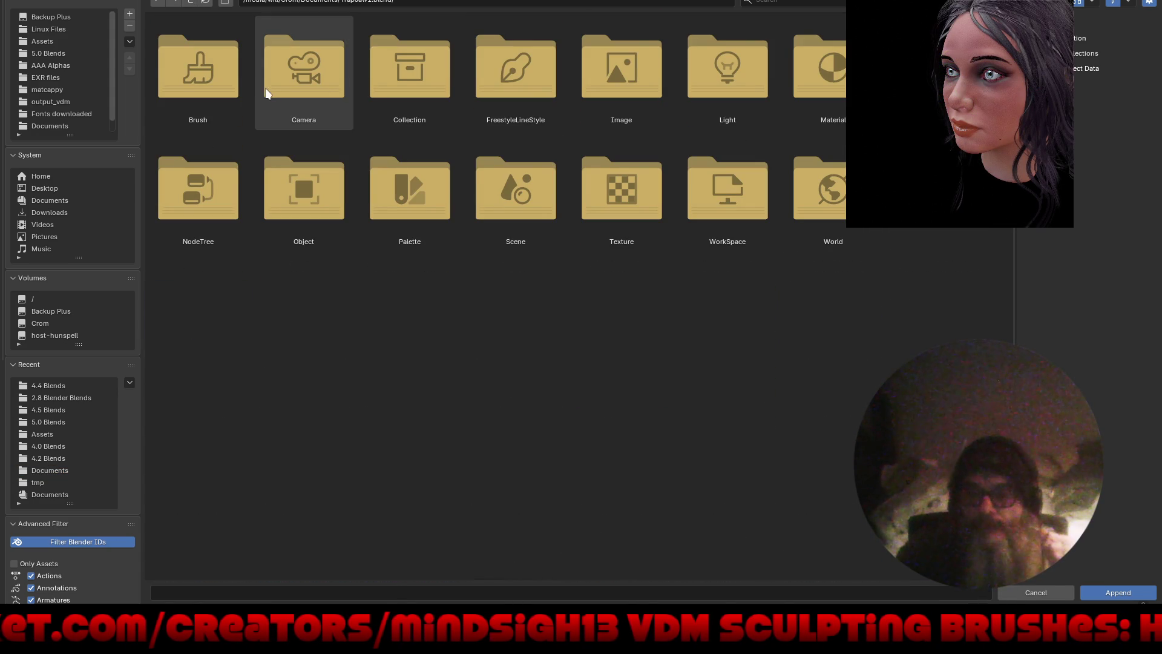
pyautogui.doubleClick(308, 201)
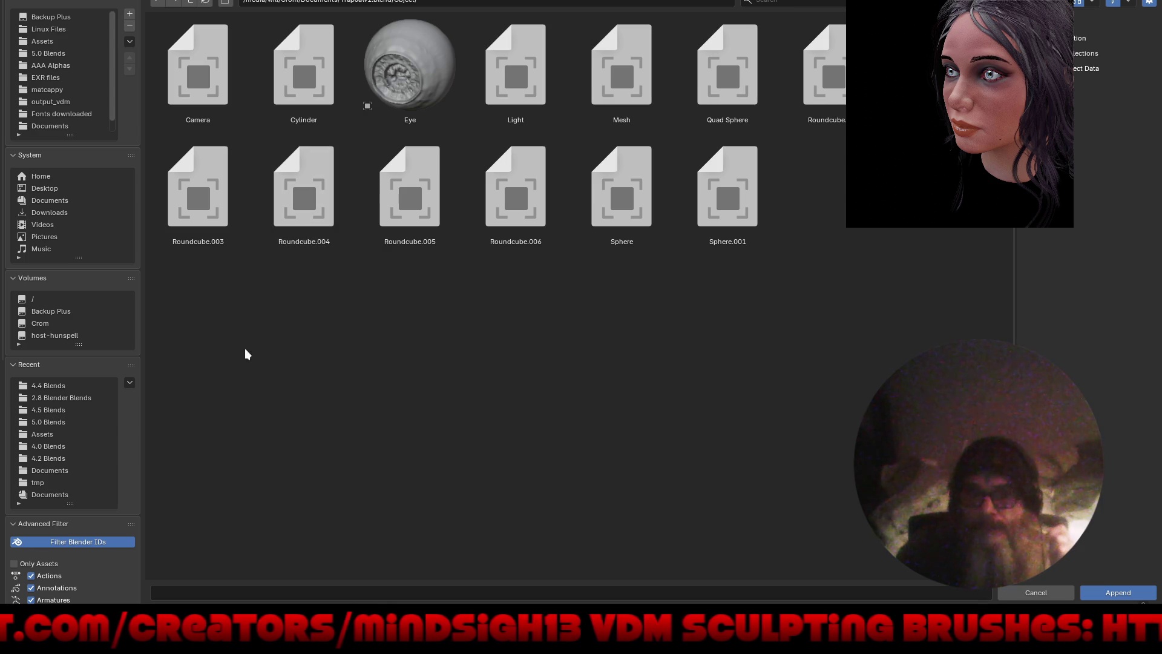
pyautogui.press('a')
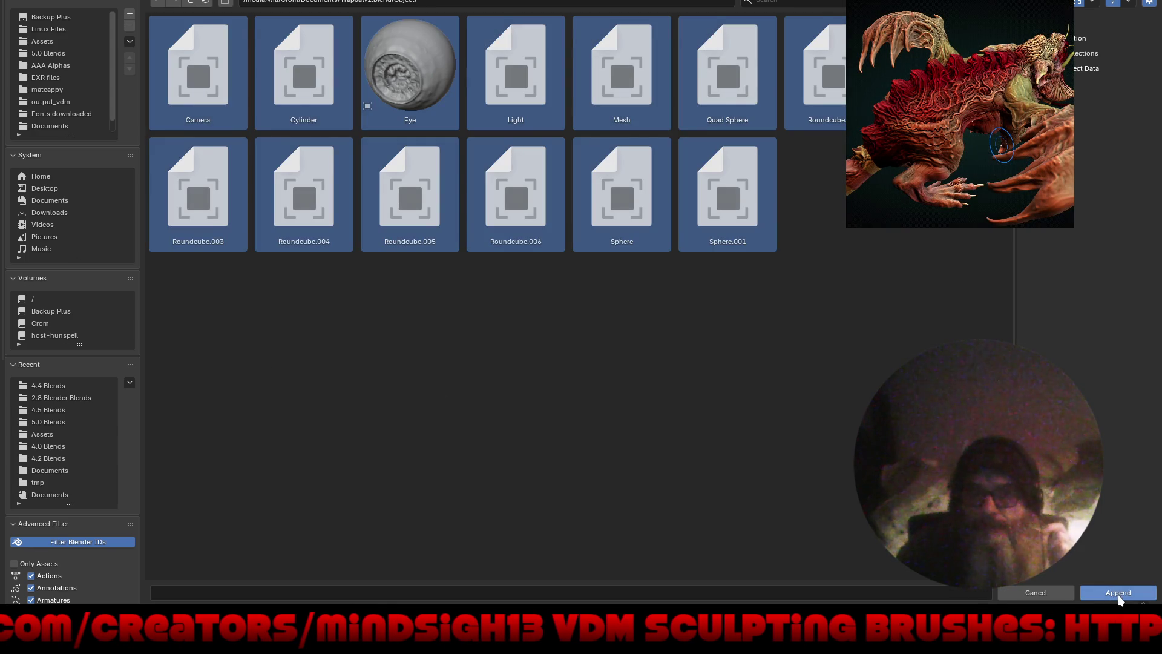
pyautogui.click(1119, 594)
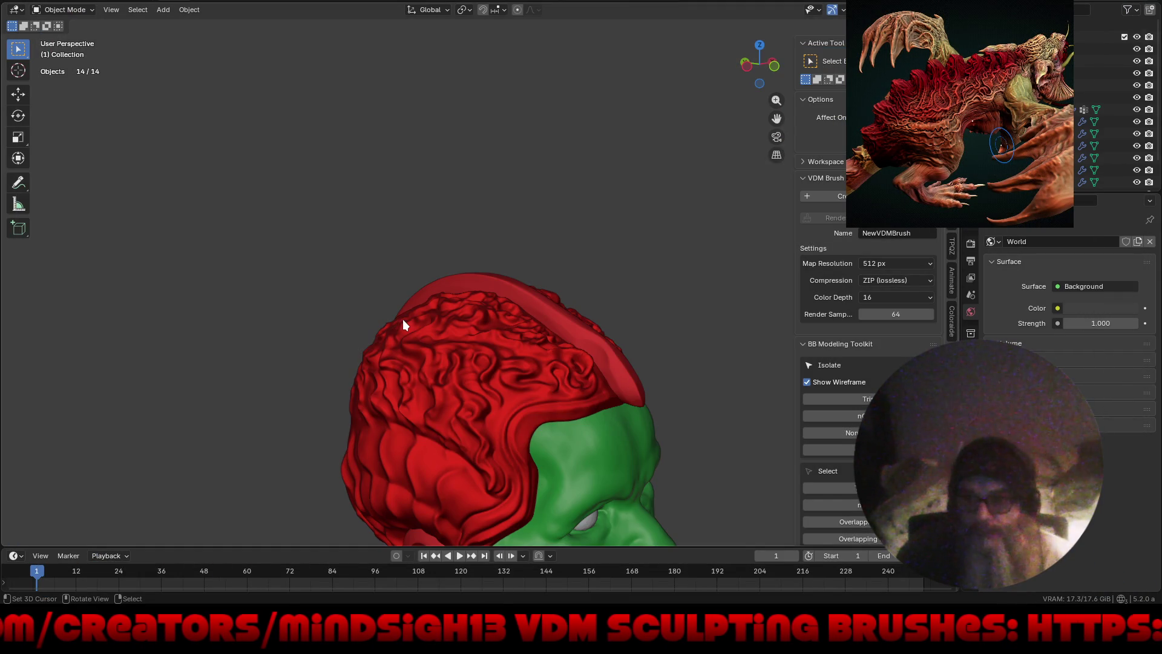
# Step: Orbit around the red-and-green TrapJaw head, then delete all 14 appended objects
pyautogui.scroll(-6, 321, 218)
pyautogui.moveTo(321, 218); pyautogui.dragTo(361, 234, button='middle')
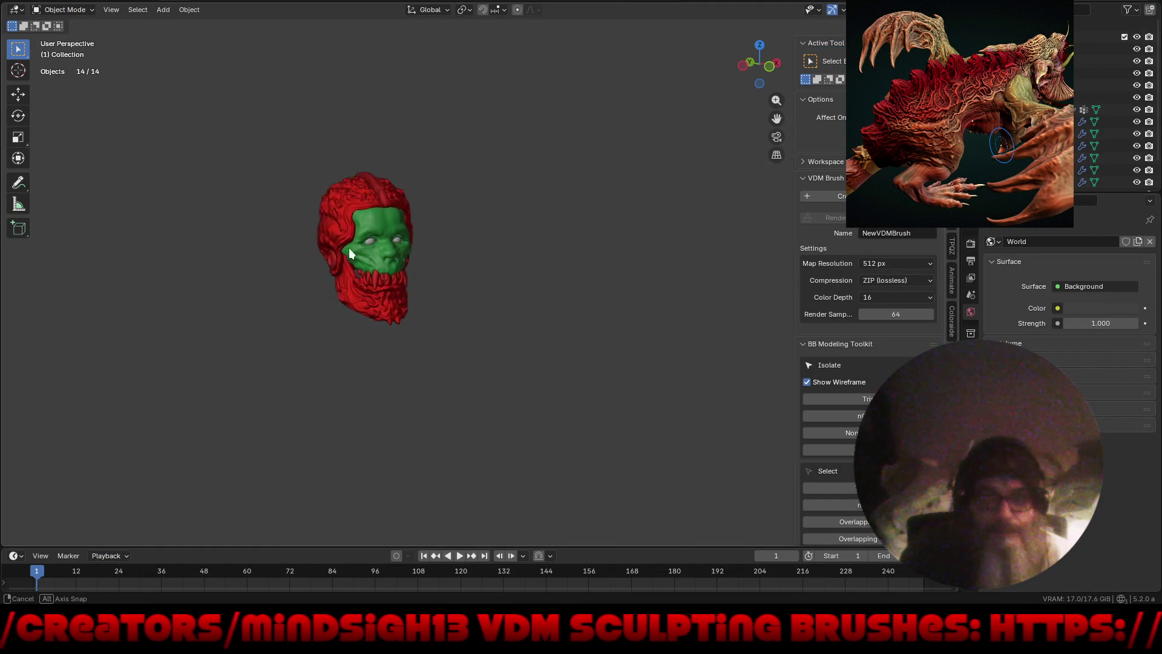
pyautogui.scroll(7, 402, 189)
pyautogui.moveTo(416, 168)
pyautogui.mouseDown(button='middle')
pyautogui.moveTo(401, 289)
pyautogui.moveTo(559, 390)
pyautogui.moveTo(639, 392)
pyautogui.mouseUp(button='middle')
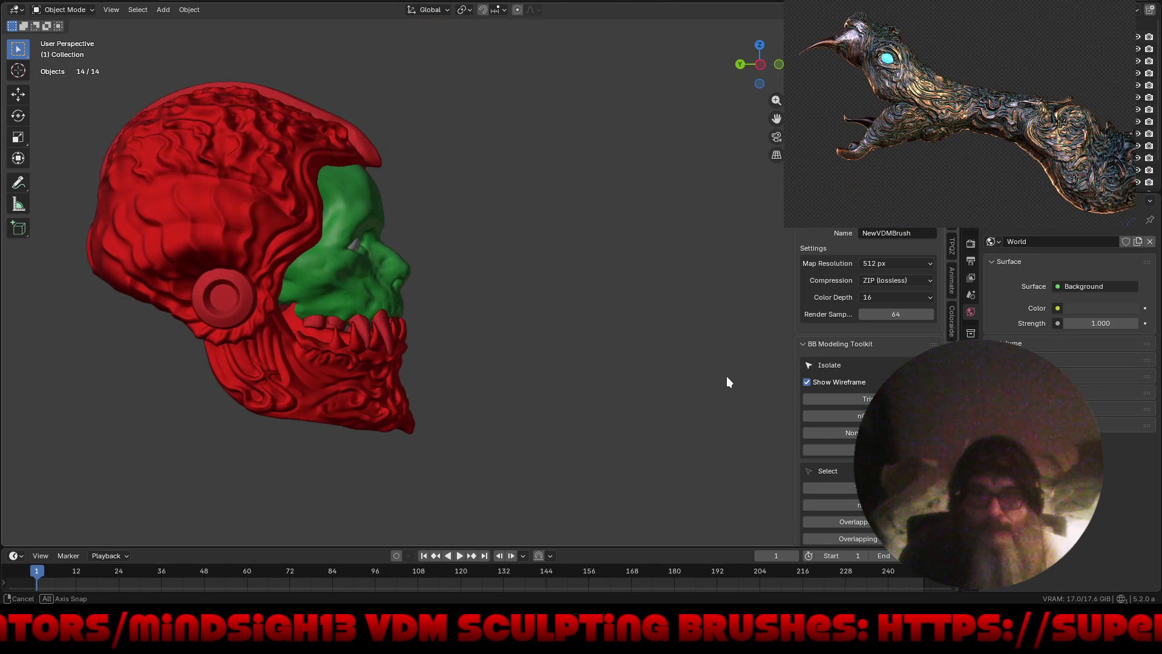
pyautogui.moveTo(639, 394)
pyautogui.mouseDown(button='middle')
pyautogui.moveTo(561, 394)
pyautogui.moveTo(574, 414)
pyautogui.mouseUp(button='middle')
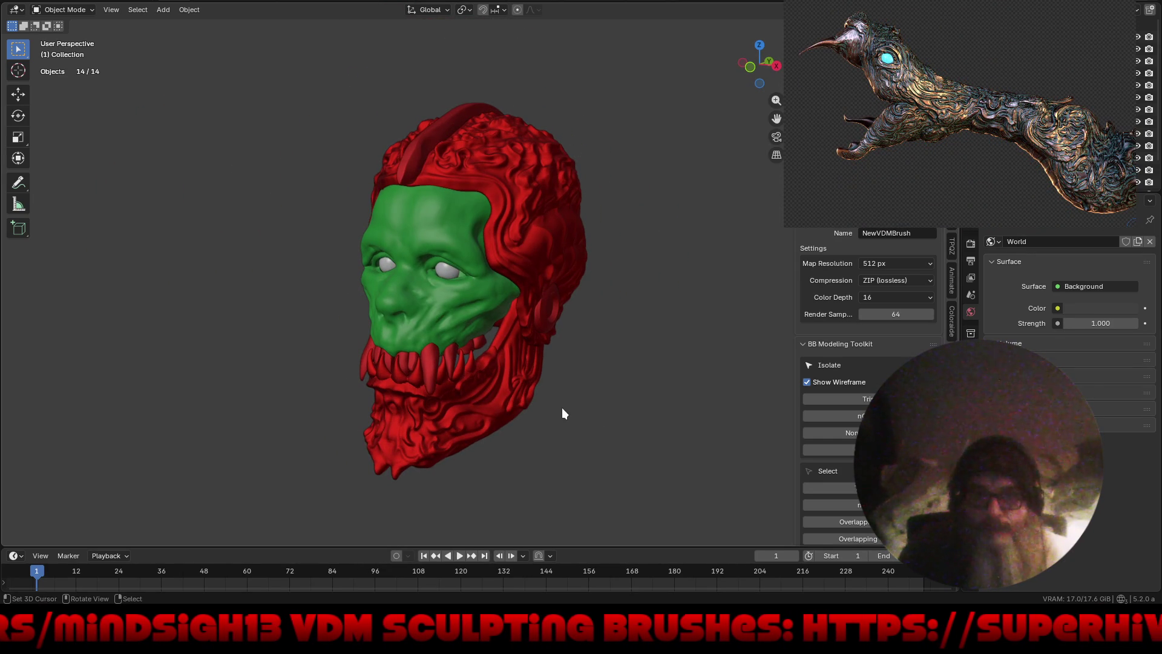
pyautogui.press('Delete')
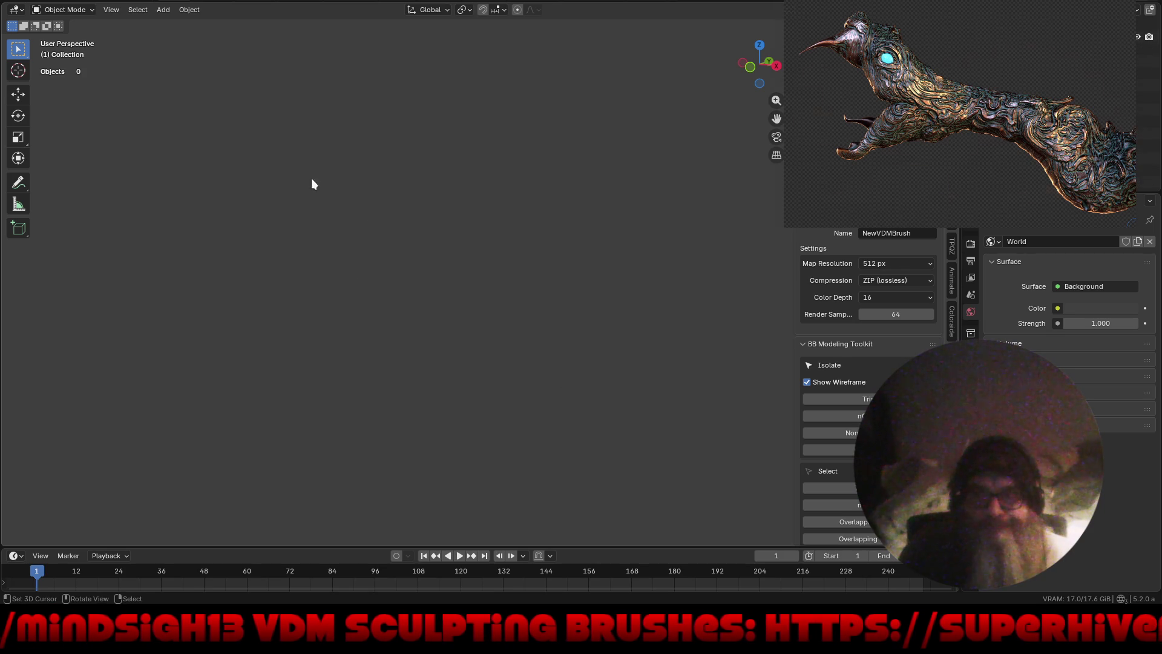
# Step: Look inside New Year 2026_002.blend's data in the append browser, then cancel without appending
pyautogui.press('F4')
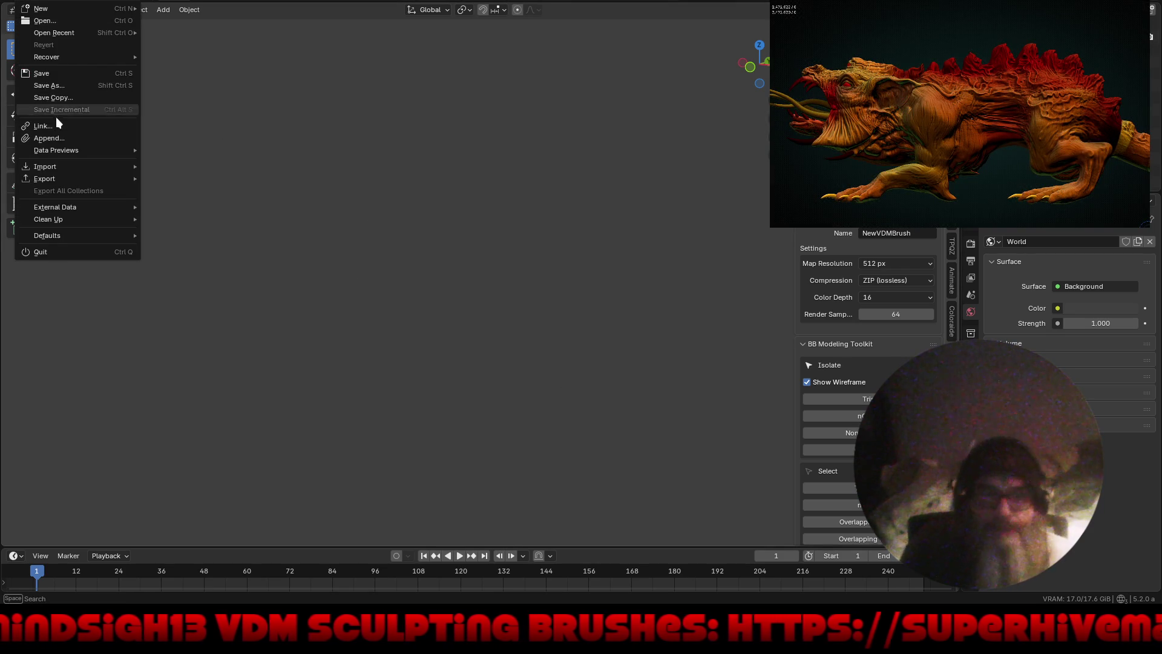
pyautogui.click(58, 138)
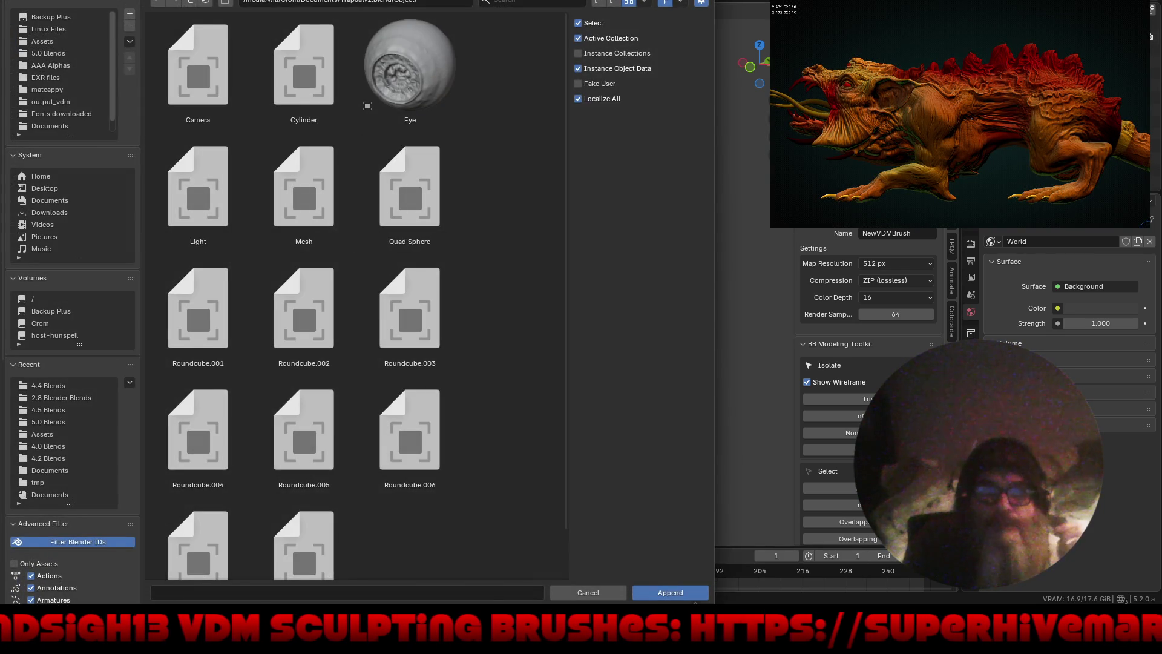
pyautogui.click(189, 3)
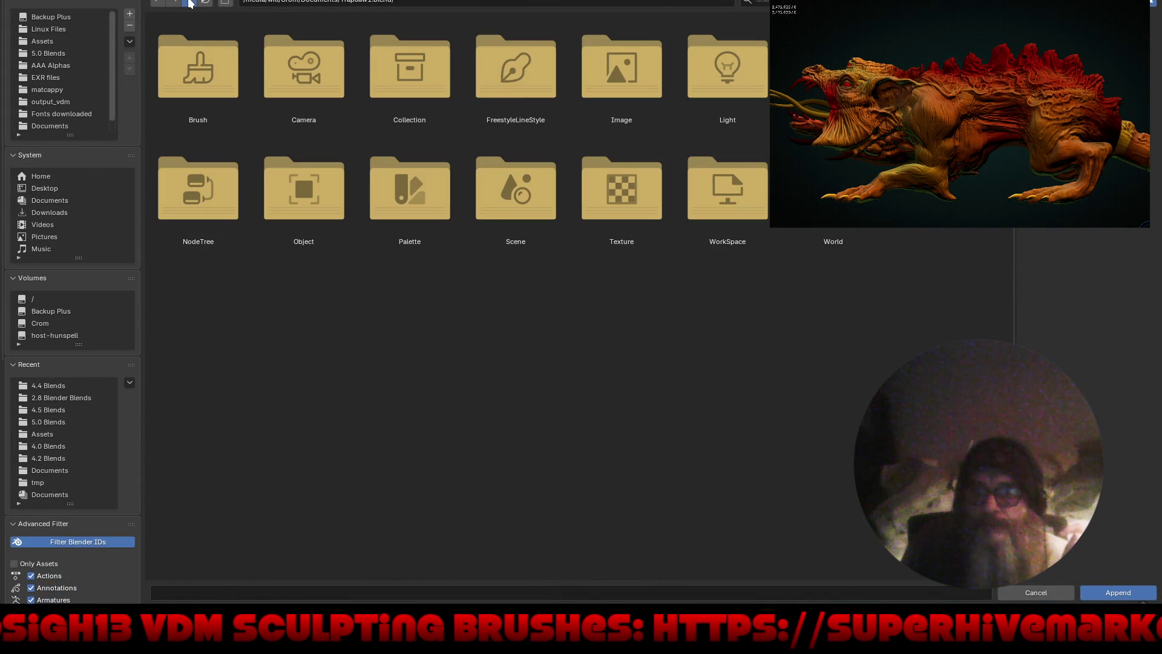
pyautogui.click(189, 3)
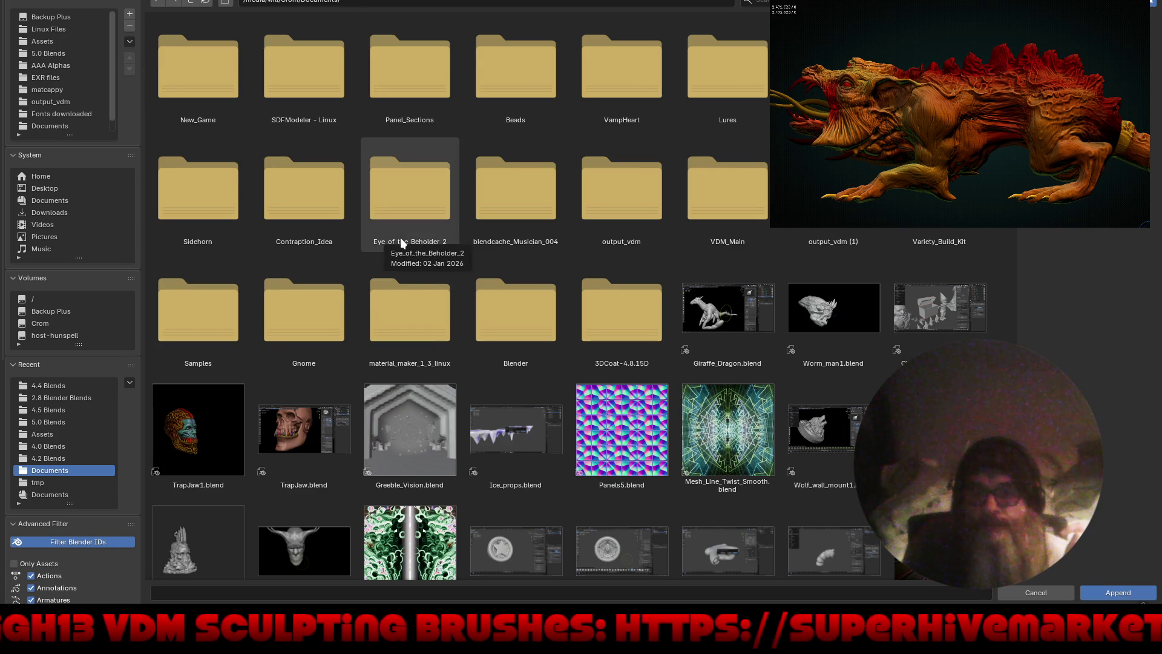
pyautogui.scroll(-6, 400, 237)
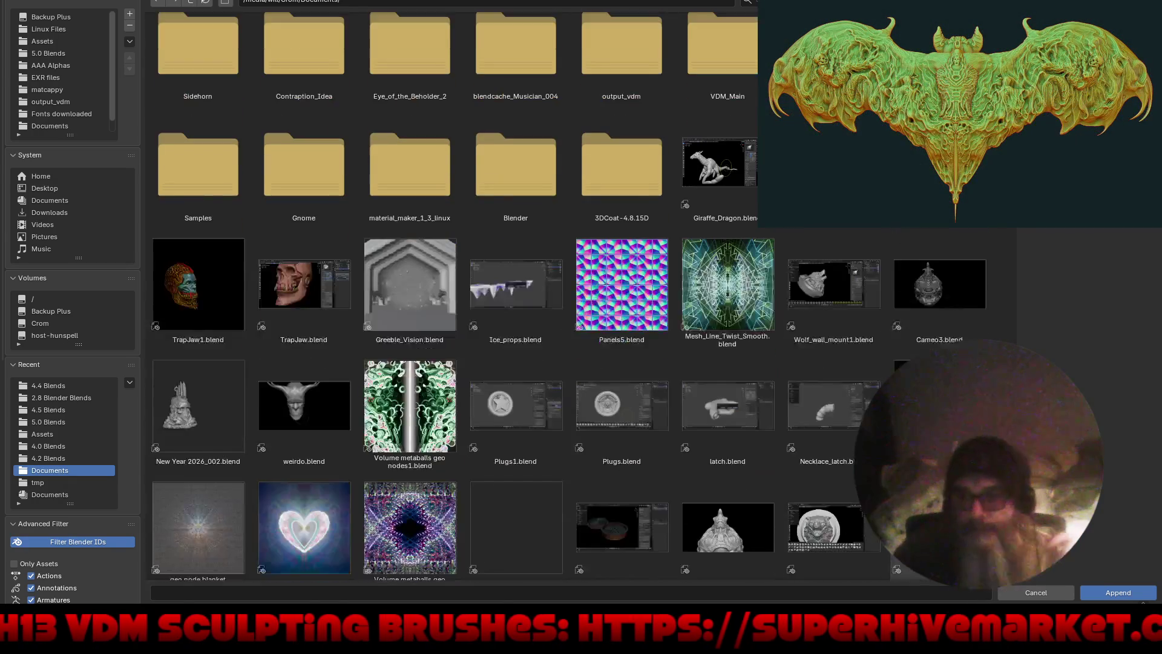
pyautogui.scroll(-3, 460, 290)
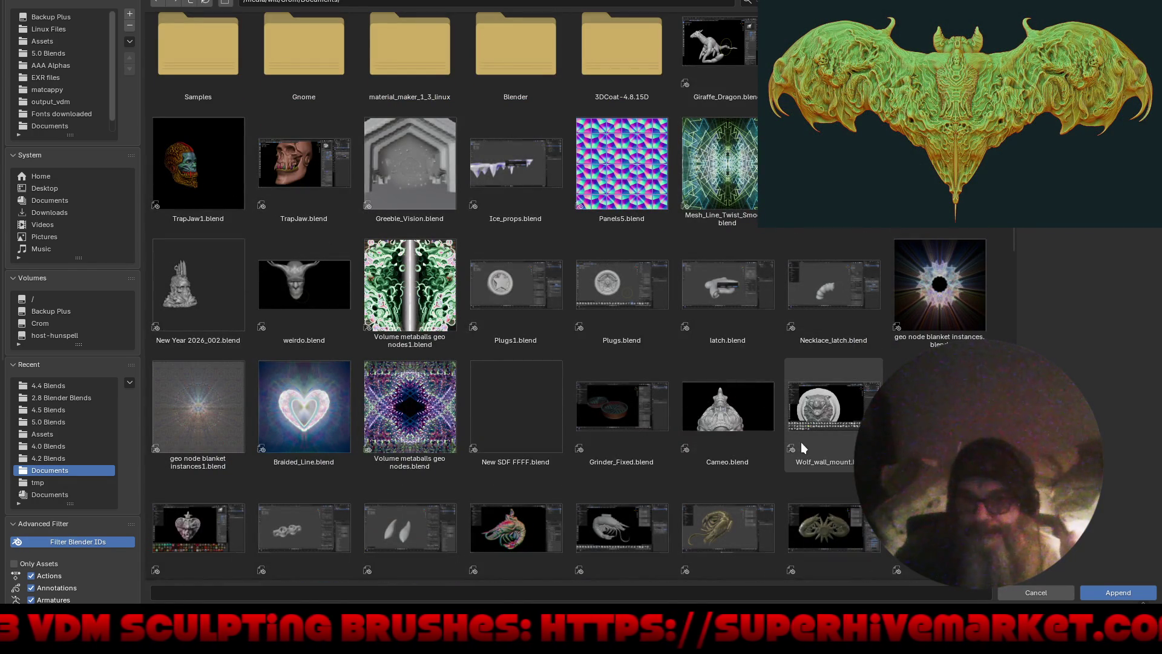
pyautogui.click(181, 293)
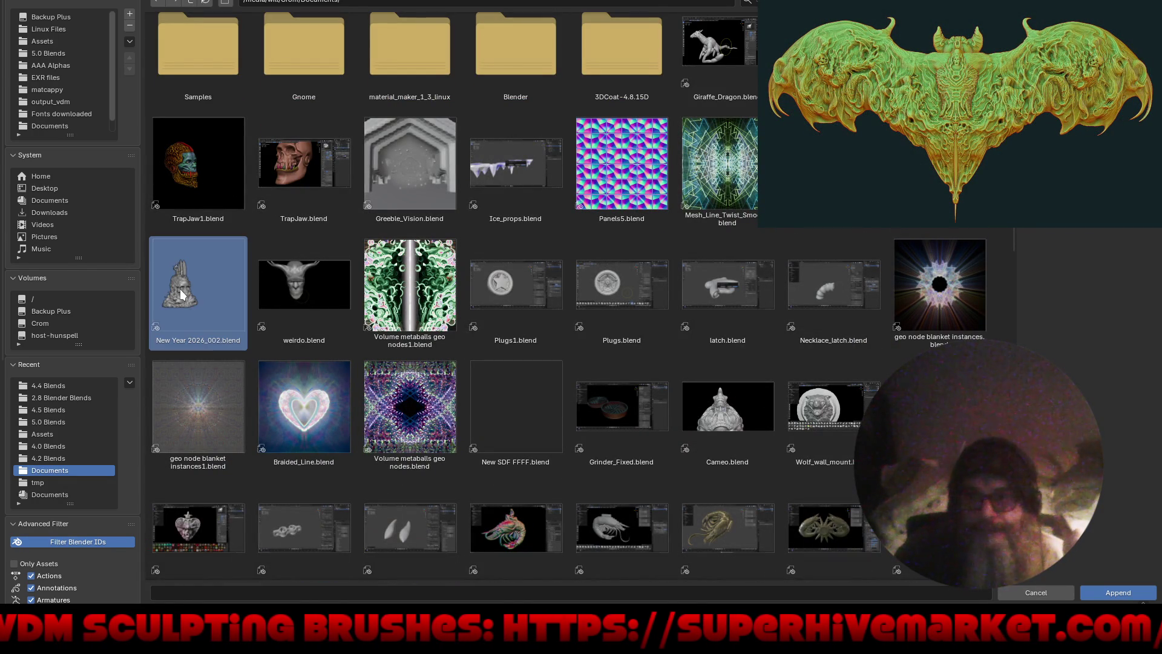
pyautogui.doubleClick(180, 293)
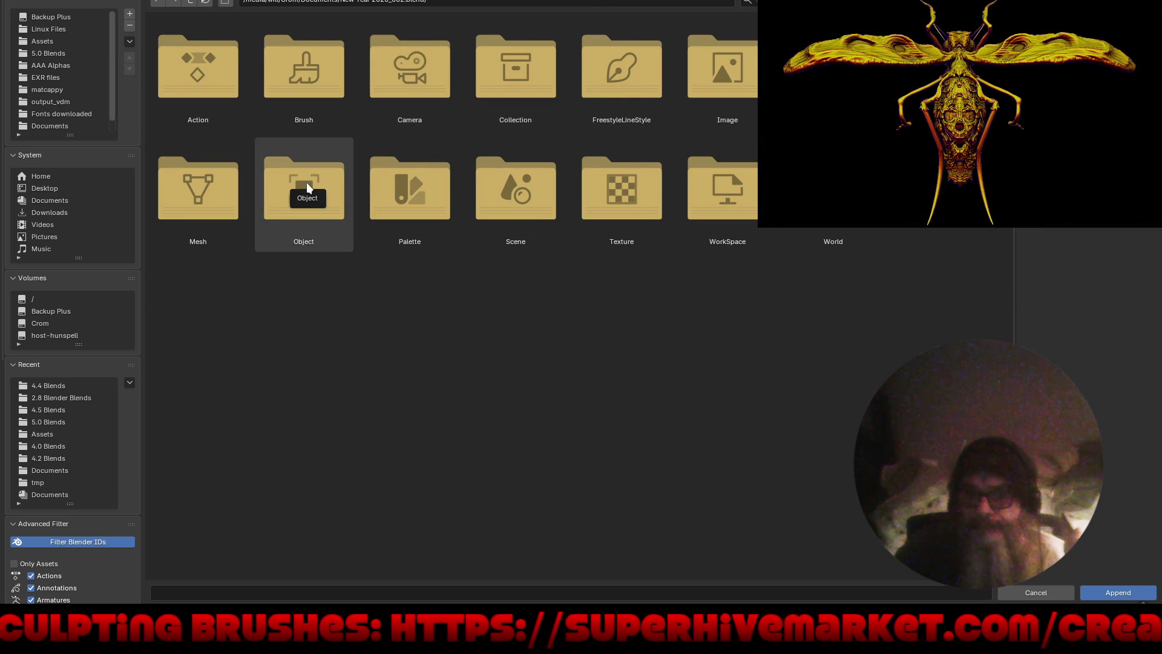
pyautogui.click(1051, 594)
pyautogui.press('F4')
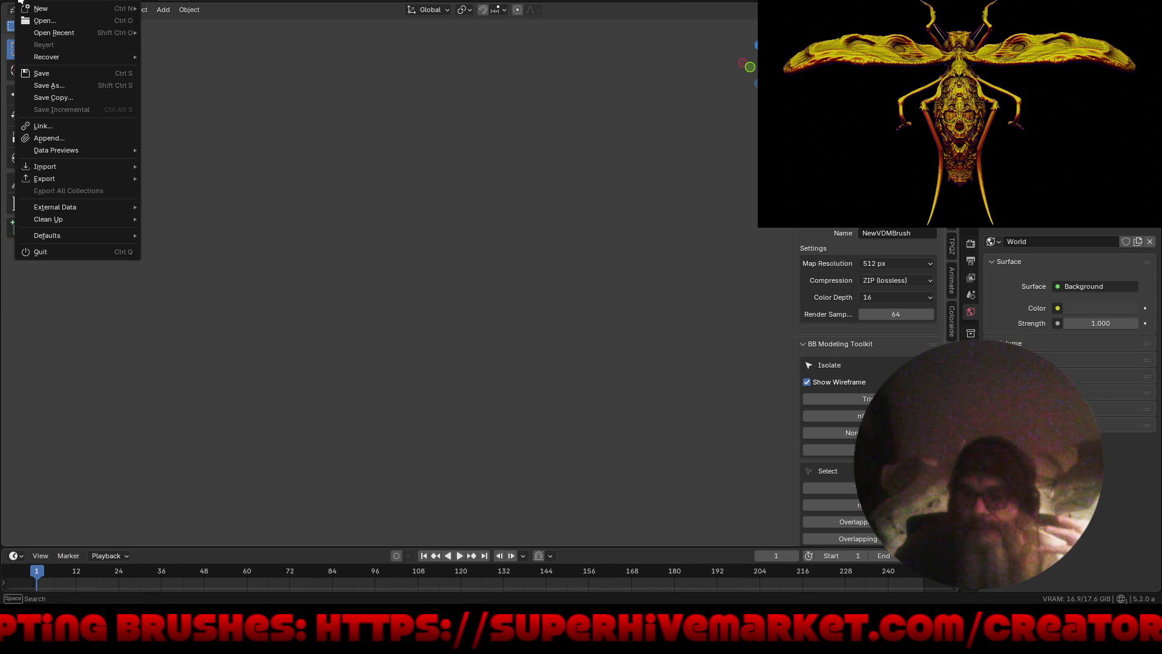
# Step: Discard the unsaved scene and open New Year 2026_002.blend from Crom > Documents
pyautogui.click(41, 24)
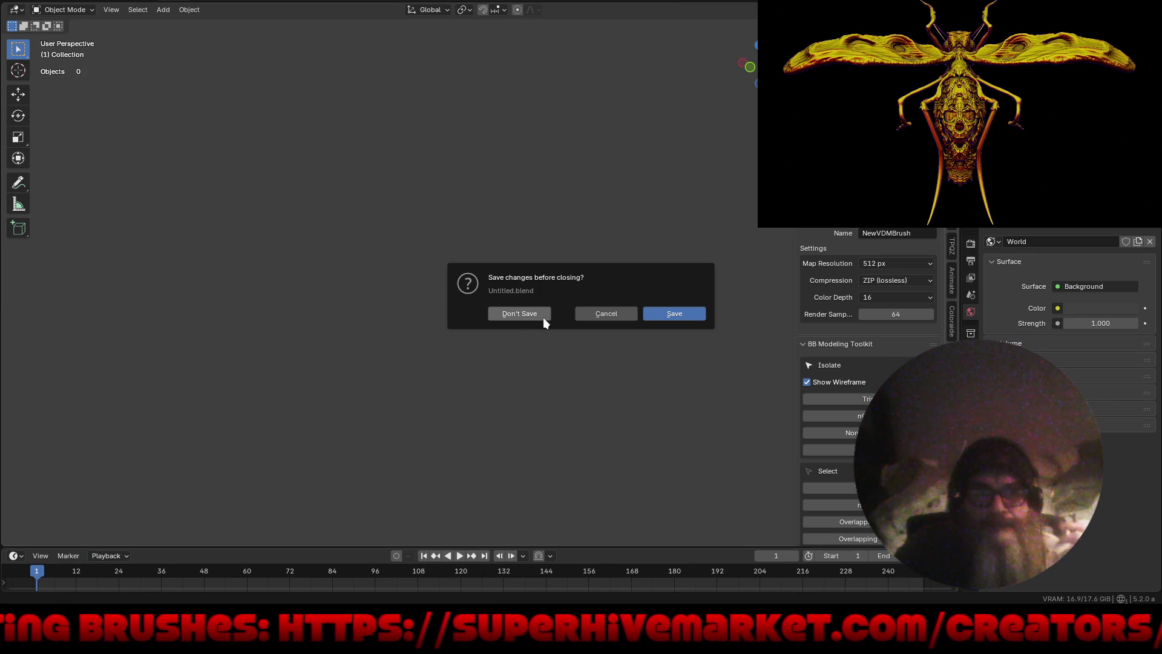
pyautogui.click(519, 314)
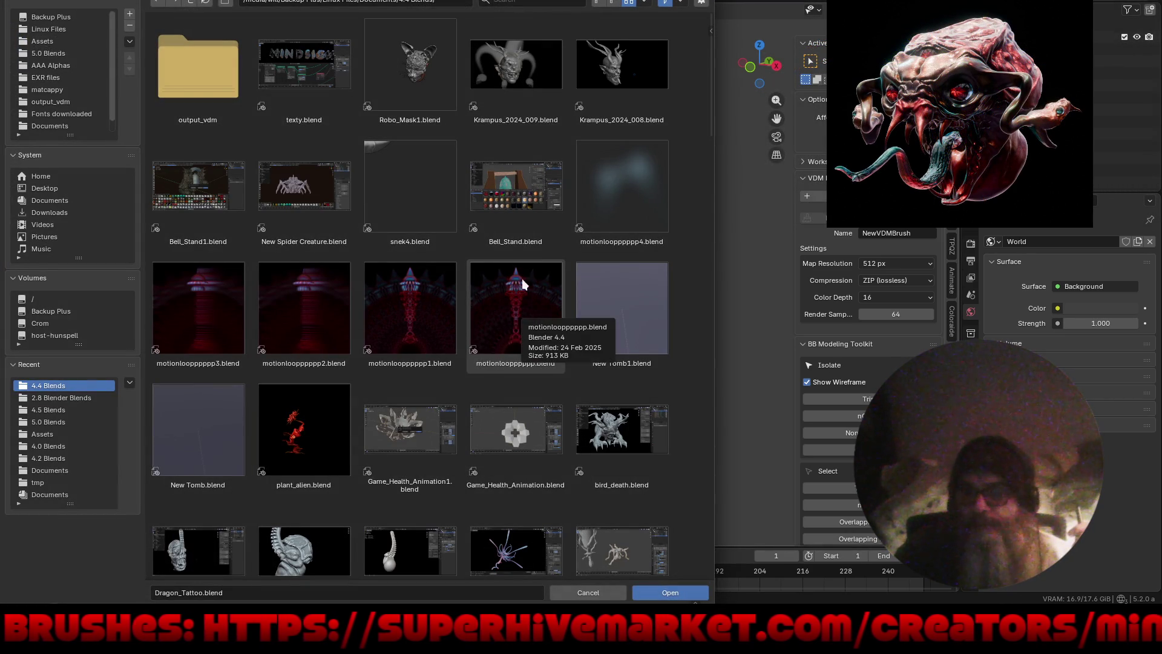
pyautogui.click(65, 322)
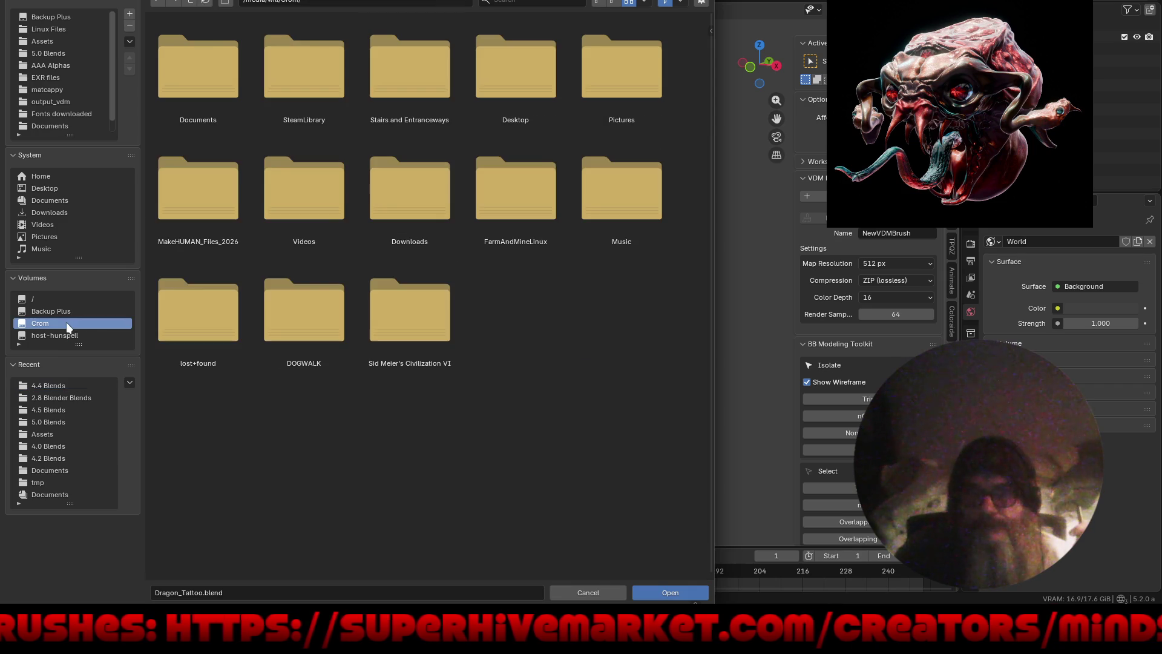
pyautogui.click(183, 79)
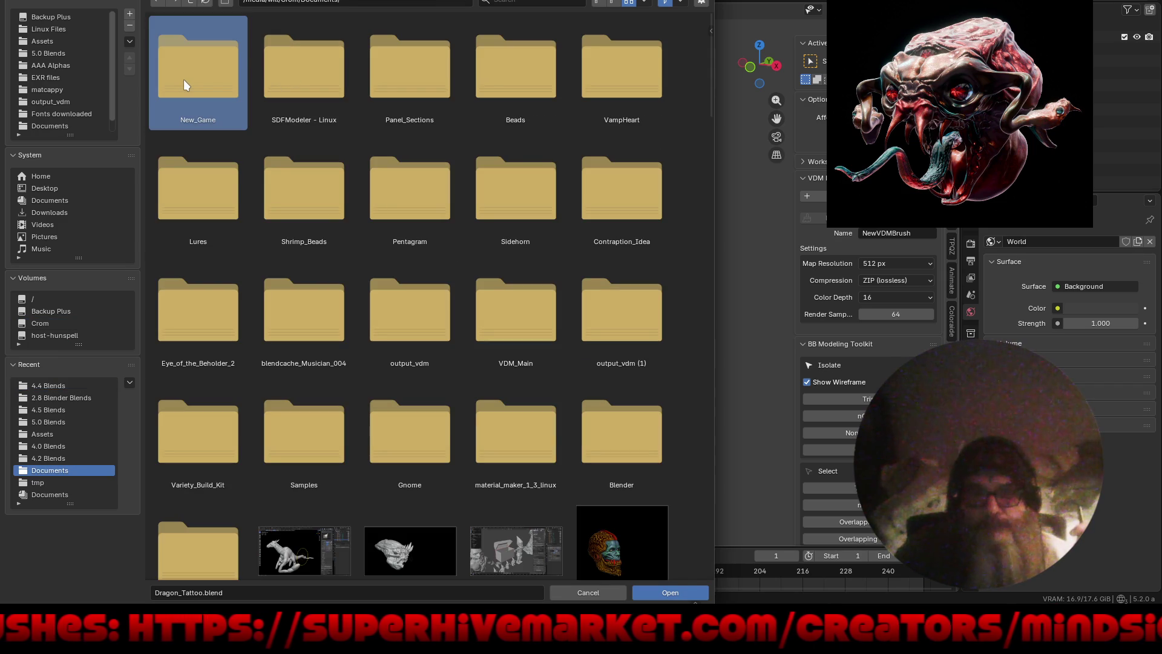
pyautogui.scroll(-3, 363, 337)
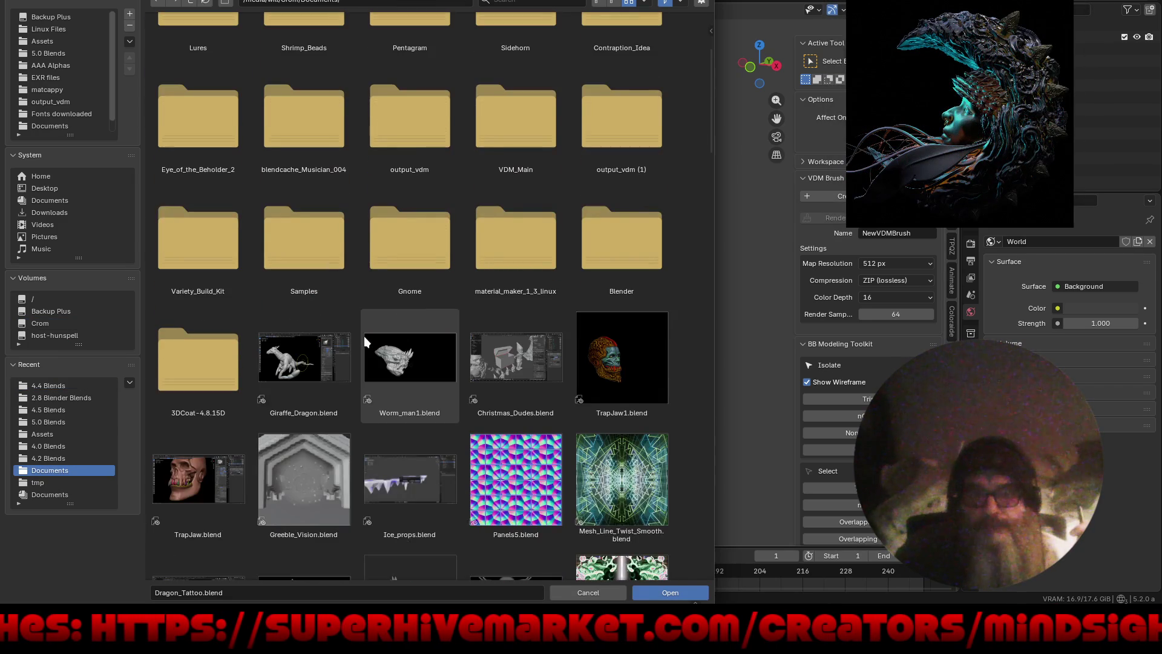
pyautogui.scroll(-1, 364, 336)
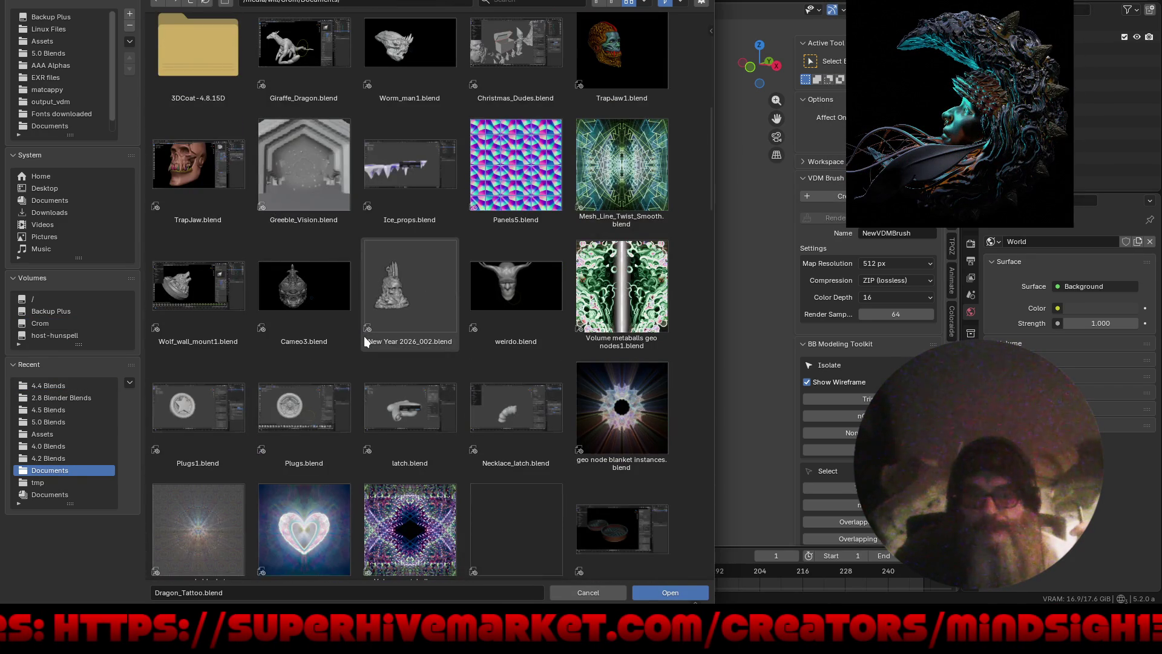
pyautogui.click(399, 316)
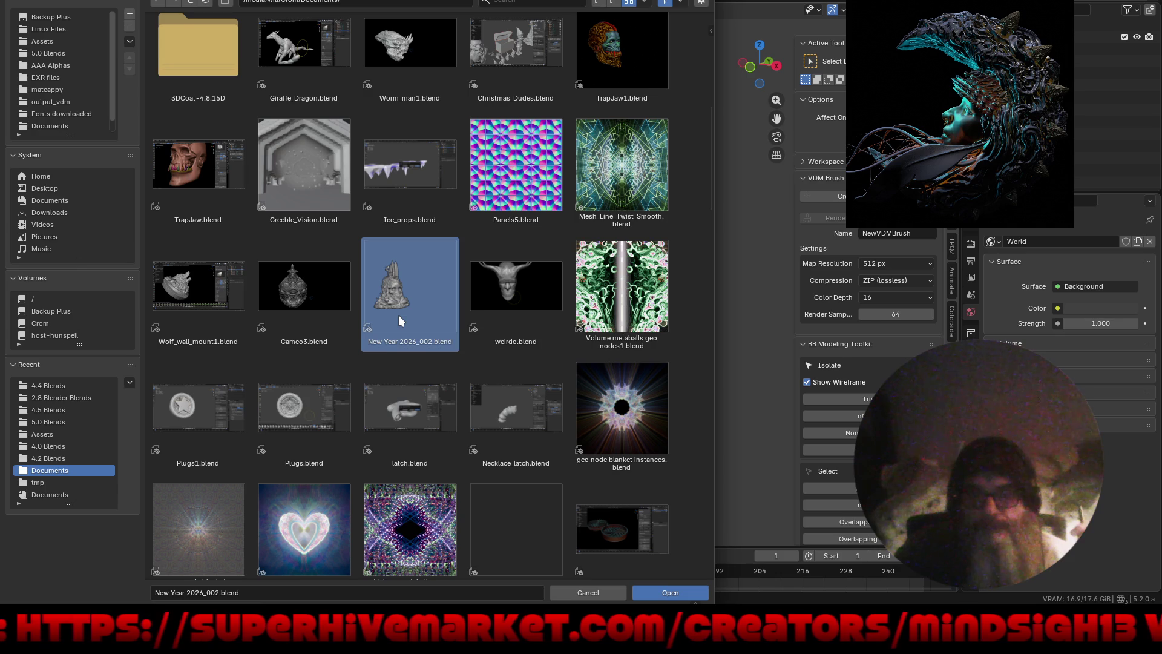
pyautogui.doubleClick(399, 314)
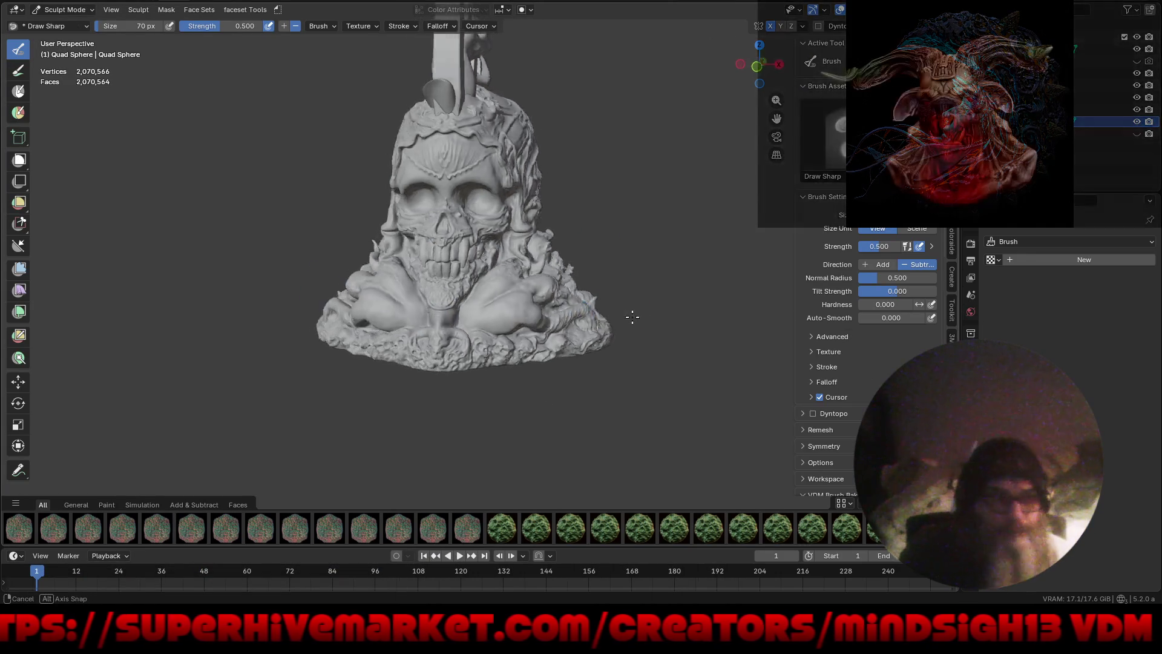
# Step: Set the viewport background to a custom black colour
pyautogui.moveTo(683, 310)
pyautogui.mouseDown(button='middle')
pyautogui.moveTo(634, 378)
pyautogui.moveTo(612, 368)
pyautogui.mouseUp(button='middle')
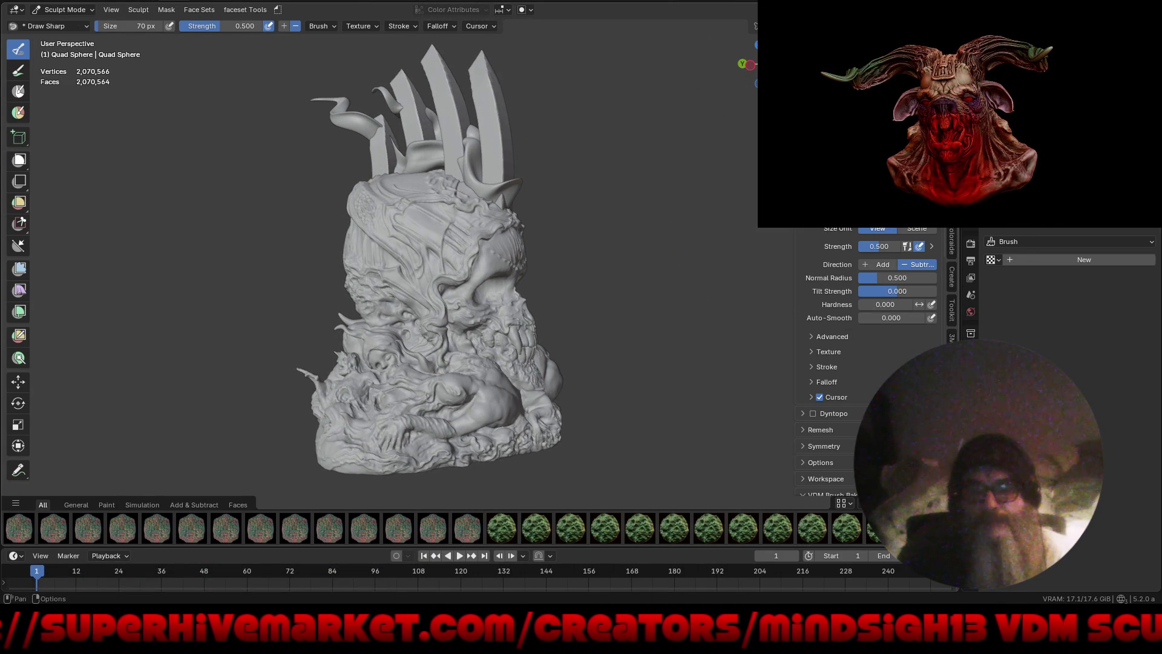
pyautogui.click(935, 10)
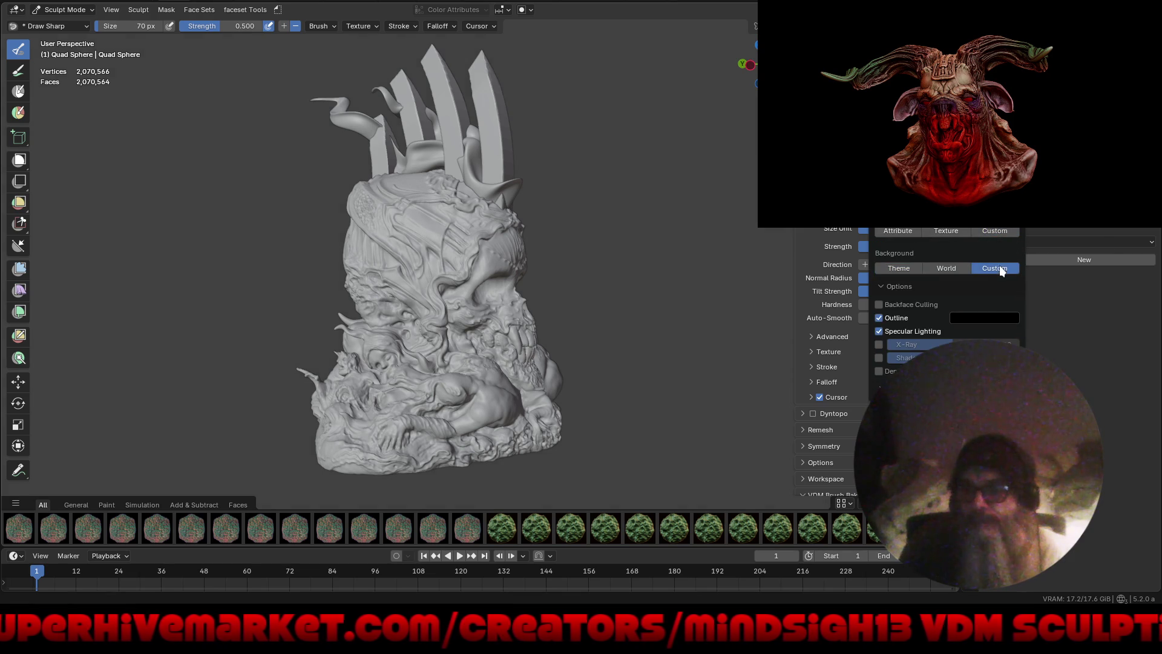
pyautogui.click(990, 282)
pyautogui.moveTo(935, 247); pyautogui.dragTo(883, 247)
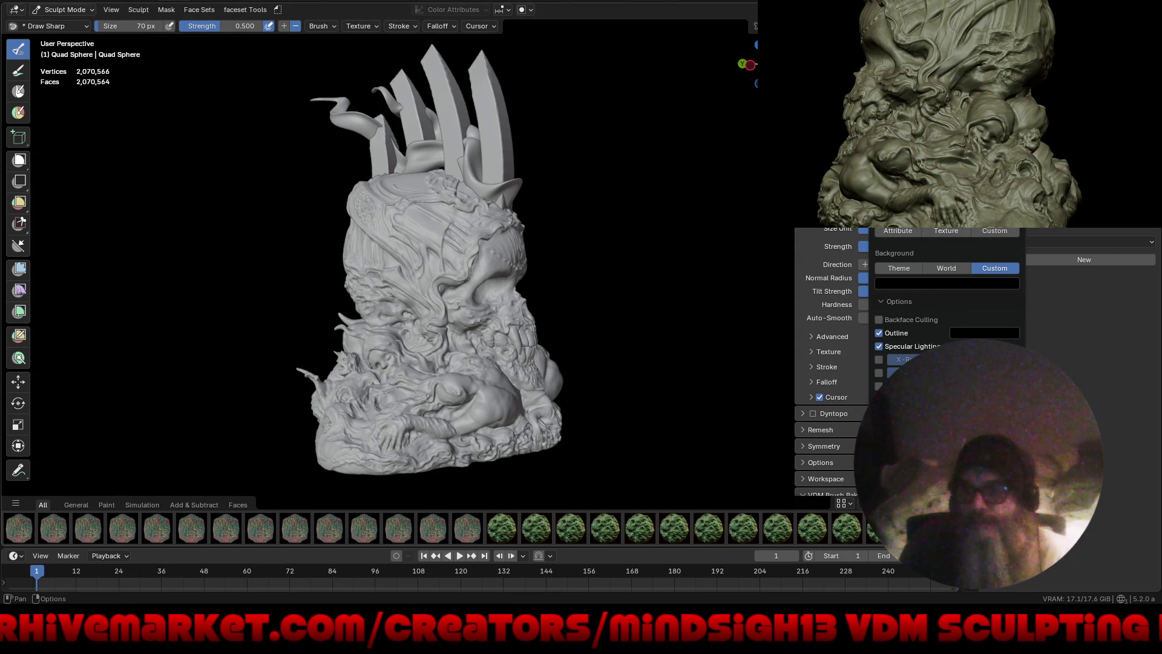
# Step: Keep the grey matcap after previewing a green one, and enable backface culling
pyautogui.click(947, 36)
pyautogui.click(908, 152)
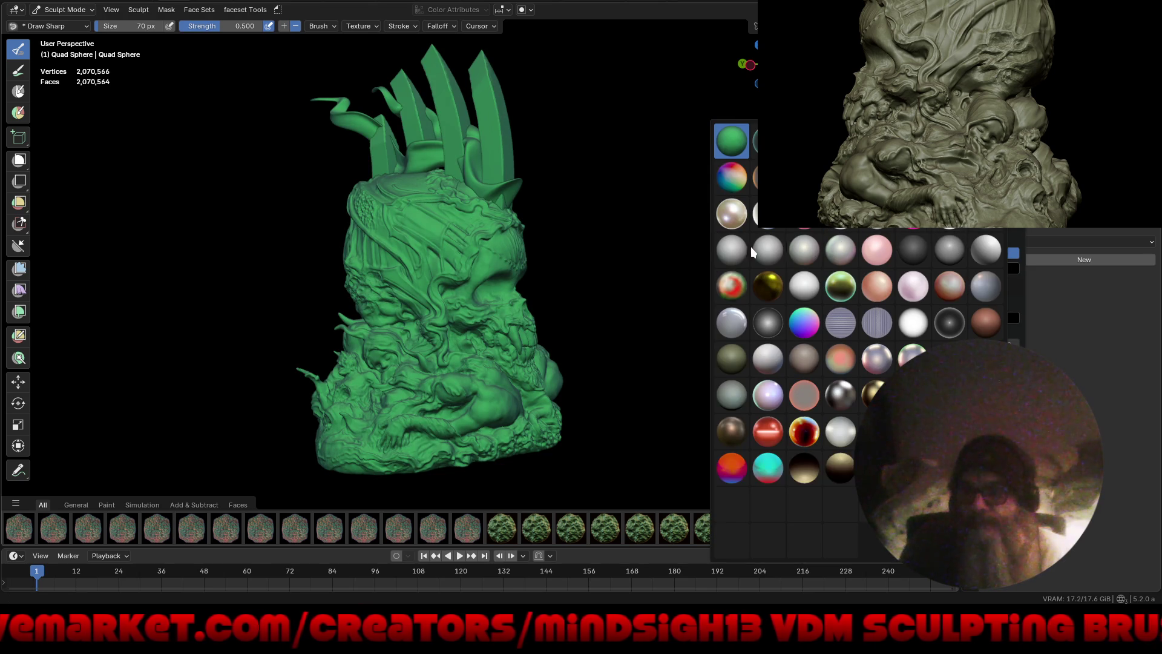
pyautogui.click(768, 252)
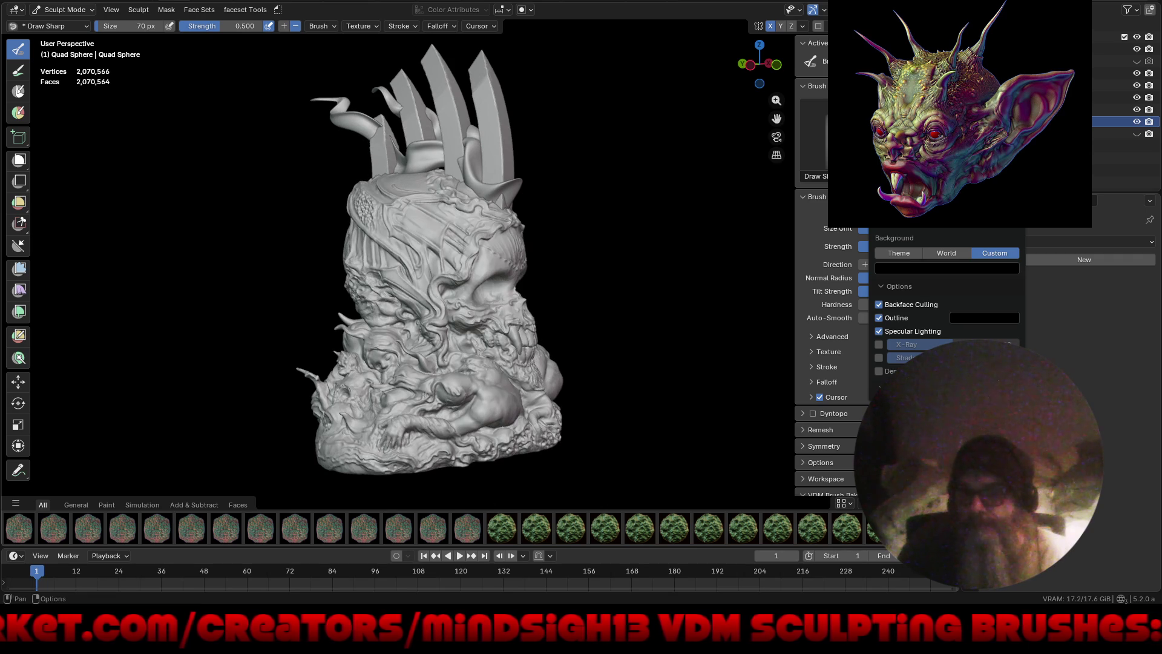
pyautogui.click(878, 387)
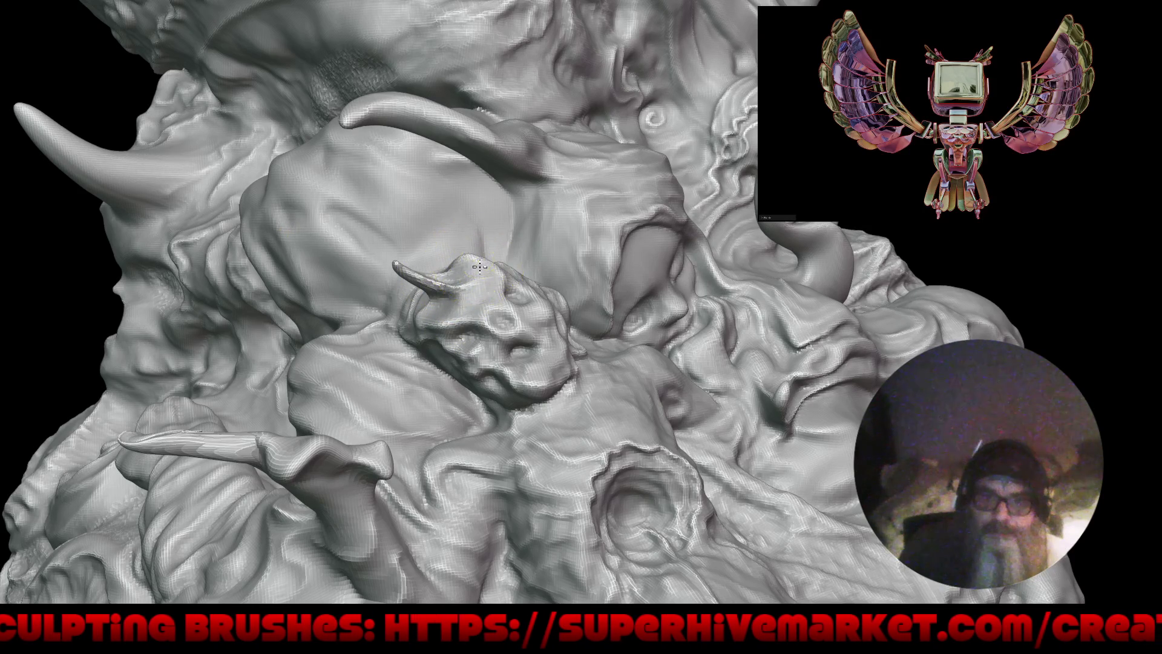
pyautogui.moveTo(472, 274)
pyautogui.mouseDown(button='middle')
pyautogui.moveTo(529, 242)
pyautogui.moveTo(519, 262)
pyautogui.mouseUp(button='middle')
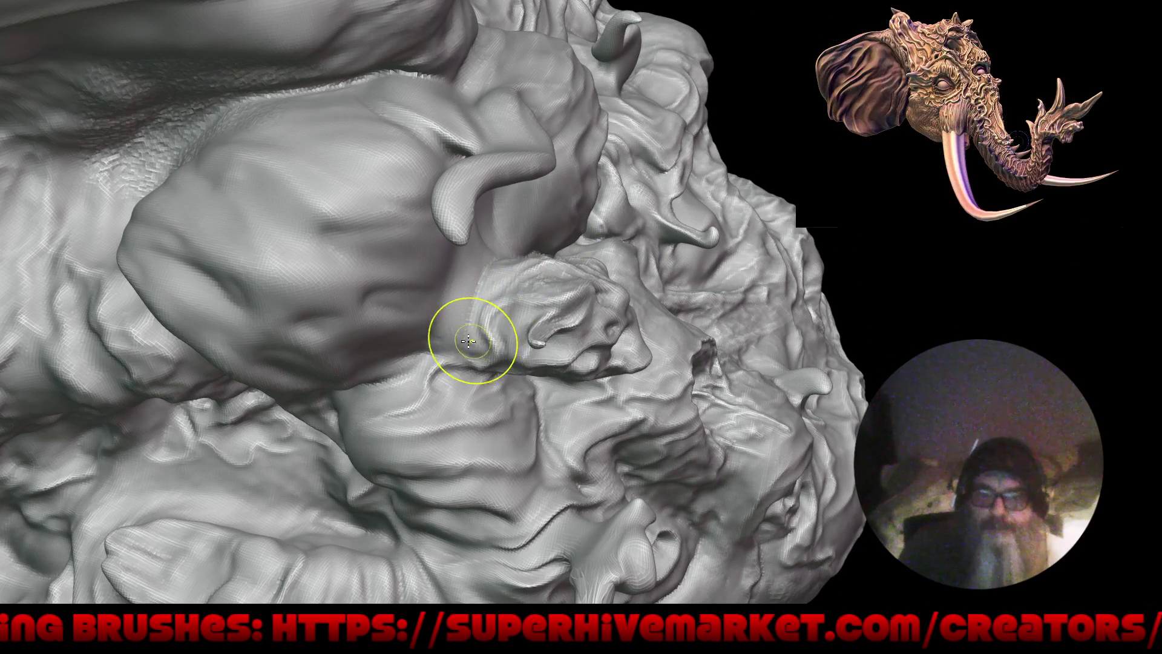
pyautogui.moveTo(557, 357); pyautogui.dragTo(518, 327, button='middle')
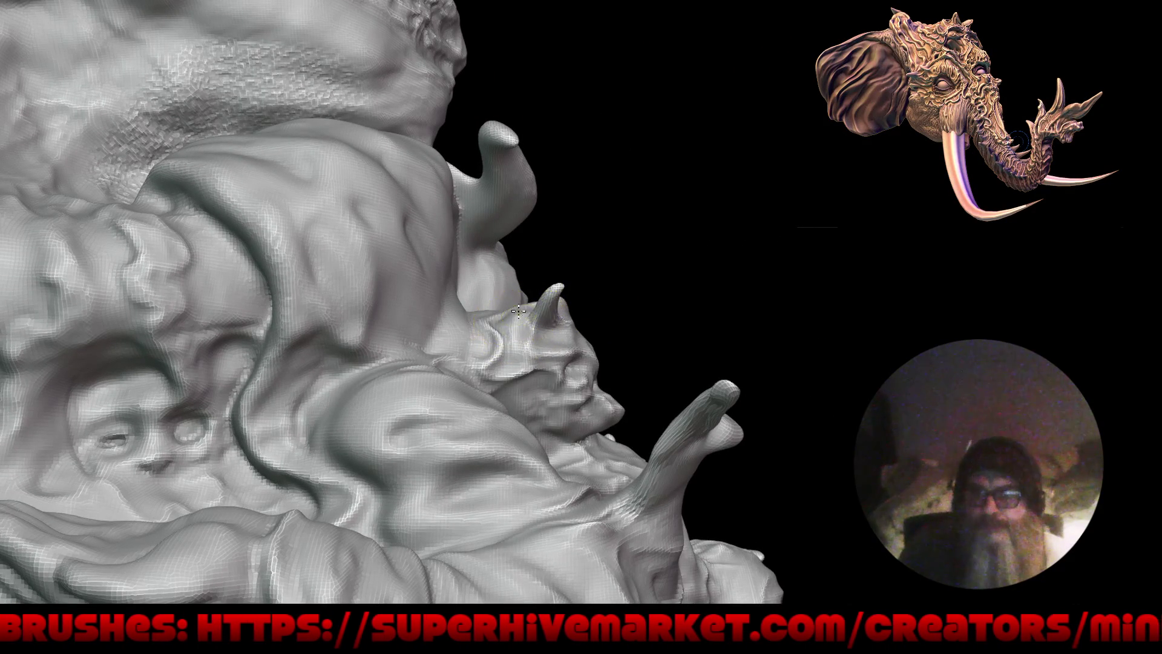
pyautogui.moveTo(669, 294)
pyautogui.mouseDown(button='middle')
pyautogui.moveTo(617, 315)
pyautogui.moveTo(726, 342)
pyautogui.mouseUp(button='middle')
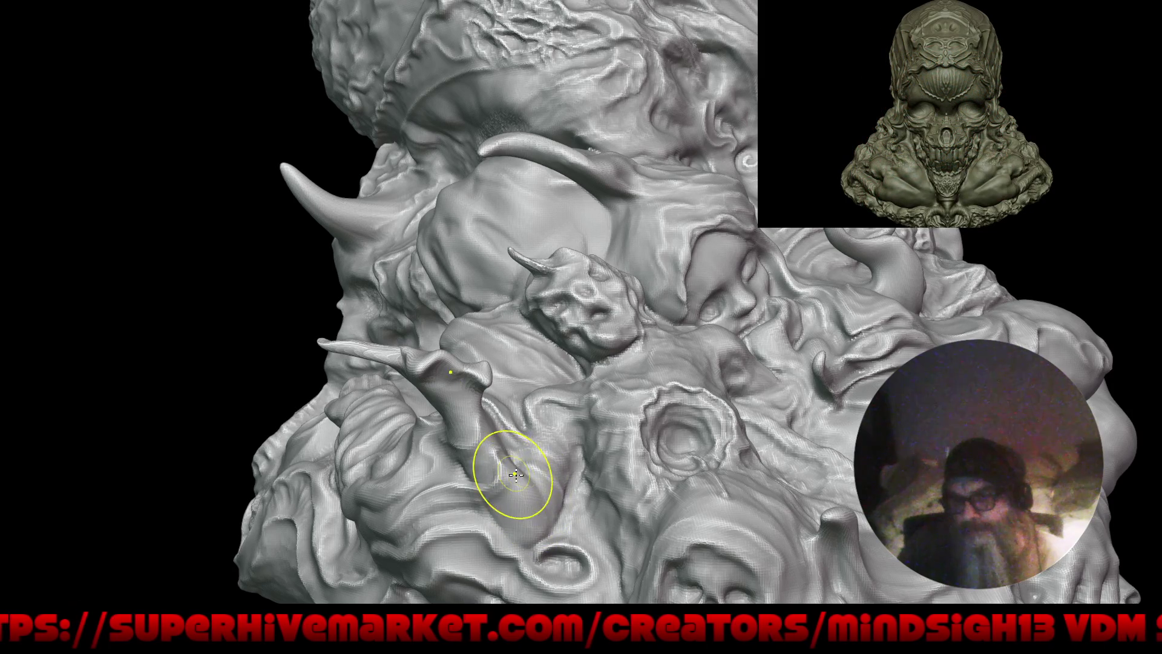
pyautogui.keyDown('ctrl'); pyautogui.moveTo(494, 504); pyautogui.dragTo(515, 448, button='right'); pyautogui.keyUp('ctrl')
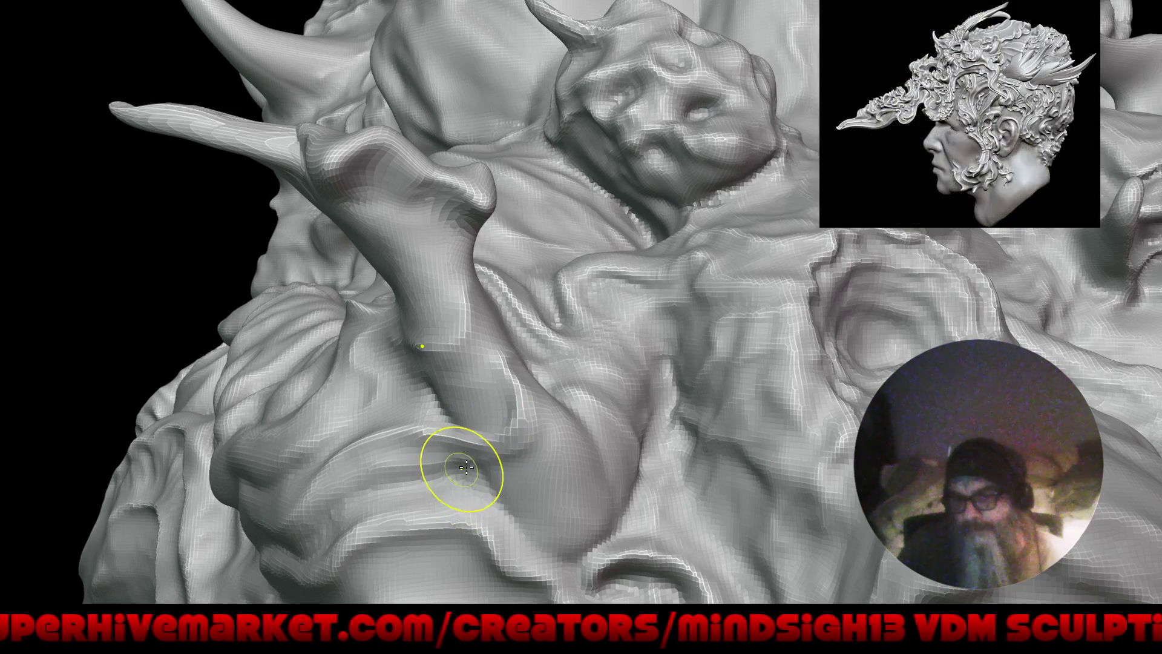
pyautogui.moveTo(416, 330)
pyautogui.keyDown('ctrl'); pyautogui.mouseDown(button='right')
pyautogui.moveTo(617, 428)
pyautogui.moveTo(612, 440)
pyautogui.moveTo(589, 427)
pyautogui.moveTo(630, 384)
pyautogui.moveTo(665, 480)
pyautogui.moveTo(622, 524)
pyautogui.mouseUp(button='right'); pyautogui.keyUp('ctrl')
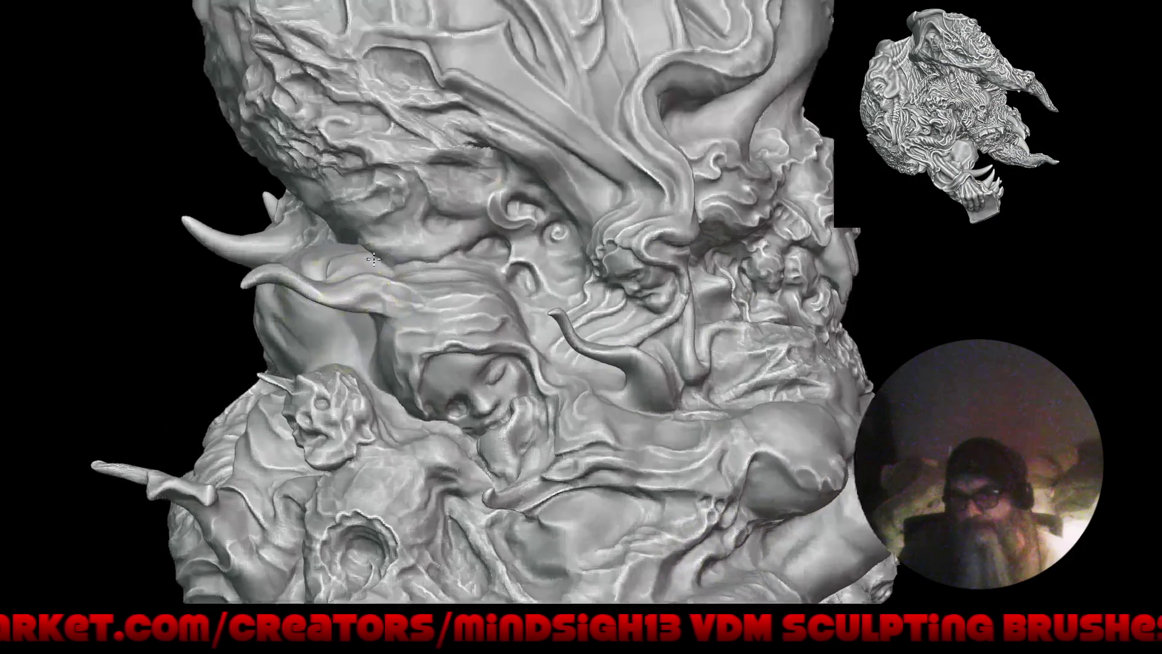
pyautogui.moveTo(379, 311)
pyautogui.keyDown('ctrl'); pyautogui.mouseDown(button='right')
pyautogui.moveTo(385, 208)
pyautogui.moveTo(391, 300)
pyautogui.mouseUp(button='right'); pyautogui.keyUp('ctrl')
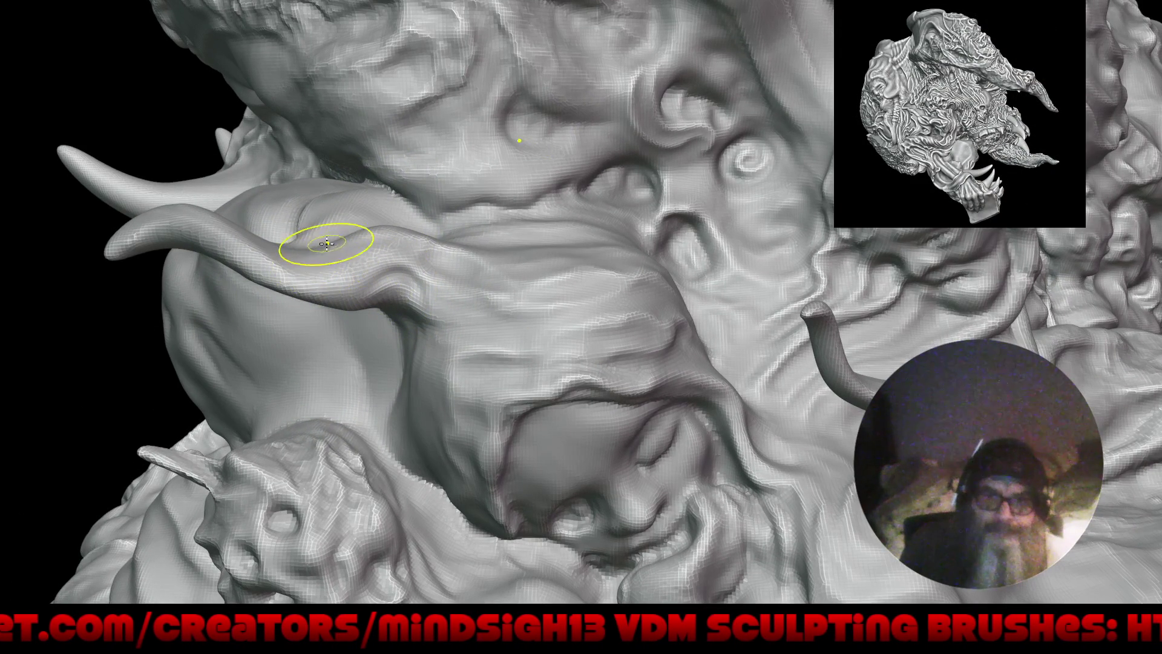
pyautogui.moveTo(337, 259)
pyautogui.keyDown('ctrl'); pyautogui.mouseDown(button='right')
pyautogui.moveTo(357, 371)
pyautogui.moveTo(374, 289)
pyautogui.moveTo(519, 416)
pyautogui.moveTo(556, 367)
pyautogui.moveTo(584, 364)
pyautogui.moveTo(557, 366)
pyautogui.moveTo(604, 330)
pyautogui.mouseUp(button='right'); pyautogui.keyUp('ctrl')
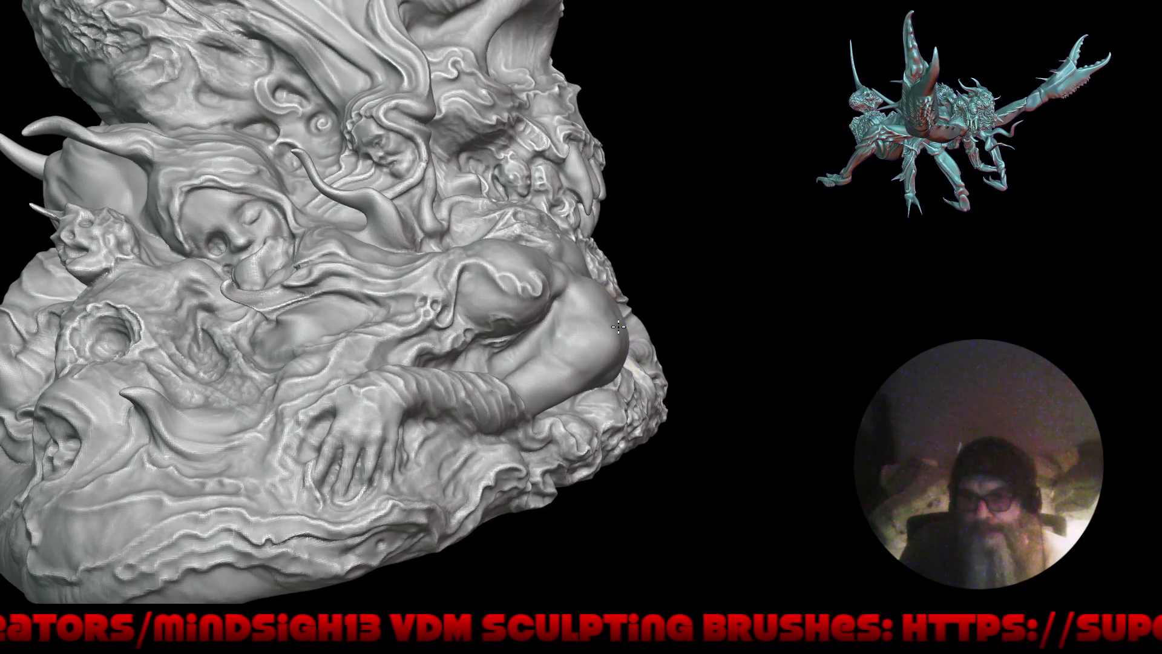
pyautogui.moveTo(608, 355); pyautogui.dragTo(613, 361, button='right')
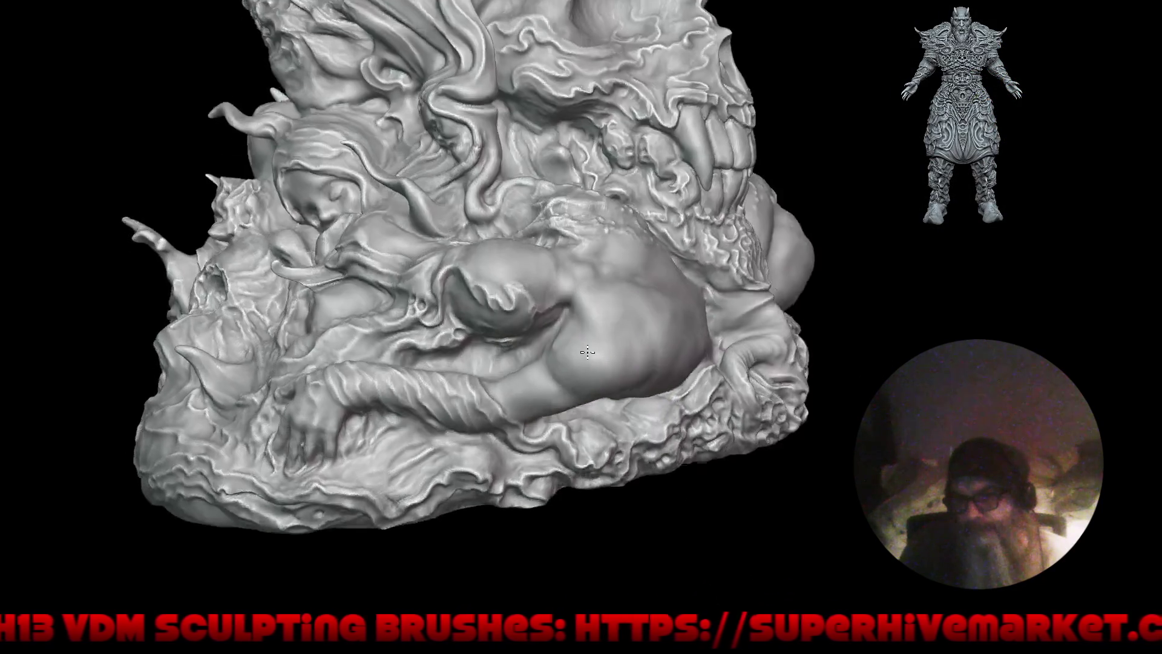
pyautogui.moveTo(608, 302); pyautogui.dragTo(614, 290, button='right')
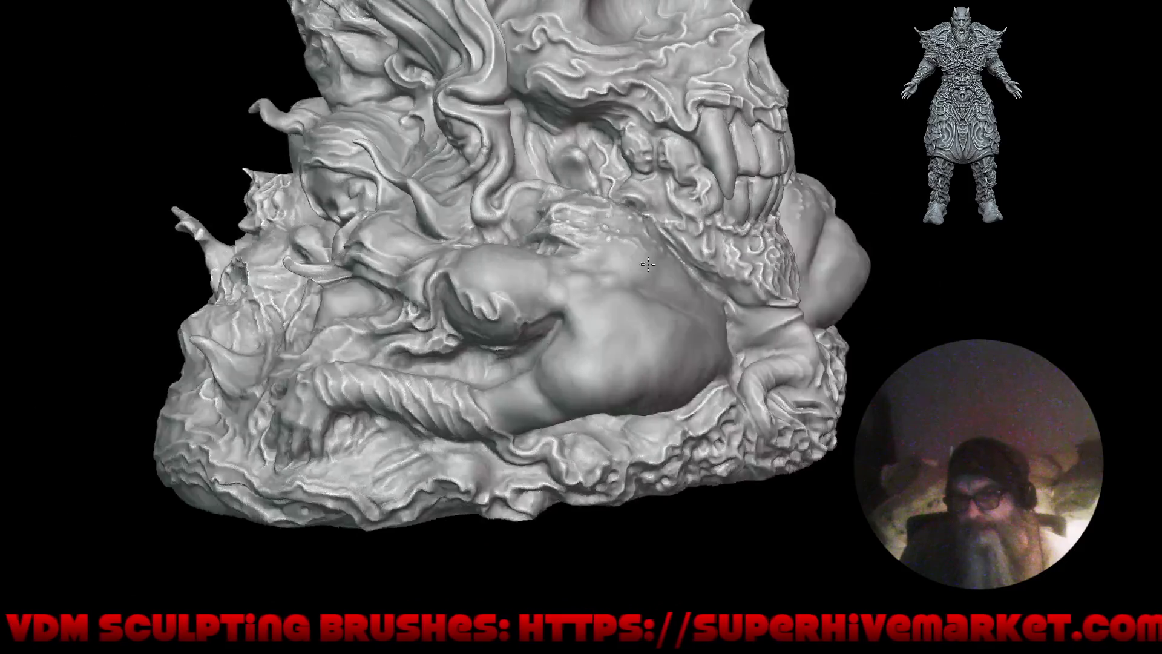
pyautogui.moveTo(624, 286); pyautogui.dragTo(649, 291, button='right')
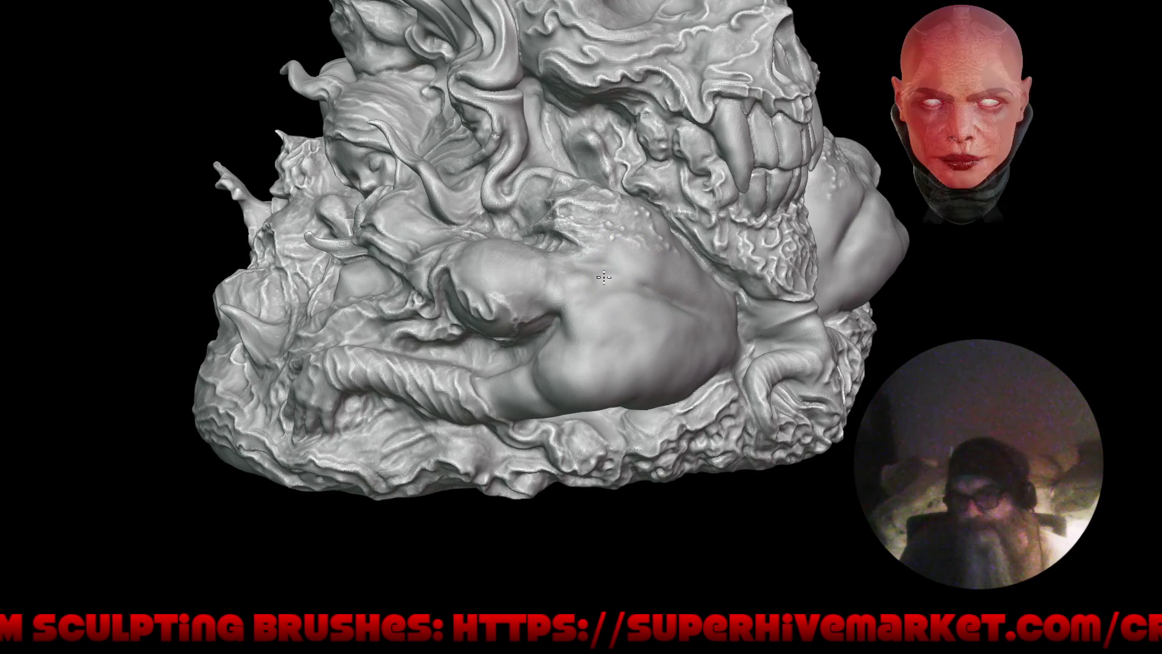
pyautogui.moveTo(669, 307); pyautogui.dragTo(680, 267, button='right')
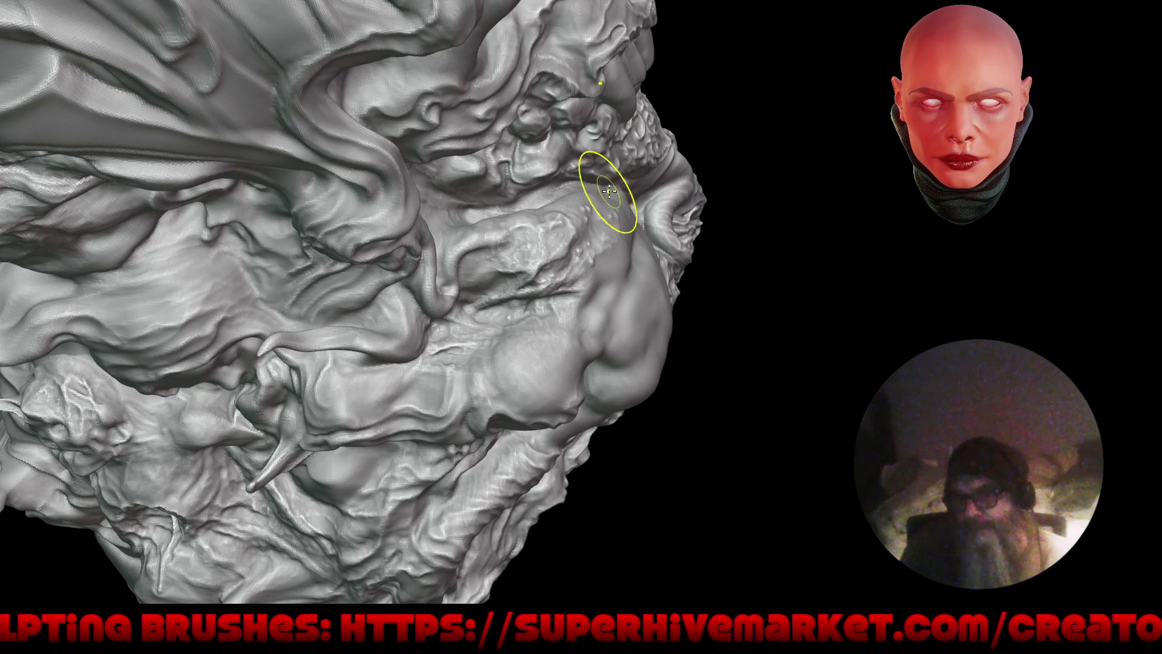
pyautogui.moveTo(589, 228)
pyautogui.mouseDown(button='right')
pyautogui.moveTo(524, 338)
pyautogui.moveTo(634, 476)
pyautogui.moveTo(659, 402)
pyautogui.moveTo(661, 427)
pyautogui.moveTo(640, 408)
pyautogui.mouseUp(button='right')
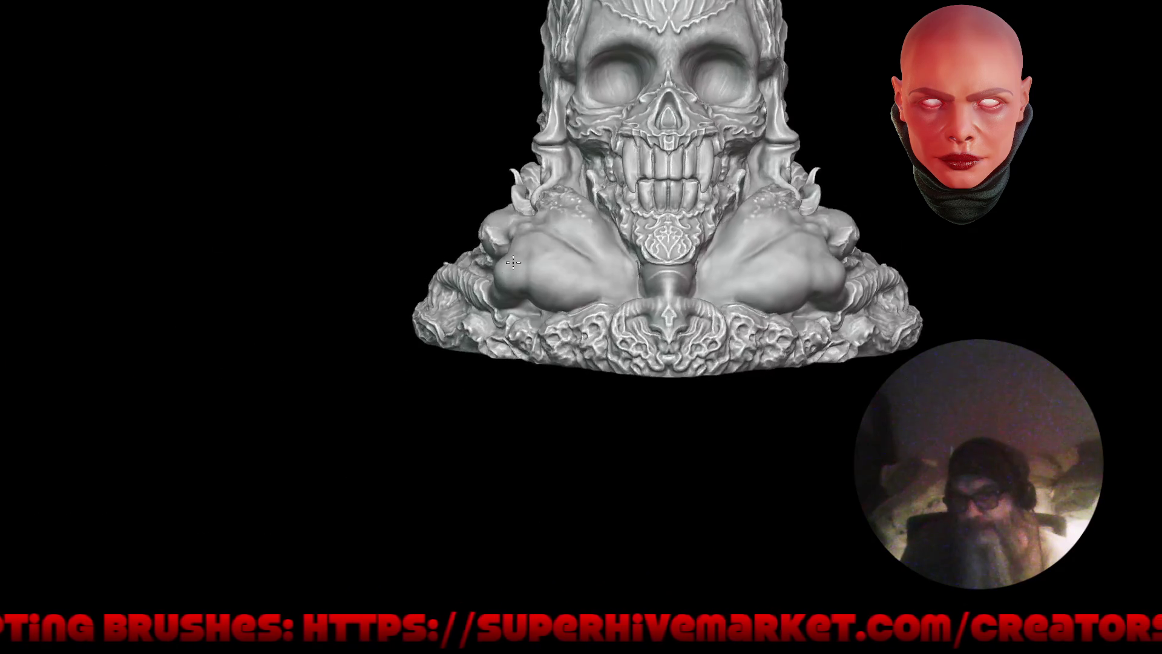
pyautogui.moveTo(536, 463); pyautogui.dragTo(660, 426, button='right')
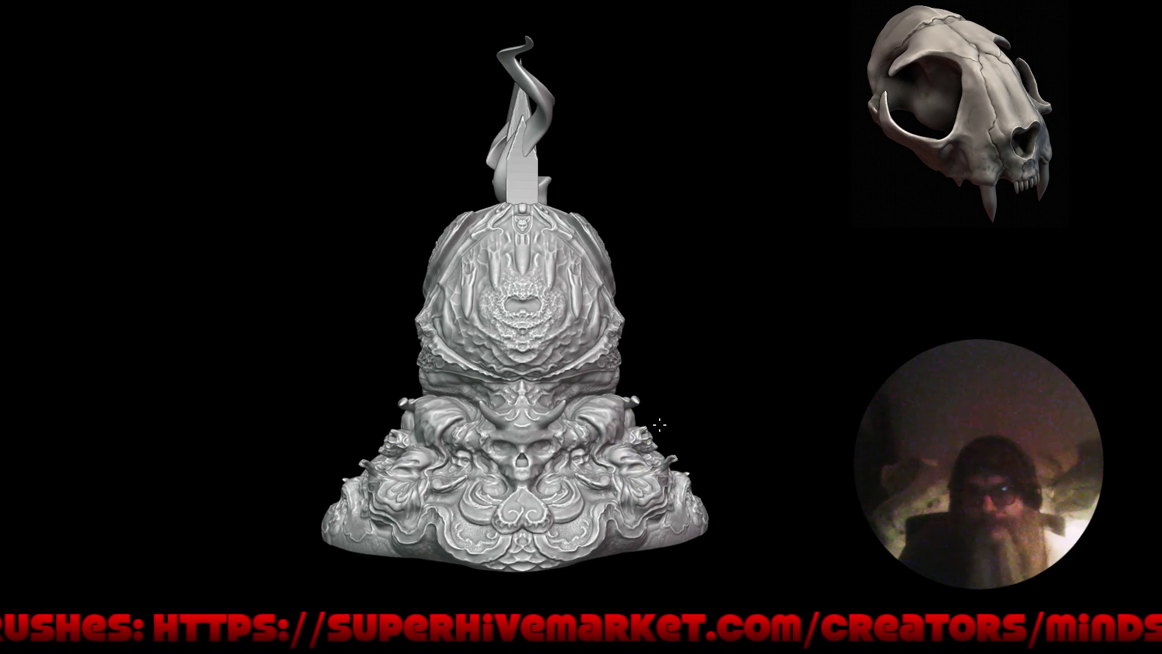
pyautogui.moveTo(670, 441)
pyautogui.keyDown('ctrl'); pyautogui.mouseDown(button='right')
pyautogui.moveTo(639, 478)
pyautogui.moveTo(612, 485)
pyautogui.moveTo(590, 412)
pyautogui.moveTo(562, 400)
pyautogui.moveTo(560, 368)
pyautogui.mouseUp(button='right'); pyautogui.keyUp('ctrl')
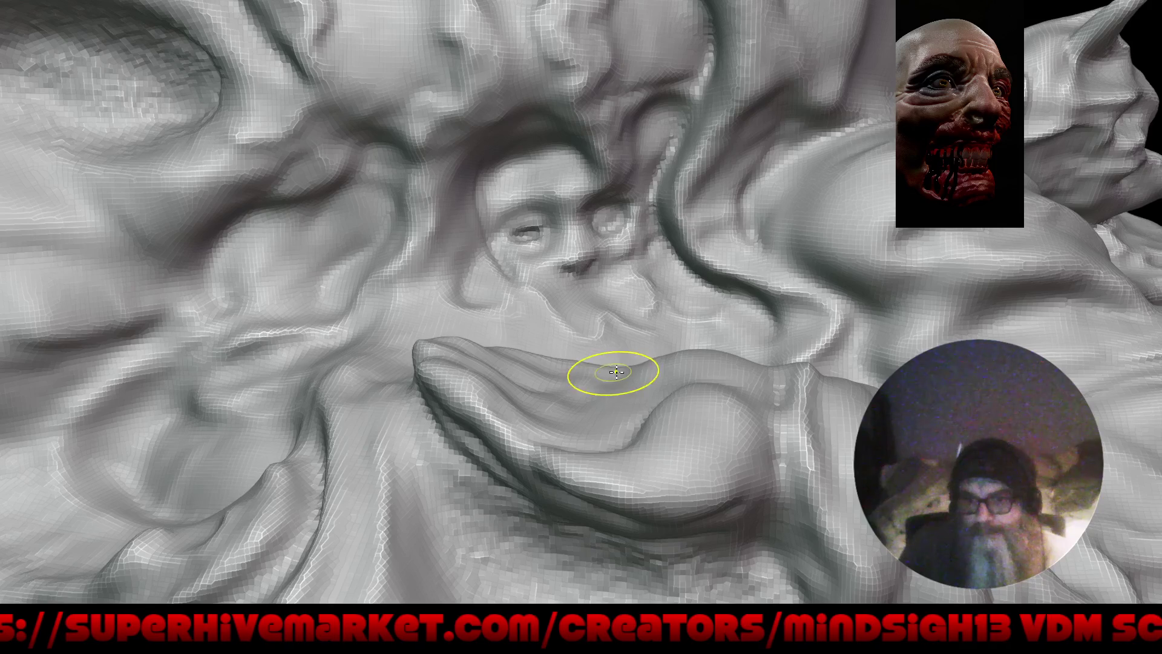
pyautogui.moveTo(664, 346)
pyautogui.mouseDown(button='right')
pyautogui.moveTo(642, 363)
pyautogui.moveTo(662, 415)
pyautogui.moveTo(624, 415)
pyautogui.moveTo(636, 401)
pyautogui.moveTo(593, 286)
pyautogui.mouseUp(button='right')
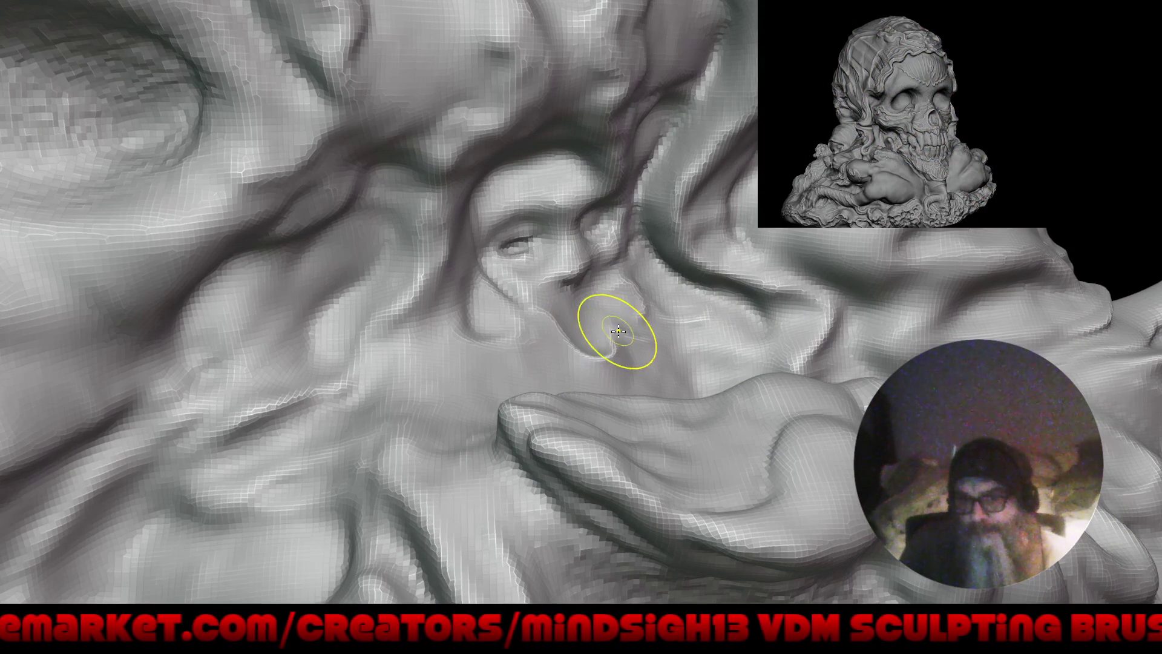
pyautogui.moveTo(636, 345); pyautogui.dragTo(630, 322, button='right')
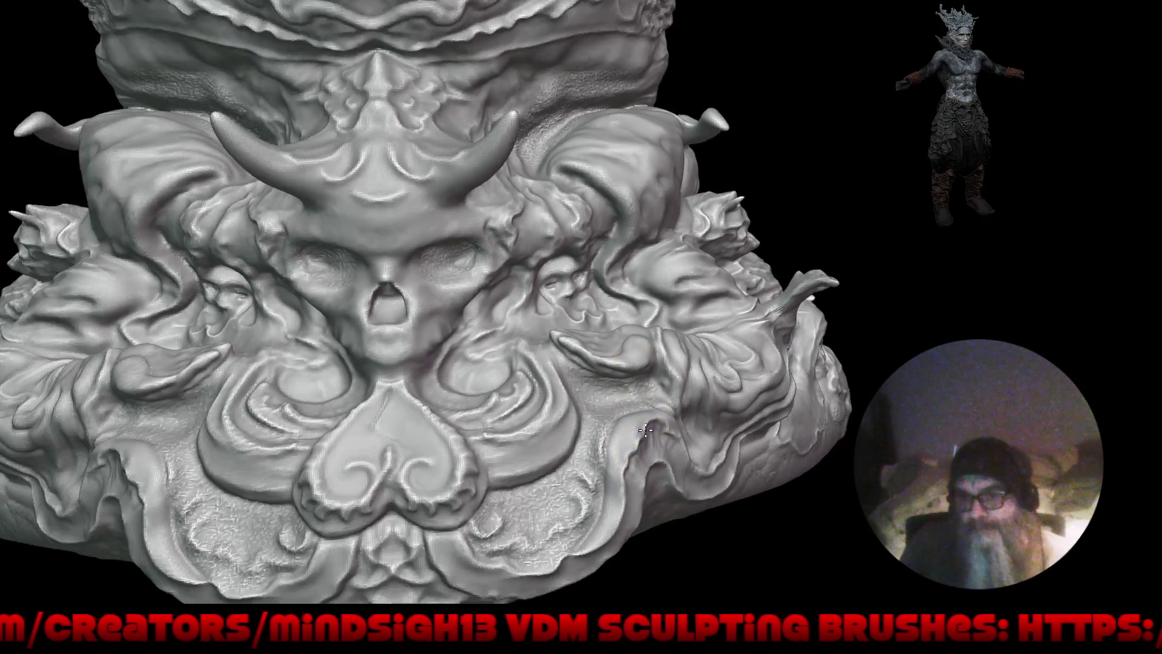
pyautogui.moveTo(645, 431)
pyautogui.keyDown('ctrl'); pyautogui.mouseDown(button='right')
pyautogui.moveTo(626, 434)
pyautogui.moveTo(669, 446)
pyautogui.mouseUp(button='right'); pyautogui.keyUp('ctrl')
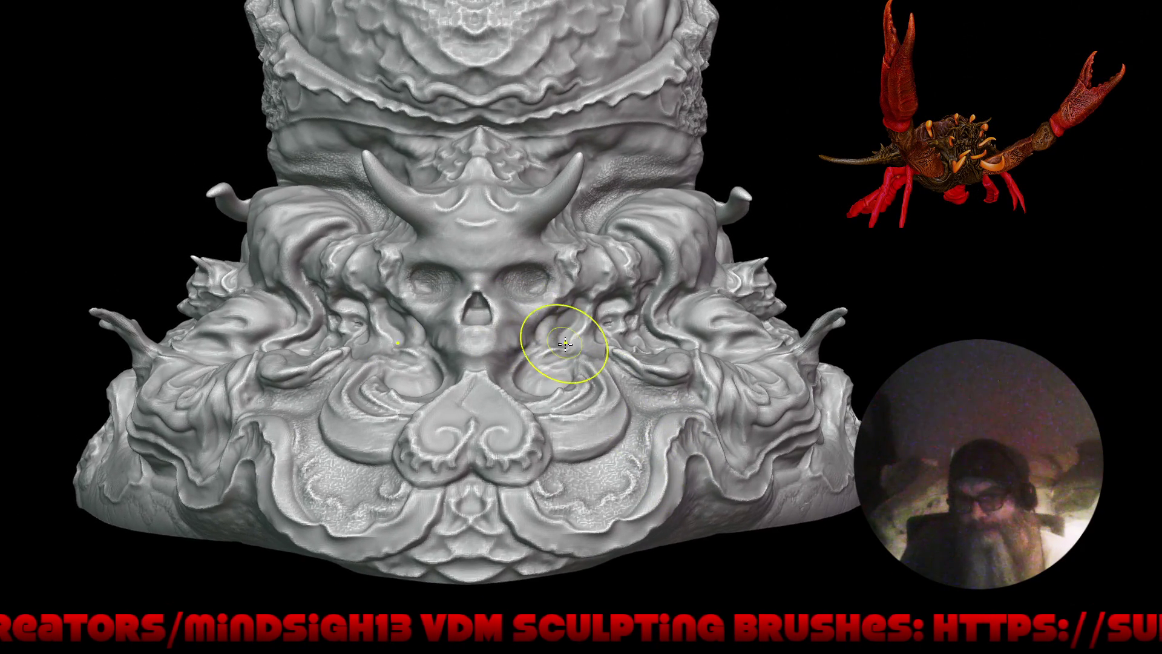
pyautogui.moveTo(566, 345); pyautogui.dragTo(554, 295, button='right')
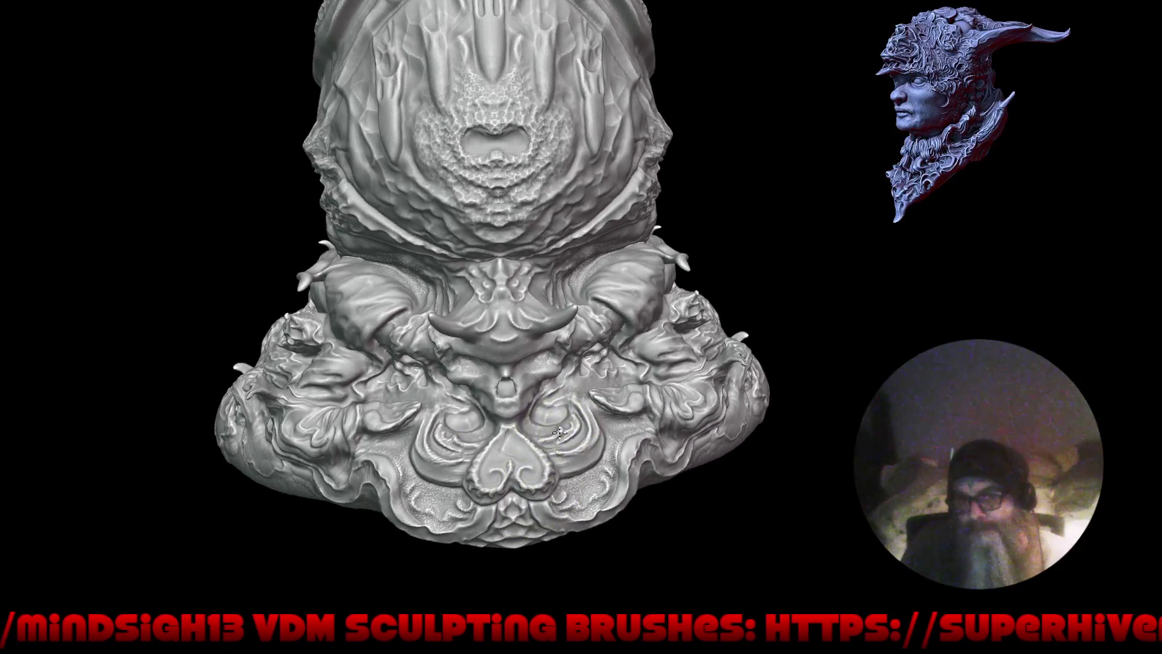
pyautogui.moveTo(559, 431)
pyautogui.mouseDown(button='right')
pyautogui.moveTo(621, 413)
pyautogui.moveTo(644, 370)
pyautogui.mouseUp(button='right')
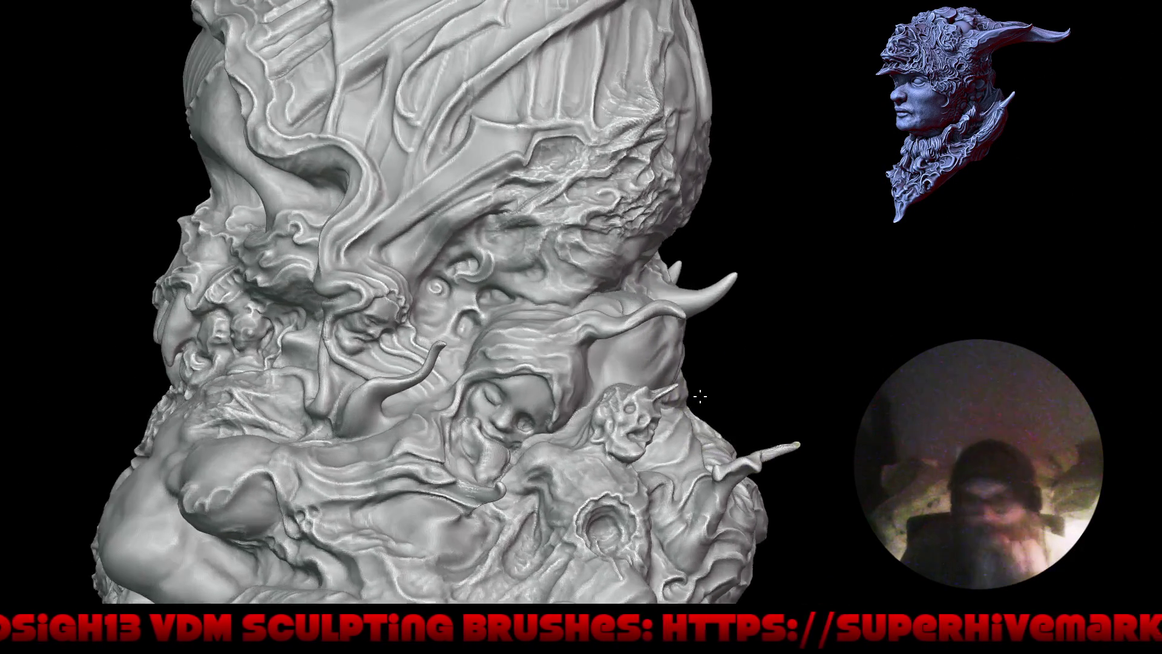
pyautogui.moveTo(676, 387); pyautogui.dragTo(643, 384, button='right')
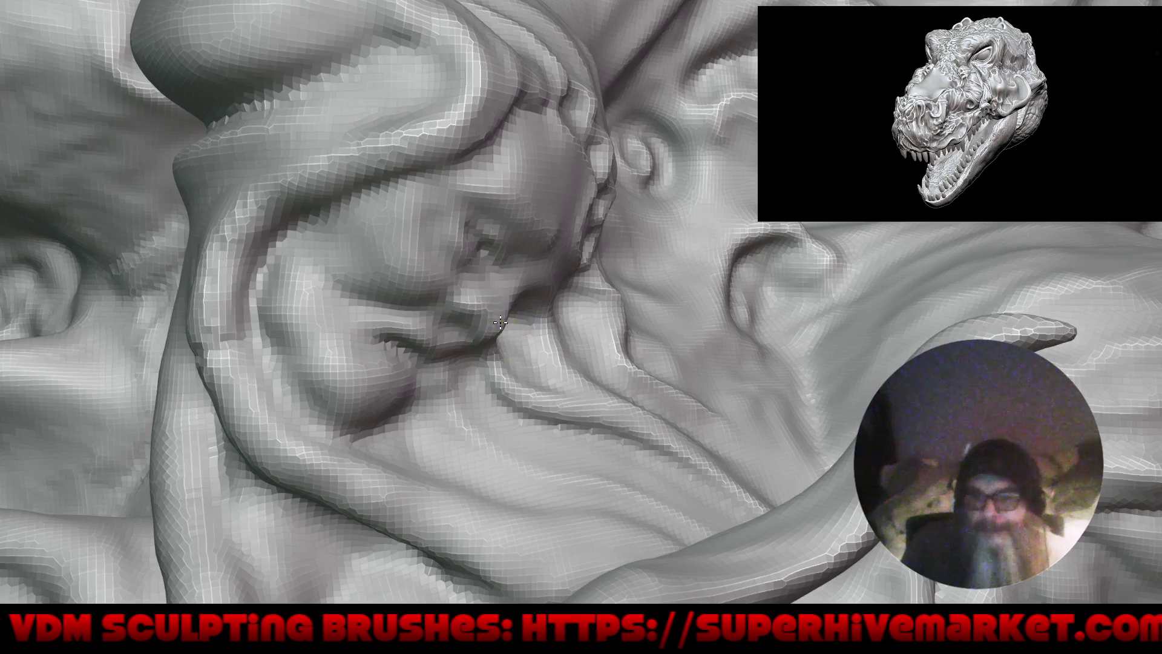
pyautogui.keyDown('alt'); pyautogui.moveTo(500, 322); pyautogui.dragTo(491, 464, button='right'); pyautogui.keyUp('alt')
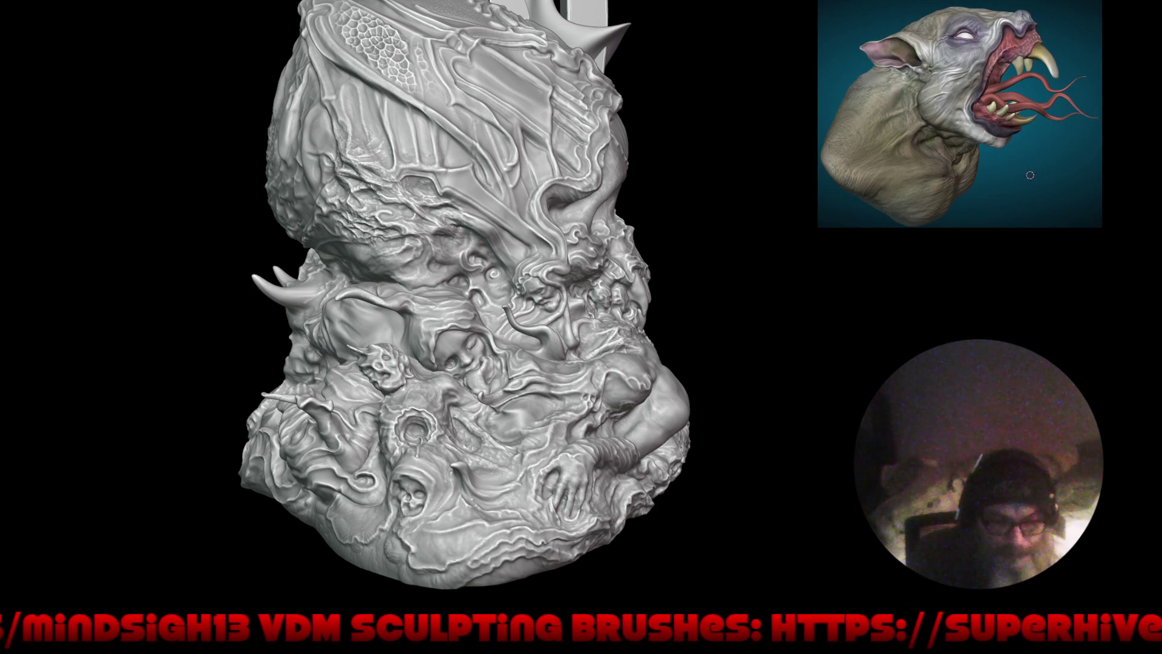
pyautogui.moveTo(796, 389)
pyautogui.mouseDown(button='middle')
pyautogui.moveTo(747, 414)
pyautogui.moveTo(718, 402)
pyautogui.mouseUp(button='middle')
pyautogui.scroll(3, 532, 272)
pyautogui.scroll(2, 553, 210)
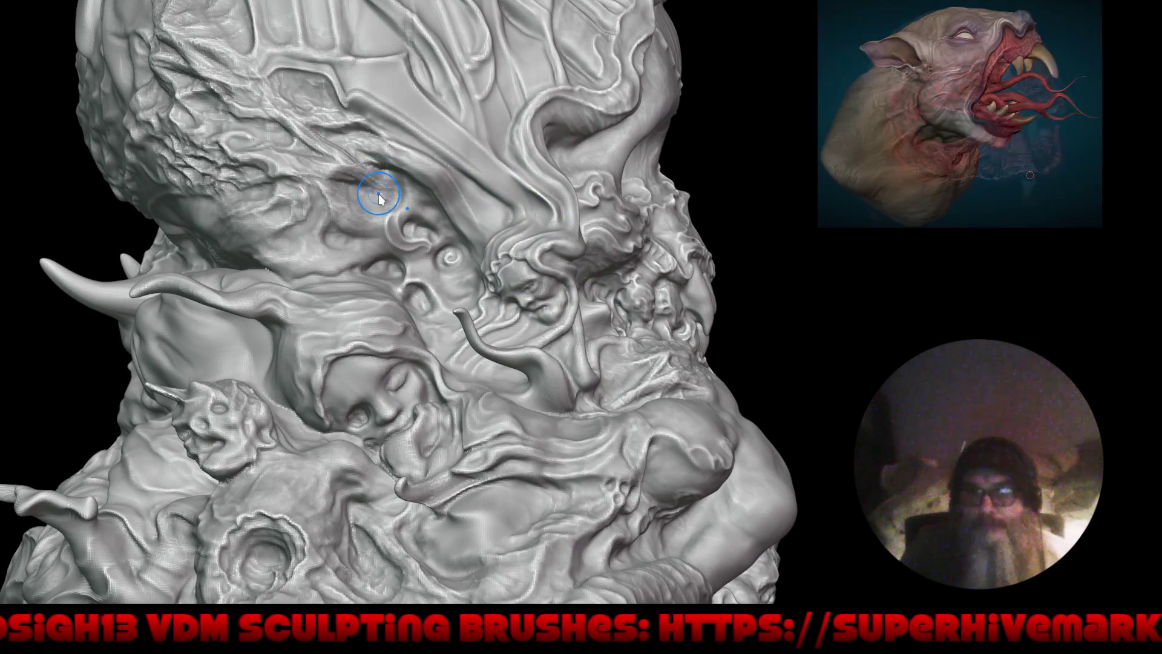
# Step: Switch to the Draw Sharp brush and carve a small sharp dent into the upper relief
pyautogui.press('q')
pyautogui.click(372, 194)
pyautogui.scroll(2, 377, 188)
pyautogui.scroll(1, 380, 183)
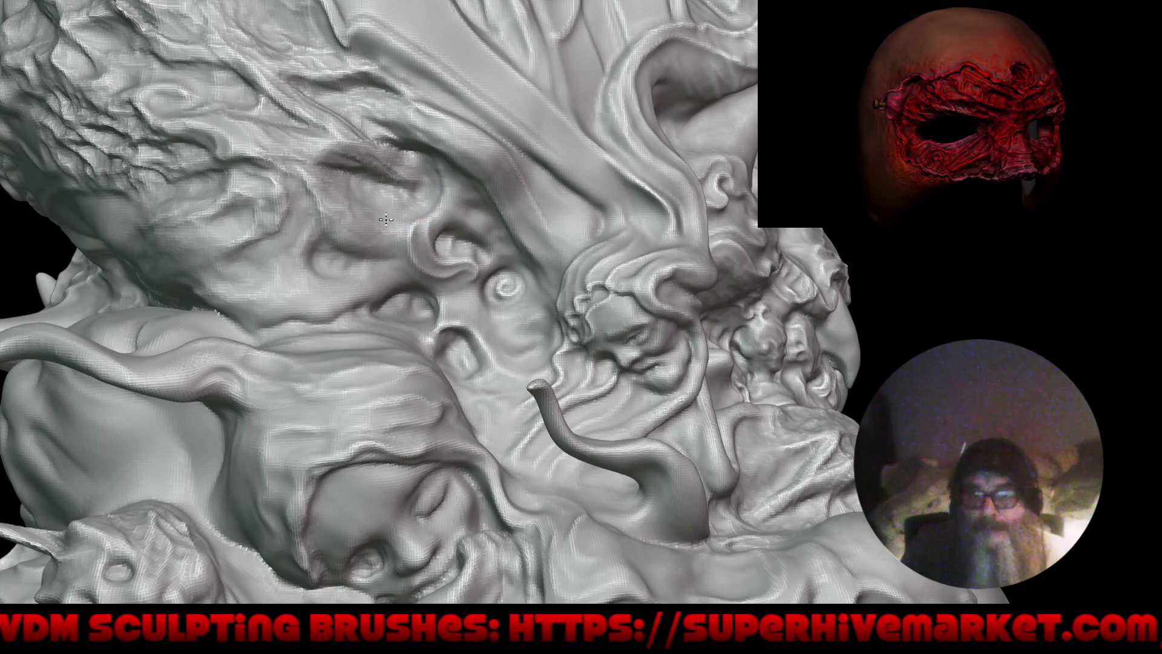
pyautogui.click(363, 185)
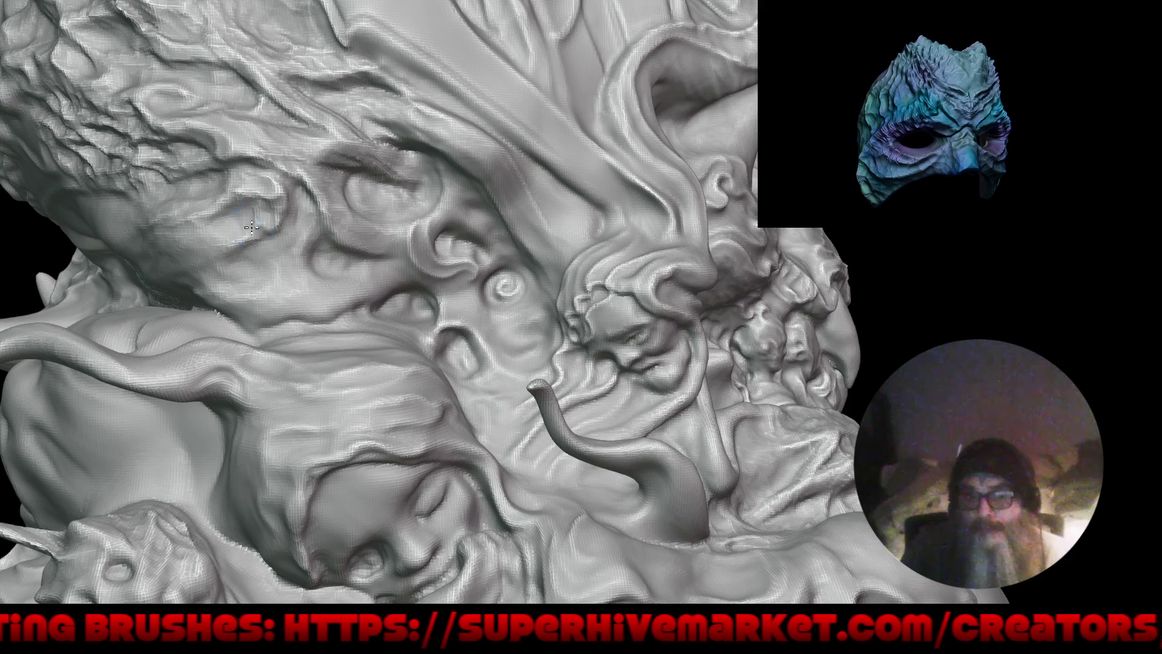
pyautogui.scroll(-5, 351, 194)
pyautogui.moveTo(351, 325)
pyautogui.mouseDown()
pyautogui.moveTo(521, 352)
pyautogui.moveTo(376, 273)
pyautogui.mouseUp()
pyautogui.scroll(3, 325, 192)
pyautogui.scroll(1, 325, 192)
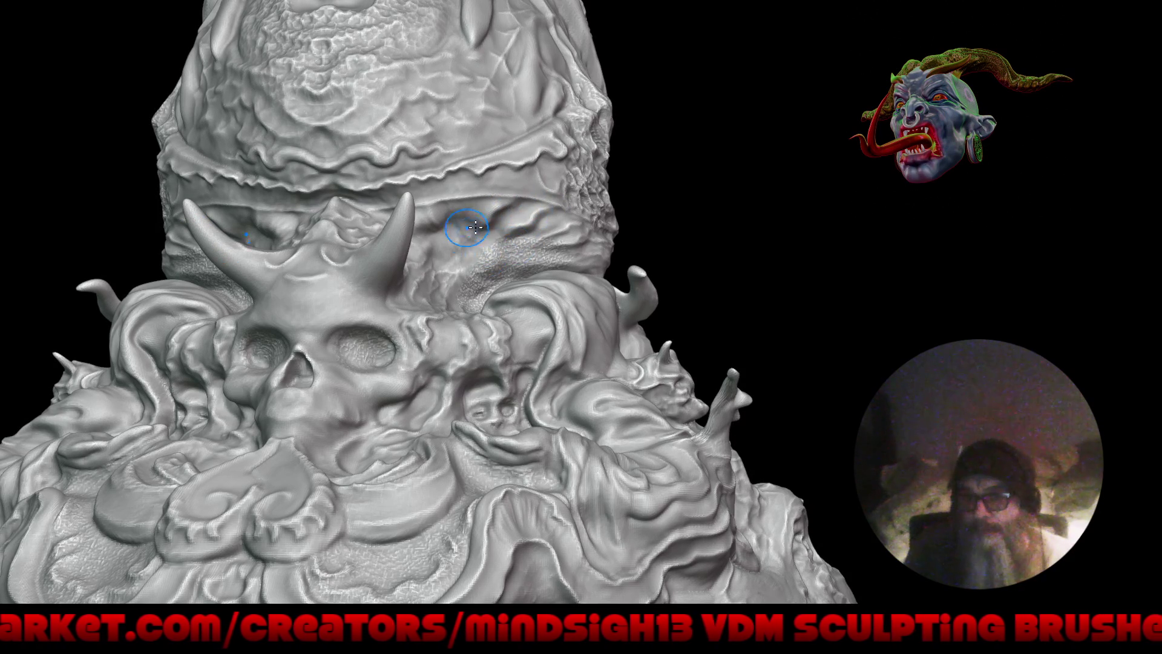
pyautogui.press('f')
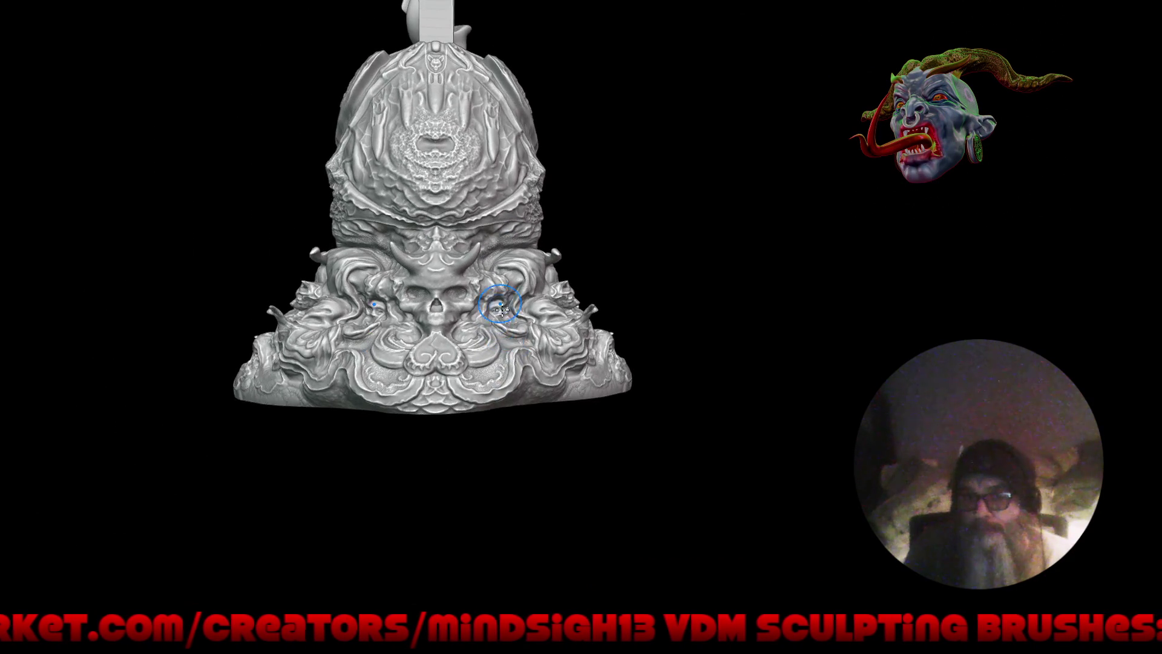
pyautogui.moveTo(527, 392)
pyautogui.mouseDown()
pyautogui.moveTo(546, 478)
pyautogui.moveTo(634, 364)
pyautogui.moveTo(544, 493)
pyautogui.mouseUp()
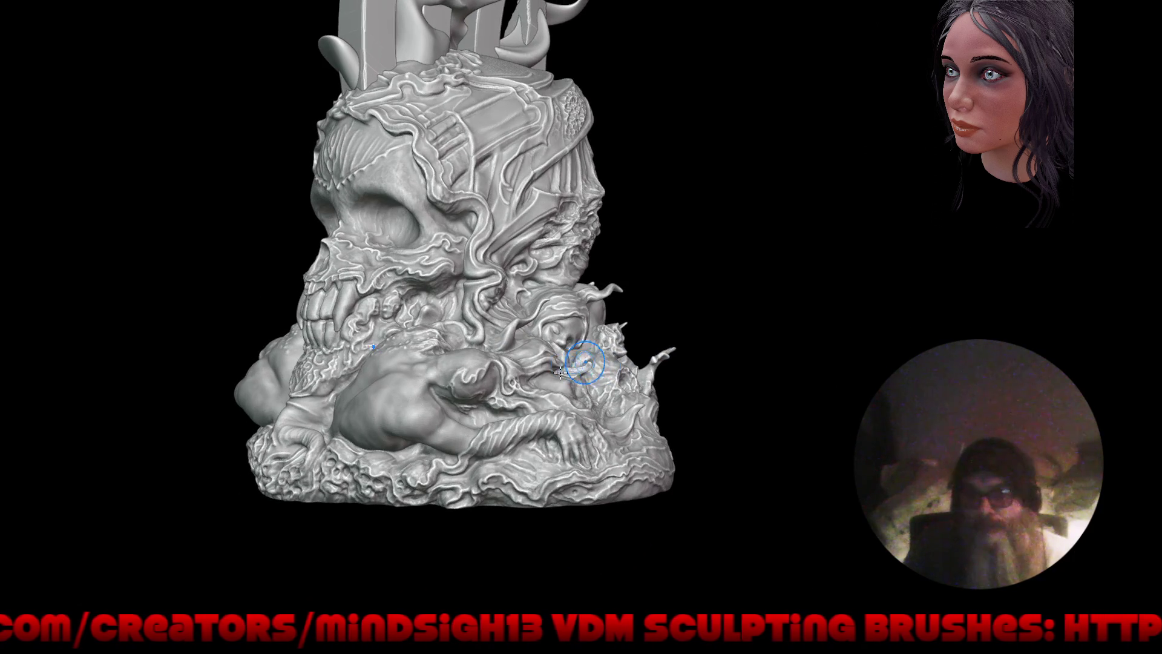
pyautogui.scroll(5, 543, 493)
pyautogui.moveTo(480, 384)
pyautogui.keyDown('alt'); pyautogui.mouseDown()
pyautogui.moveTo(573, 386)
pyautogui.moveTo(713, 297)
pyautogui.mouseUp(); pyautogui.keyUp('alt')
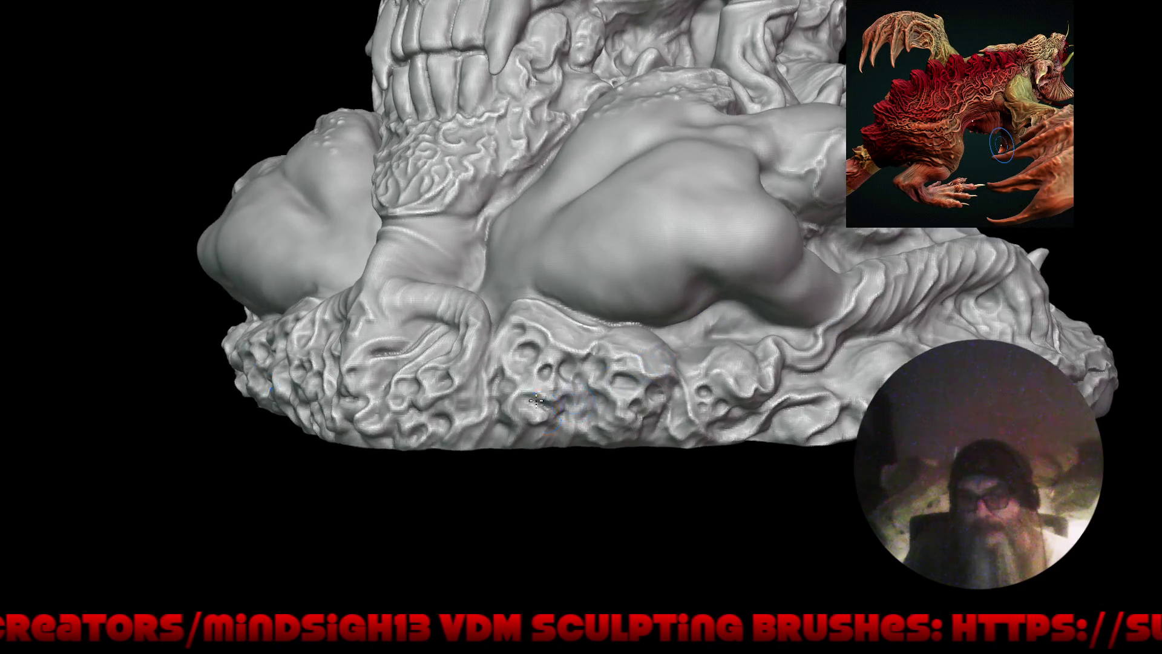
pyautogui.scroll(3, 537, 409)
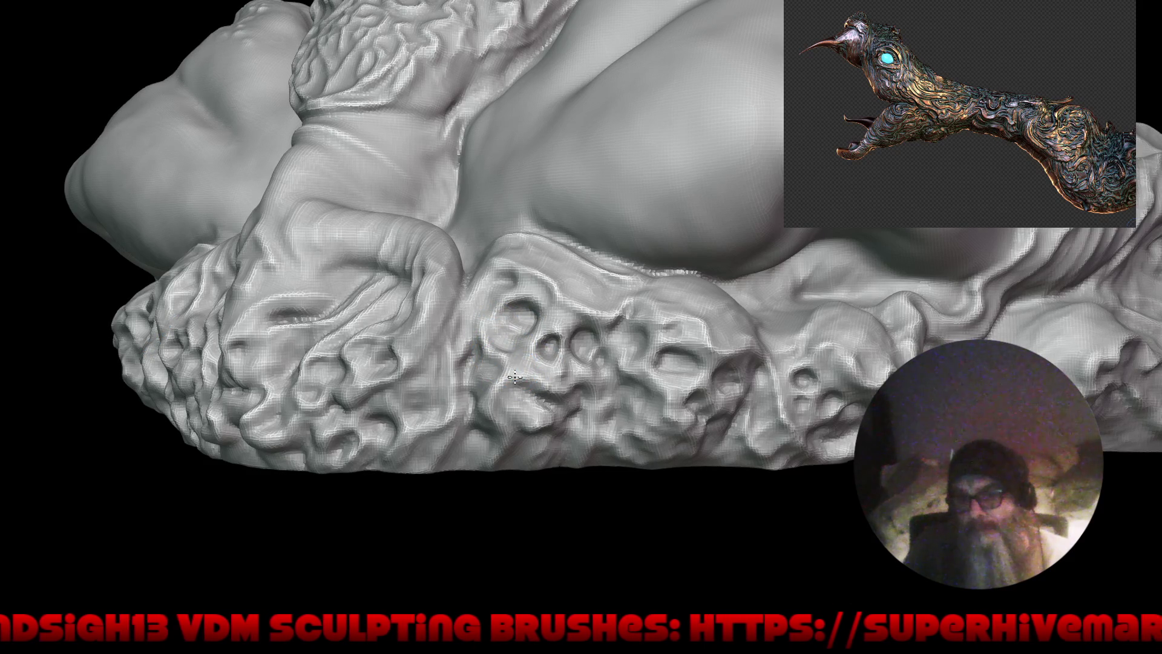
pyautogui.scroll(-2, 573, 378)
pyautogui.moveTo(573, 379)
pyautogui.mouseDown(button='middle')
pyautogui.moveTo(586, 383)
pyautogui.moveTo(566, 397)
pyautogui.mouseUp(button='middle')
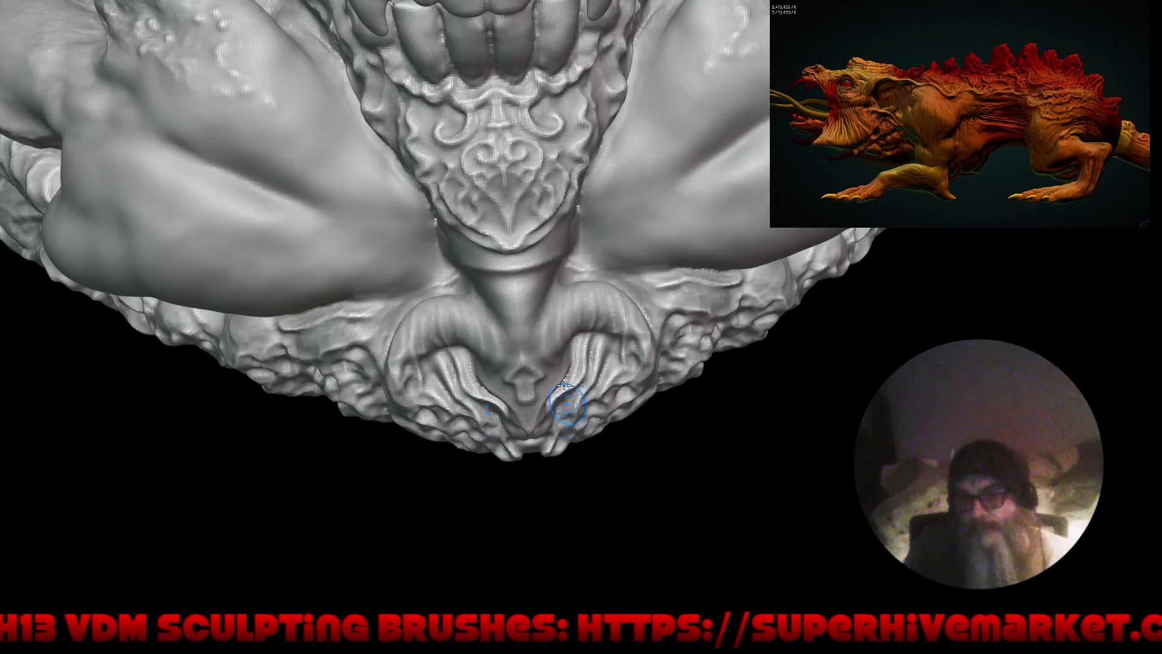
pyautogui.moveTo(524, 170); pyautogui.dragTo(532, 298, button='middle')
pyautogui.scroll(2, 531, 220)
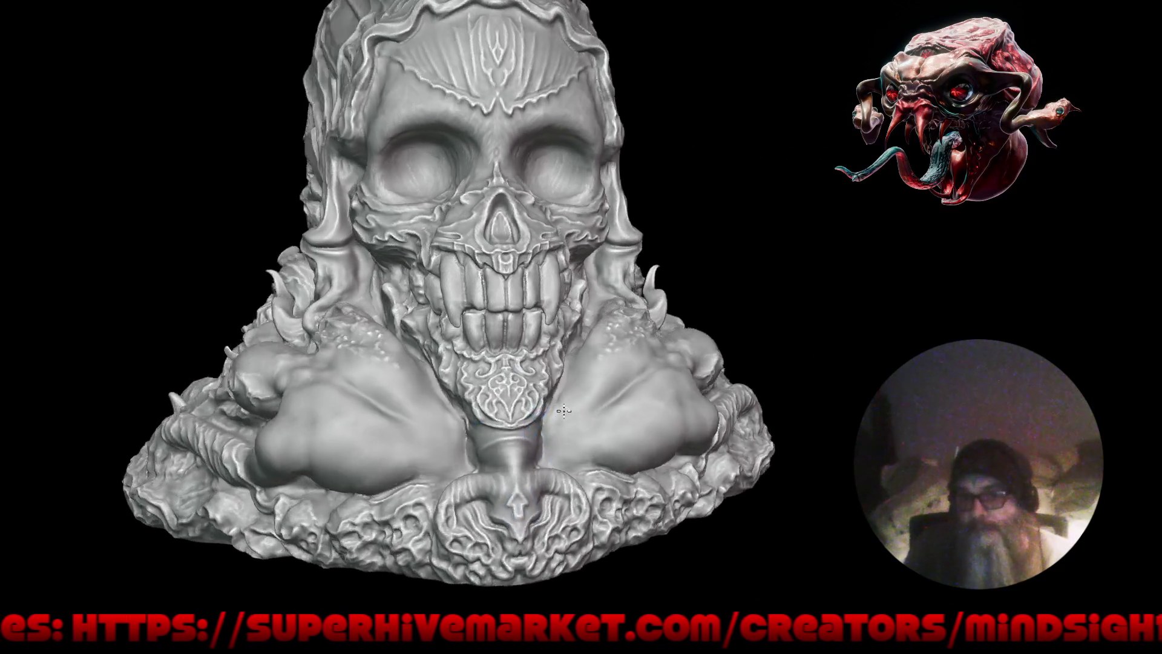
pyautogui.moveTo(557, 419); pyautogui.dragTo(649, 402, button='middle')
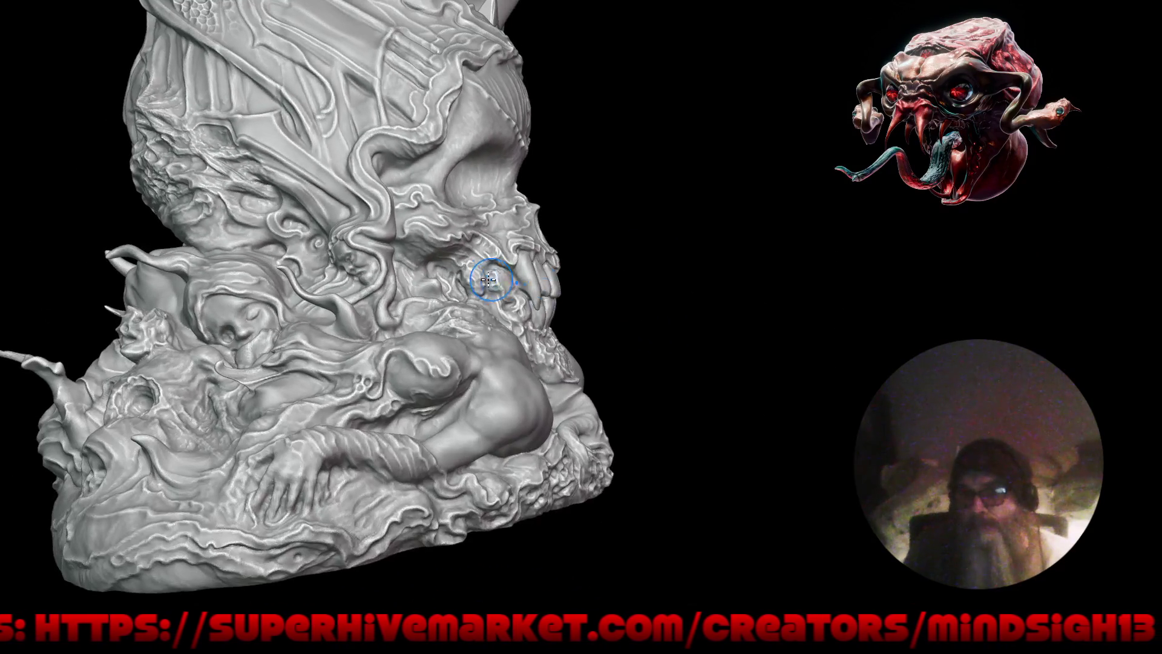
pyautogui.scroll(3, 530, 186)
pyautogui.scroll(2, 557, 223)
pyautogui.scroll(2, 583, 254)
pyautogui.moveTo(583, 254); pyautogui.dragTo(564, 255, button='middle')
pyautogui.scroll(2, 512, 309)
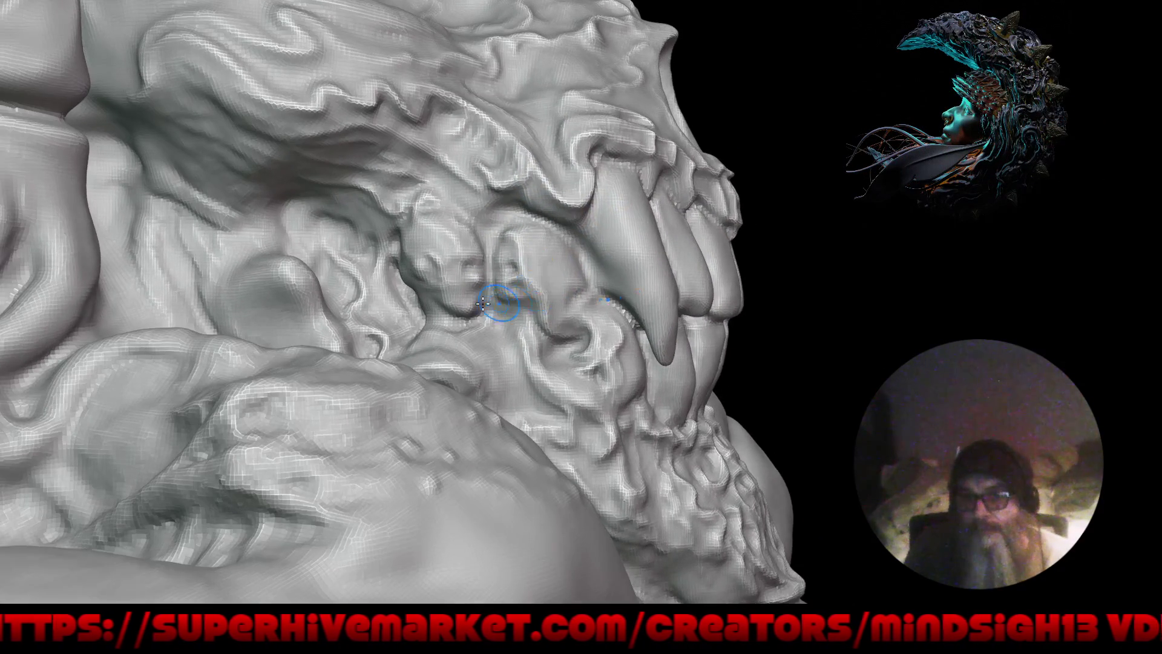
pyautogui.scroll(2, 480, 299)
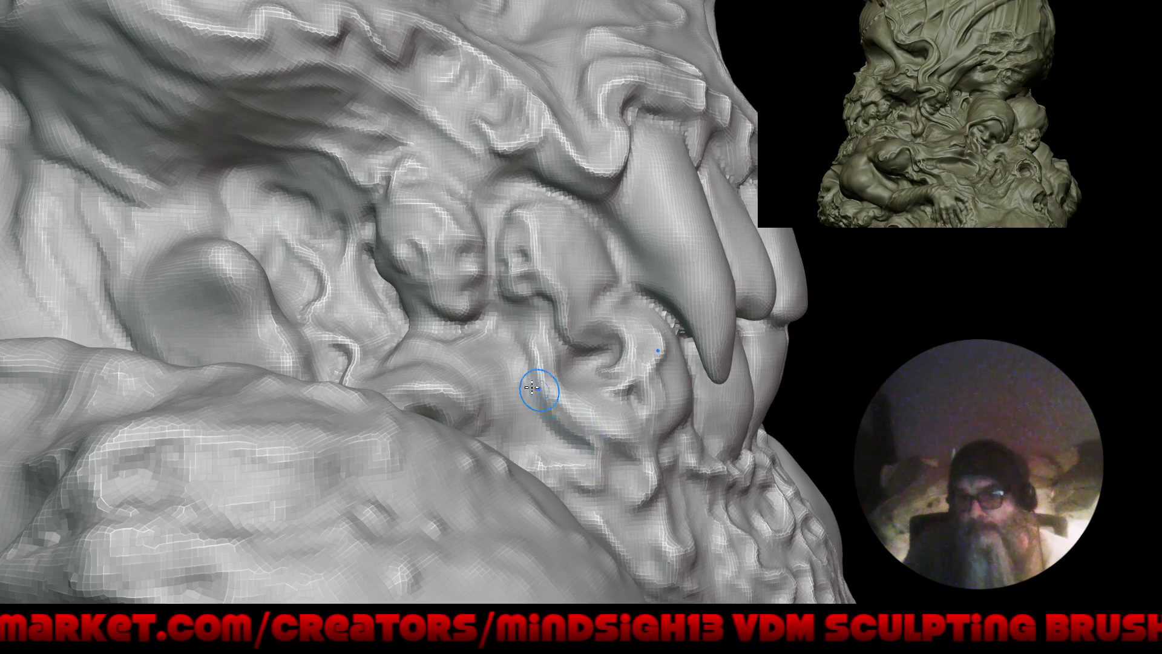
pyautogui.moveTo(467, 393)
pyautogui.keyDown('ctrl'); pyautogui.mouseDown(button='right')
pyautogui.moveTo(549, 443)
pyautogui.moveTo(451, 270)
pyautogui.moveTo(475, 312)
pyautogui.moveTo(506, 327)
pyautogui.mouseUp(button='right'); pyautogui.keyUp('ctrl')
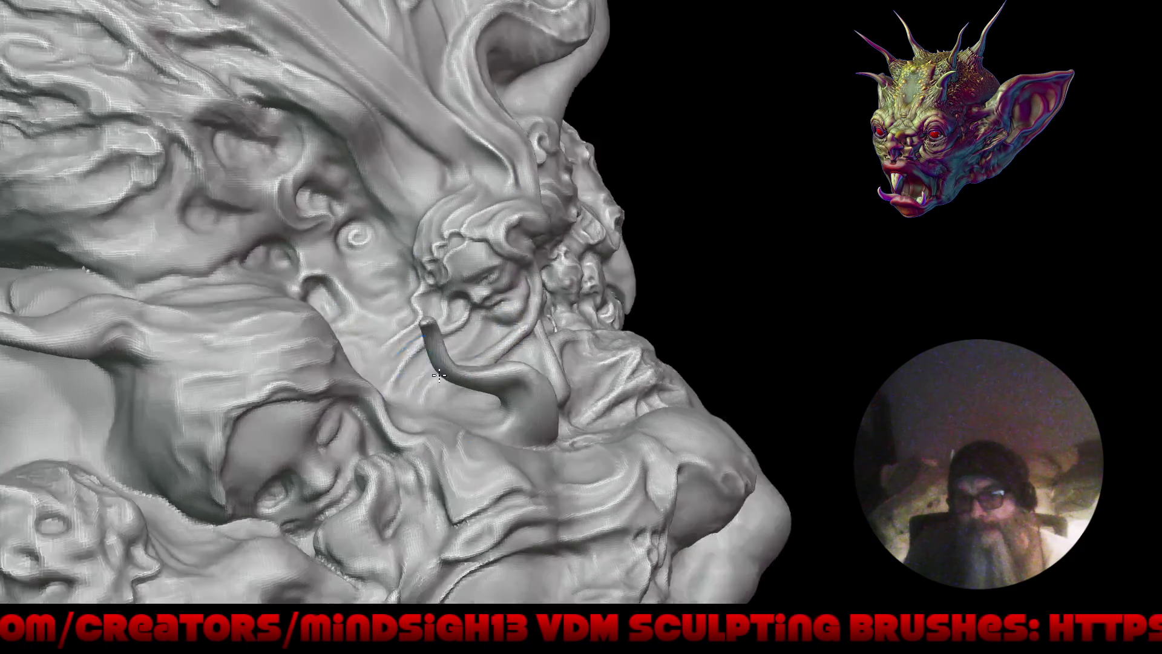
pyautogui.moveTo(467, 355); pyautogui.dragTo(455, 395, button='right')
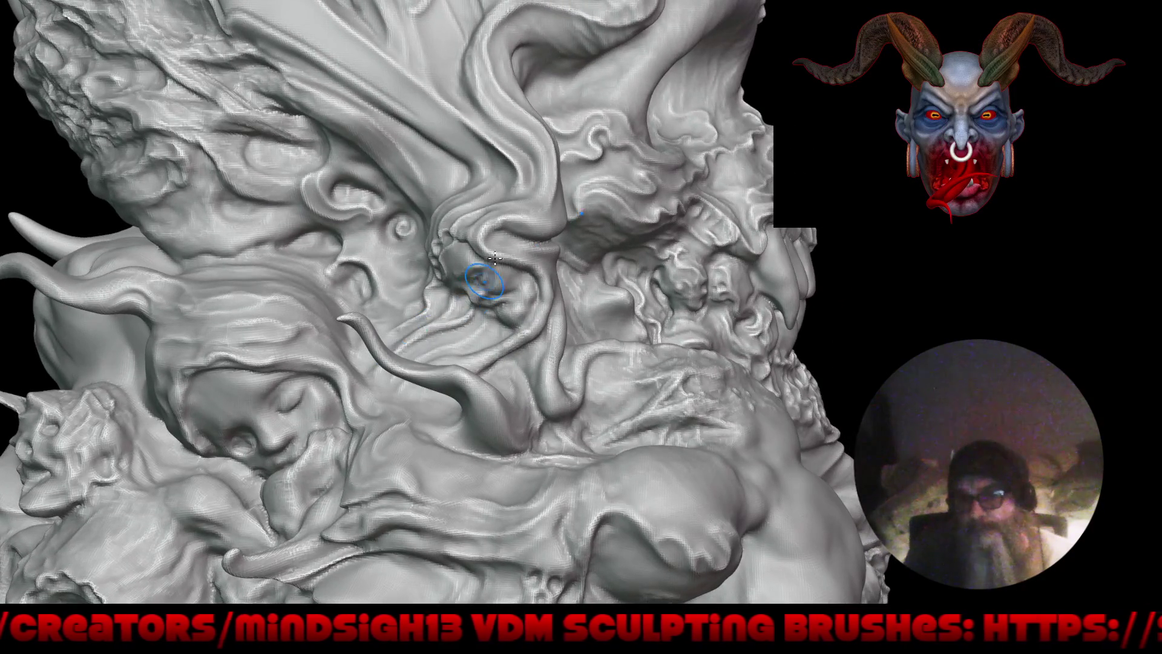
pyautogui.moveTo(495, 259)
pyautogui.keyDown('alt'); pyautogui.mouseDown(button='right')
pyautogui.moveTo(504, 312)
pyautogui.moveTo(490, 277)
pyautogui.mouseUp(button='right'); pyautogui.keyUp('alt')
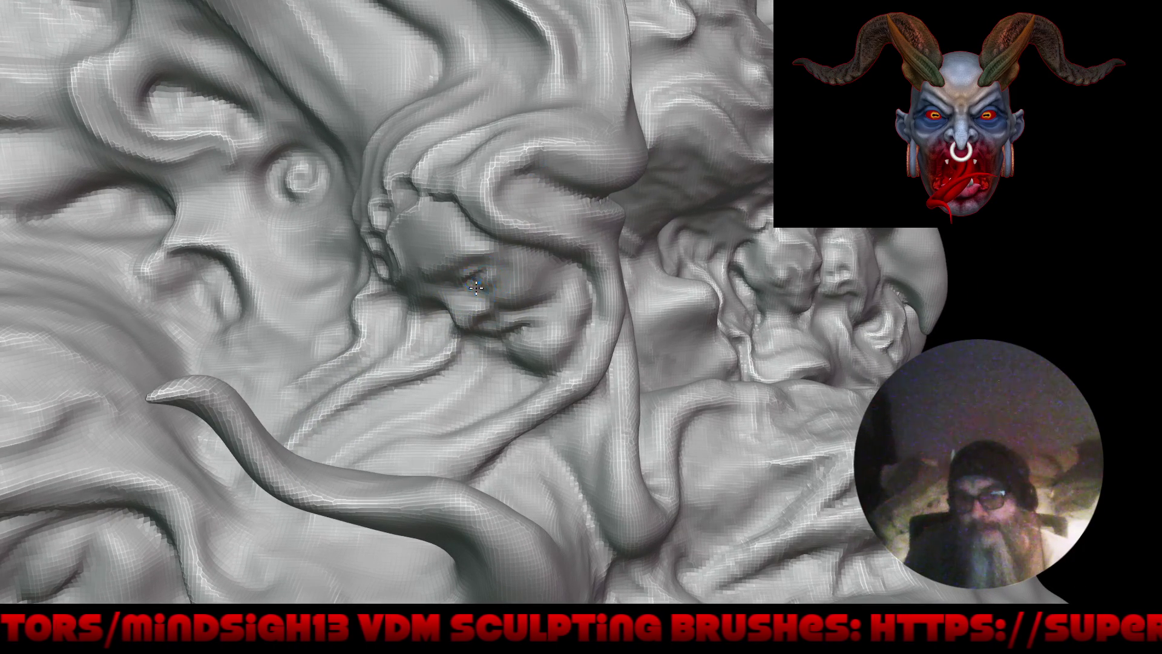
pyautogui.moveTo(477, 313)
pyautogui.keyDown('alt'); pyautogui.mouseDown(button='right')
pyautogui.moveTo(487, 379)
pyautogui.moveTo(643, 345)
pyautogui.moveTo(614, 321)
pyautogui.moveTo(616, 248)
pyautogui.moveTo(597, 234)
pyautogui.mouseUp(button='right'); pyautogui.keyUp('alt')
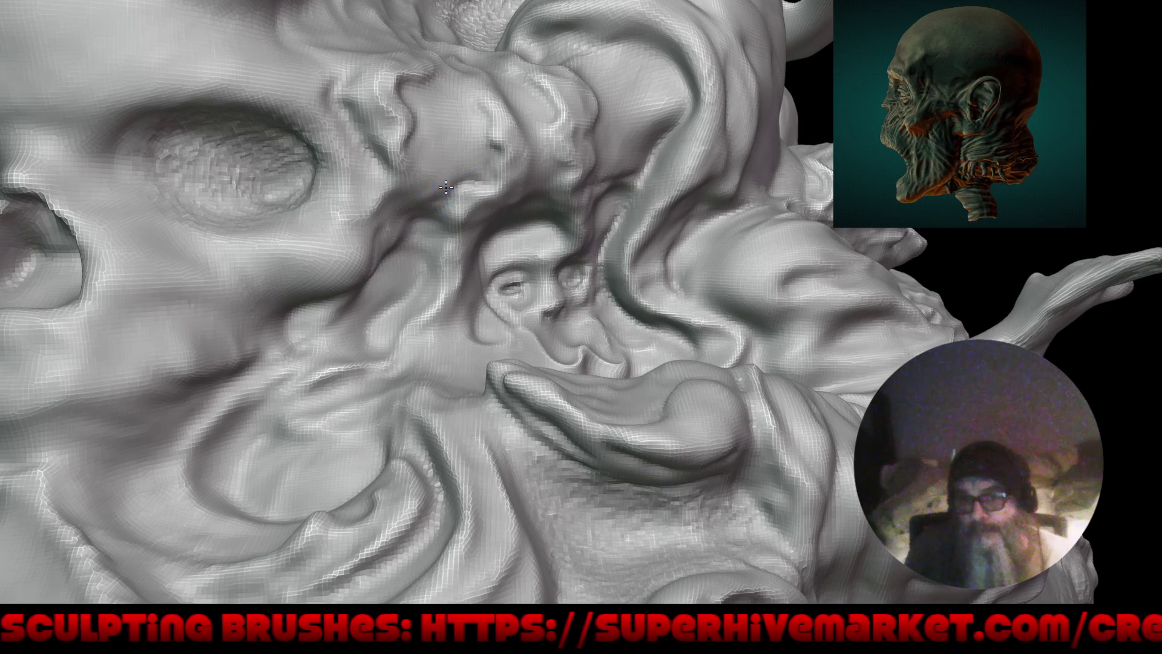
pyautogui.moveTo(506, 246); pyautogui.dragTo(519, 178, button='middle')
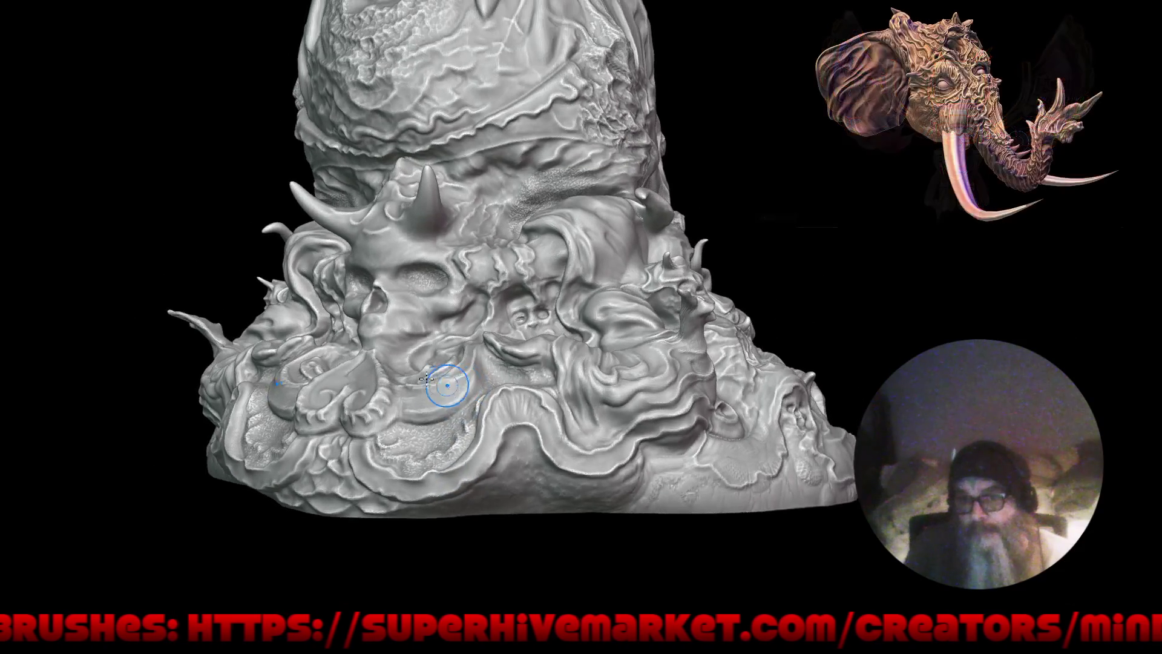
pyautogui.keyDown('shift'); pyautogui.moveTo(427, 380); pyautogui.dragTo(564, 277, button='right'); pyautogui.keyUp('shift')
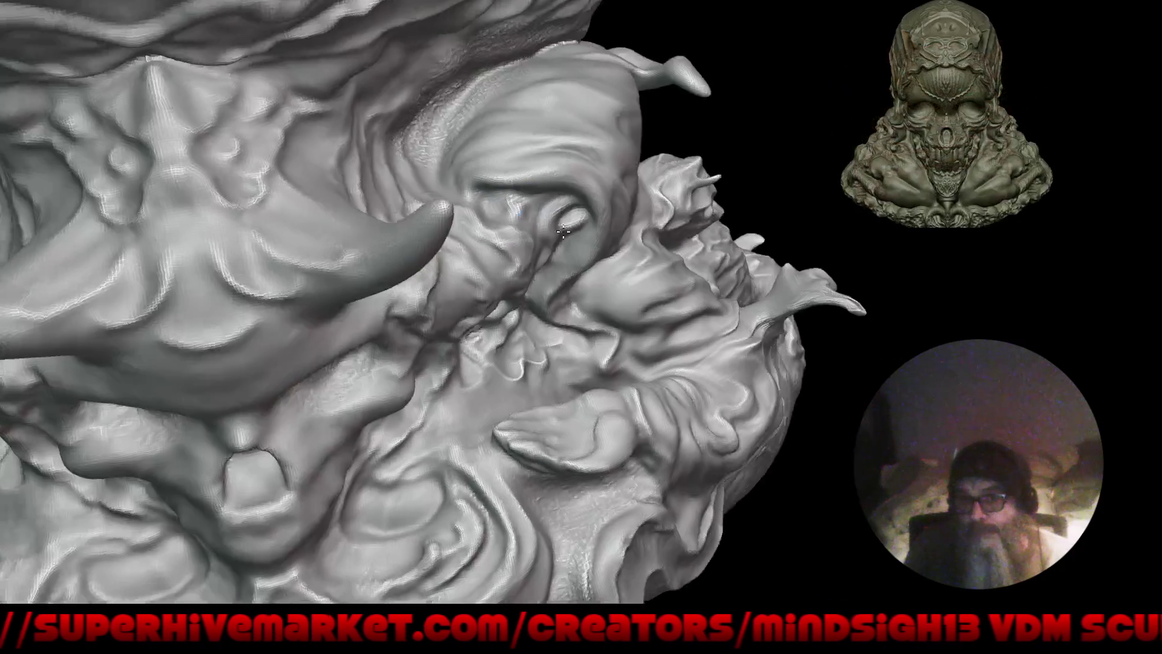
pyautogui.moveTo(512, 213); pyautogui.dragTo(512, 201, button='right')
pyautogui.click(507, 196)
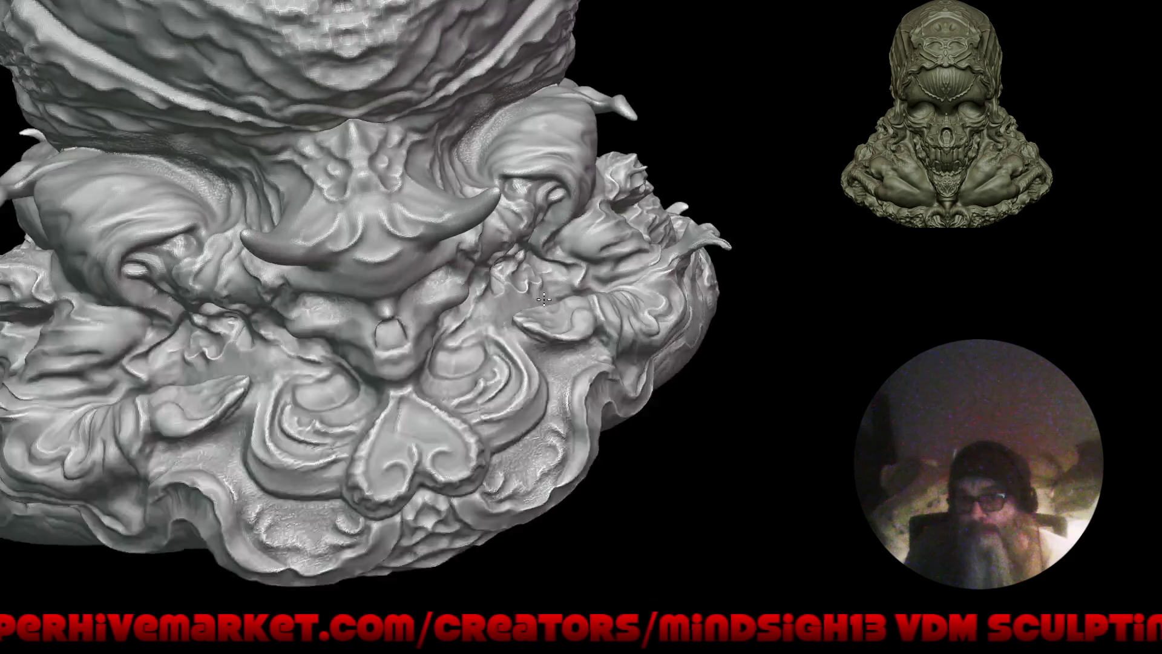
pyautogui.moveTo(551, 242)
pyautogui.mouseDown(button='right')
pyautogui.moveTo(589, 316)
pyautogui.moveTo(596, 363)
pyautogui.moveTo(643, 389)
pyautogui.mouseUp(button='right')
pyautogui.moveTo(604, 336); pyautogui.dragTo(571, 307, button='right')
pyautogui.keyDown('alt'); pyautogui.moveTo(310, 284); pyautogui.dragTo(389, 233, button='right'); pyautogui.keyUp('alt')
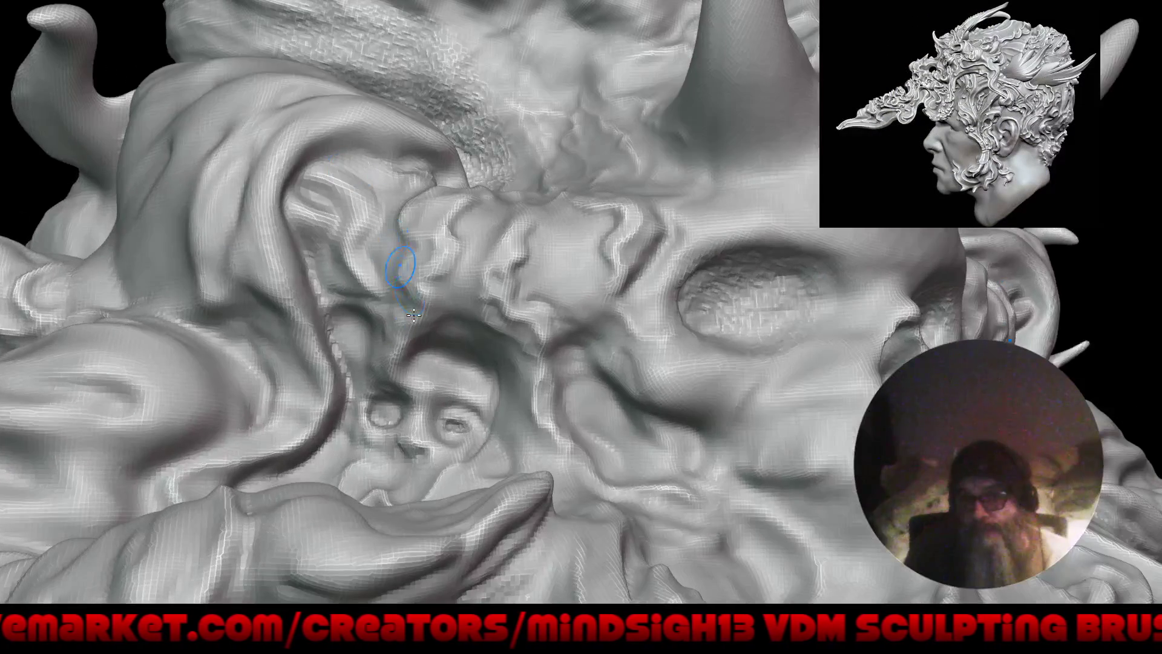
pyautogui.click(384, 301)
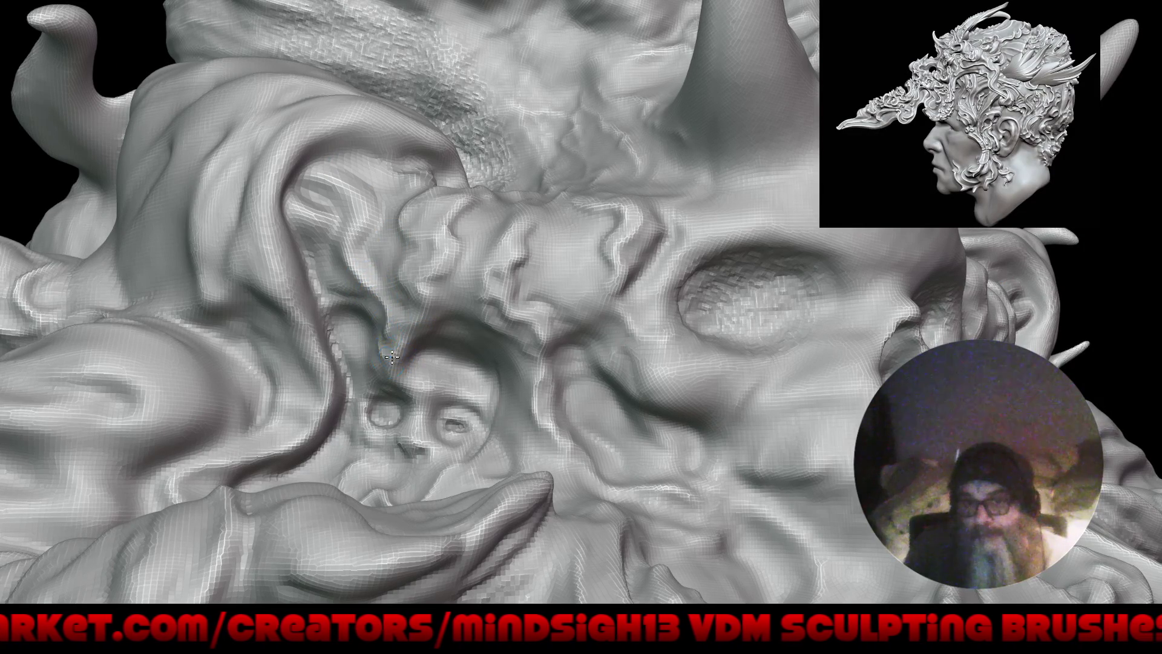
pyautogui.click(365, 308)
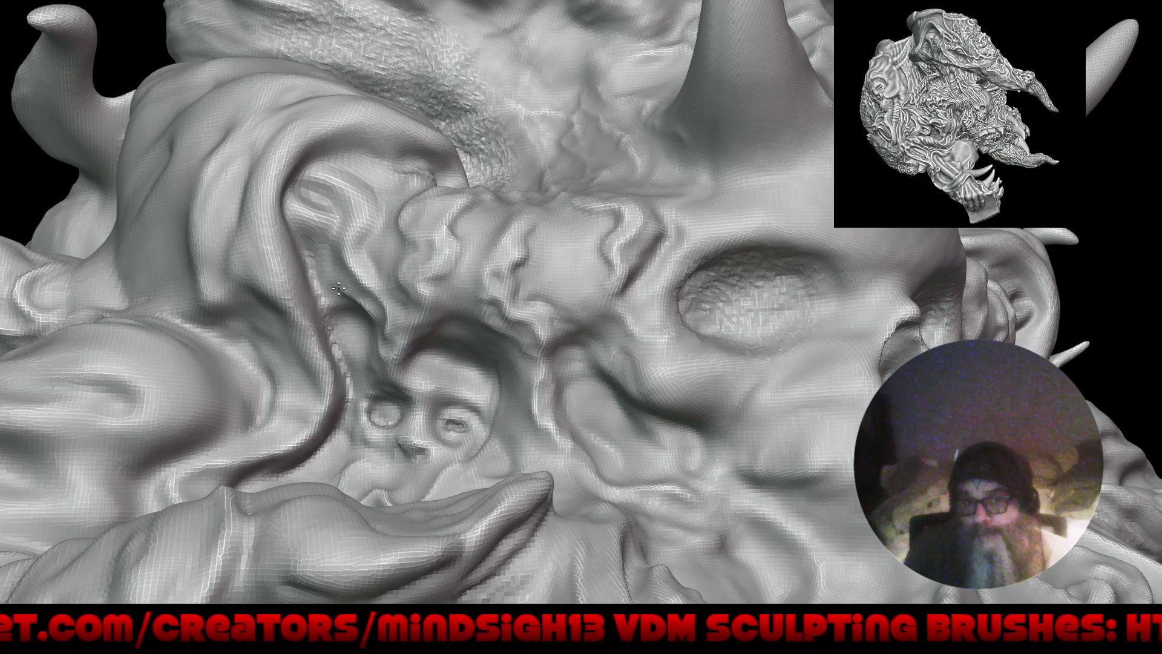
pyautogui.click(296, 218)
pyautogui.click(350, 239)
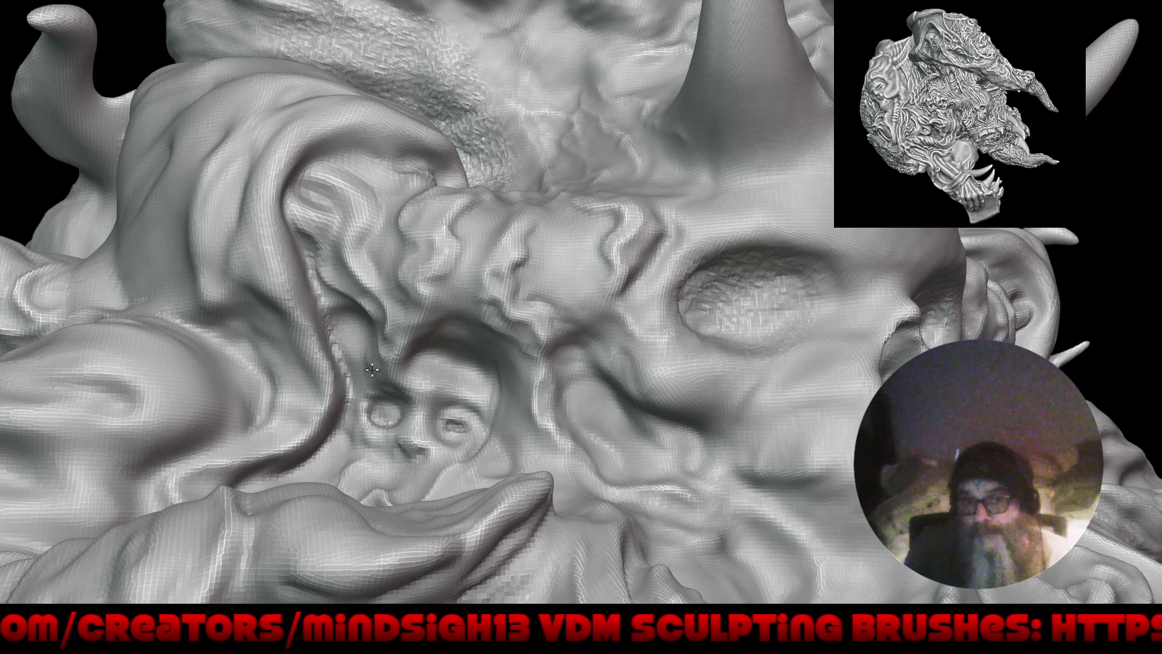
pyautogui.moveTo(363, 361)
pyautogui.mouseDown()
pyautogui.moveTo(402, 408)
pyautogui.moveTo(477, 394)
pyautogui.moveTo(507, 354)
pyautogui.mouseUp()
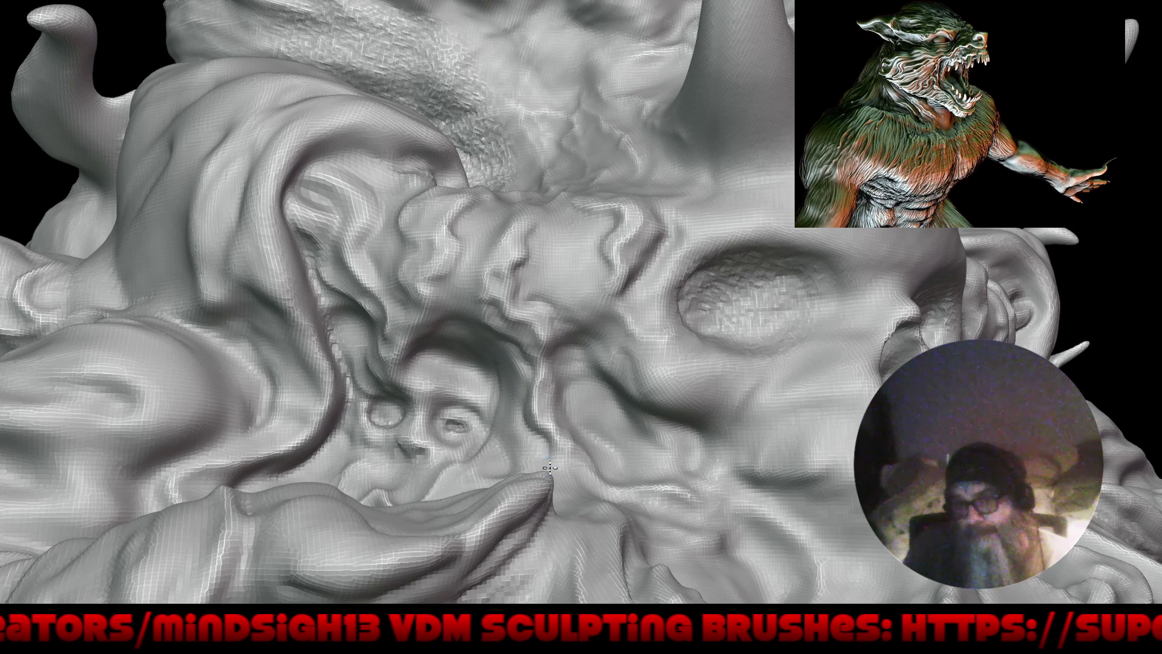
pyautogui.scroll(-10, 570, 484)
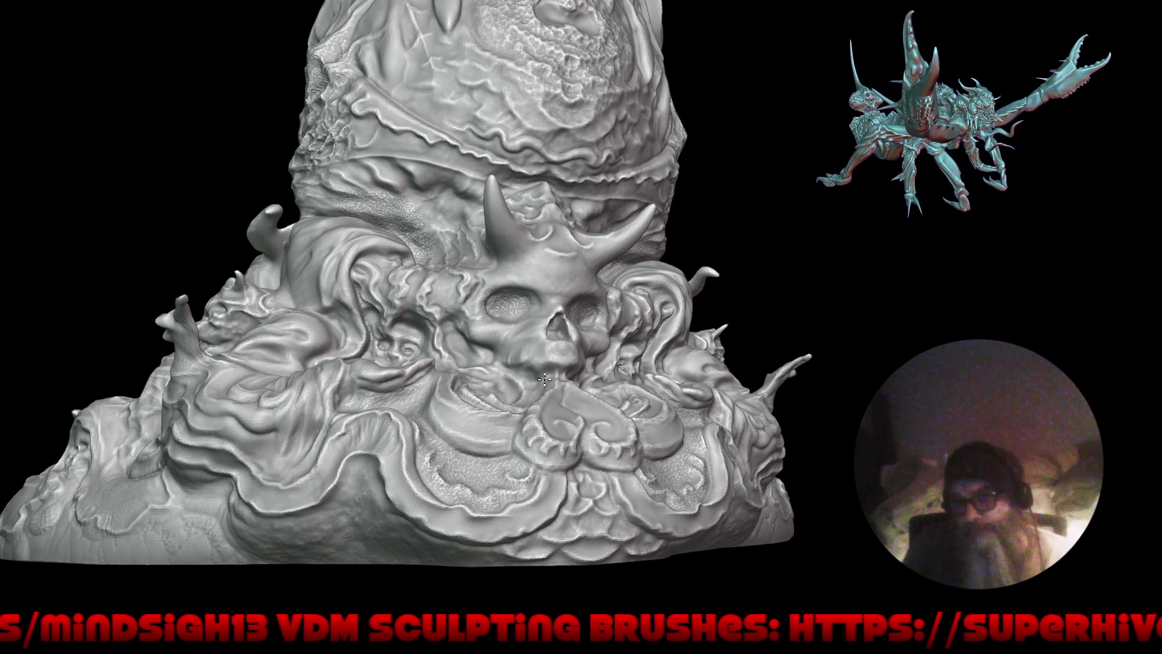
# Step: Zoom out to a front view, frame the whole skull sculpt, and restore the full interface
pyautogui.press('KP_1')
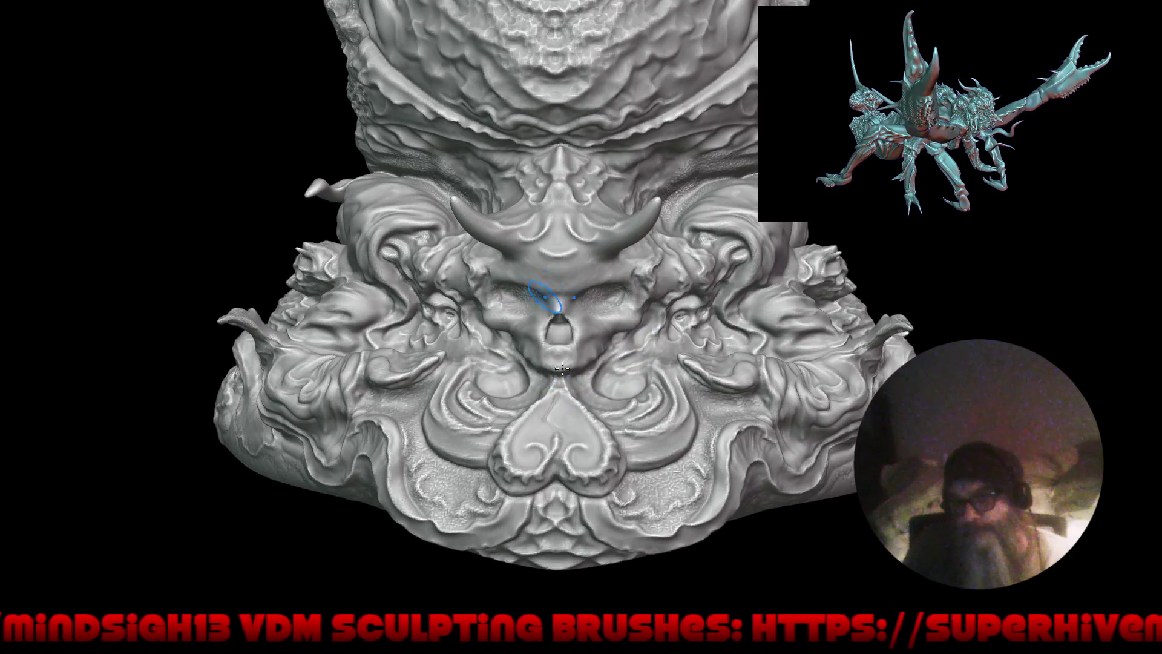
pyautogui.scroll(-3, 549, 311)
pyautogui.scroll(-2, 605, 345)
pyautogui.scroll(-2, 593, 357)
pyautogui.scroll(-2, 582, 369)
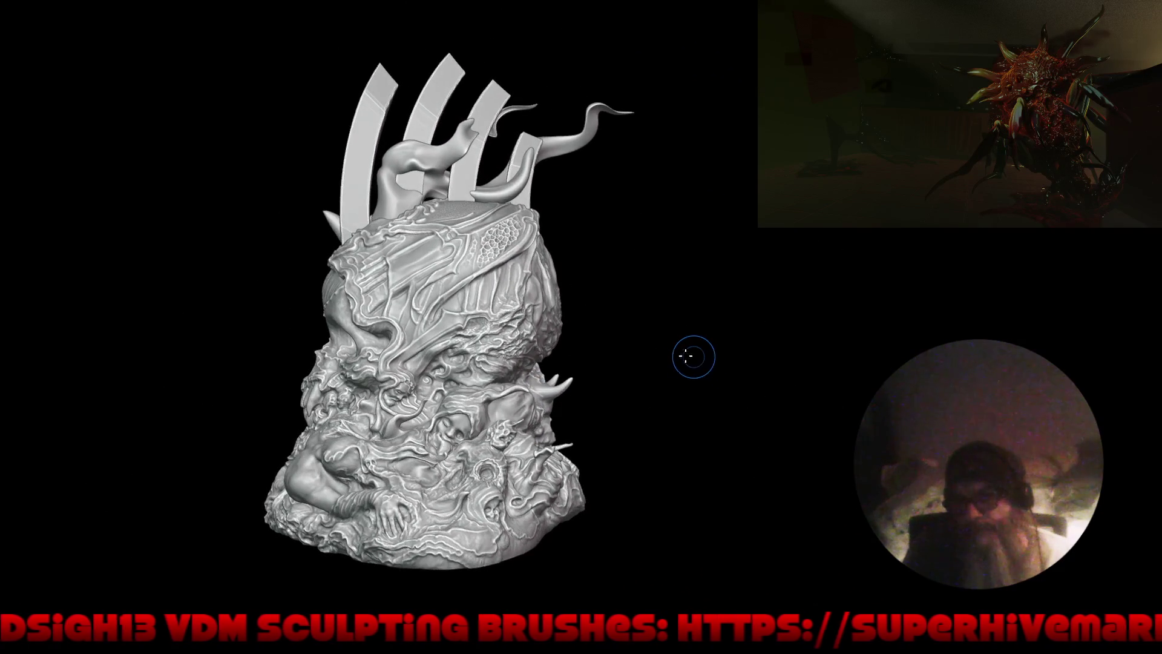
pyautogui.moveTo(693, 356)
pyautogui.mouseDown(button='middle')
pyautogui.moveTo(656, 370)
pyautogui.moveTo(675, 351)
pyautogui.mouseUp(button='middle')
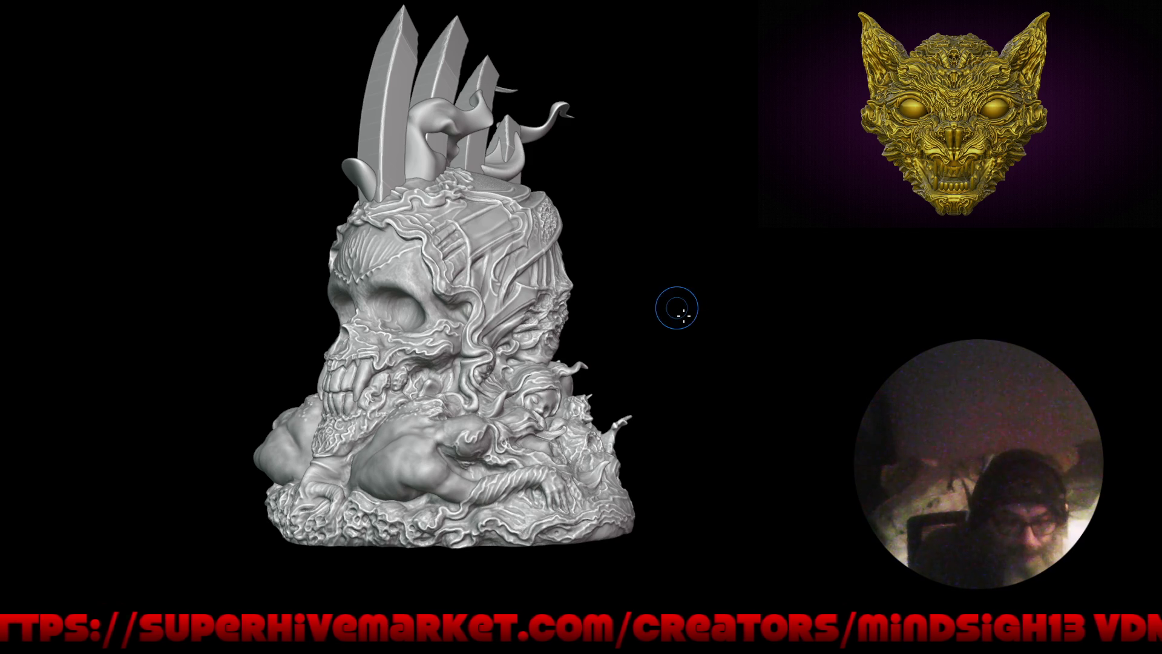
pyautogui.moveTo(721, 410)
pyautogui.mouseDown()
pyautogui.moveTo(785, 410)
pyautogui.moveTo(692, 414)
pyautogui.mouseUp()
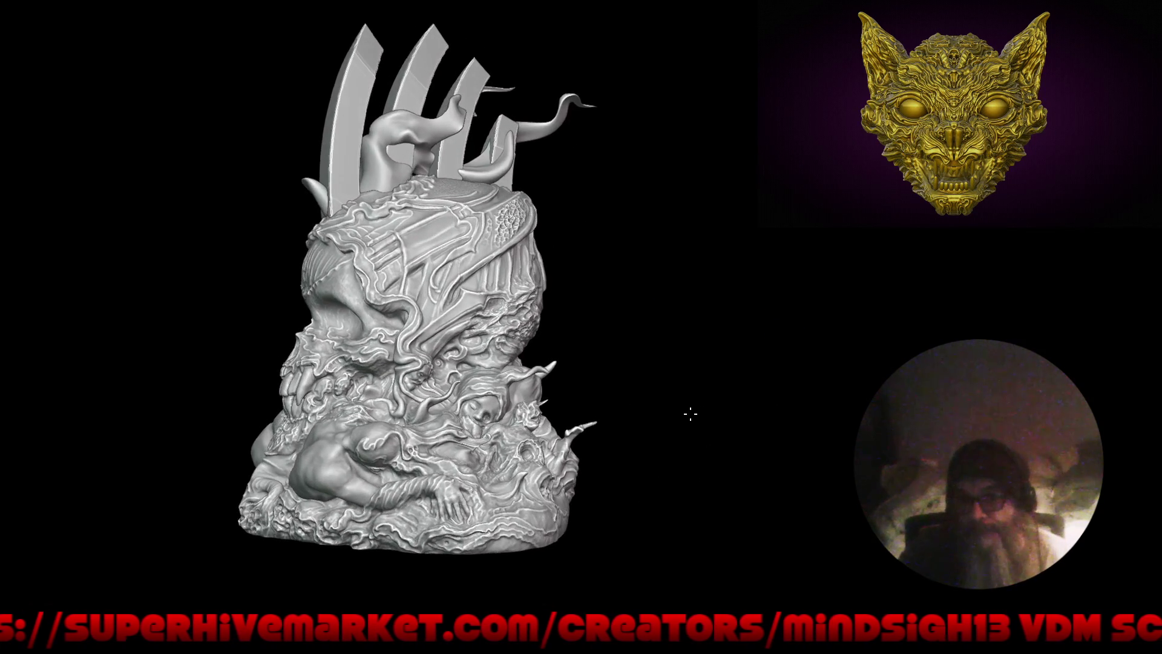
pyautogui.moveTo(623, 493)
pyautogui.keyDown('alt'); pyautogui.mouseDown()
pyautogui.moveTo(634, 440)
pyautogui.moveTo(679, 423)
pyautogui.moveTo(625, 443)
pyautogui.moveTo(662, 448)
pyautogui.moveTo(718, 415)
pyautogui.moveTo(654, 431)
pyautogui.moveTo(695, 462)
pyautogui.moveTo(680, 462)
pyautogui.moveTo(731, 454)
pyautogui.moveTo(687, 415)
pyautogui.moveTo(700, 436)
pyautogui.moveTo(677, 446)
pyautogui.moveTo(669, 423)
pyautogui.moveTo(684, 469)
pyautogui.moveTo(716, 433)
pyautogui.moveTo(680, 446)
pyautogui.moveTo(728, 441)
pyautogui.mouseUp(); pyautogui.keyUp('alt')
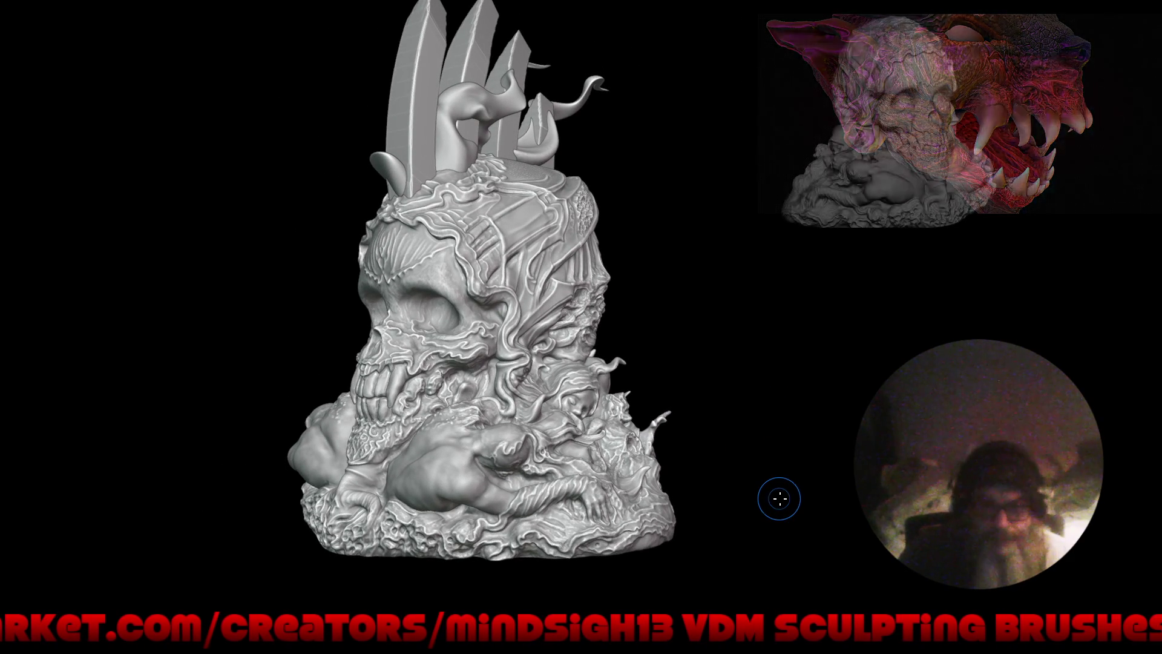
pyautogui.hotkey('ctrl', 'alt', 'space')
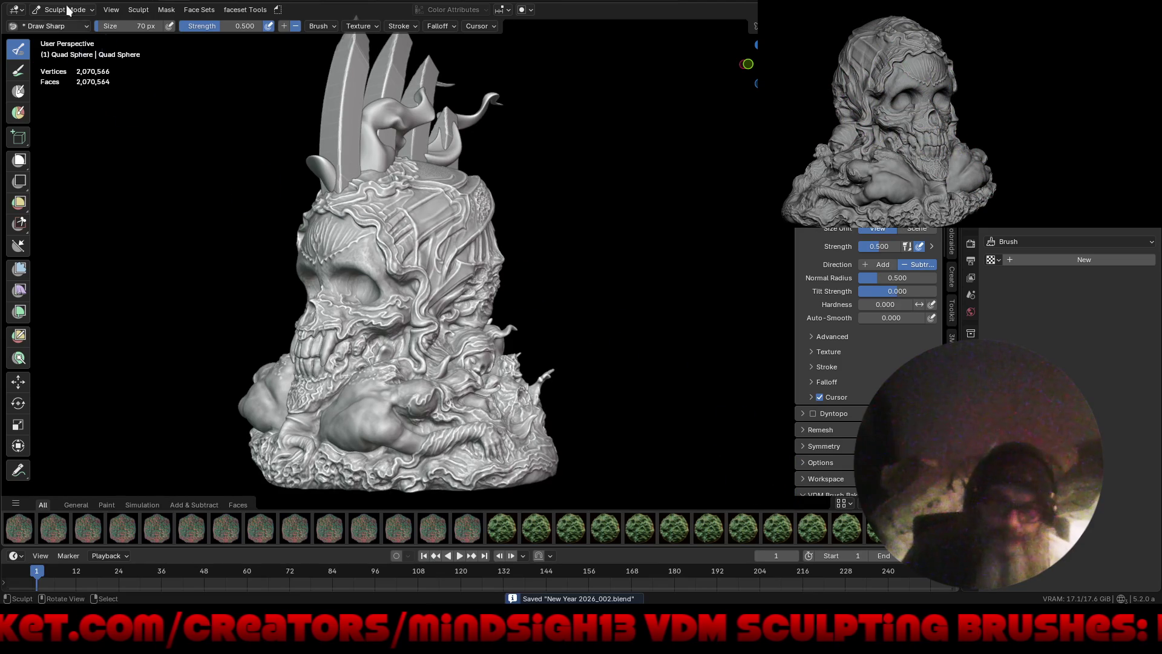
# Step: Open weirdo.blend and orbit around the horned, wrinkled skull head to front and side views
pyautogui.press('F4')
pyautogui.click(44, 20)
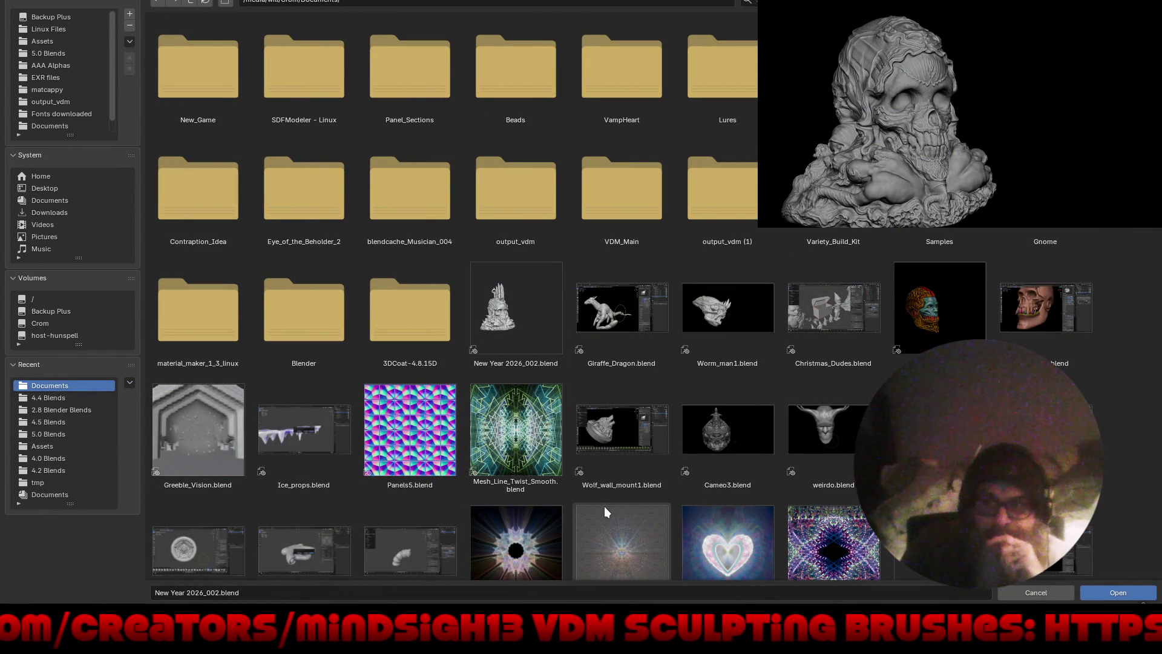
pyautogui.moveTo(600, 514); pyautogui.dragTo(610, 364, button='middle')
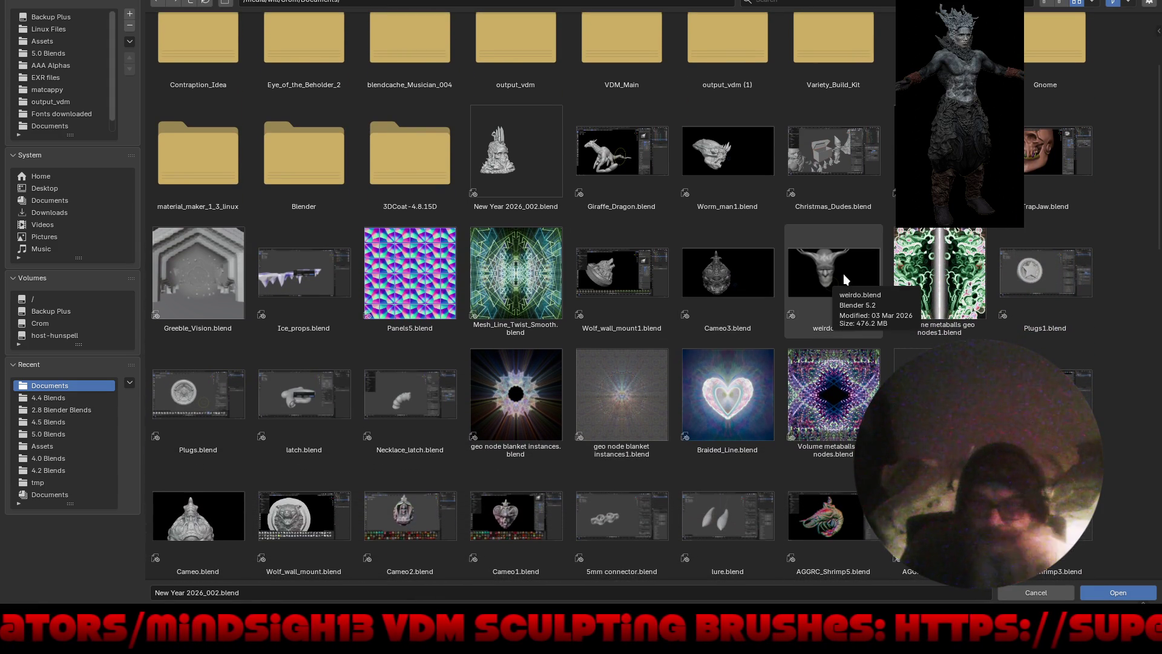
pyautogui.doubleClick(844, 274)
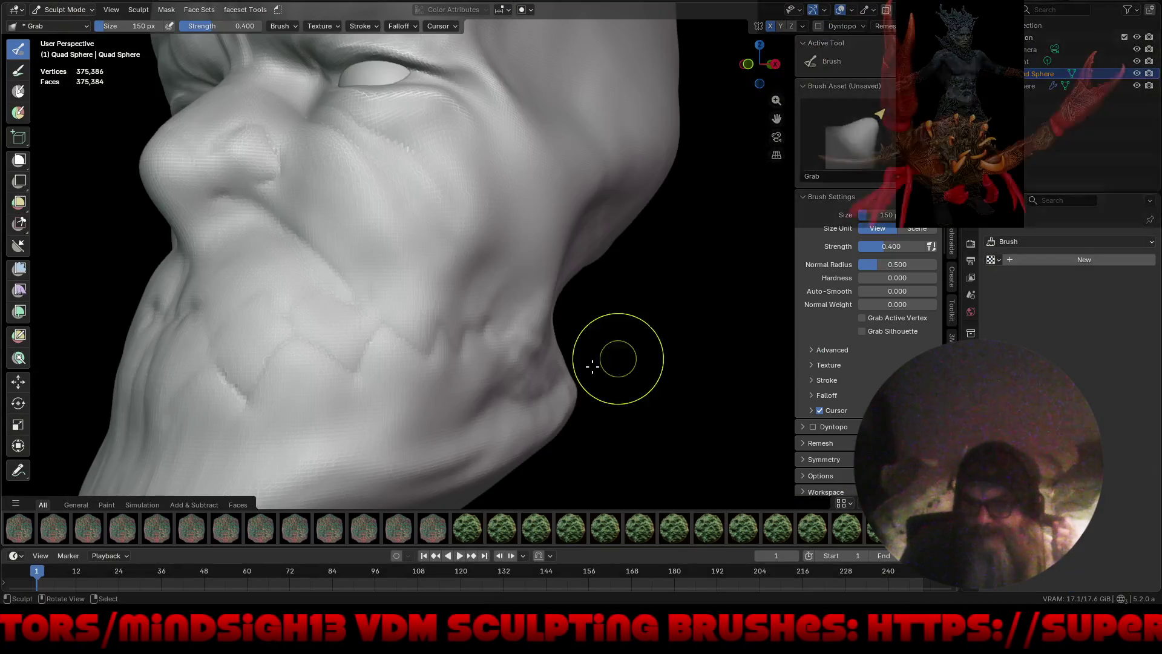
pyautogui.moveTo(591, 363); pyautogui.dragTo(636, 393, button='middle')
pyautogui.scroll(-5, 478, 284)
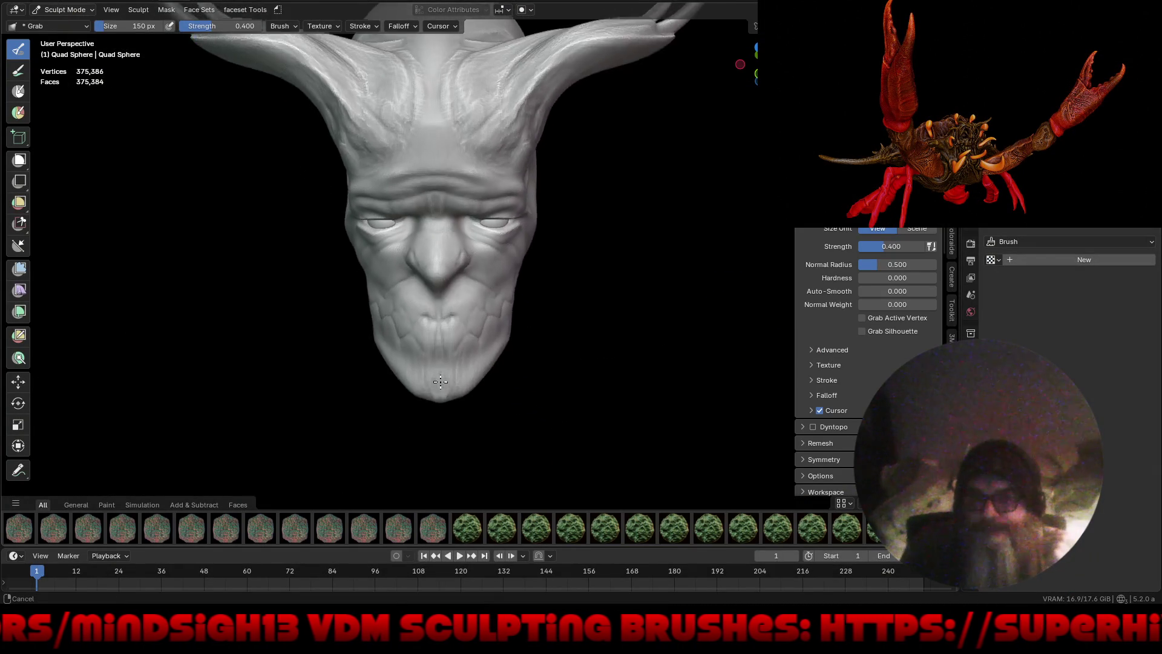
pyautogui.moveTo(472, 292)
pyautogui.mouseDown(button='middle')
pyautogui.moveTo(497, 386)
pyautogui.moveTo(442, 380)
pyautogui.mouseUp(button='middle')
# Step: Scroll the file browser to find Krampus 2025_009.blend and open it
pyautogui.press('F4')
pyautogui.click(42, 18)
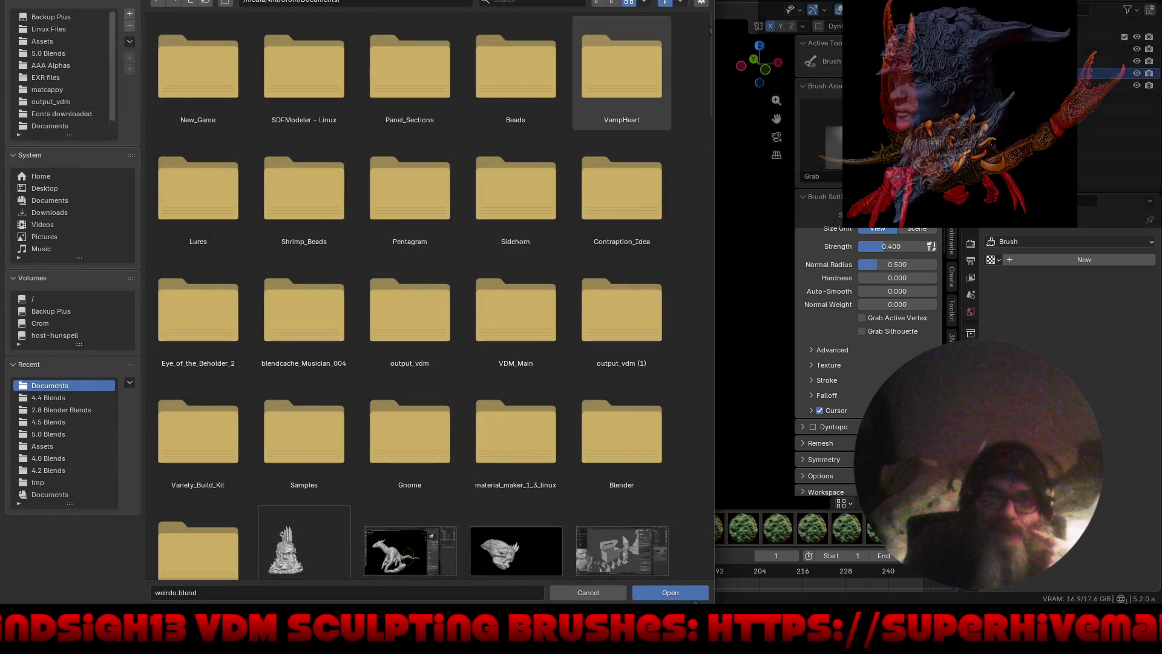
pyautogui.scroll(-2, 655, 256)
pyautogui.scroll(-4, 655, 256)
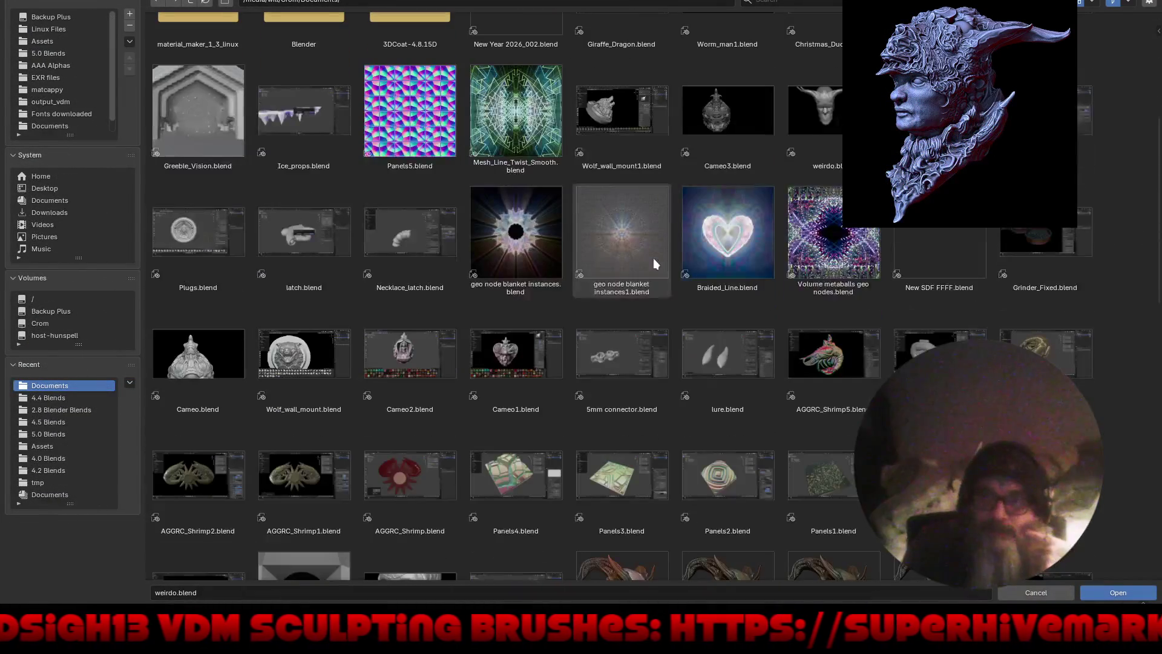
pyautogui.scroll(-2, 462, 380)
pyautogui.scroll(-1, 462, 379)
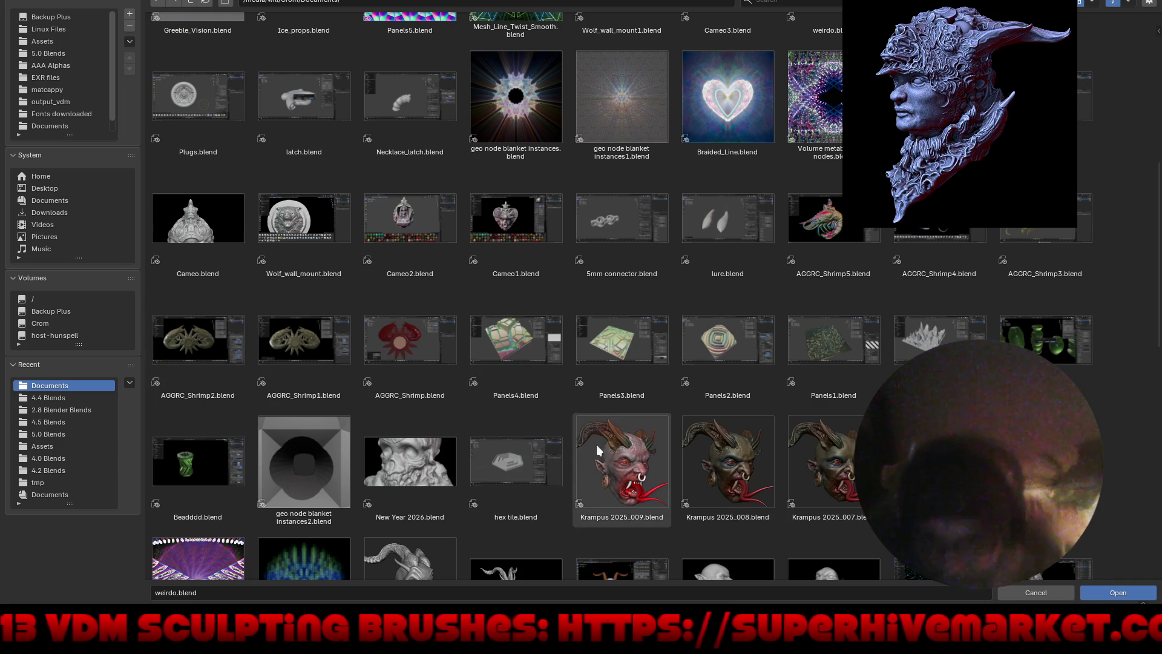
pyautogui.scroll(-4, 591, 440)
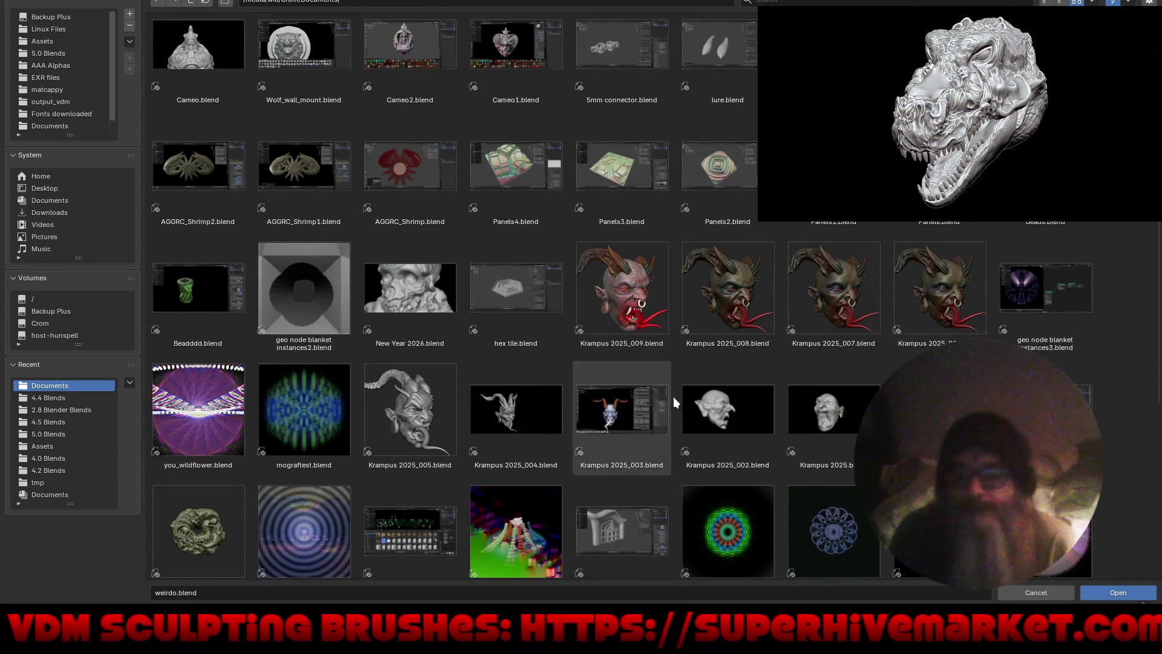
pyautogui.scroll(4, 654, 424)
pyautogui.scroll(4, 623, 514)
pyautogui.scroll(4, 635, 531)
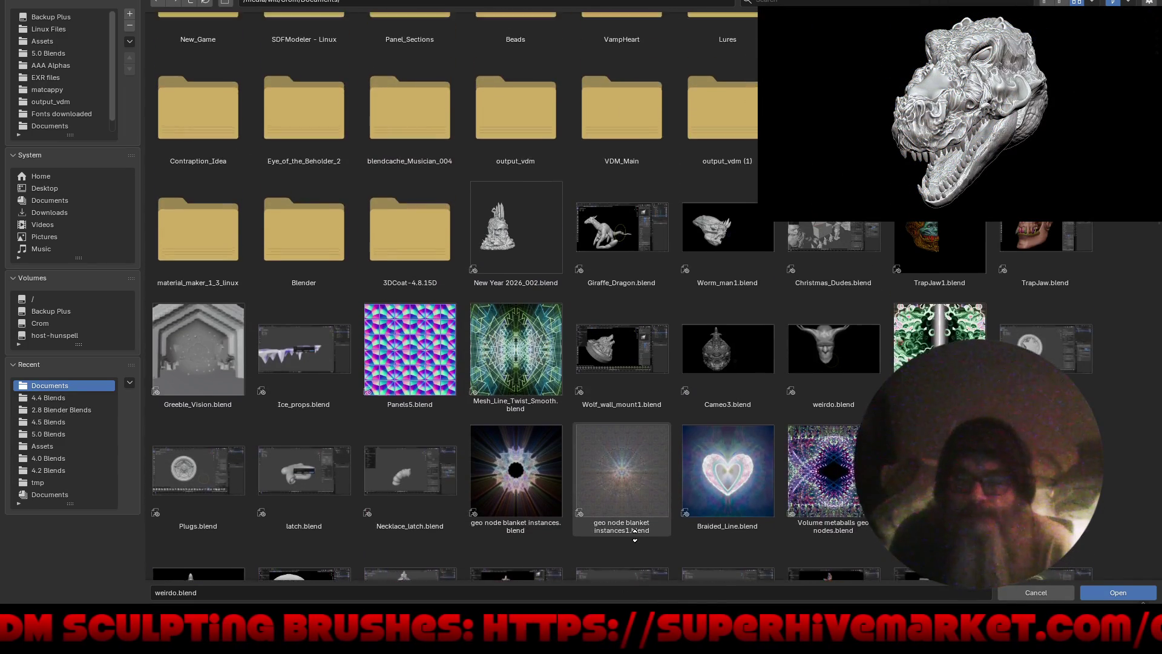
pyautogui.scroll(-2, 634, 532)
pyautogui.scroll(-8, 660, 192)
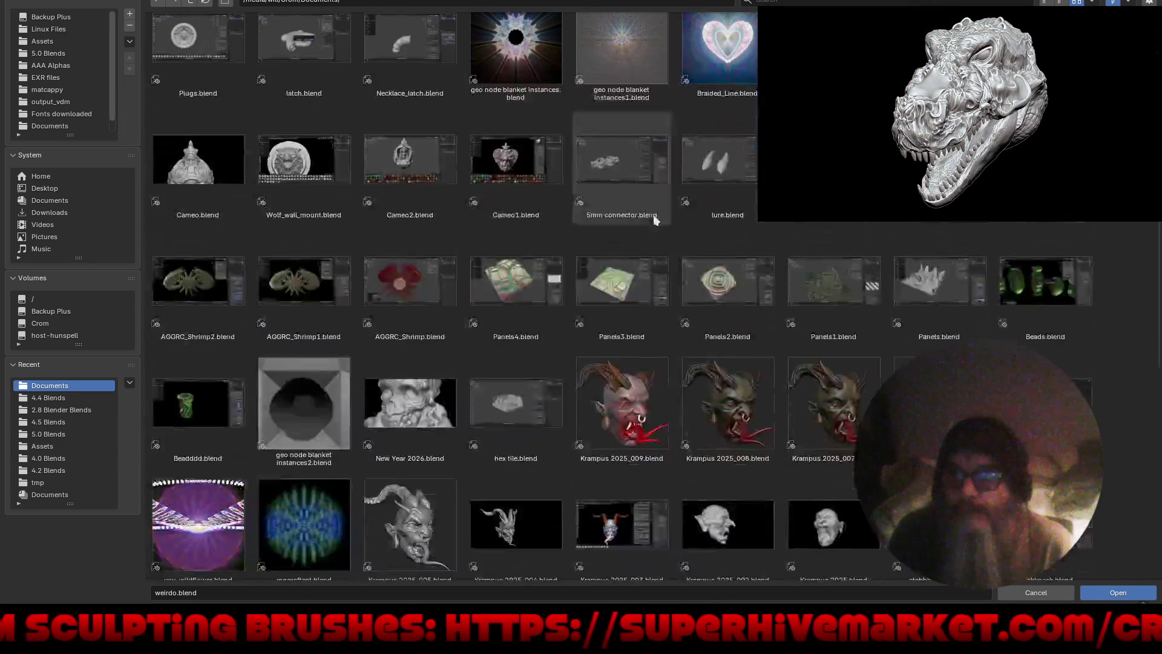
pyautogui.scroll(-4, 630, 459)
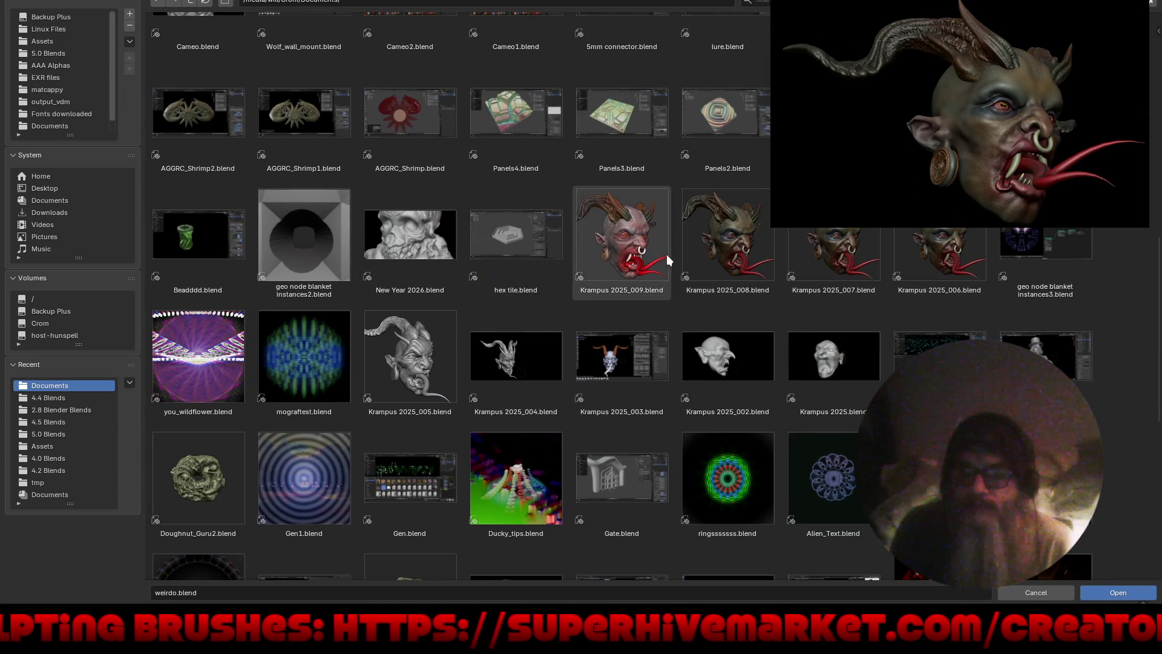
pyautogui.doubleClick(630, 259)
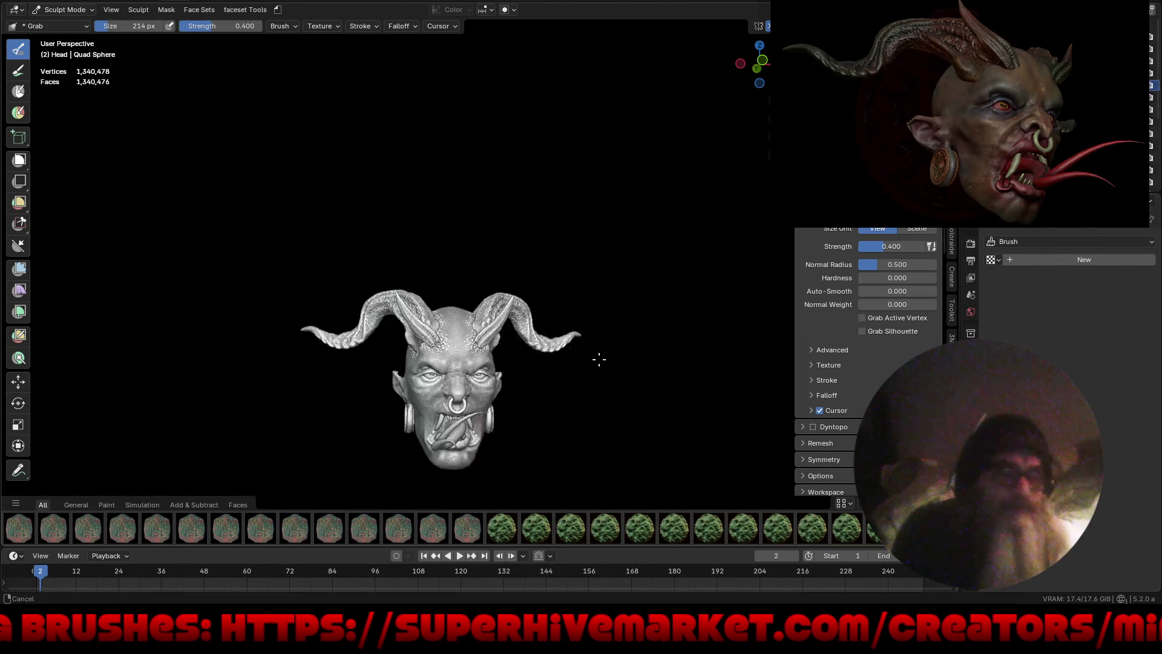
# Step: Orbit to the head's side profile and shade the sculpt with full colour textures
pyautogui.scroll(4, 565, 316)
pyautogui.scroll(2, 519, 242)
pyautogui.moveTo(466, 280)
pyautogui.mouseDown(button='middle')
pyautogui.moveTo(548, 312)
pyautogui.moveTo(518, 259)
pyautogui.mouseUp(button='middle')
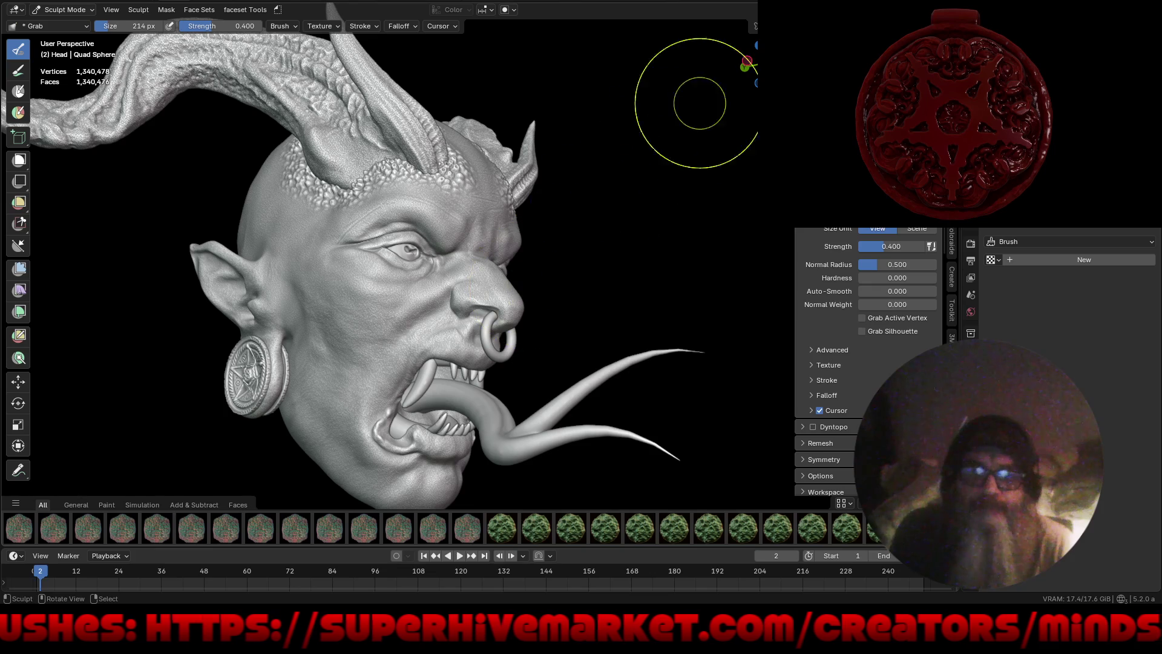
pyautogui.click(945, 221)
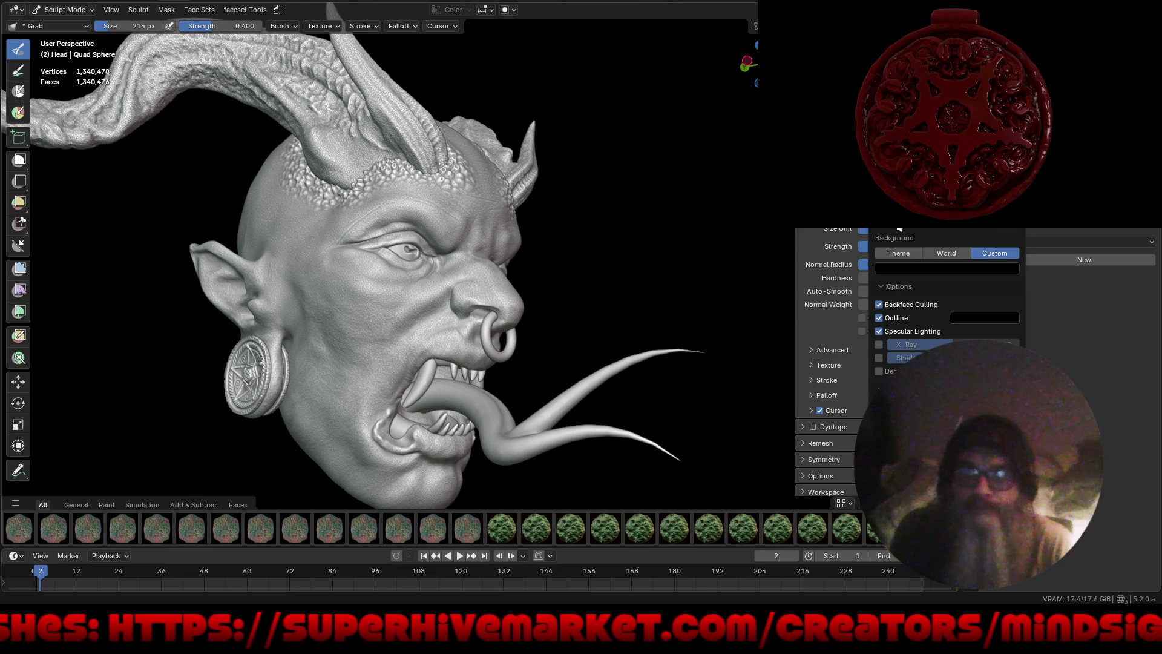
pyautogui.click(900, 225)
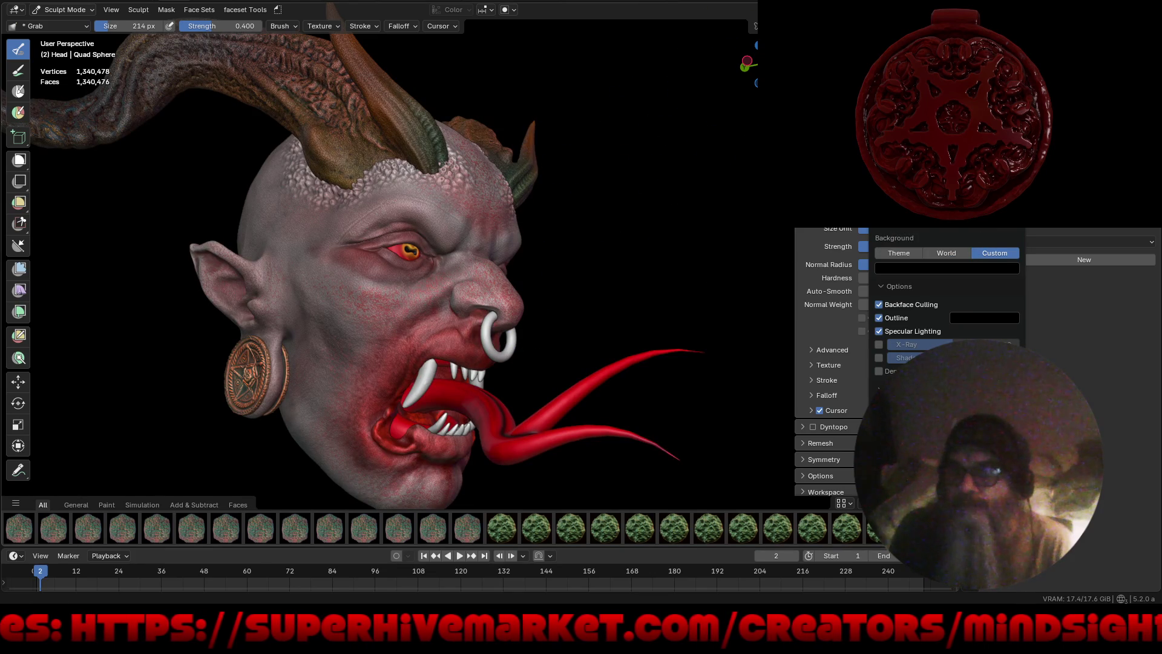
# Step: Try a reddish matcap on the head, then return to textured colour shading
pyautogui.click(908, 115)
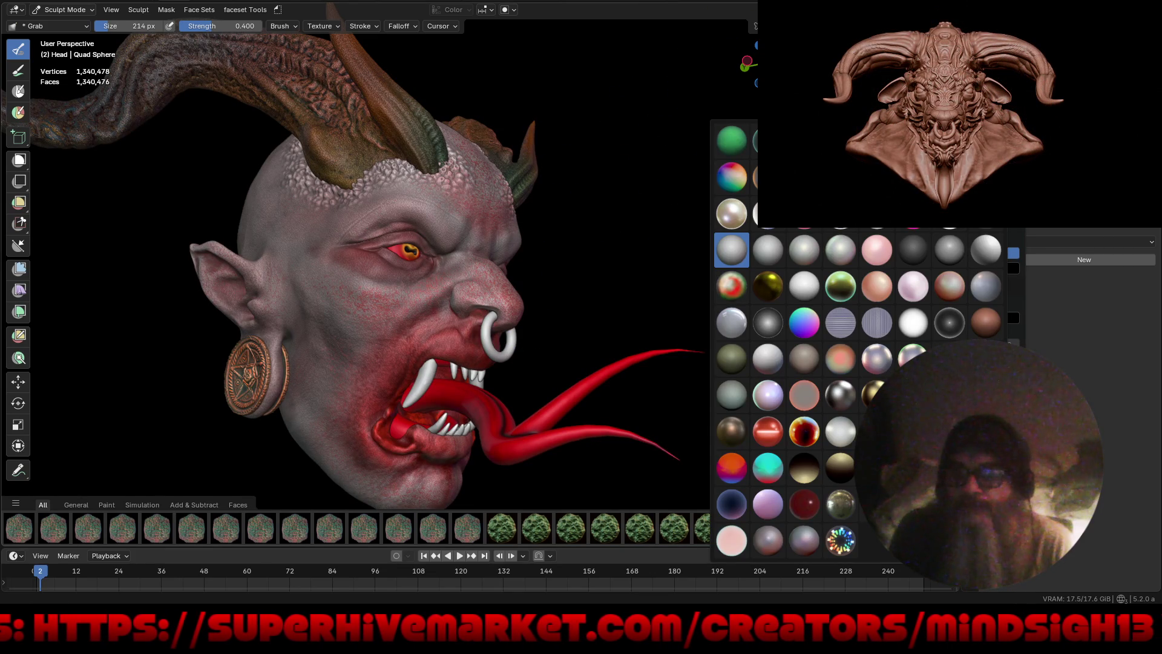
pyautogui.click(878, 289)
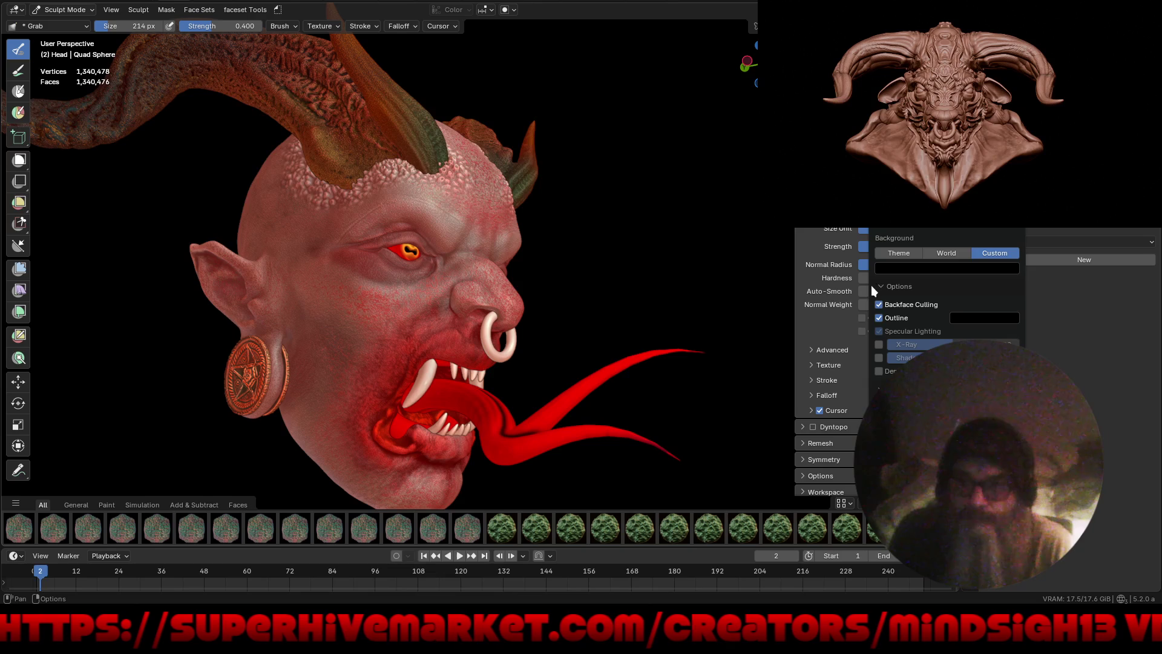
pyautogui.click(907, 115)
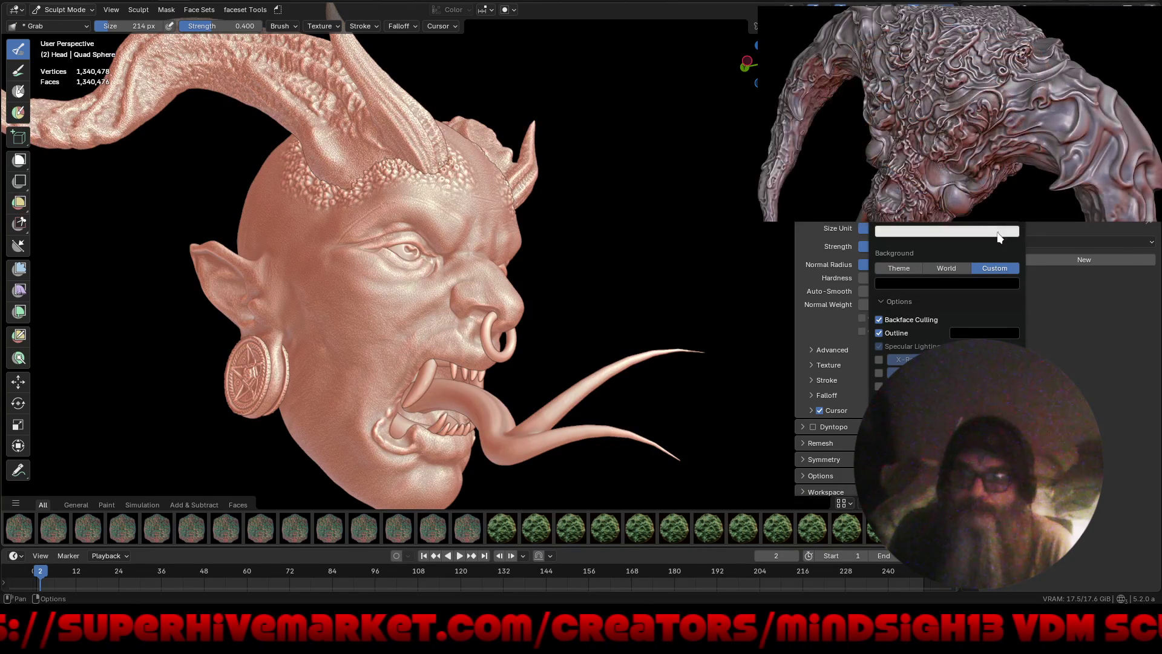
pyautogui.click(916, 224)
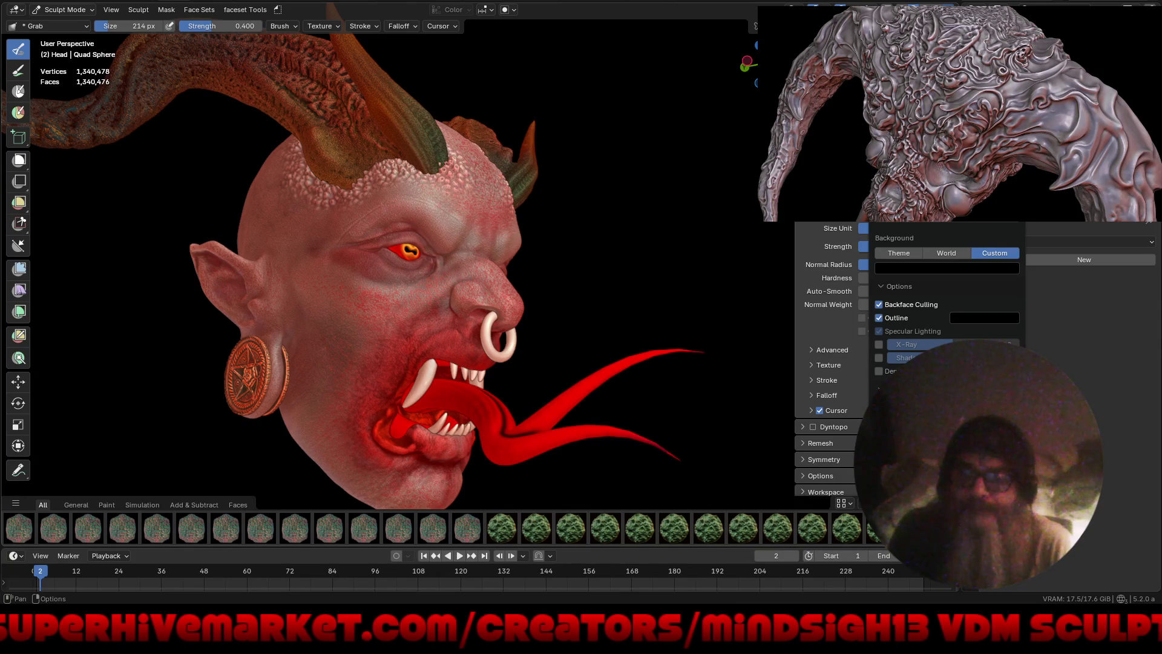
# Step: Compare a dark metallic matcap and settle on a reddish-brown skin matcap
pyautogui.click(932, 151)
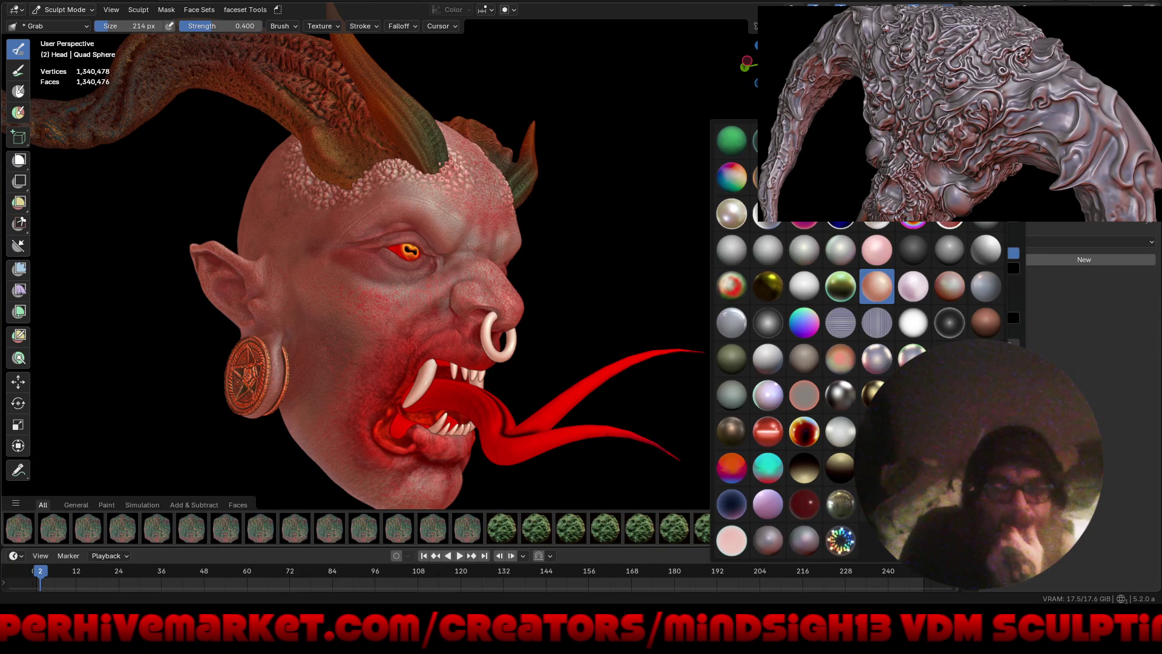
pyautogui.click(949, 358)
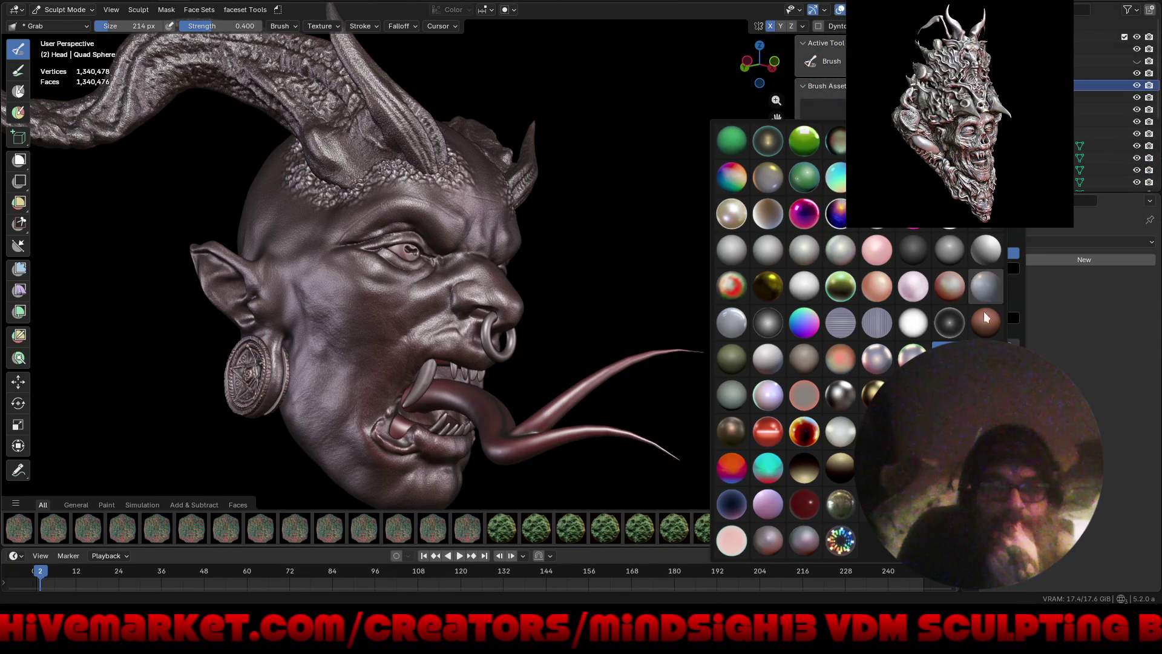
pyautogui.click(980, 322)
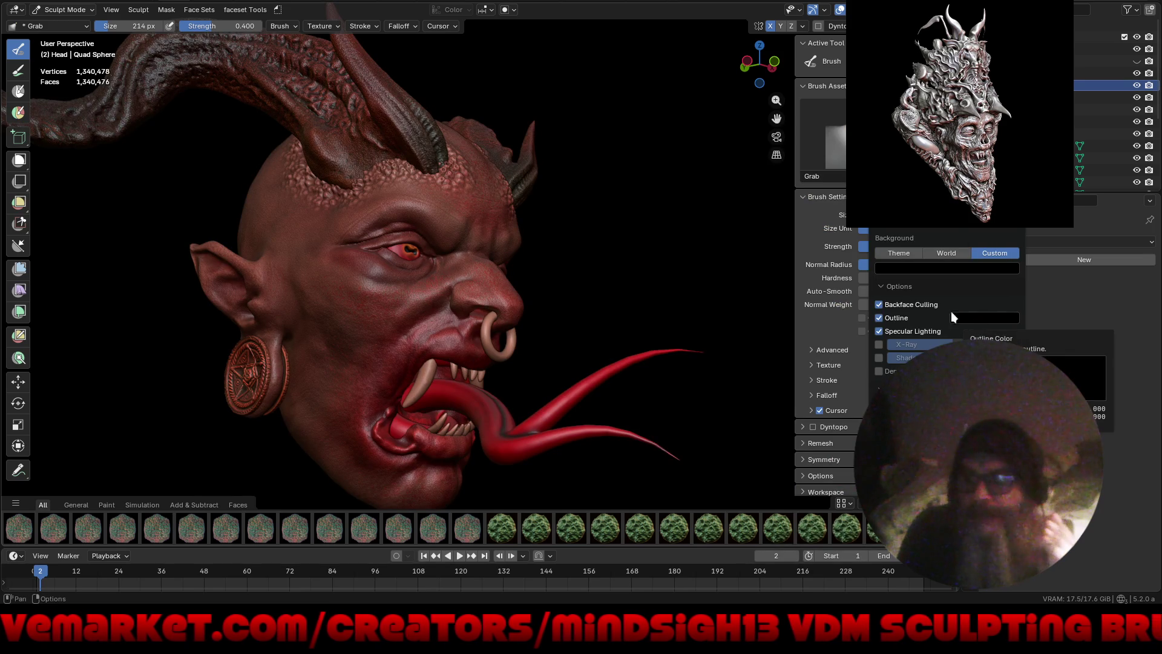
pyautogui.moveTo(685, 242)
pyautogui.mouseDown(button='middle')
pyautogui.moveTo(587, 269)
pyautogui.moveTo(533, 304)
pyautogui.moveTo(684, 317)
pyautogui.mouseUp(button='middle')
# Step: Bring the demon face closer and orbit to a three-quarter side view
pyautogui.keyDown('ctrl'); pyautogui.moveTo(493, 228); pyautogui.dragTo(515, 203, button='middle'); pyautogui.keyUp('ctrl')
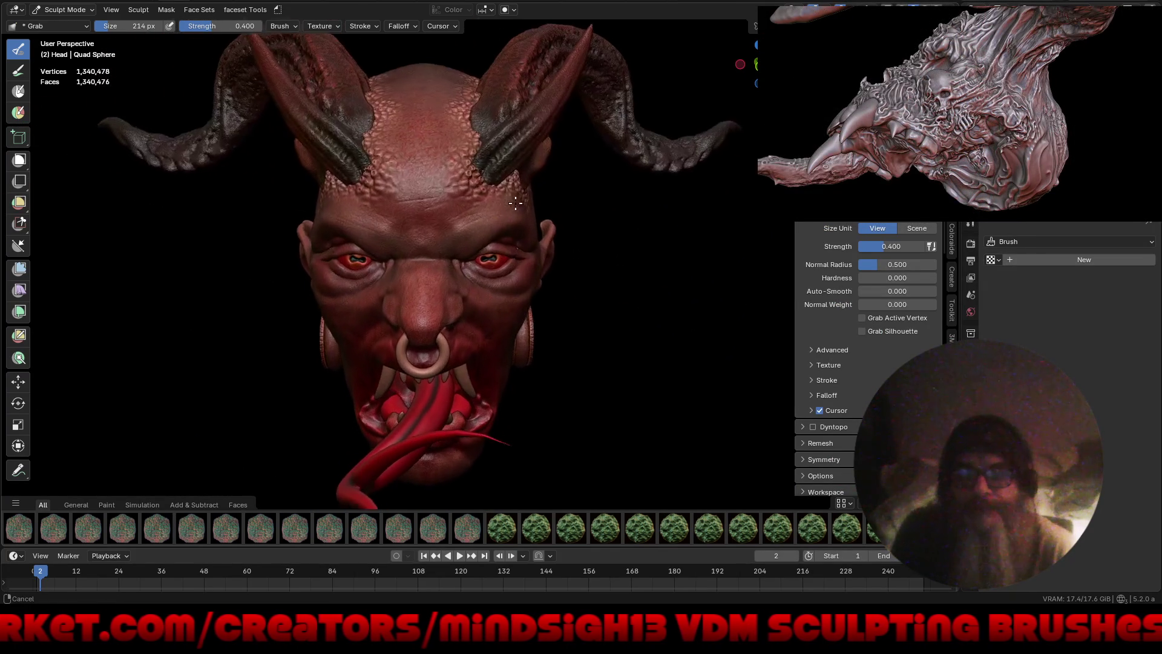
pyautogui.moveTo(518, 285)
pyautogui.mouseDown(button='middle')
pyautogui.moveTo(580, 306)
pyautogui.moveTo(567, 339)
pyautogui.moveTo(587, 324)
pyautogui.mouseUp(button='middle')
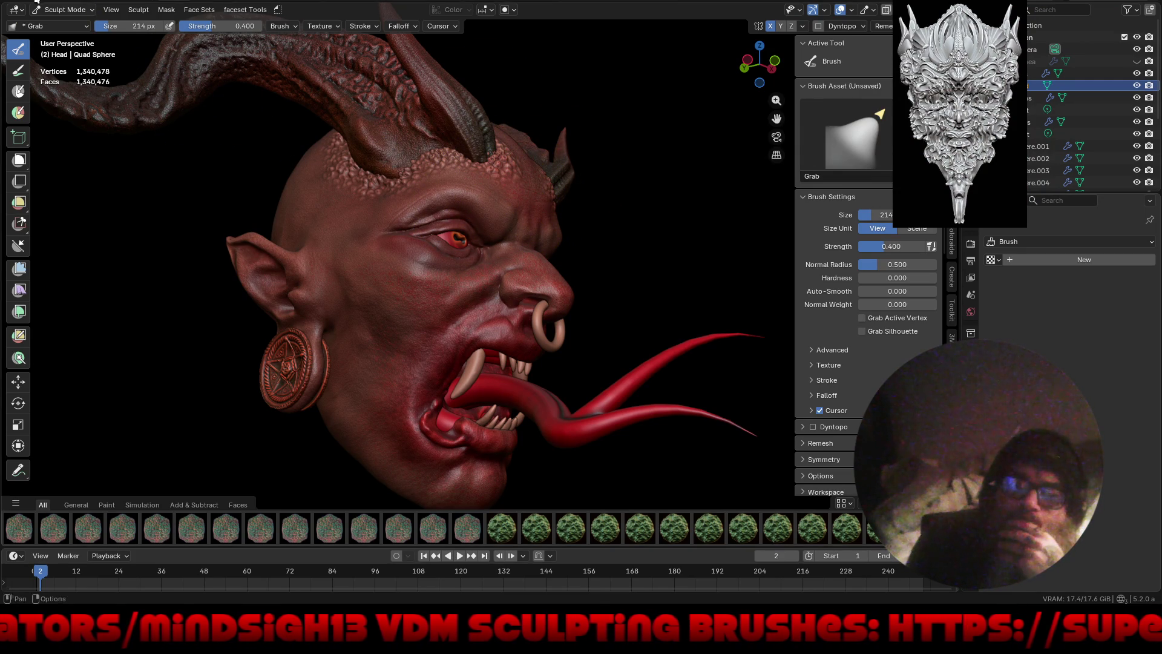
# Step: Open Cameo.blend from a maximised file browser and orbit to face the cyclops pendant
pyautogui.press('F4')
pyautogui.click(45, 21)
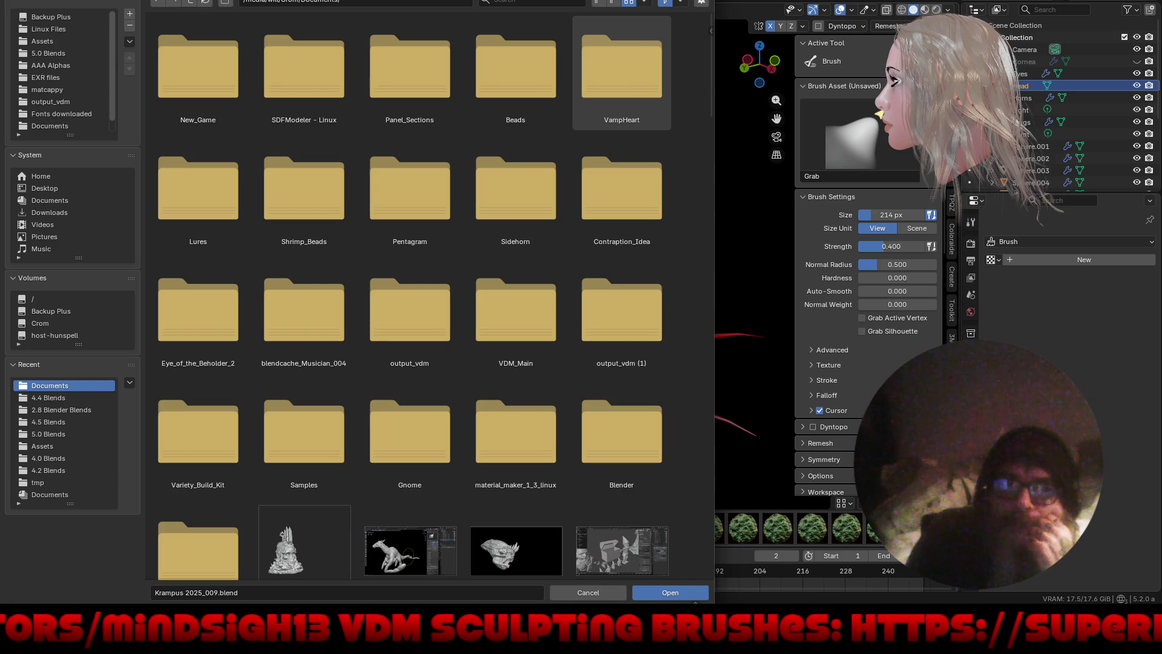
pyautogui.doubleClick(666, 12)
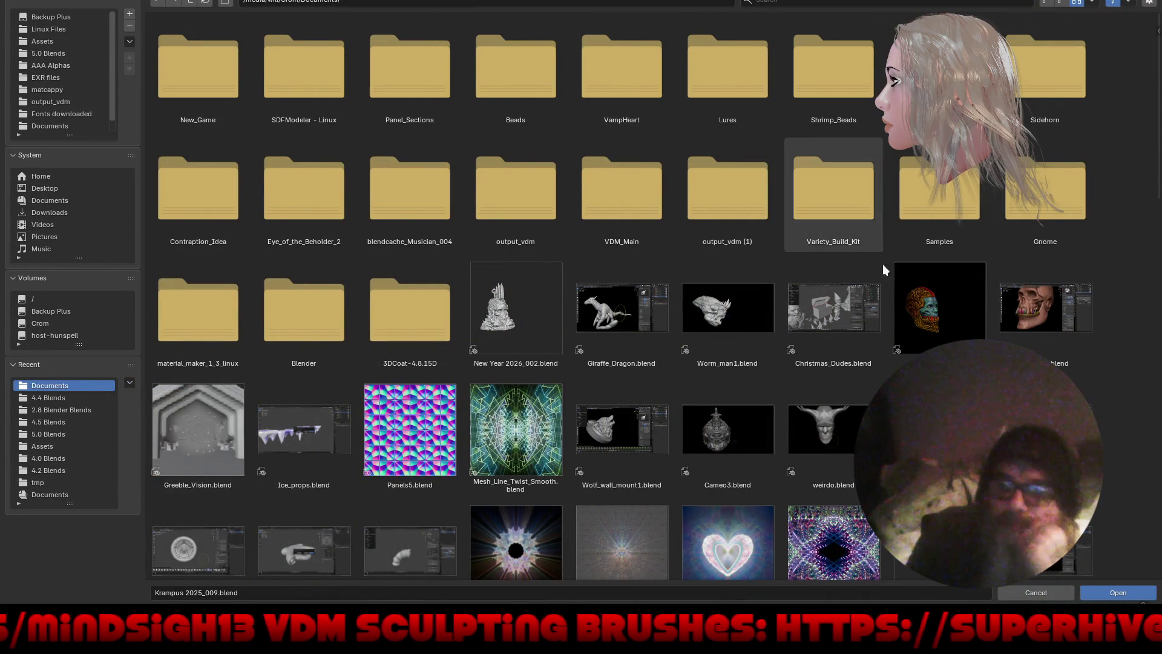
pyautogui.scroll(-5, 1100, 434)
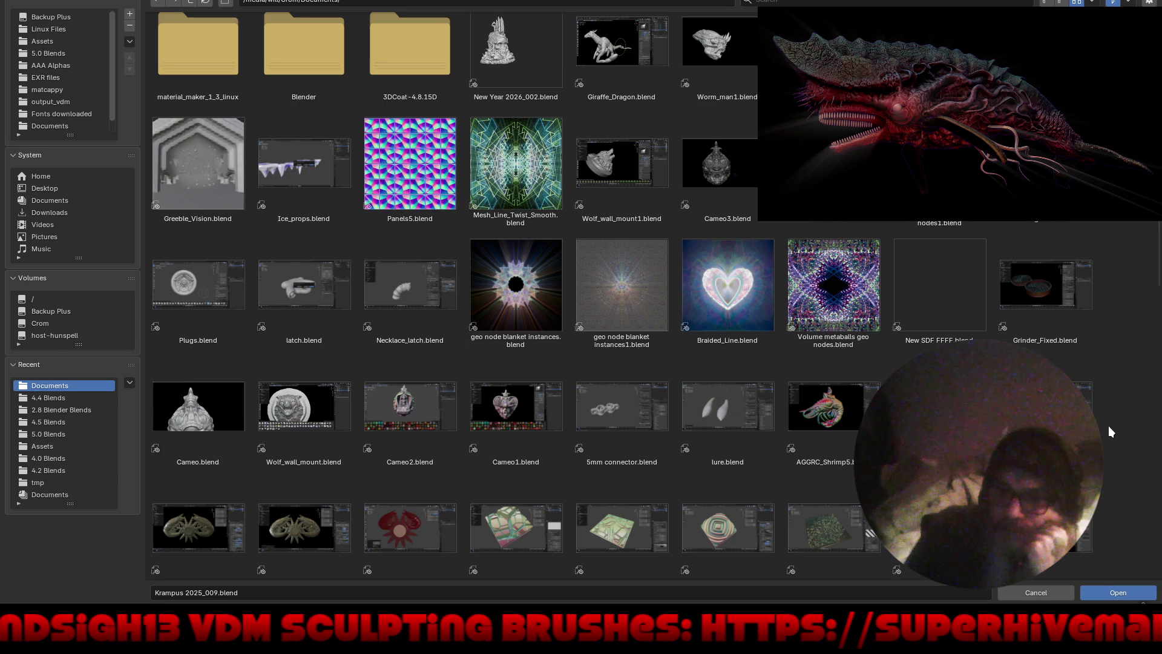
pyautogui.scroll(-3, 1109, 426)
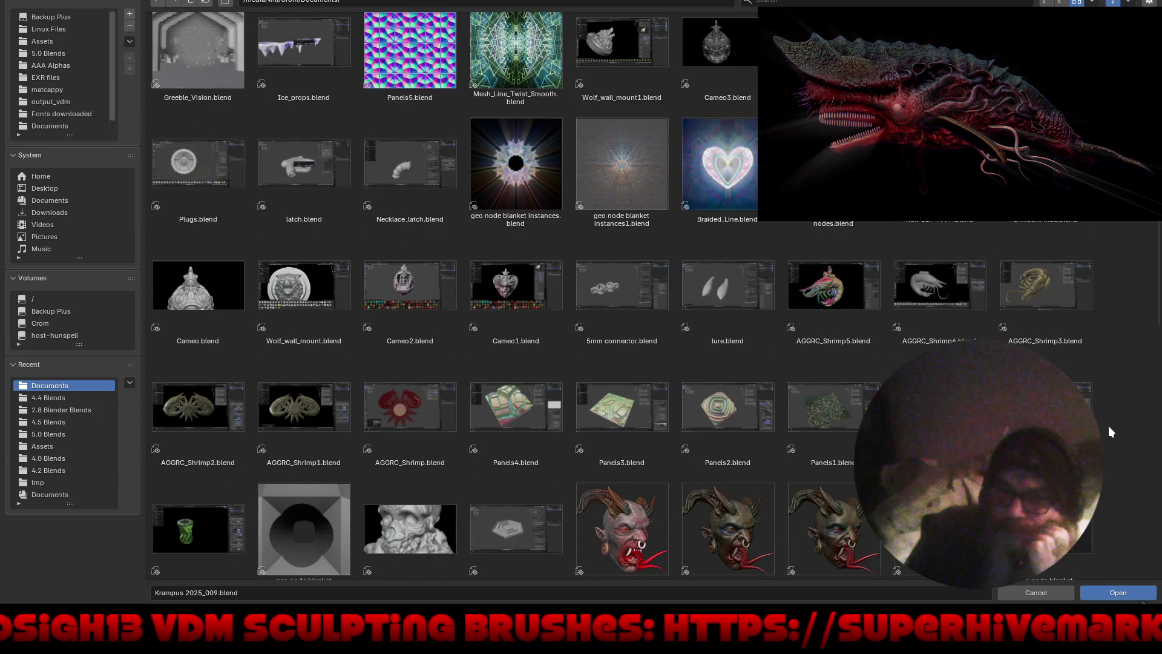
pyautogui.doubleClick(199, 282)
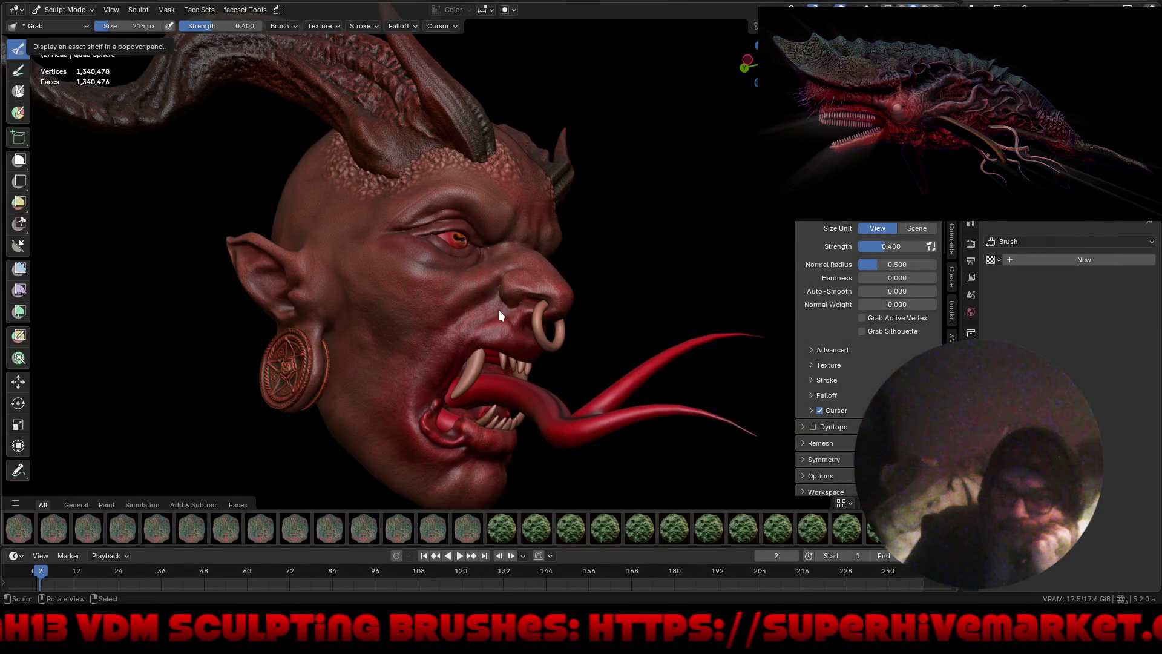
pyautogui.moveTo(604, 305); pyautogui.dragTo(524, 315, button='middle')
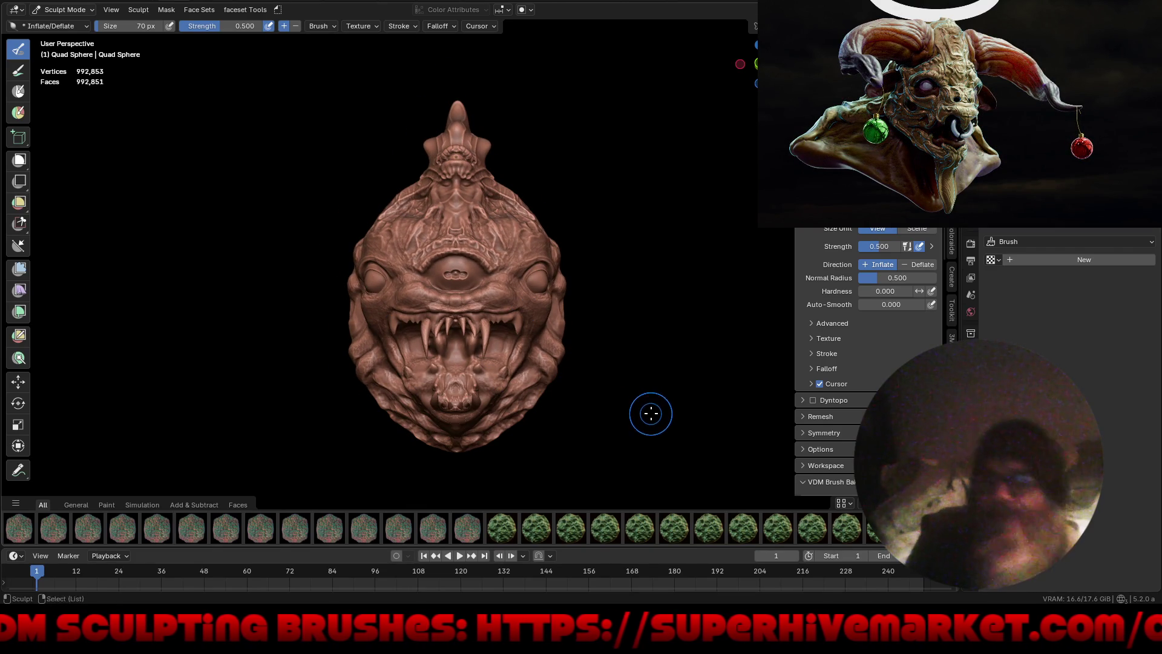
# Step: Hide the interface with Ctrl+Alt+Space, then zoom and orbit around the cyclops pendant
pyautogui.hotkey('ctrl', 'alt', 'space')
pyautogui.moveTo(641, 390); pyautogui.dragTo(653, 362, button='middle')
pyautogui.scroll(2, 650, 366)
pyautogui.scroll(2, 641, 376)
pyautogui.scroll(2, 630, 391)
pyautogui.scroll(2, 617, 404)
pyautogui.moveTo(614, 408)
pyautogui.mouseDown(button='middle')
pyautogui.moveTo(649, 281)
pyautogui.moveTo(575, 312)
pyautogui.moveTo(580, 452)
pyautogui.moveTo(572, 427)
pyautogui.mouseUp(button='middle')
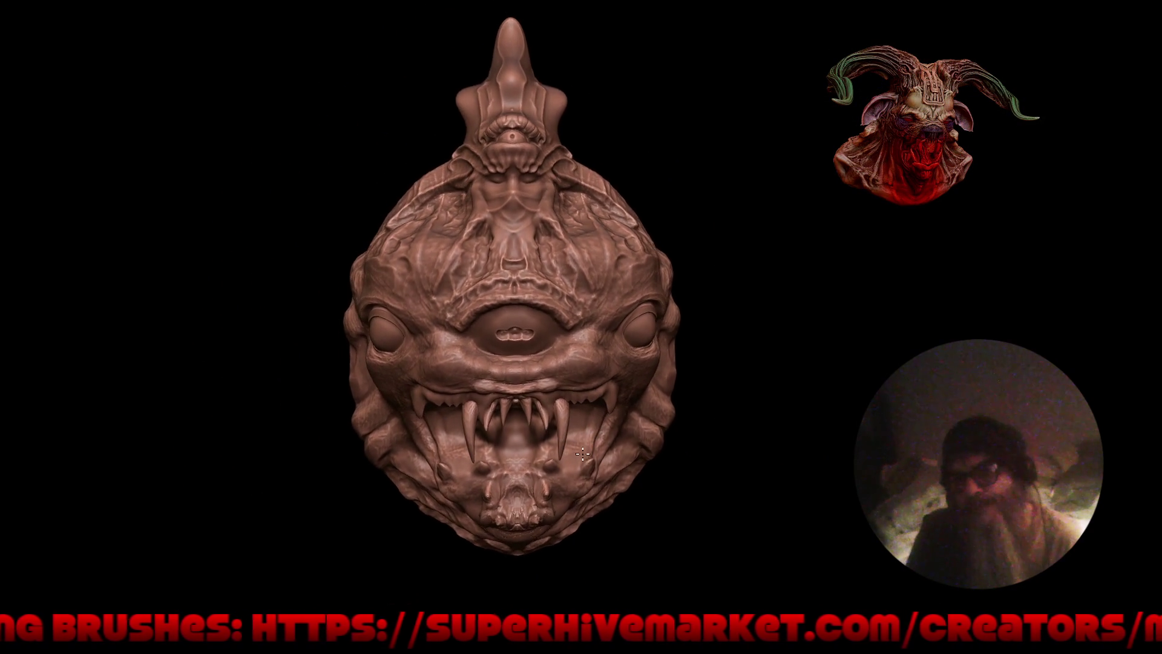
pyautogui.moveTo(534, 291); pyautogui.dragTo(553, 296, button='middle')
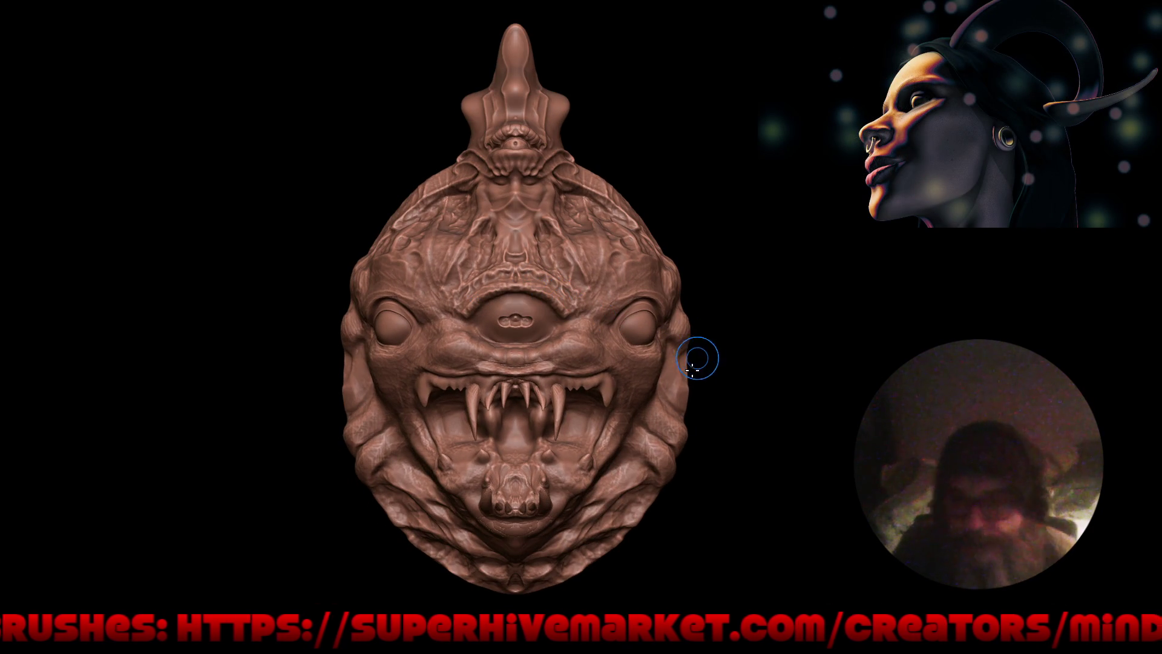
pyautogui.moveTo(649, 389); pyautogui.dragTo(584, 357, button='middle')
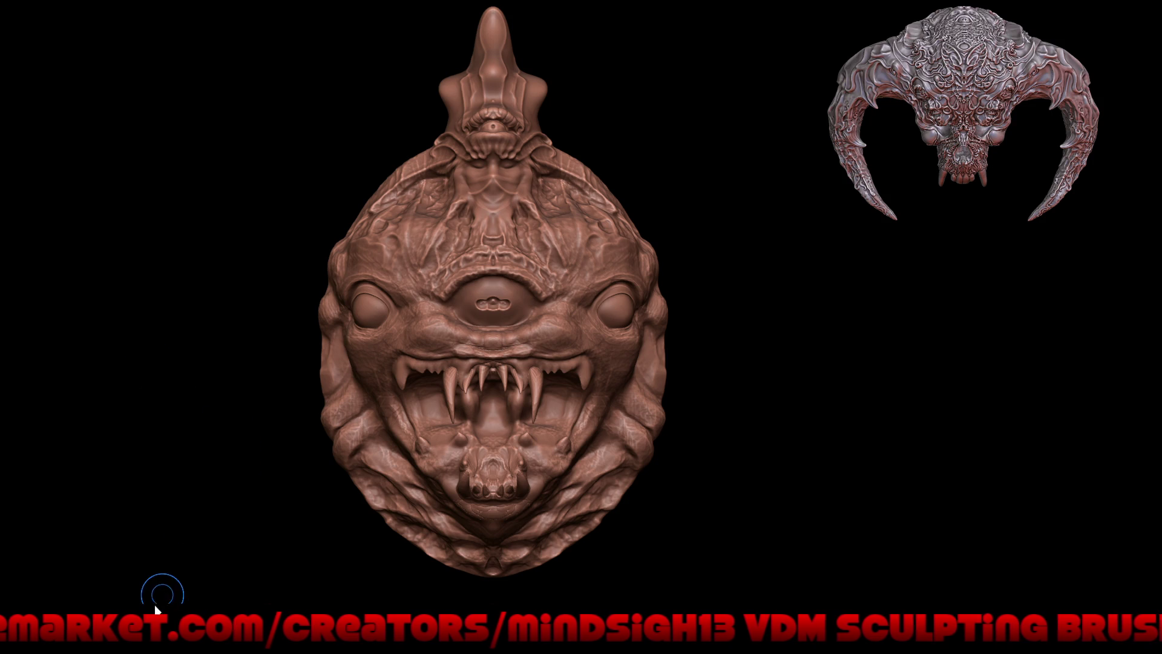
pyautogui.moveTo(144, 623)
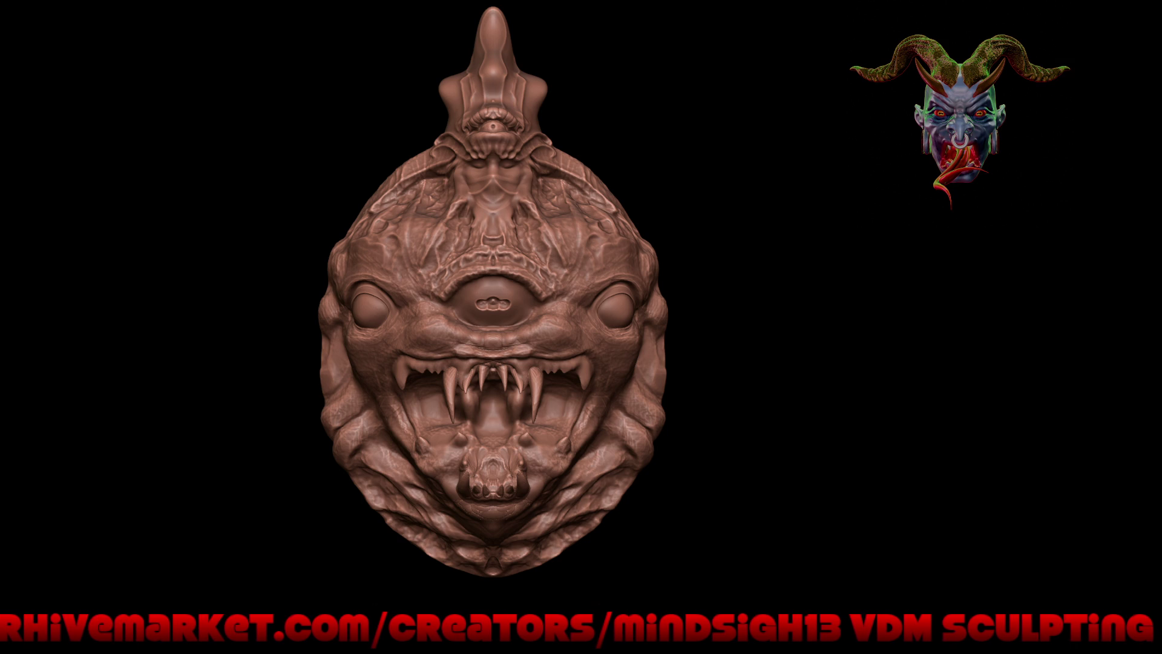
pyautogui.moveTo(706, 280)
pyautogui.mouseDown()
pyautogui.moveTo(669, 362)
pyautogui.moveTo(662, 312)
pyautogui.moveTo(737, 281)
pyautogui.moveTo(662, 303)
pyautogui.mouseUp()
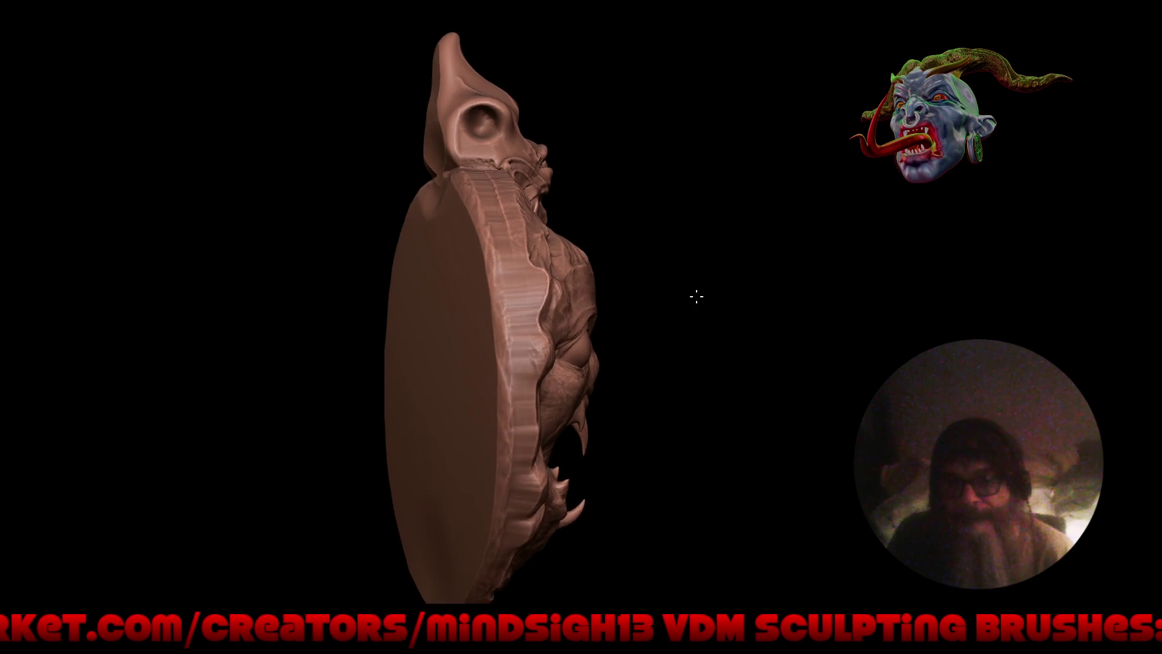
# Step: Switch to Object Mode, line up a side profile of the crest, and bring up the Add menu
pyautogui.moveTo(440, 314)
pyautogui.mouseDown()
pyautogui.moveTo(878, 324)
pyautogui.moveTo(794, 314)
pyautogui.mouseUp()
pyautogui.press('`')
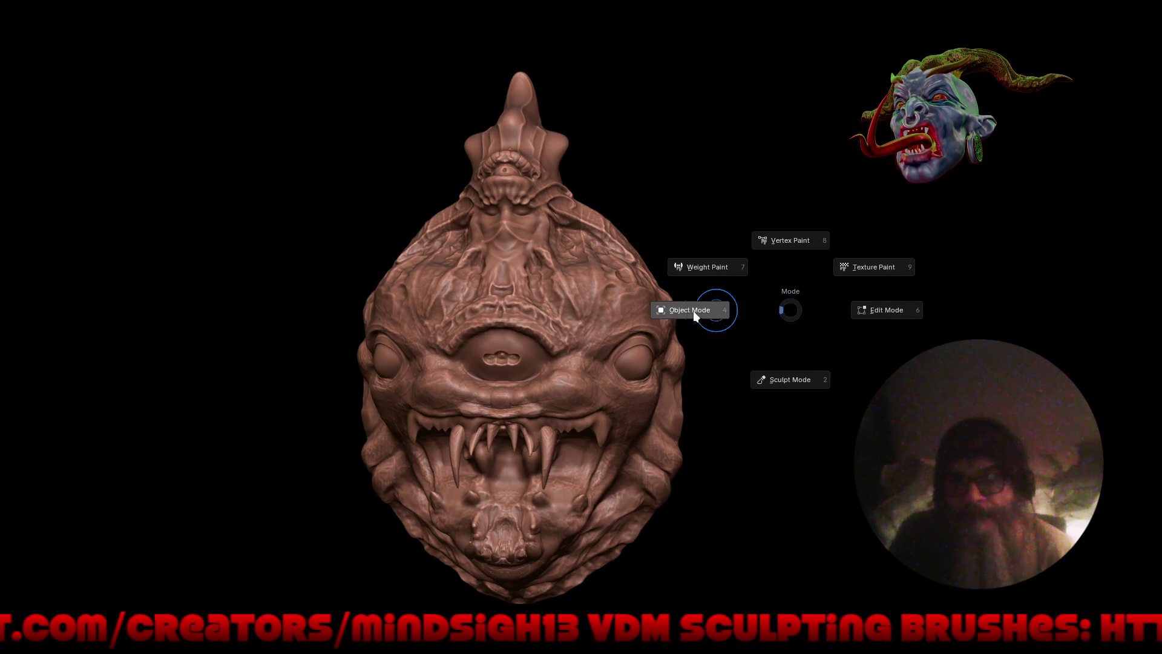
pyautogui.moveTo(816, 367)
pyautogui.mouseDown()
pyautogui.moveTo(778, 368)
pyautogui.moveTo(579, 203)
pyautogui.moveTo(542, 149)
pyautogui.moveTo(655, 167)
pyautogui.moveTo(546, 157)
pyautogui.moveTo(634, 194)
pyautogui.moveTo(620, 183)
pyautogui.mouseUp()
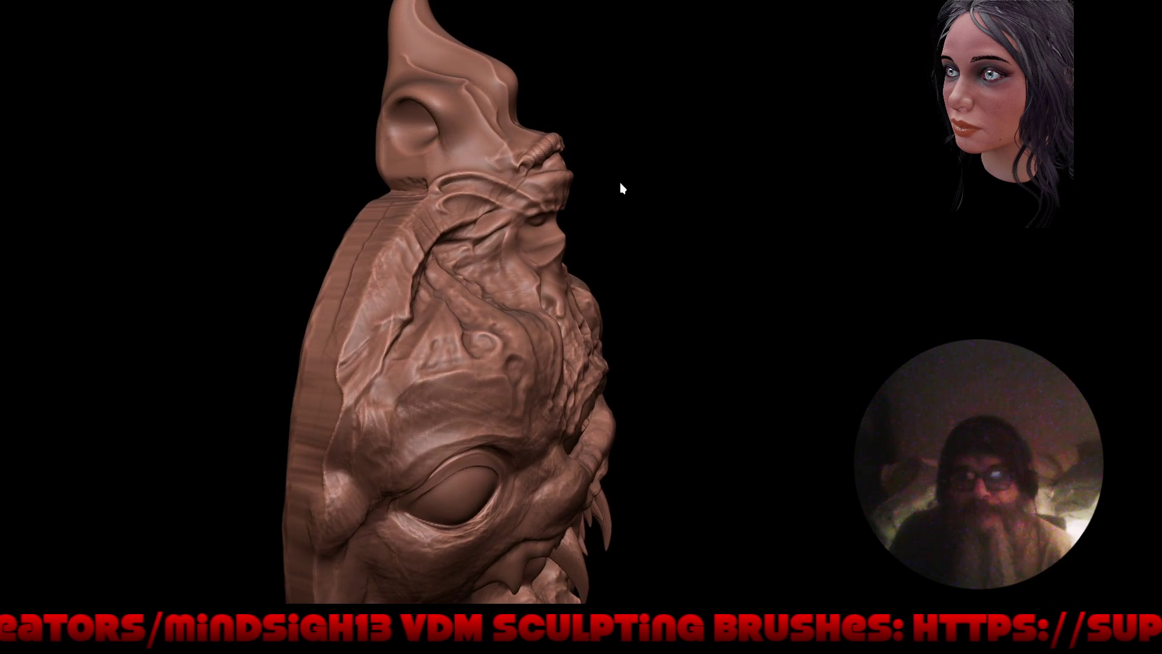
pyautogui.moveTo(527, 185); pyautogui.dragTo(449, 118)
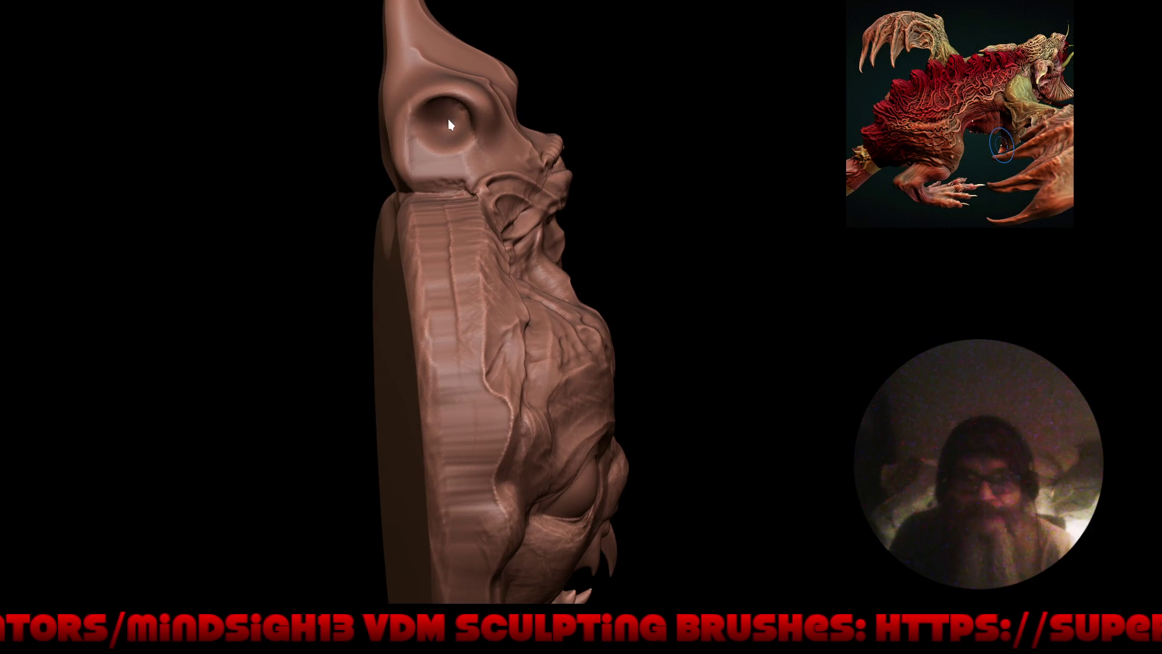
pyautogui.moveTo(504, 204)
pyautogui.mouseDown()
pyautogui.moveTo(518, 202)
pyautogui.moveTo(477, 209)
pyautogui.mouseUp()
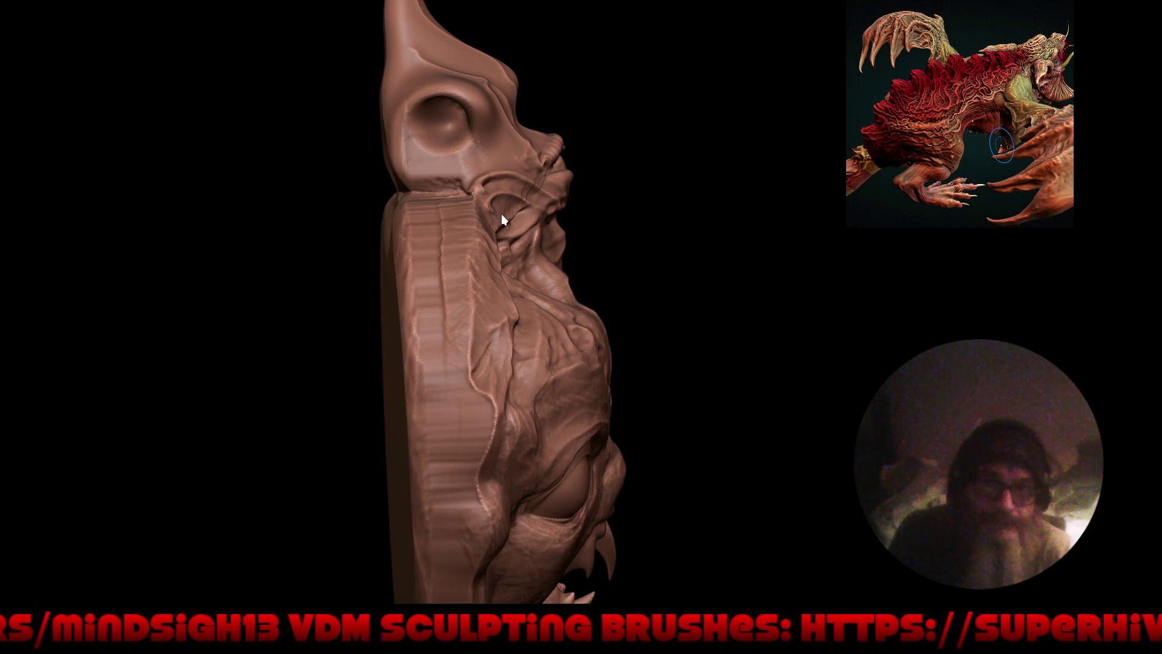
pyautogui.hotkey('shift', 'a')
# Step: Add a cylinder, rotate it 90° on Y, and shrink it to fit the crest hole
pyautogui.moveTo(492, 230)
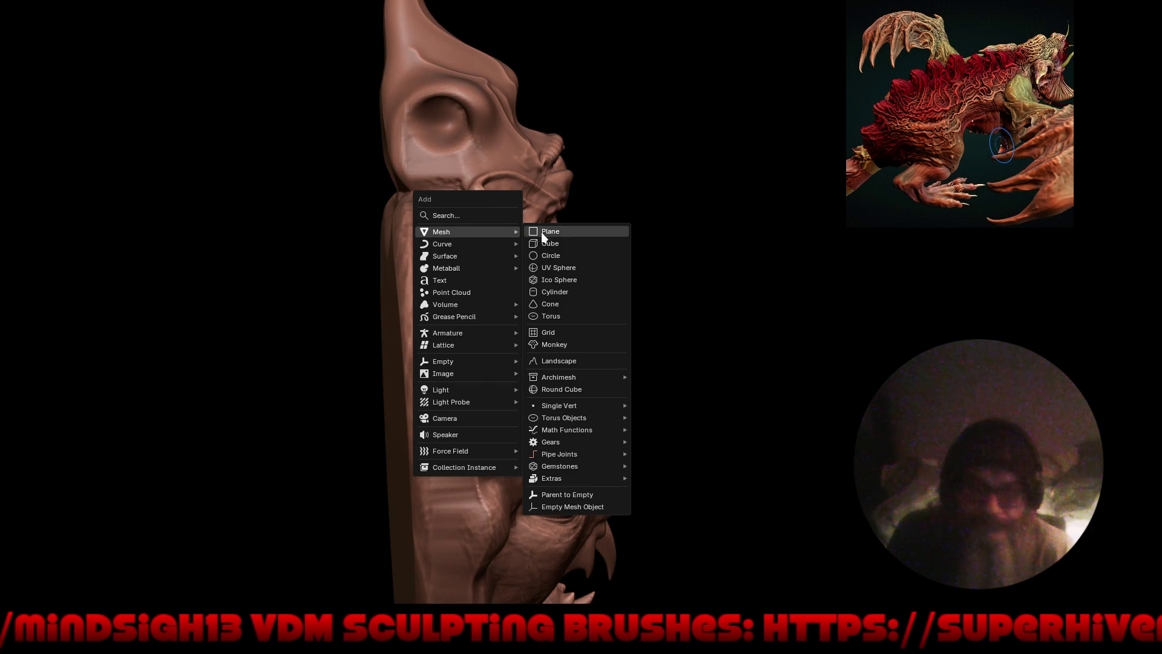
pyautogui.click(569, 291)
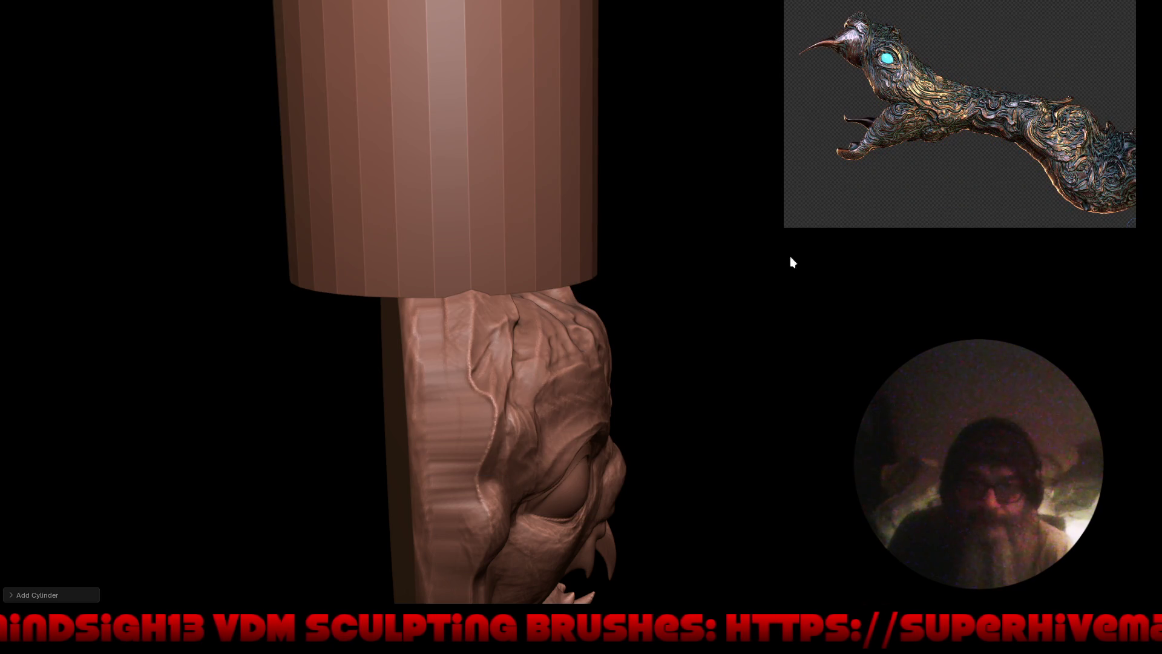
pyautogui.write('ry90')
pyautogui.press('Return')
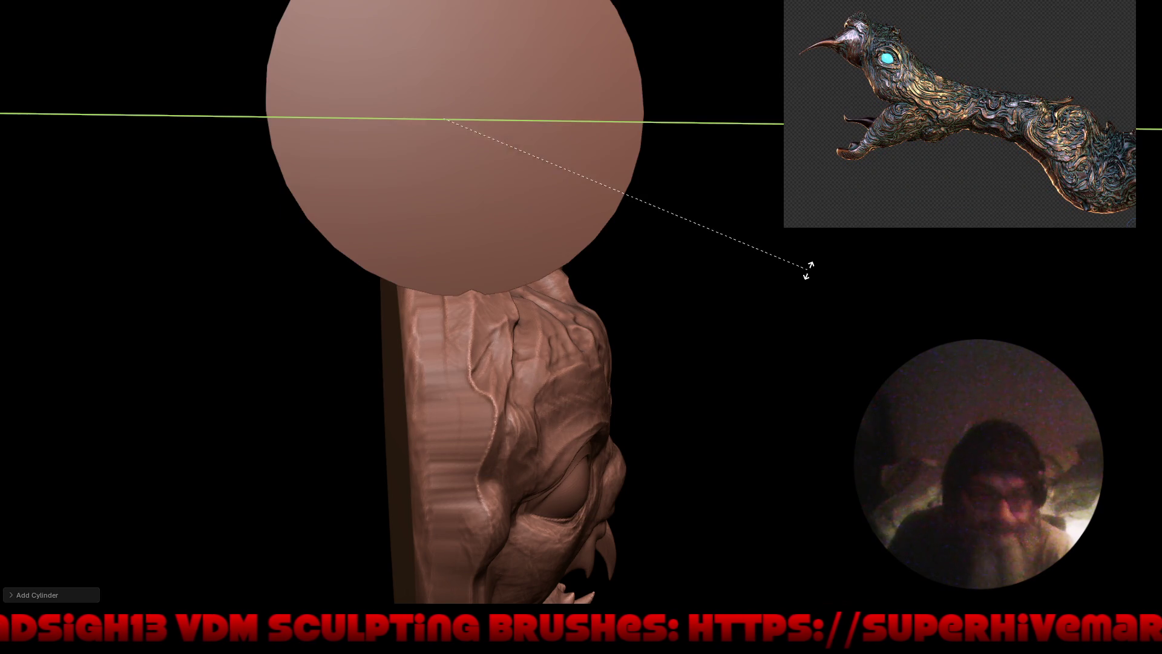
pyautogui.press('s')
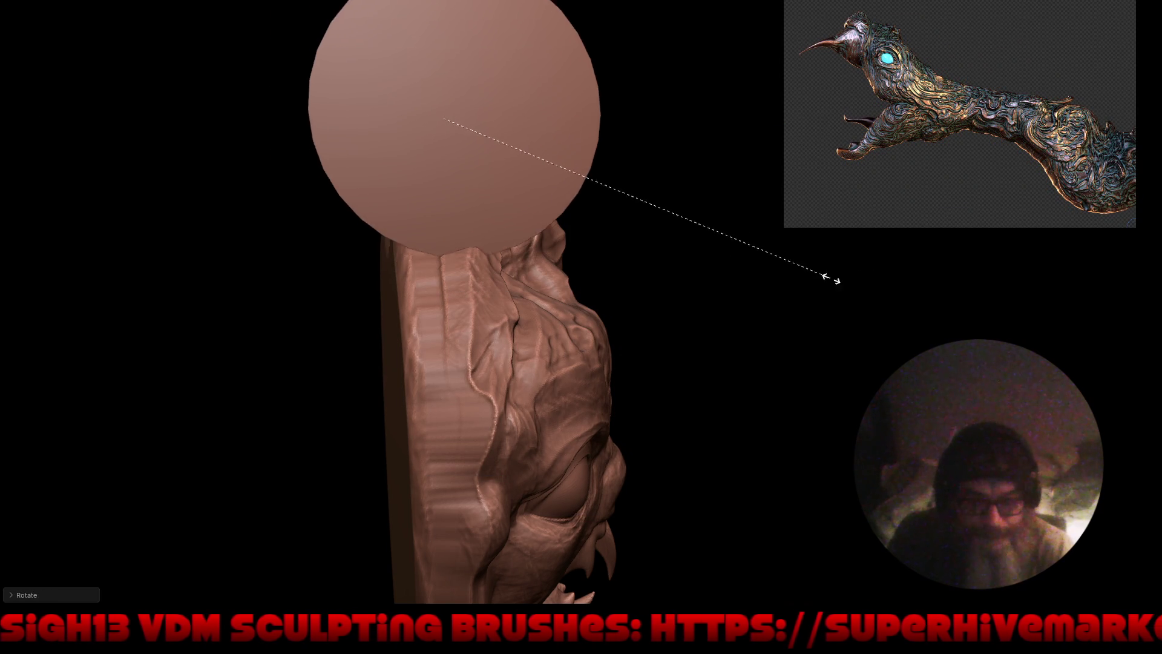
pyautogui.click(478, 162)
# Step: Stretch the rod along X across the crest and centre it with an X-constrained move
pyautogui.press('s')
pyautogui.press('x')
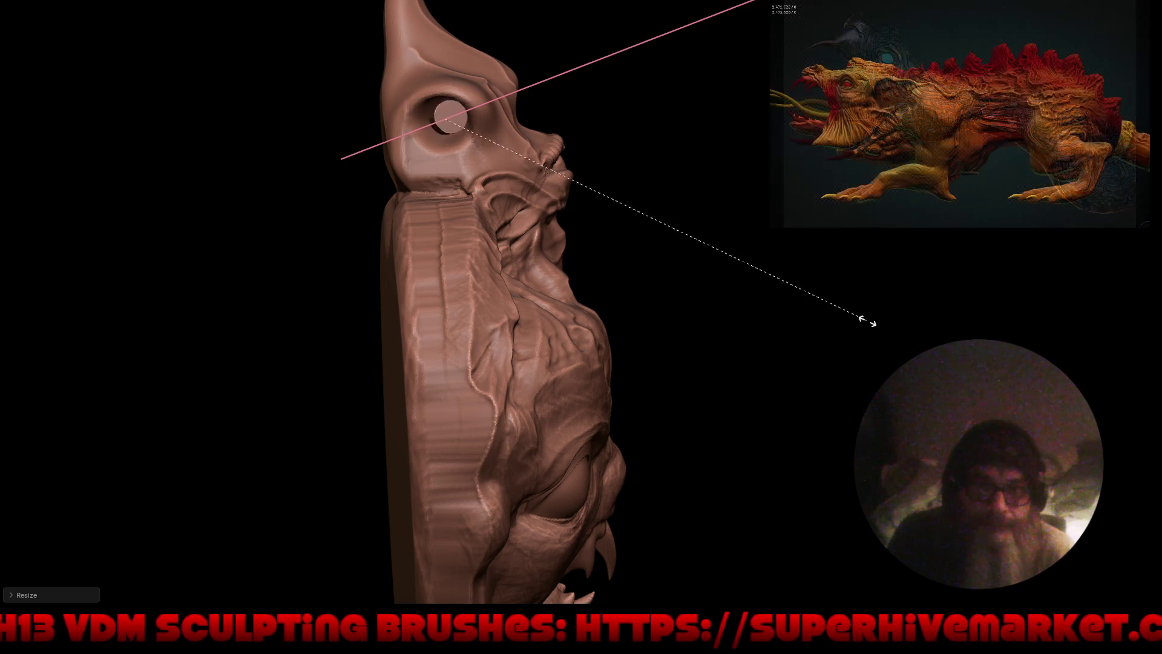
pyautogui.press('Escape')
pyautogui.moveTo(847, 357); pyautogui.dragTo(632, 288, button='middle')
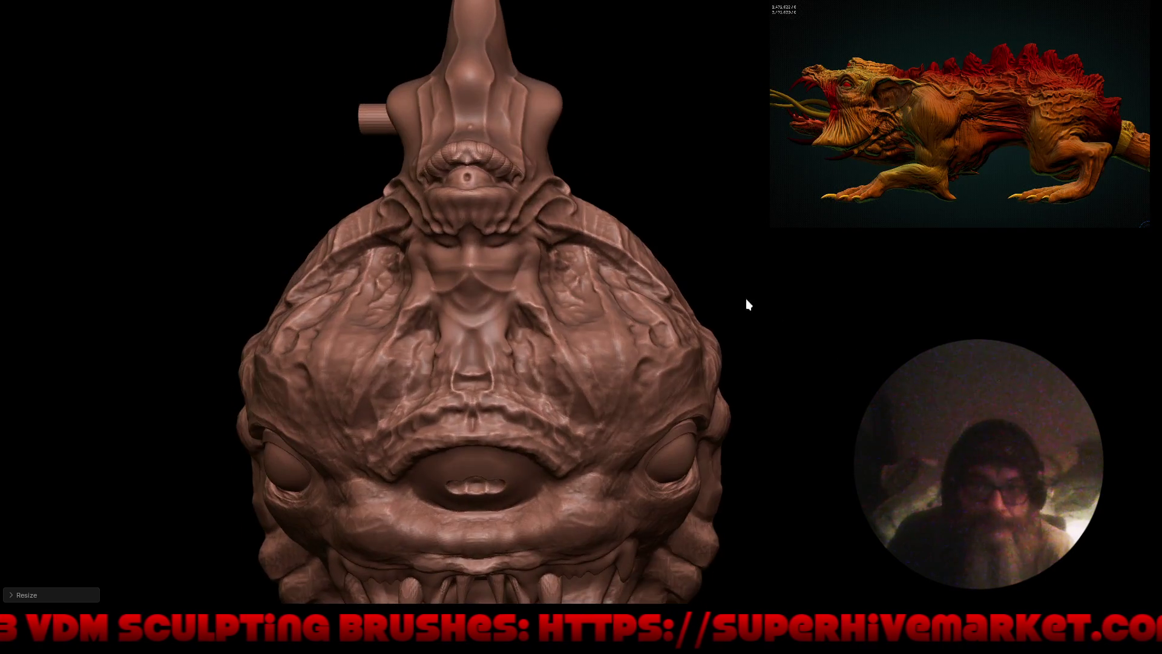
pyautogui.press('s')
pyautogui.press('x')
pyautogui.click(878, 538)
pyautogui.press('g')
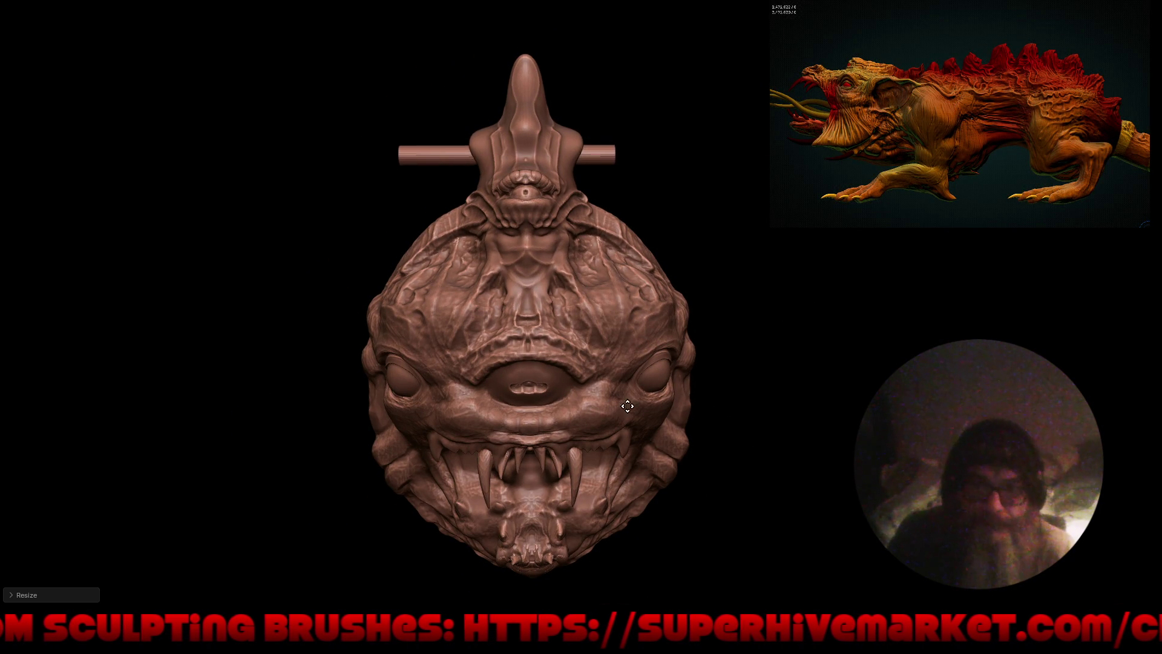
pyautogui.press('x')
pyautogui.click(641, 415)
# Step: Try shifting the rod sideways, undo it, and restore the full interface
pyautogui.moveTo(579, 425)
pyautogui.mouseDown(button='middle')
pyautogui.moveTo(688, 412)
pyautogui.moveTo(606, 416)
pyautogui.moveTo(640, 321)
pyautogui.moveTo(604, 370)
pyautogui.mouseUp(button='middle')
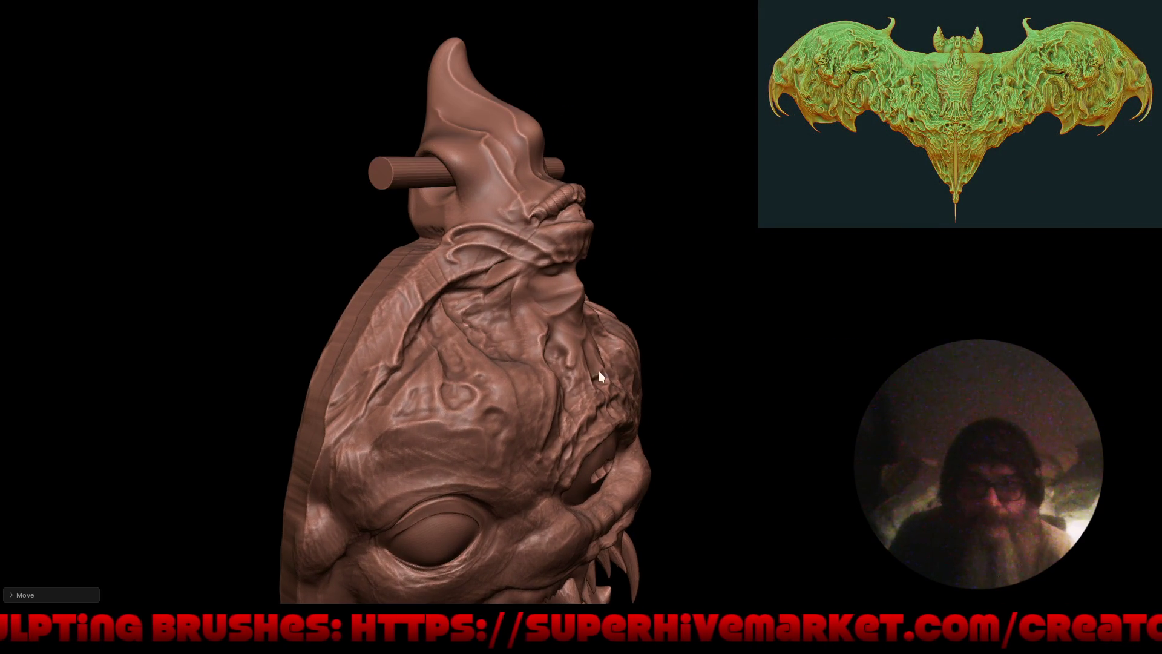
pyautogui.press('g')
pyautogui.click(569, 376)
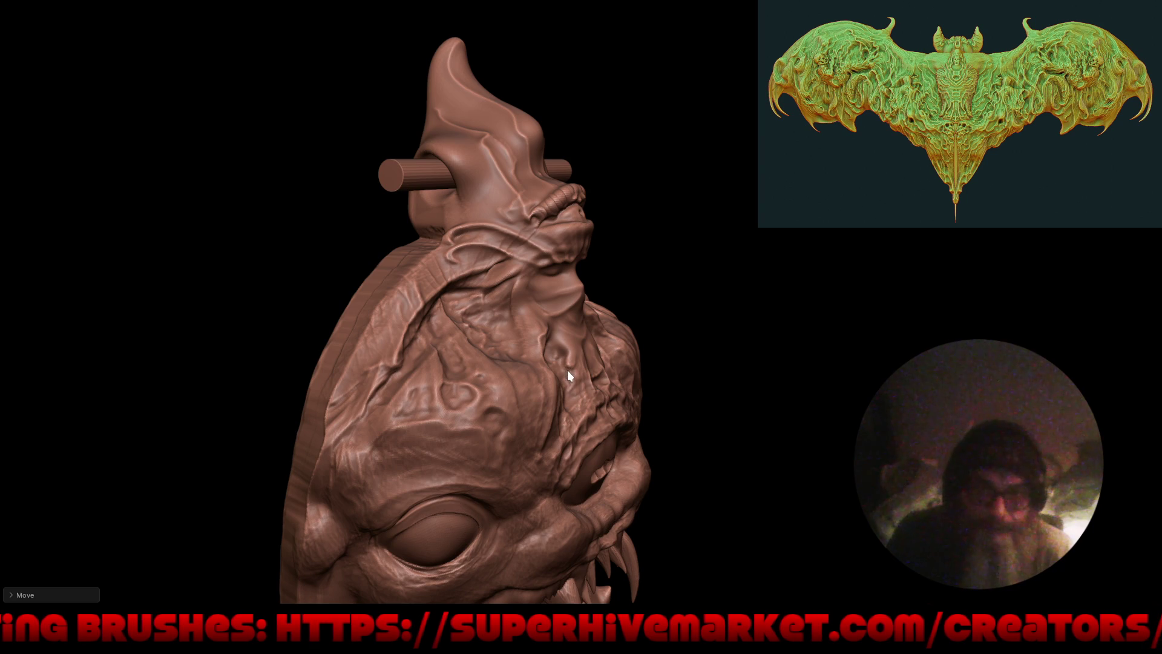
pyautogui.hotkey('ctrl', 'z')
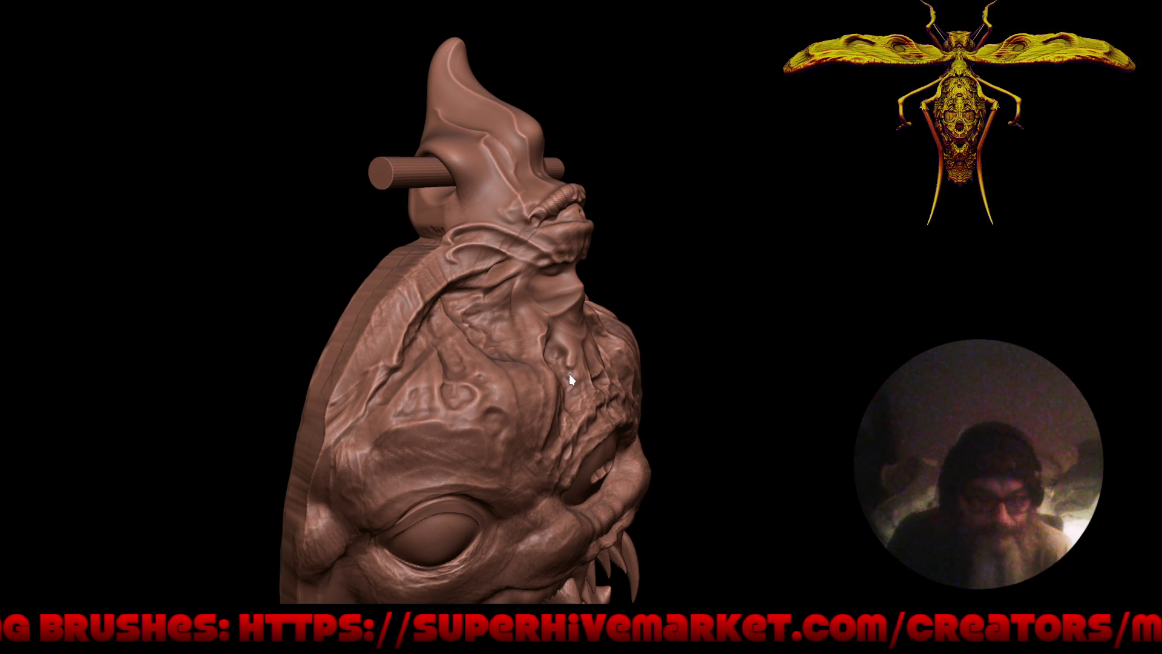
pyautogui.hotkey('ctrl', 'alt', 'space')
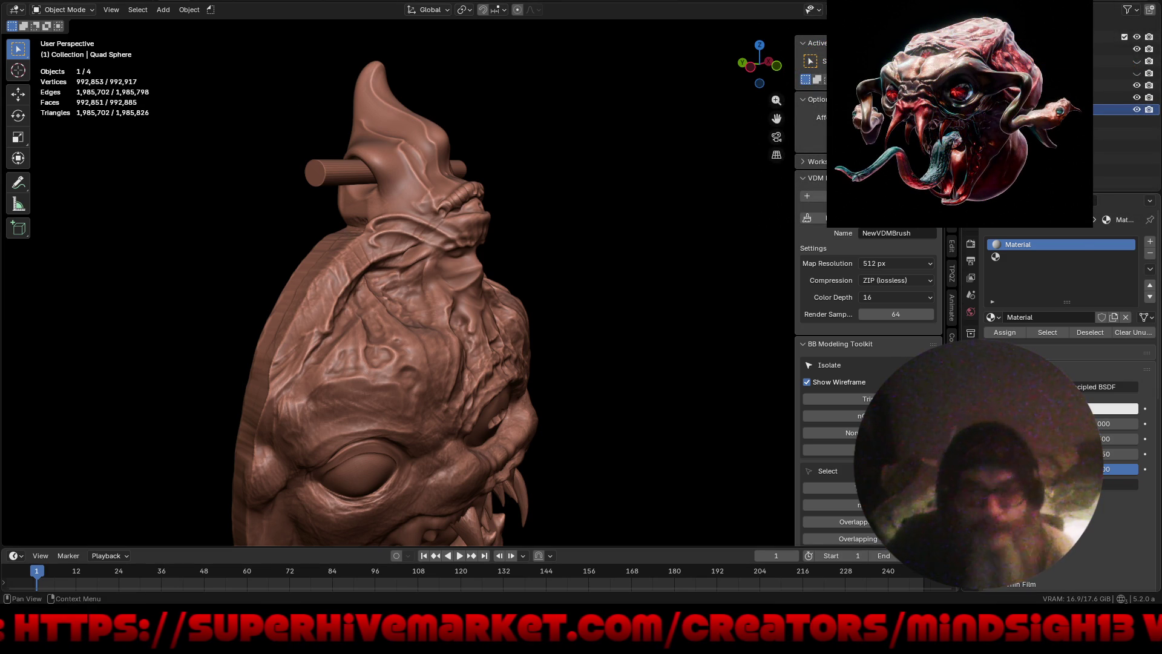
# Step: Add a Boolean Difference modifier to the pendant with the Cylinder as the cutting object
pyautogui.click(971, 370)
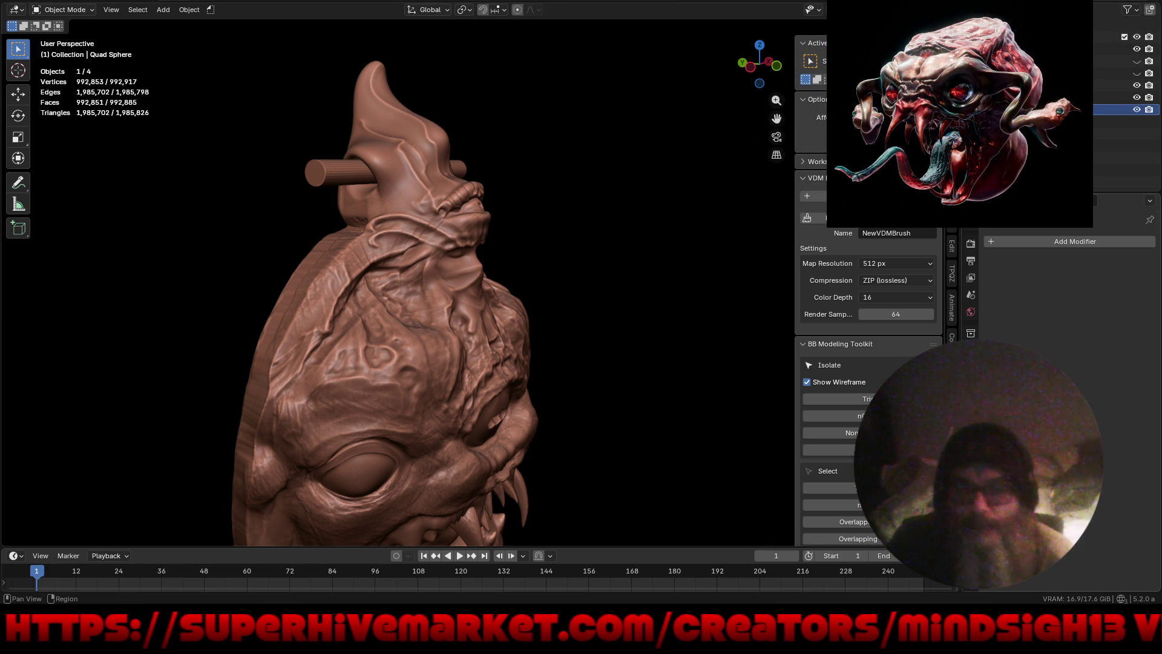
pyautogui.click(1041, 236)
pyautogui.moveTo(1029, 270)
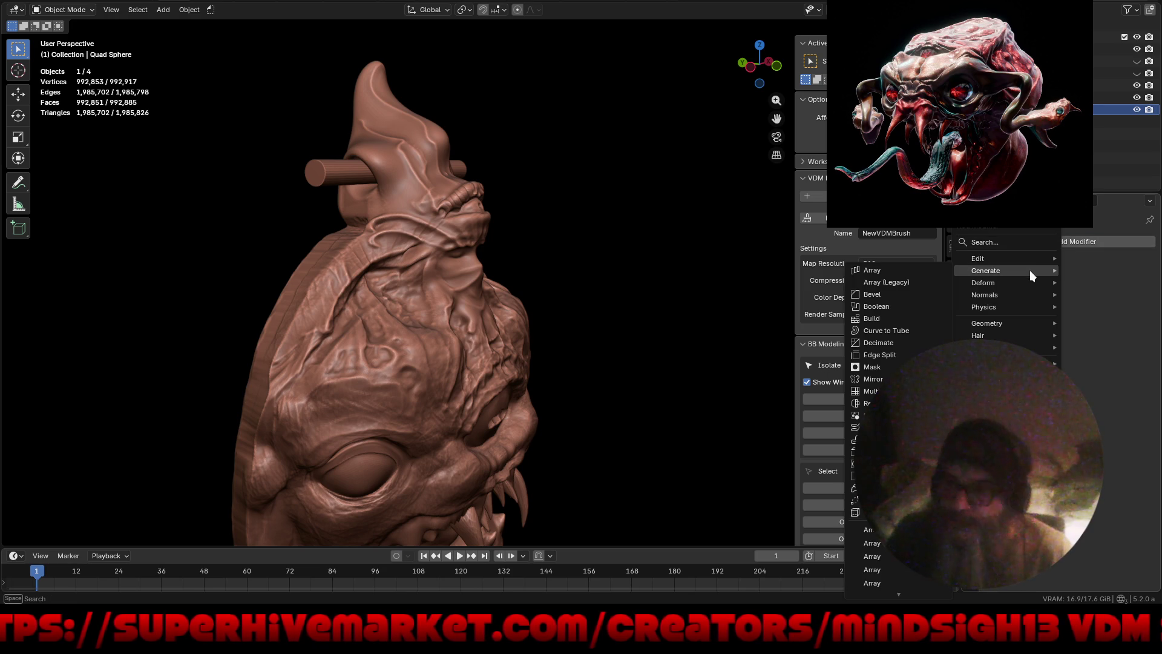
pyautogui.click(895, 307)
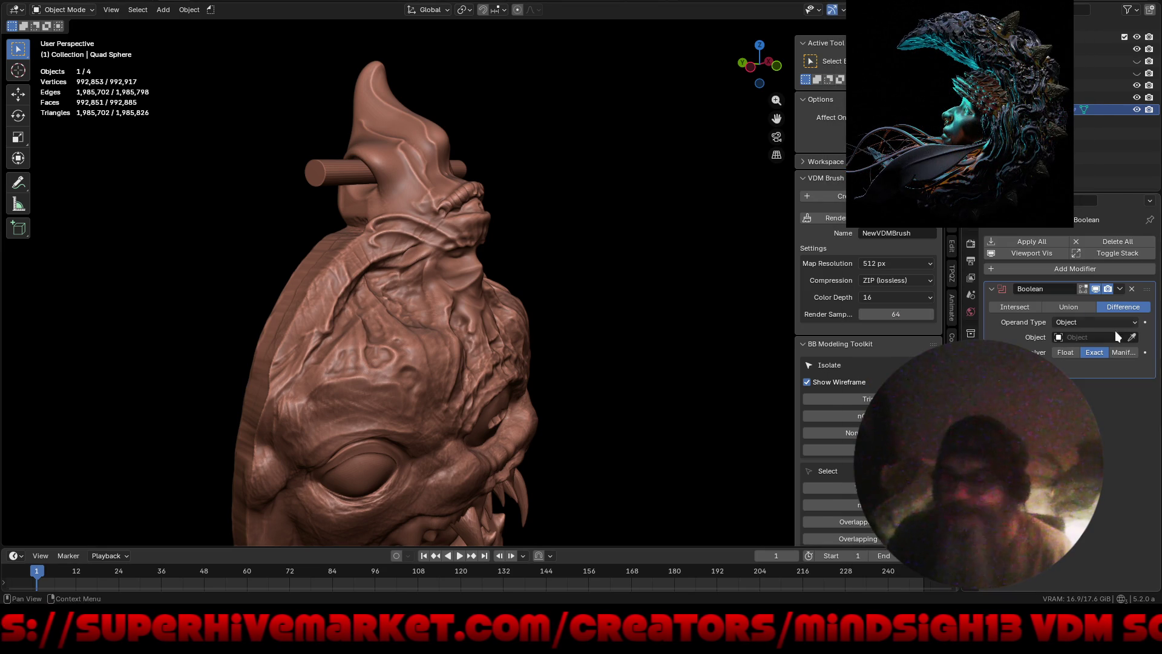
pyautogui.click(1133, 337)
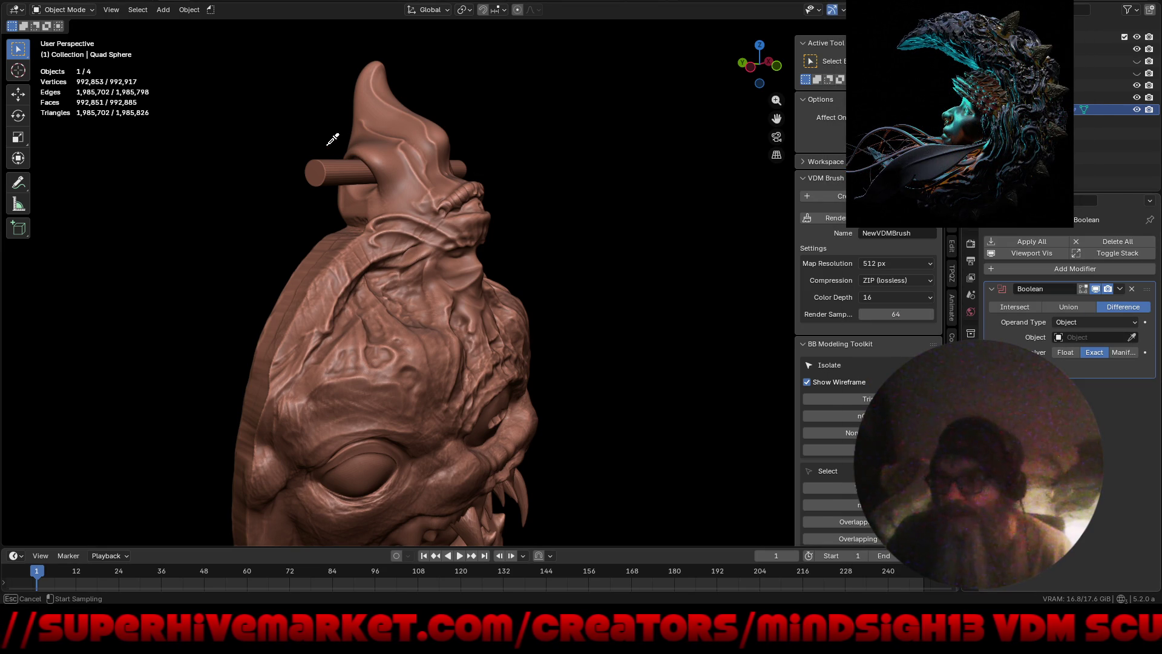
pyautogui.click(712, 194)
# Step: Apply the boolean cut and delete the cylinder, leaving a hole through the crest
pyautogui.moveTo(616, 184); pyautogui.dragTo(592, 208, button='middle')
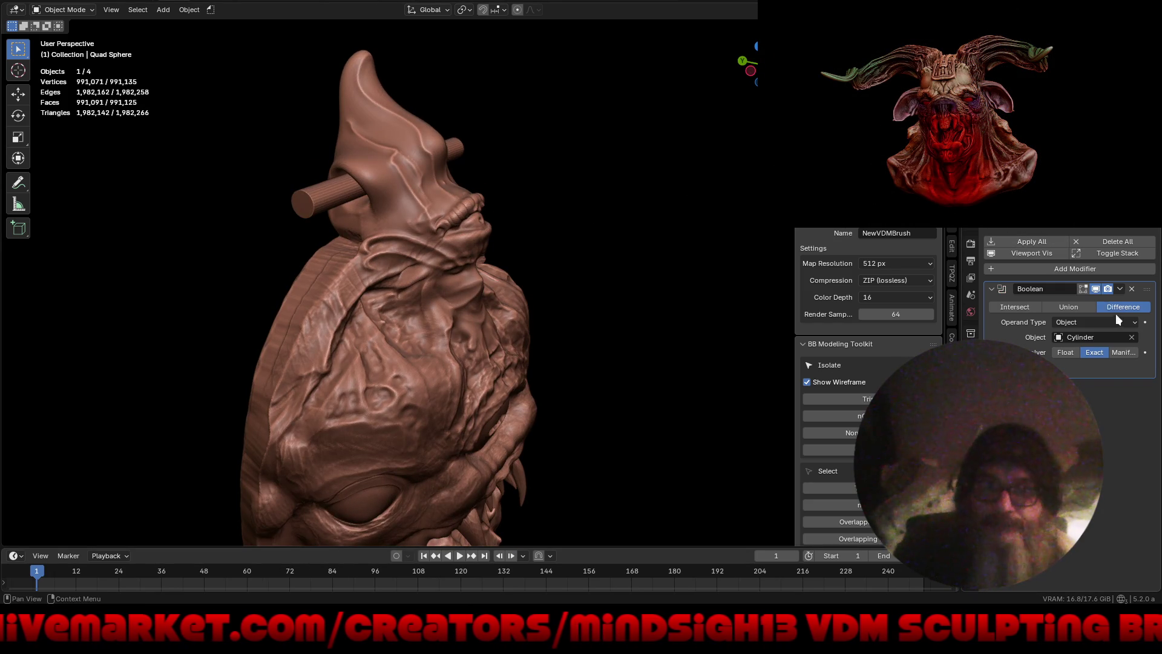
pyautogui.click(1032, 245)
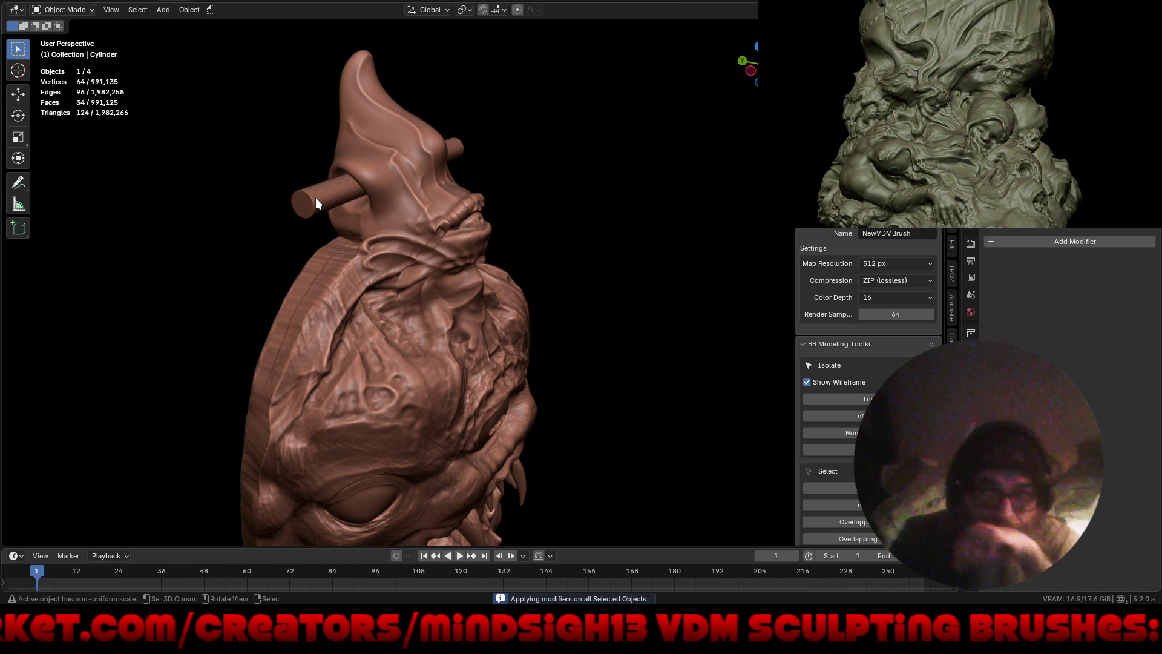
pyautogui.press('Delete')
pyautogui.moveTo(315, 198)
pyautogui.mouseDown(button='middle')
pyautogui.moveTo(323, 244)
pyautogui.moveTo(359, 255)
pyautogui.mouseUp(button='middle')
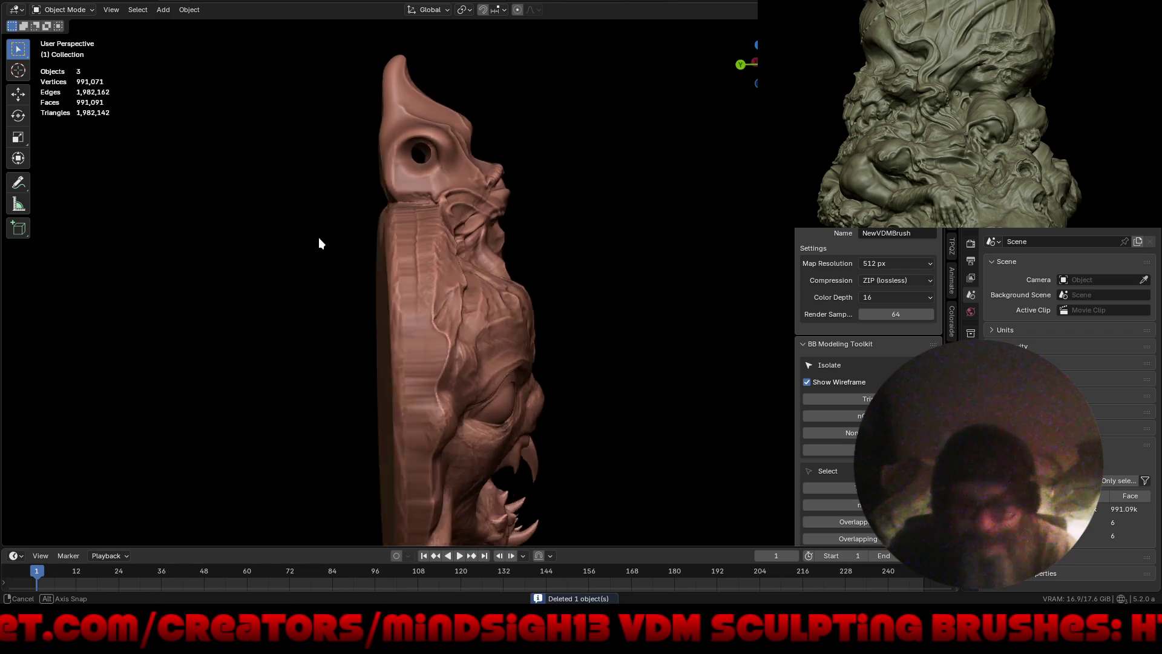
pyautogui.hotkey('ctrl', 'Tab')
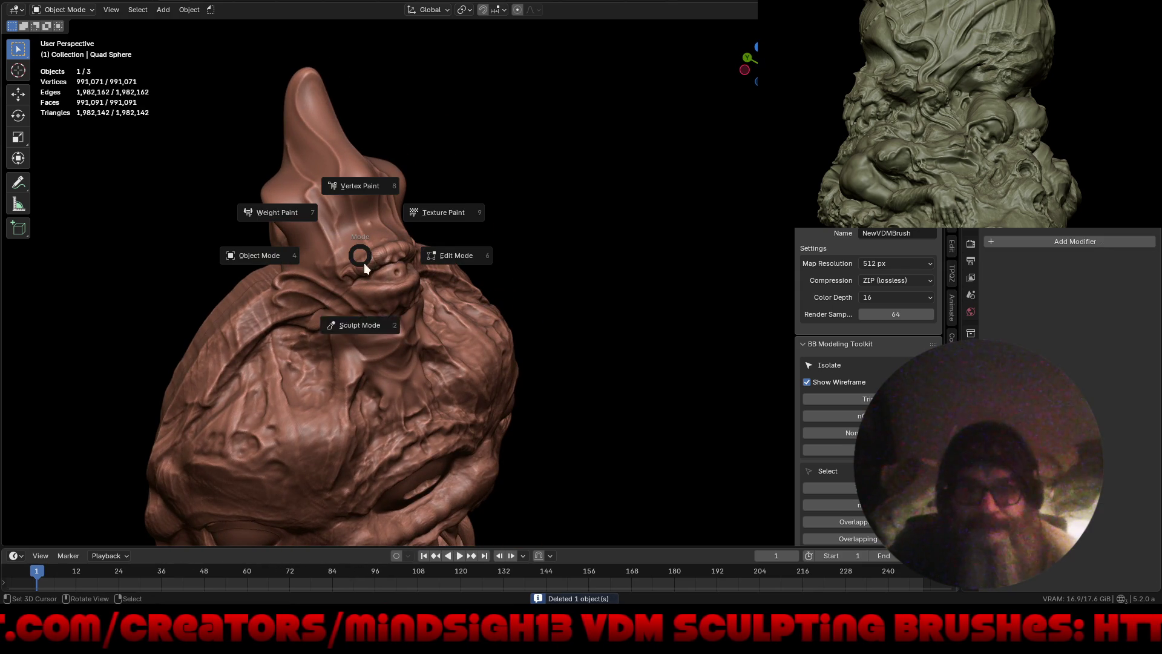
# Step: Switch to Sculpt Mode, hide the interface full-screen, and zoom in on the face
pyautogui.click(369, 314)
pyautogui.keyDown('alt'); pyautogui.moveTo(420, 261); pyautogui.dragTo(440, 333, button='middle'); pyautogui.keyUp('alt')
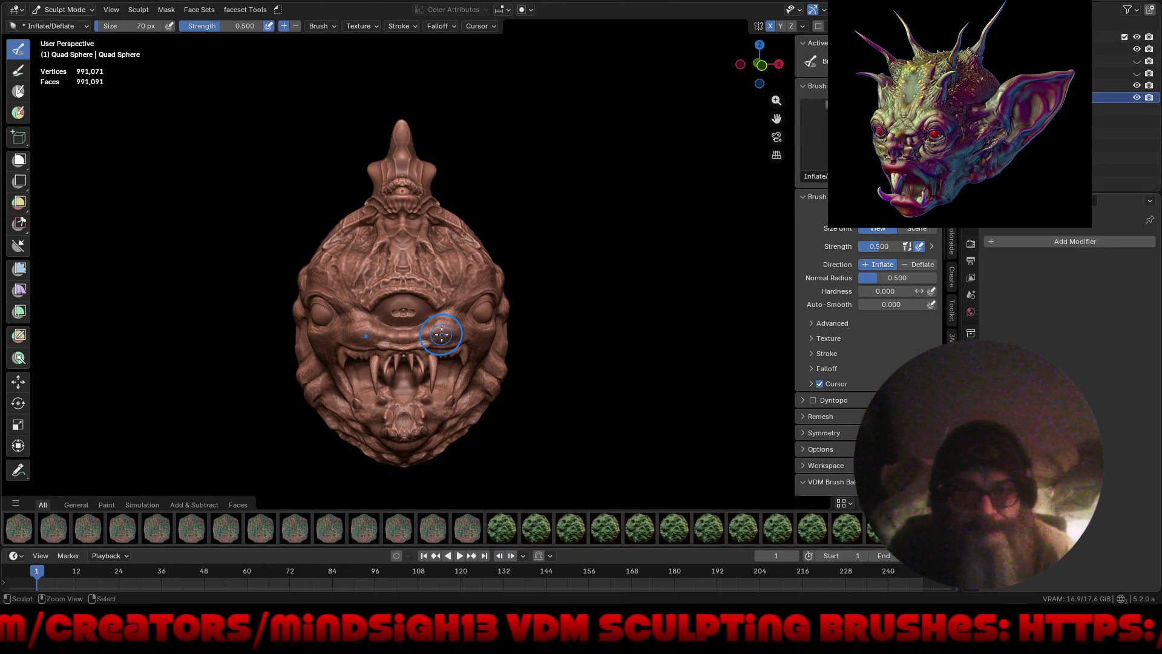
pyautogui.hotkey('ctrl', 'alt', 'space')
pyautogui.moveTo(532, 363); pyautogui.dragTo(527, 340, button='middle')
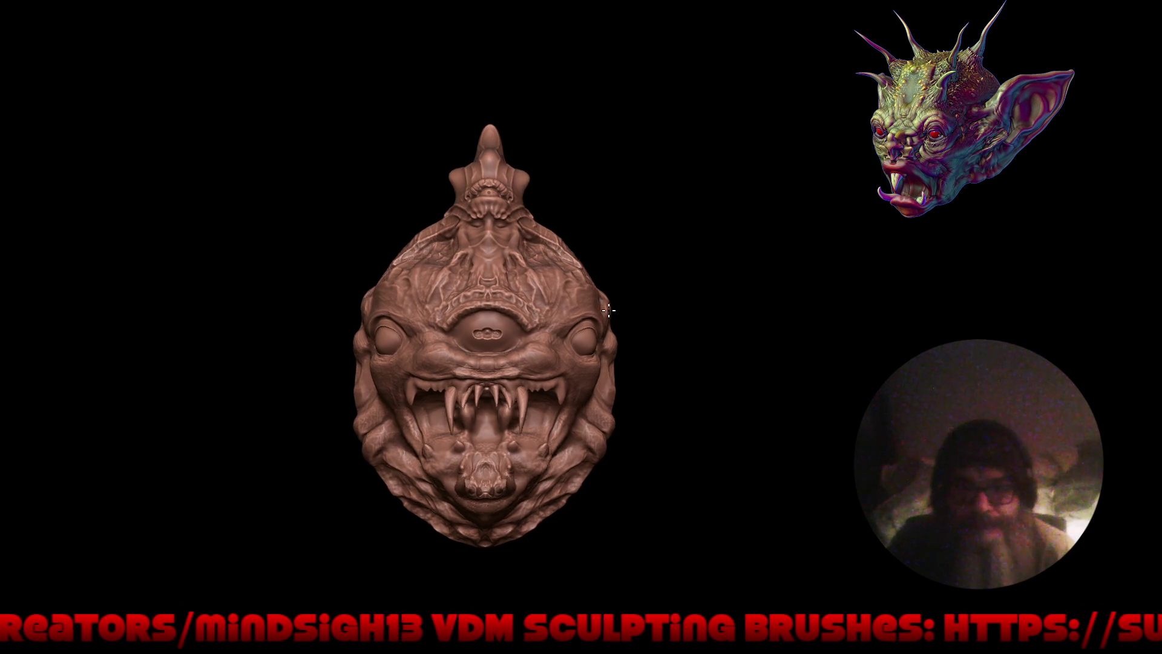
pyautogui.scroll(2, 580, 265)
pyautogui.moveTo(580, 265)
pyautogui.mouseDown(button='middle')
pyautogui.moveTo(532, 298)
pyautogui.moveTo(451, 260)
pyautogui.moveTo(502, 231)
pyautogui.mouseUp(button='middle')
pyautogui.scroll(2, 451, 260)
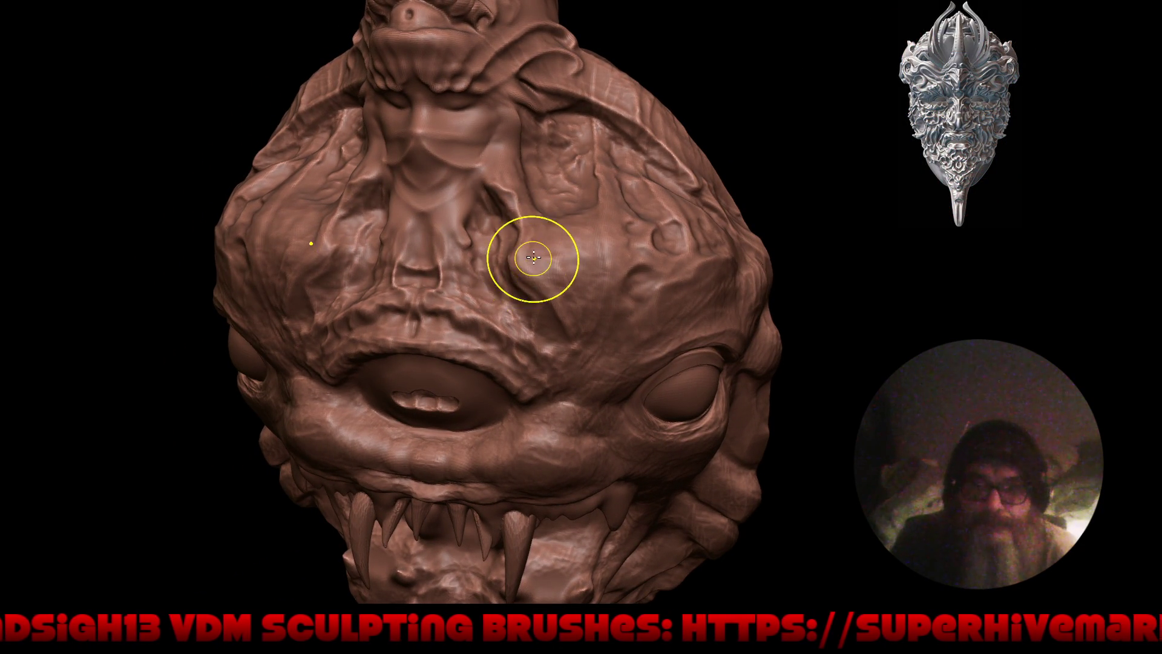
pyautogui.moveTo(330, 258); pyautogui.dragTo(295, 256, button='middle')
pyautogui.scroll(2, 295, 257)
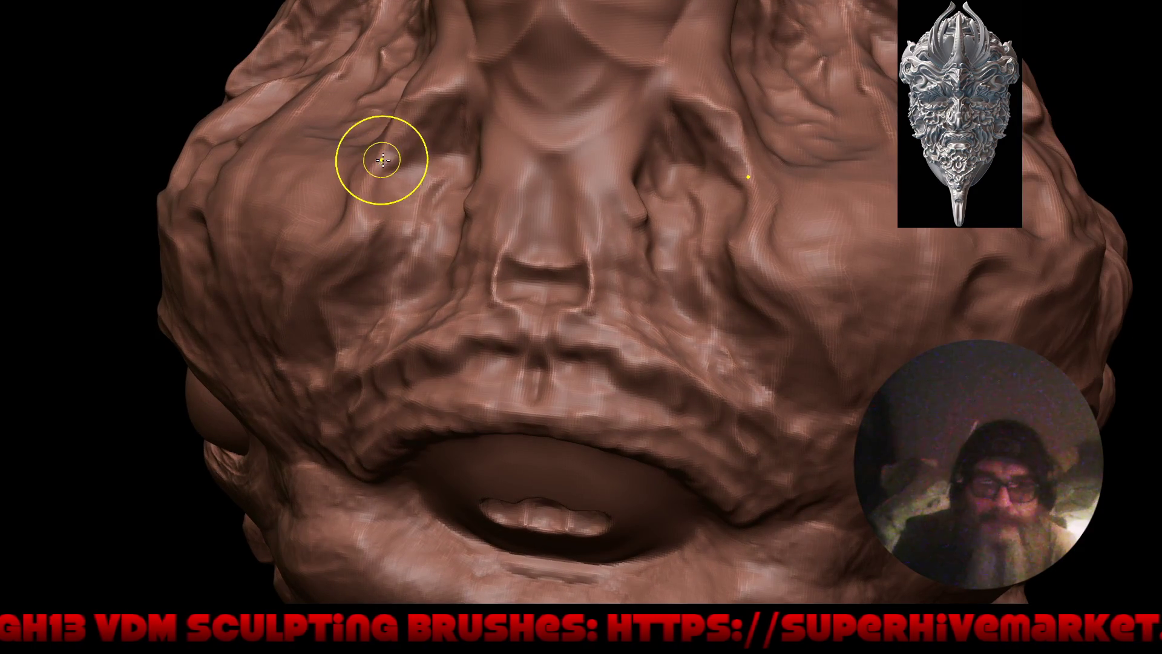
pyautogui.moveTo(371, 163); pyautogui.dragTo(362, 128, button='middle')
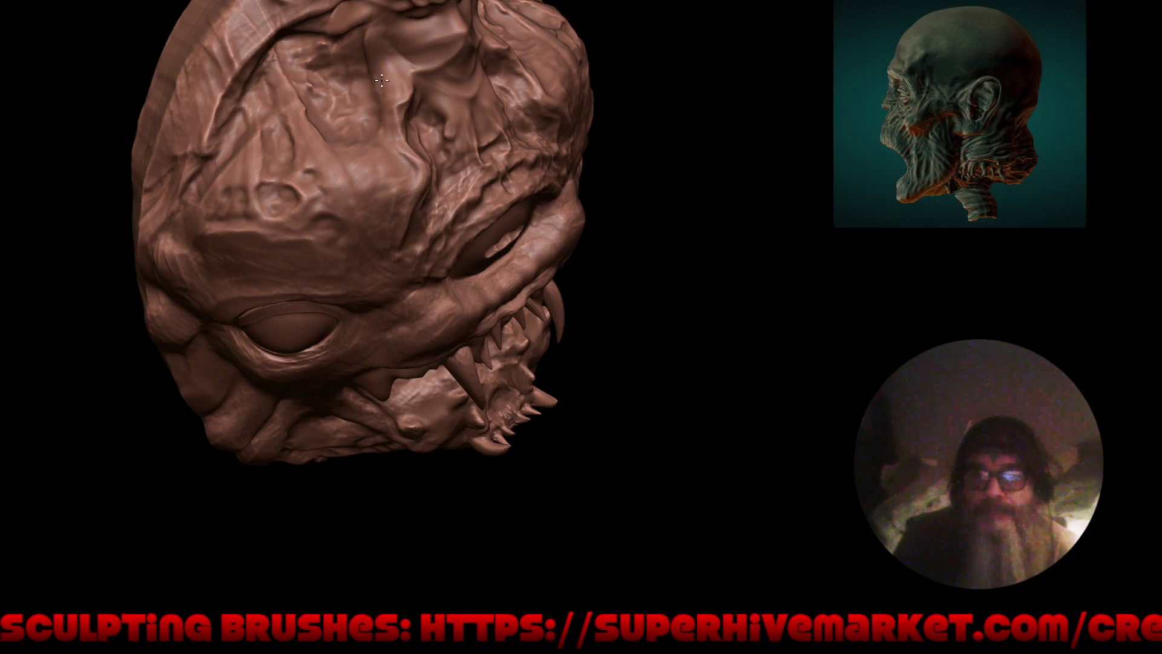
# Step: Sculpt a vertical ridge onto the forehead, then centre and zoom in on the face
pyautogui.moveTo(368, 48); pyautogui.dragTo(374, 115)
pyautogui.moveTo(437, 163); pyautogui.dragTo(534, 341, button='right')
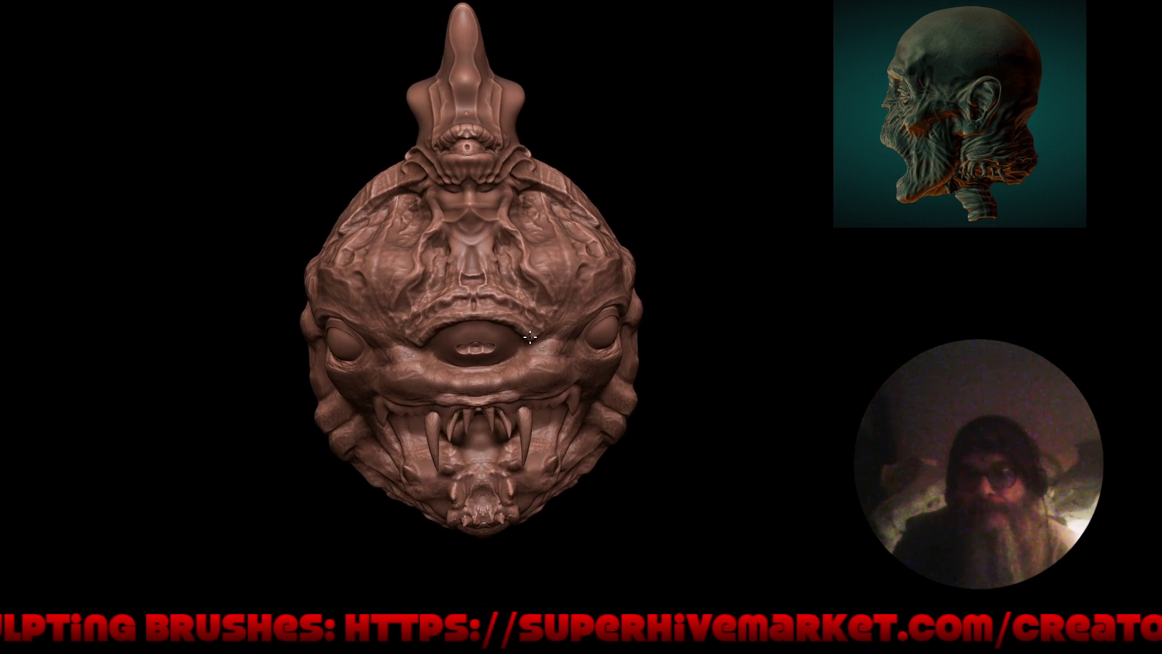
pyautogui.moveTo(531, 332)
pyautogui.keyDown('alt'); pyautogui.mouseDown(button='right')
pyautogui.moveTo(524, 313)
pyautogui.moveTo(643, 388)
pyautogui.moveTo(632, 375)
pyautogui.mouseUp(button='right'); pyautogui.keyUp('alt')
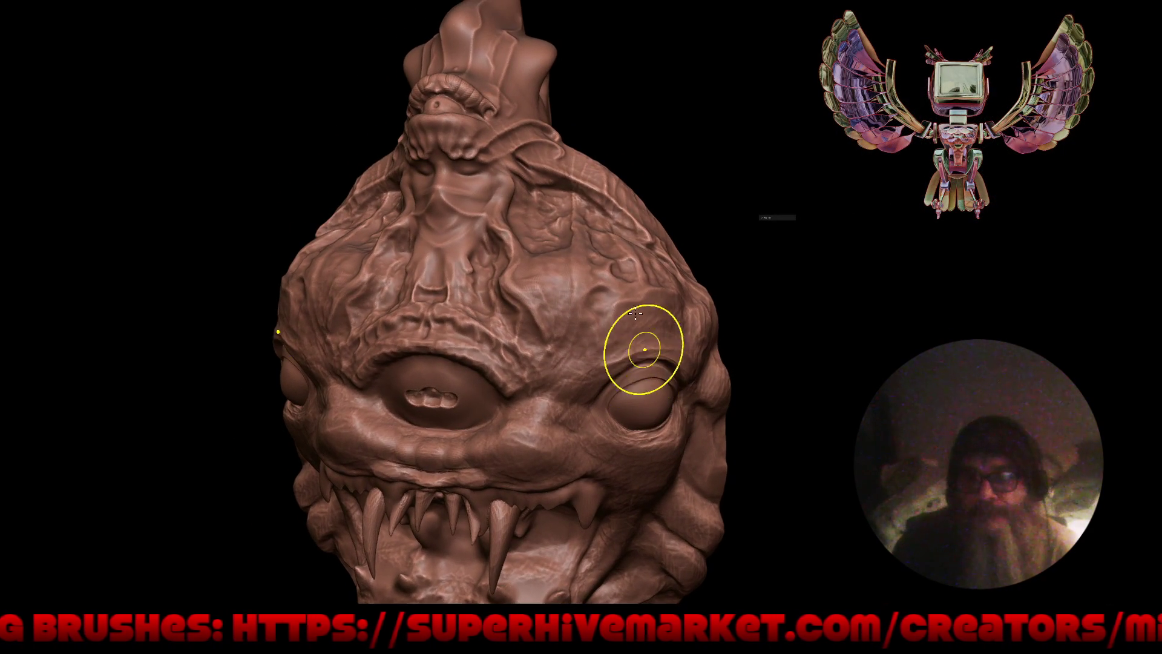
# Step: Pick the Draw Sharp brush from the Quick Favorites menu
pyautogui.press('q')
pyautogui.click(546, 270)
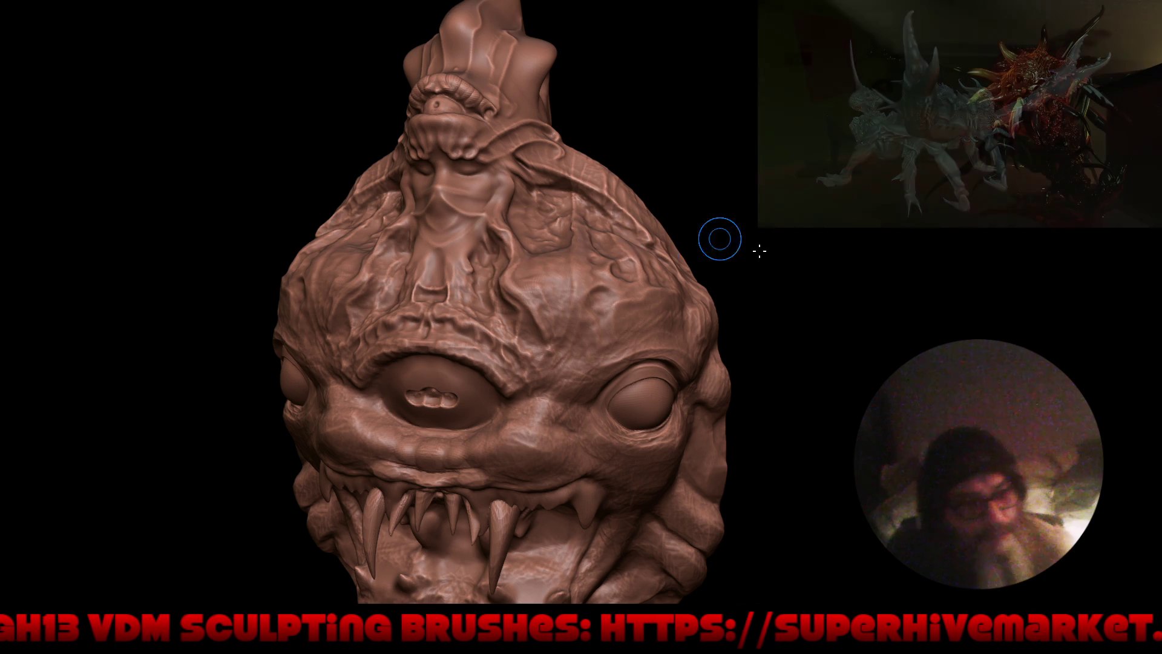
# Step: From a side profile, sculpt a Draw Sharp stroke around the rim of the crest's hanging hole
pyautogui.moveTo(784, 304); pyautogui.dragTo(825, 315, button='middle')
pyautogui.scroll(-3, 825, 315)
pyautogui.moveTo(714, 226)
pyautogui.mouseDown(button='middle')
pyautogui.moveTo(667, 366)
pyautogui.moveTo(534, 216)
pyautogui.mouseUp(button='middle')
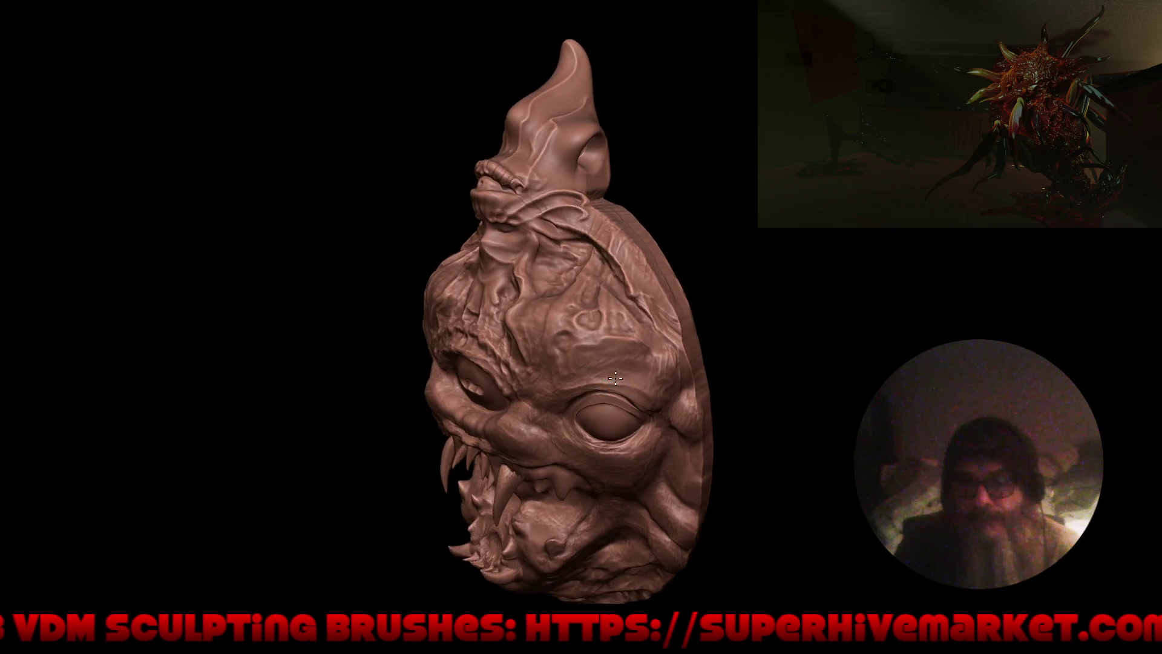
pyautogui.scroll(3, 534, 216)
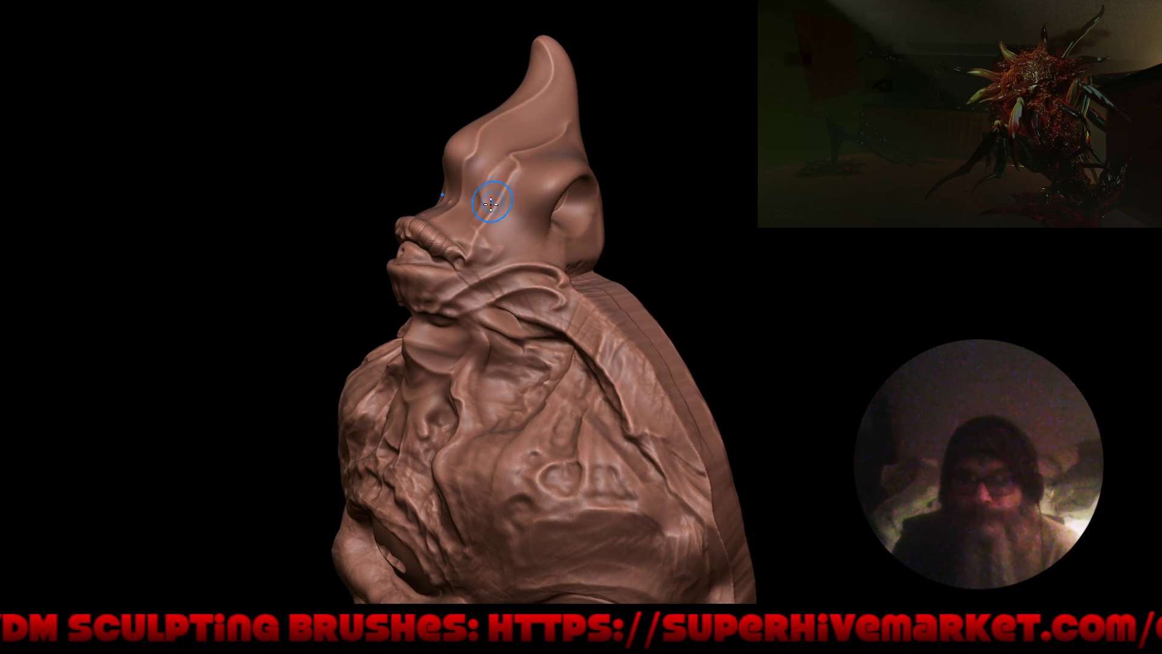
pyautogui.hotkey('shift', 'space')
pyautogui.click(493, 204)
pyautogui.moveTo(545, 229); pyautogui.dragTo(493, 182, button='middle')
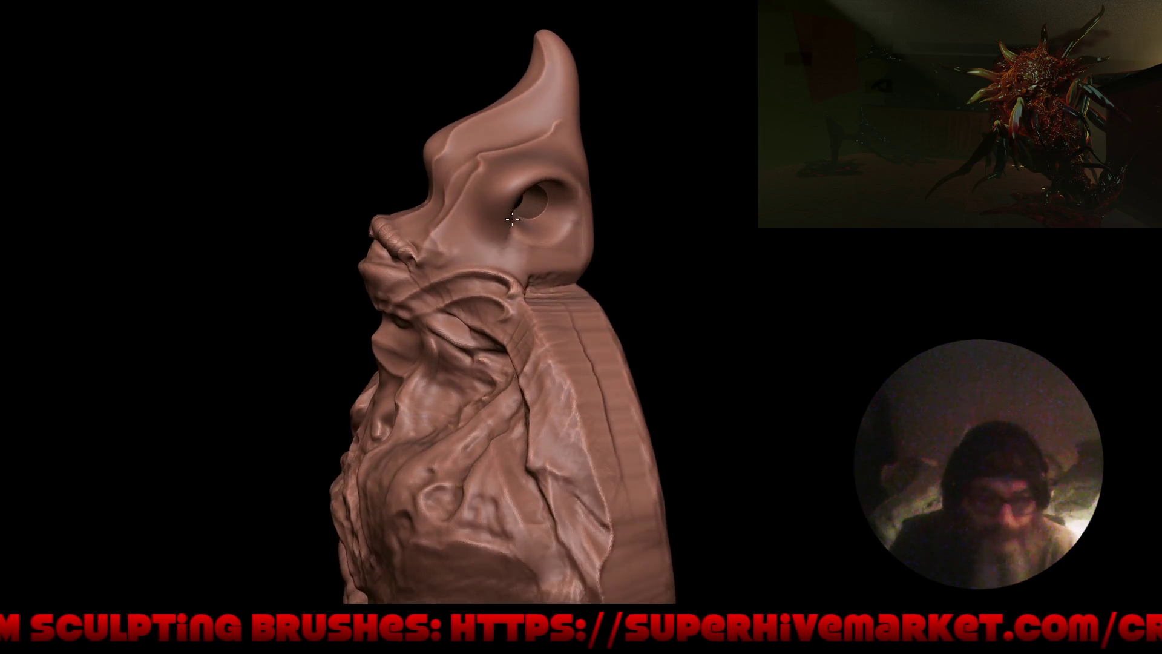
pyautogui.moveTo(569, 176); pyautogui.dragTo(568, 204)
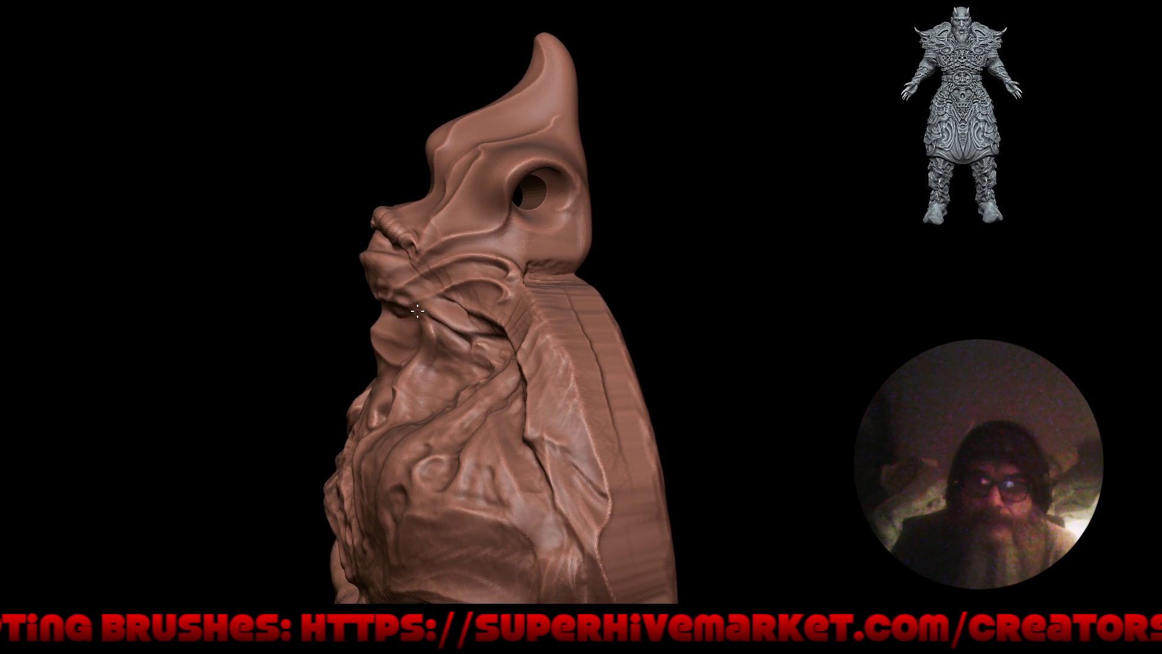
# Step: Inspect the sculpted crest from the back, top and front, zooming in on the upper face
pyautogui.moveTo(404, 308); pyautogui.dragTo(430, 242, button='right')
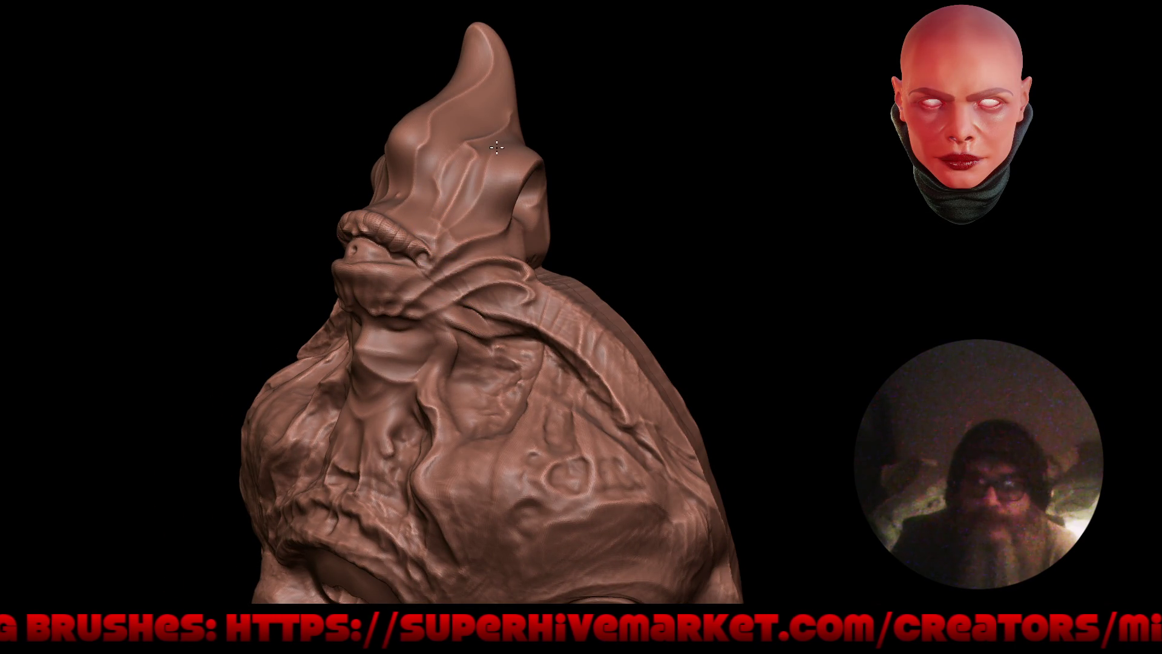
pyautogui.moveTo(486, 172); pyautogui.dragTo(494, 183, button='right')
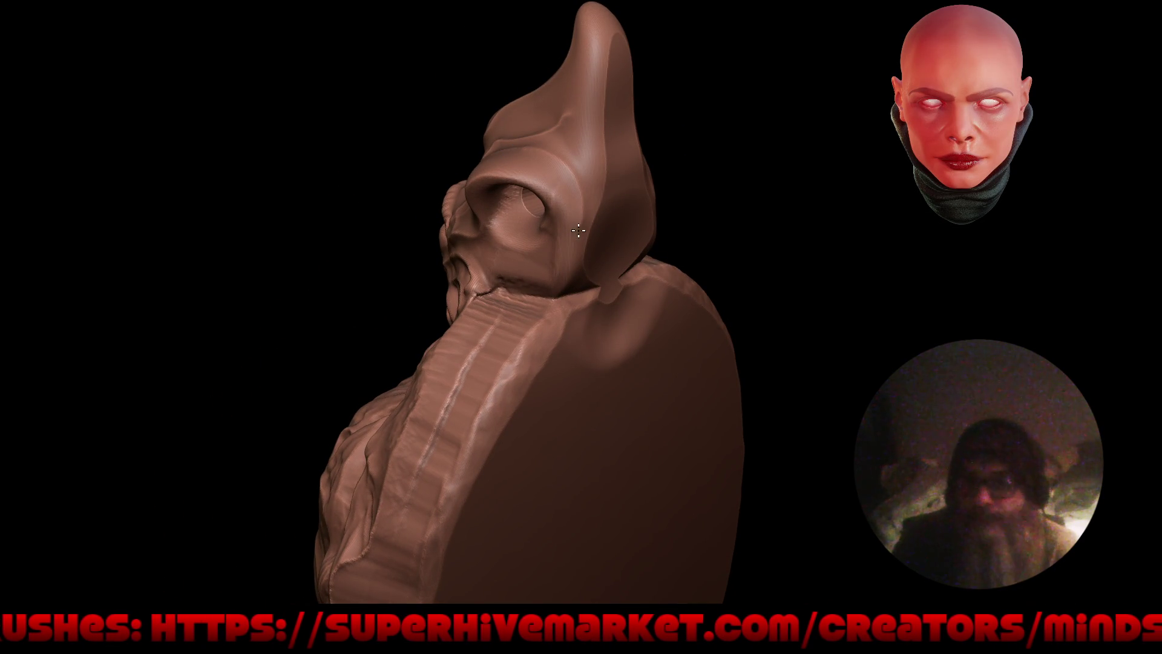
pyautogui.moveTo(586, 291)
pyautogui.mouseDown(button='right')
pyautogui.moveTo(552, 258)
pyautogui.moveTo(620, 262)
pyautogui.mouseUp(button='right')
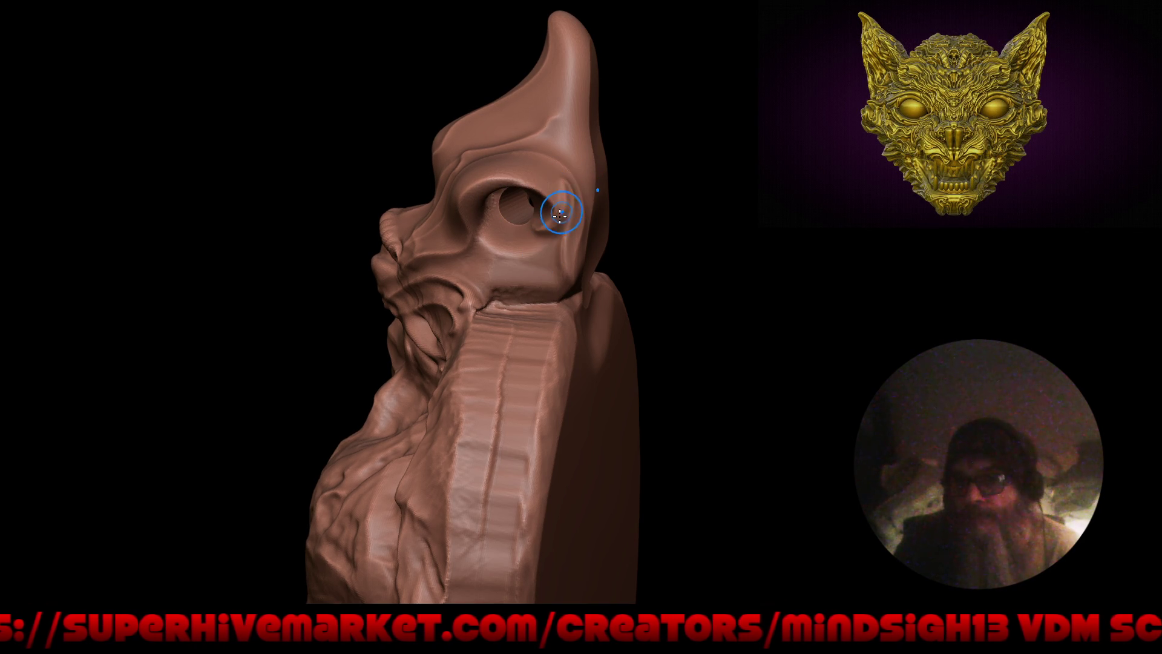
pyautogui.moveTo(497, 161)
pyautogui.mouseDown()
pyautogui.moveTo(701, 280)
pyautogui.moveTo(659, 297)
pyautogui.moveTo(574, 221)
pyautogui.mouseUp()
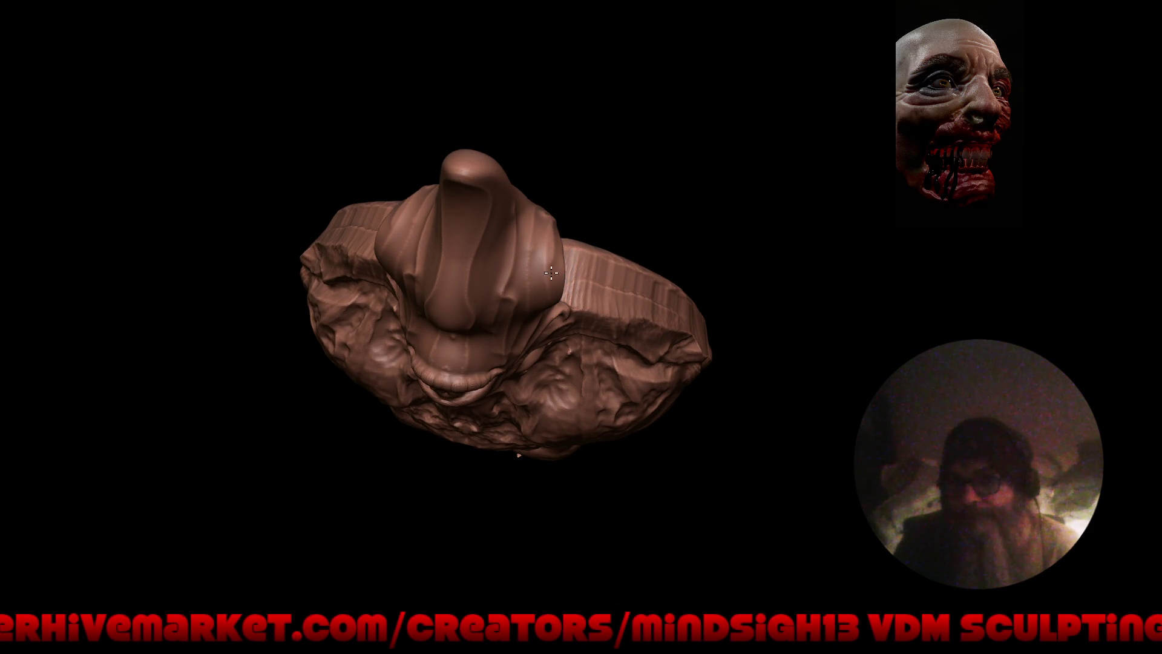
pyautogui.moveTo(571, 194)
pyautogui.mouseDown()
pyautogui.moveTo(627, 249)
pyautogui.moveTo(597, 247)
pyautogui.mouseUp()
pyautogui.scroll(3, 566, 207)
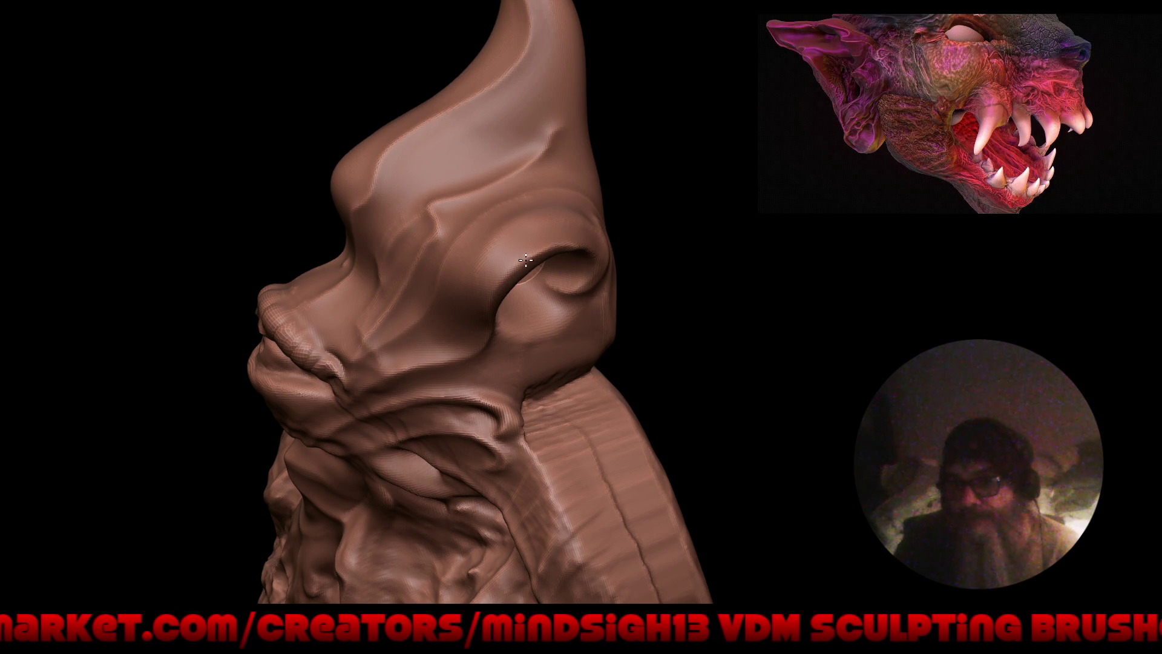
pyautogui.moveTo(462, 379)
pyautogui.keyDown('ctrl'); pyautogui.mouseDown(button='right')
pyautogui.moveTo(525, 343)
pyautogui.moveTo(555, 254)
pyautogui.moveTo(410, 267)
pyautogui.mouseUp(button='right'); pyautogui.keyUp('ctrl')
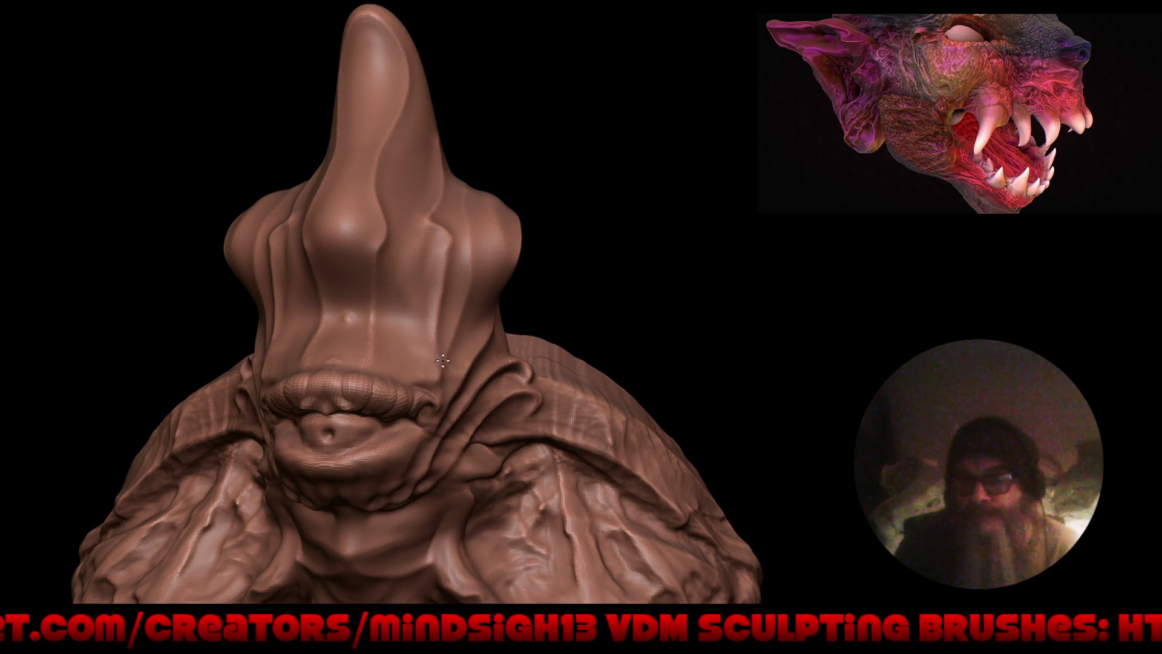
pyautogui.moveTo(415, 337)
pyautogui.keyDown('ctrl'); pyautogui.mouseDown(button='right')
pyautogui.moveTo(521, 327)
pyautogui.moveTo(415, 301)
pyautogui.moveTo(415, 332)
pyautogui.mouseUp(button='right'); pyautogui.keyUp('ctrl')
pyautogui.moveTo(466, 283)
pyautogui.keyDown('ctrl'); pyautogui.mouseDown(button='right')
pyautogui.moveTo(477, 323)
pyautogui.moveTo(375, 243)
pyautogui.mouseUp(button='right'); pyautogui.keyUp('ctrl')
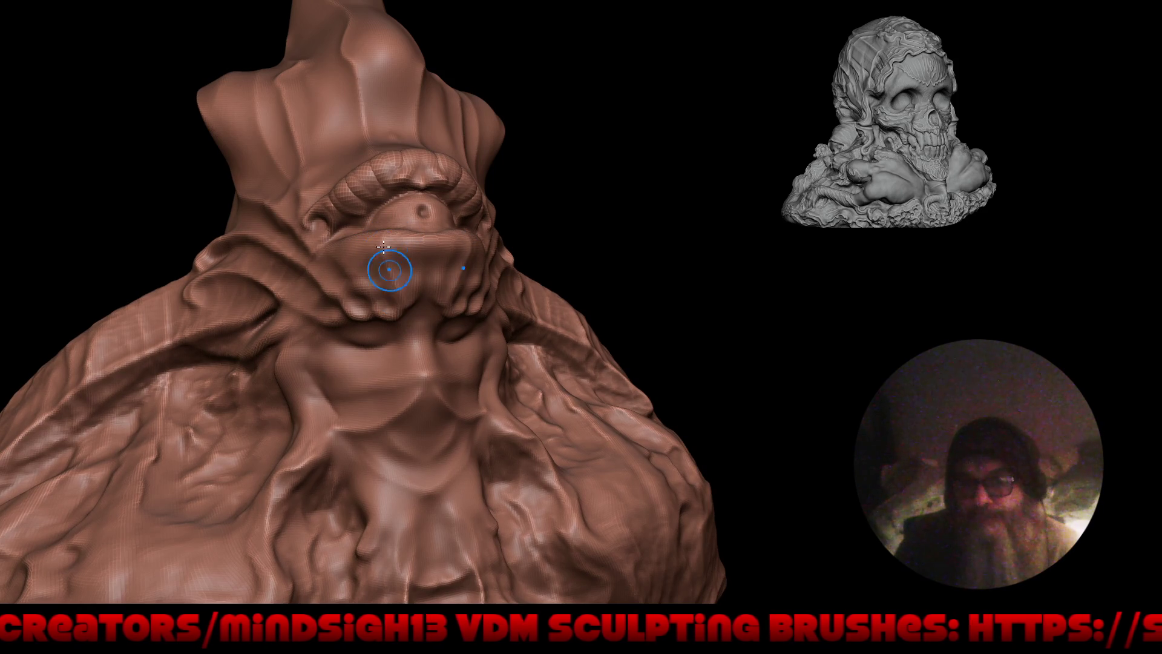